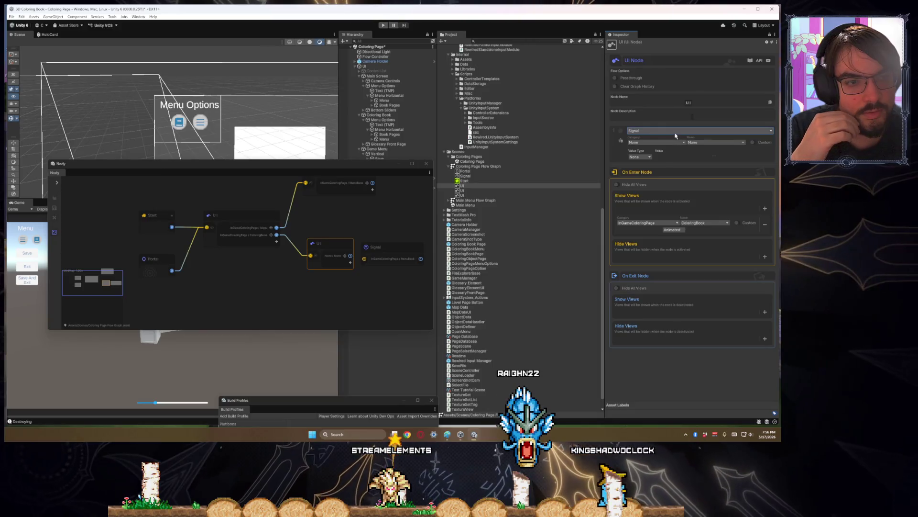
- Make the UI node a UI Button with category InGameColoringPage and name ColoringBook
click(658, 153)
click(660, 142)
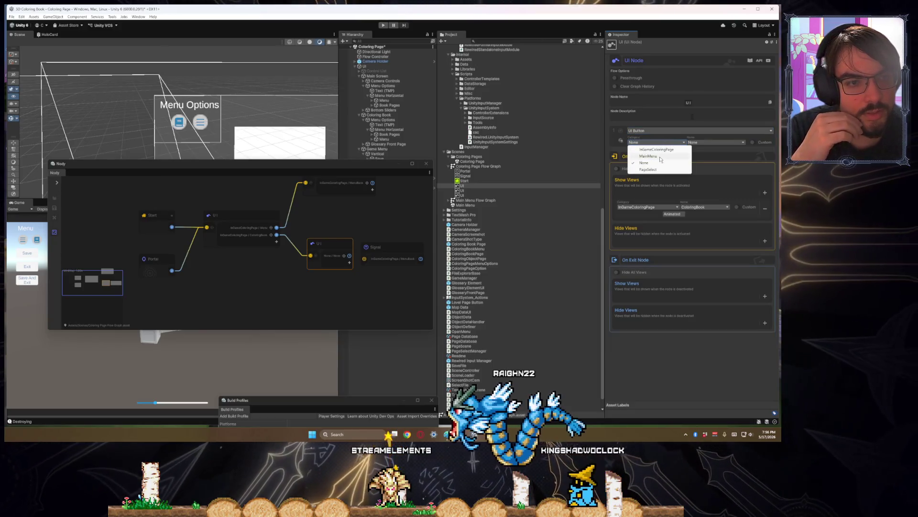
click(655, 154)
click(703, 142)
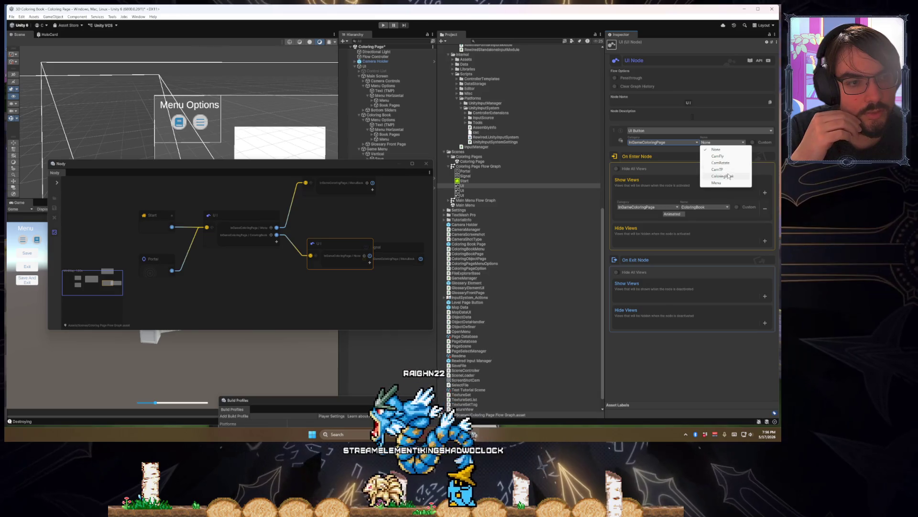
click(725, 175)
- Connect the ColoringBook output port to the Signal node
click(396, 248)
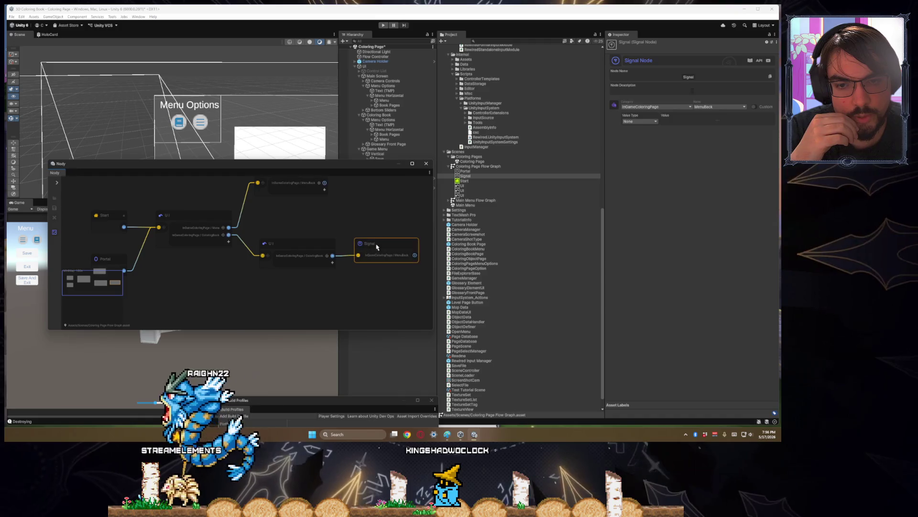
drag(333, 257, 379, 248)
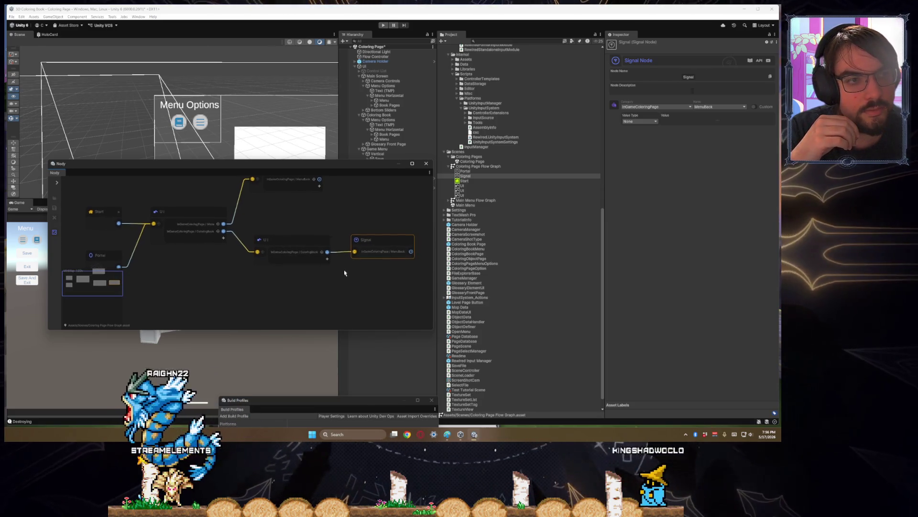
click(352, 274)
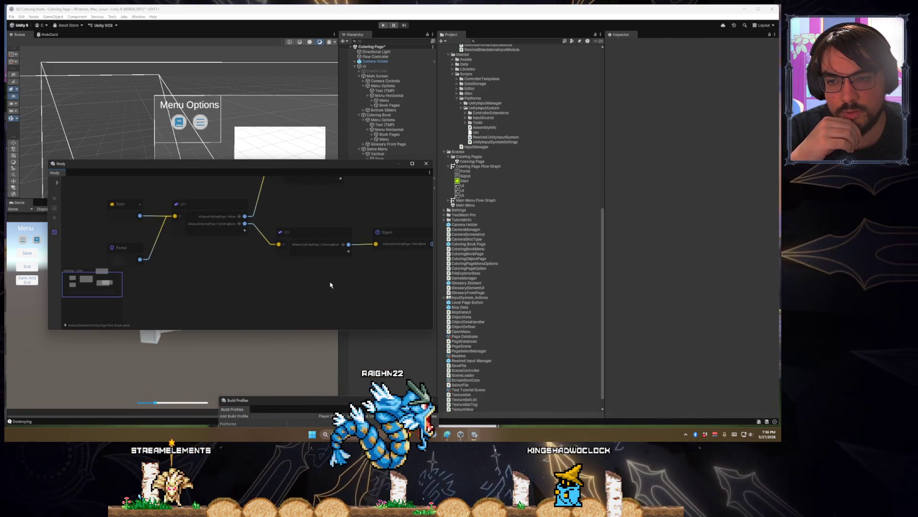
- Nudge the Portal node down and shift the Signal node slightly right
click(131, 253)
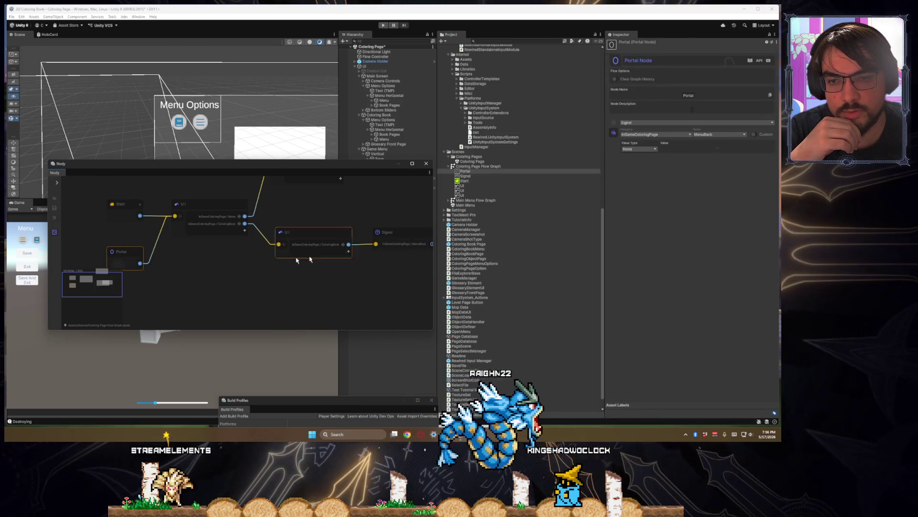
drag(130, 255, 133, 258)
scroll(282, 280, down, 2)
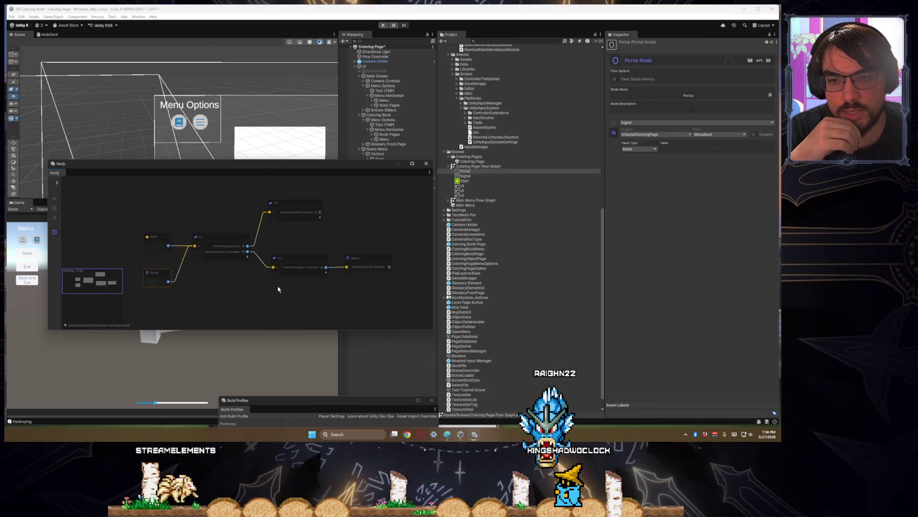
scroll(270, 293, up, 3)
click(306, 268)
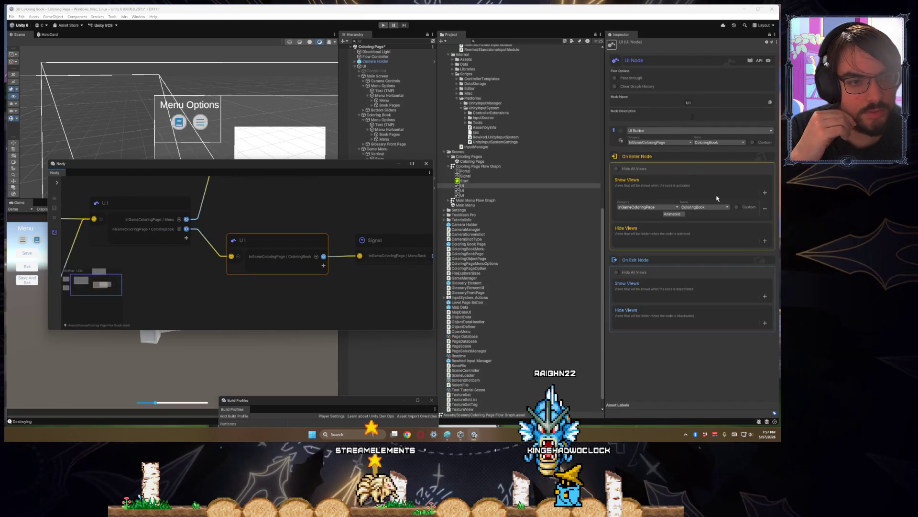
scroll(348, 284, down, 3)
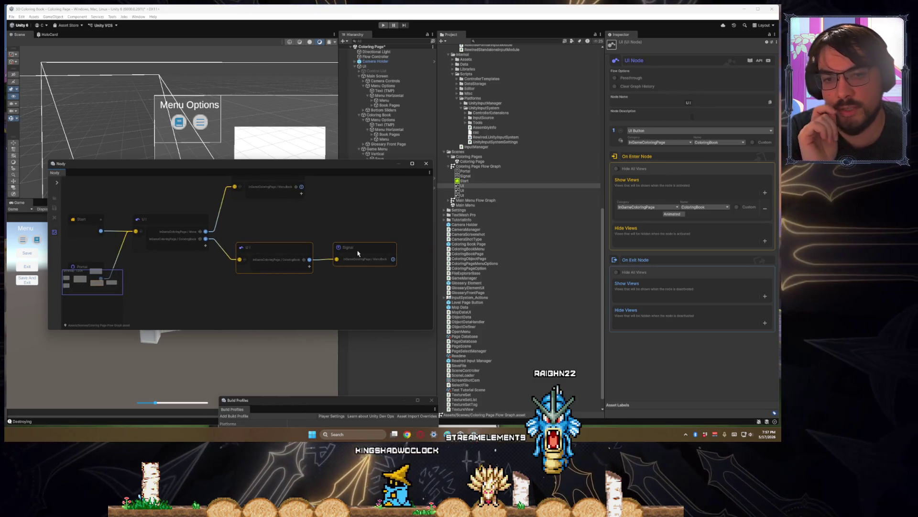
drag(357, 253, 364, 252)
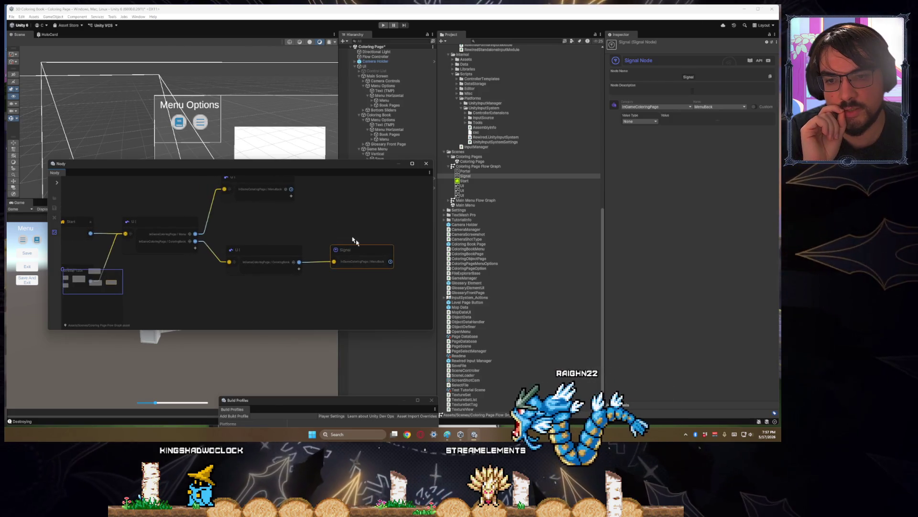
- Switch the lower node to Time Delay and back to UI Button, then move the Nody window down
click(289, 258)
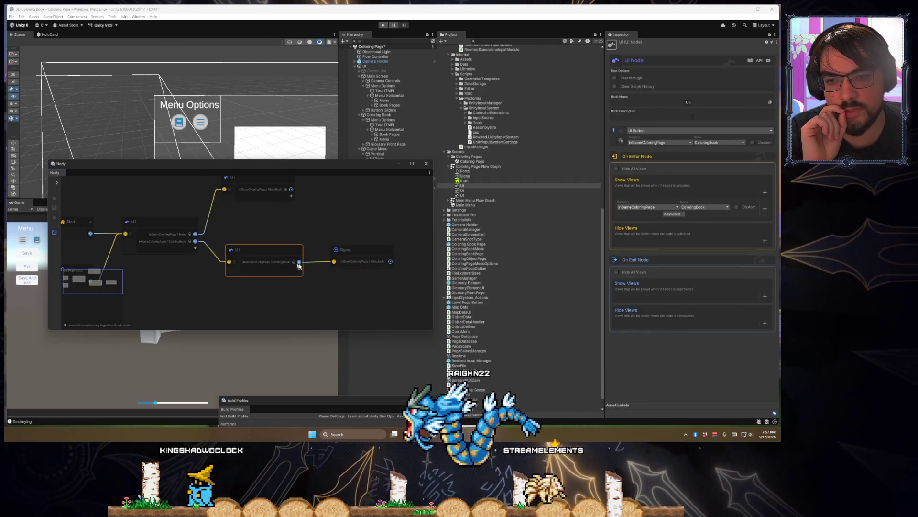
click(648, 131)
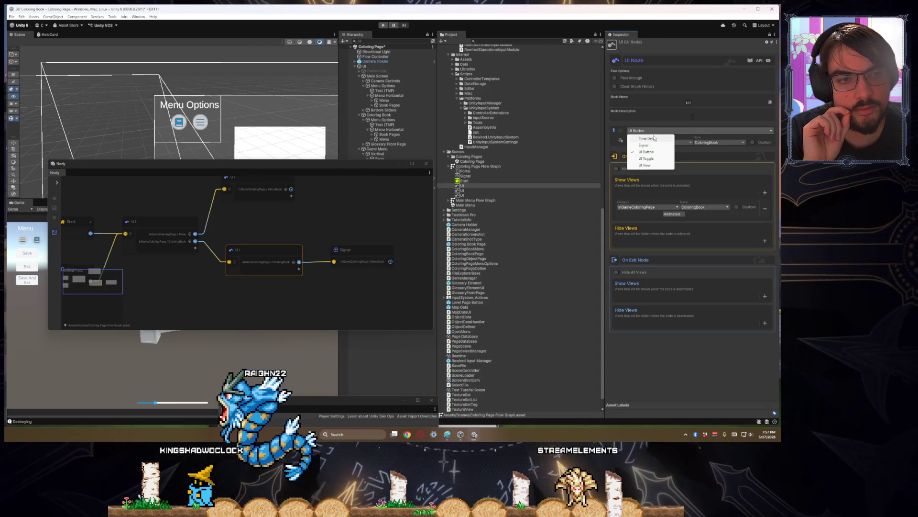
click(652, 139)
click(354, 257)
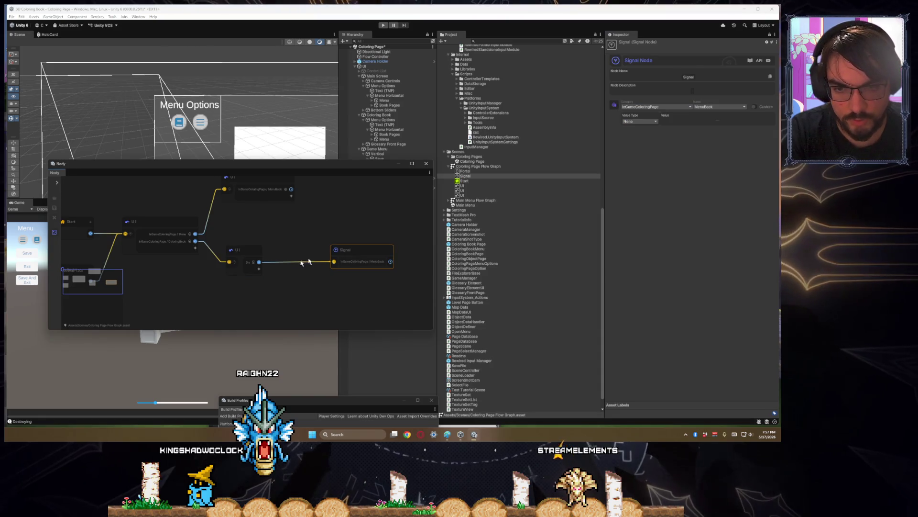
click(255, 253)
click(658, 131)
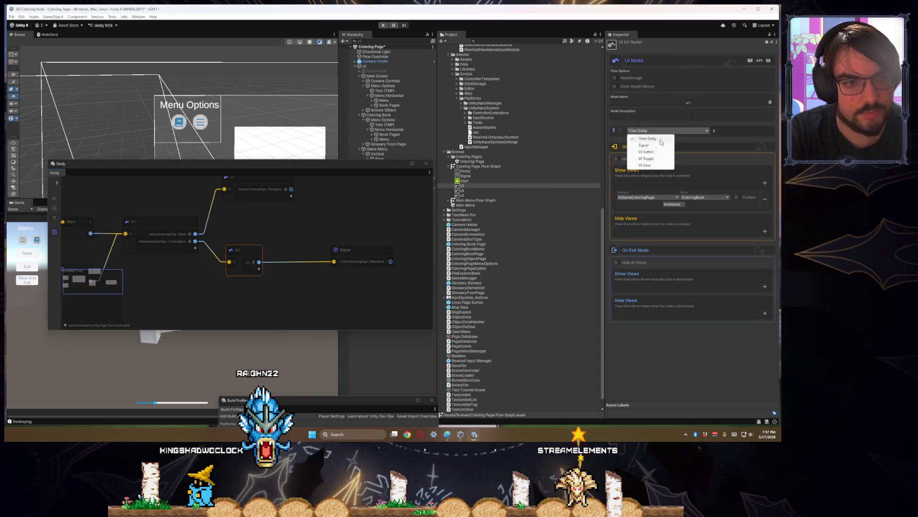
click(646, 152)
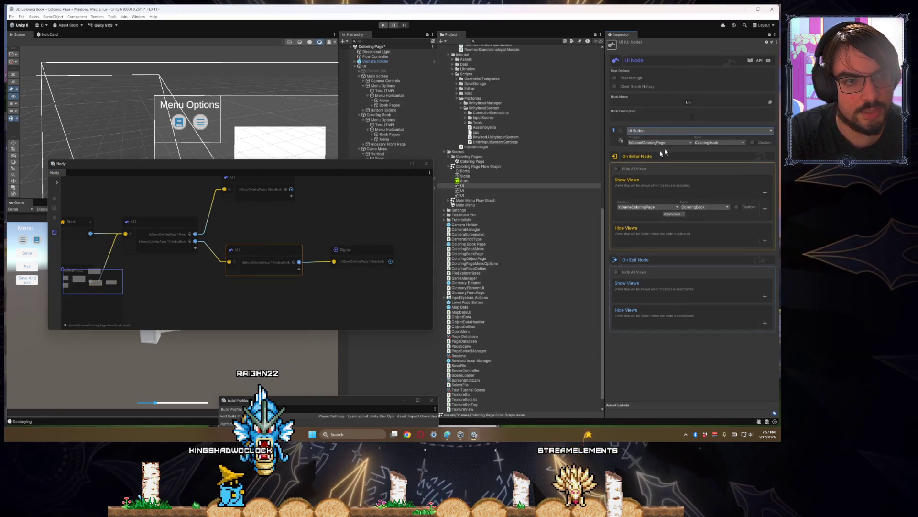
click(408, 234)
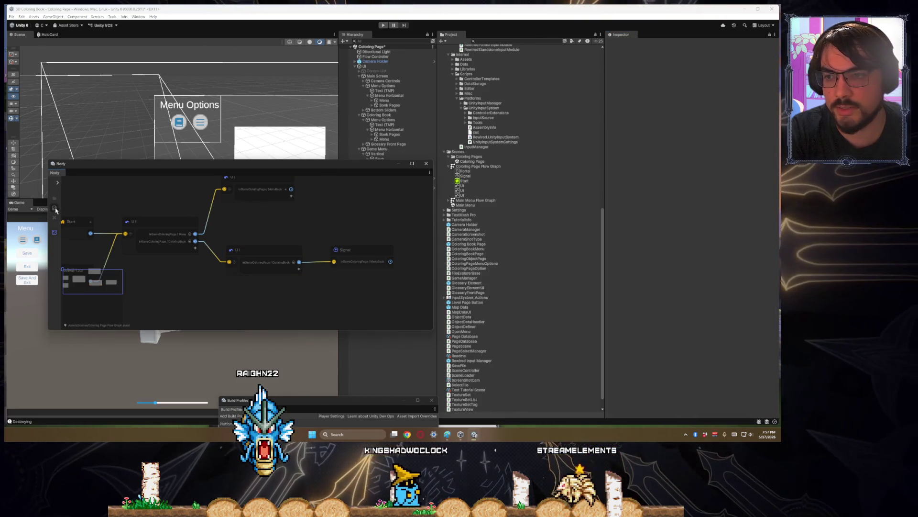
drag(163, 164, 448, 260)
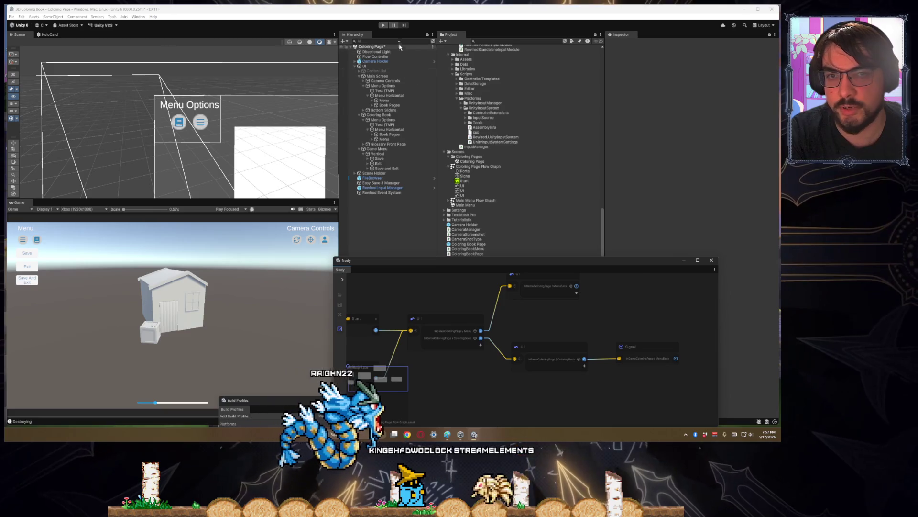
key(ctrl+p)
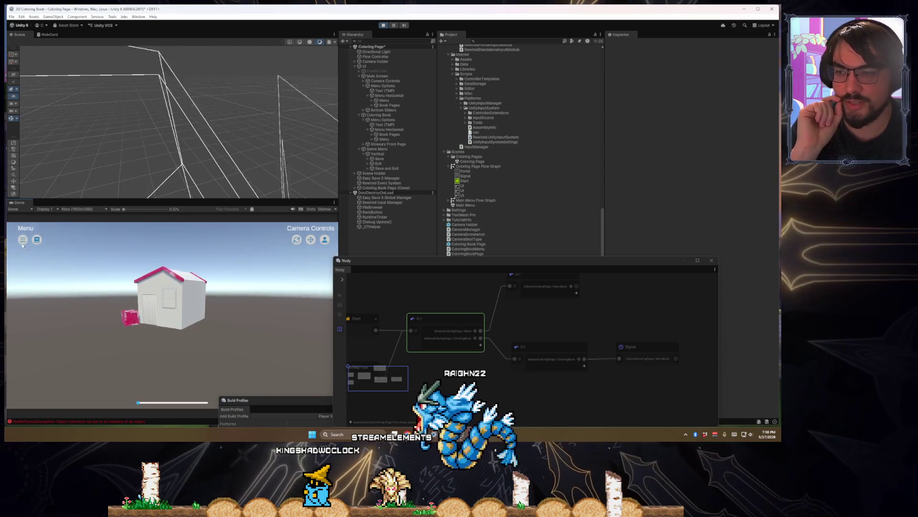
click(37, 242)
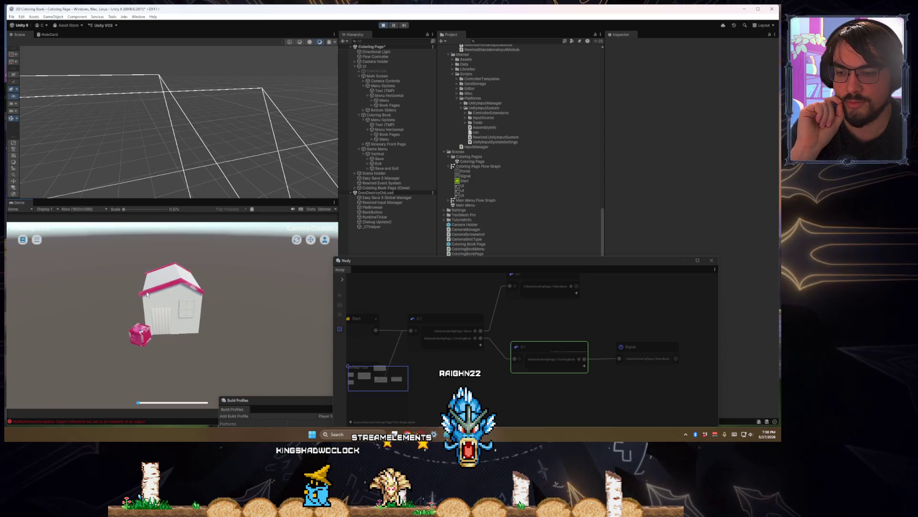
mouse_move(147, 294)
mouse_down()
mouse_move(194, 321)
mouse_move(213, 300)
mouse_move(185, 321)
mouse_move(105, 278)
mouse_up()
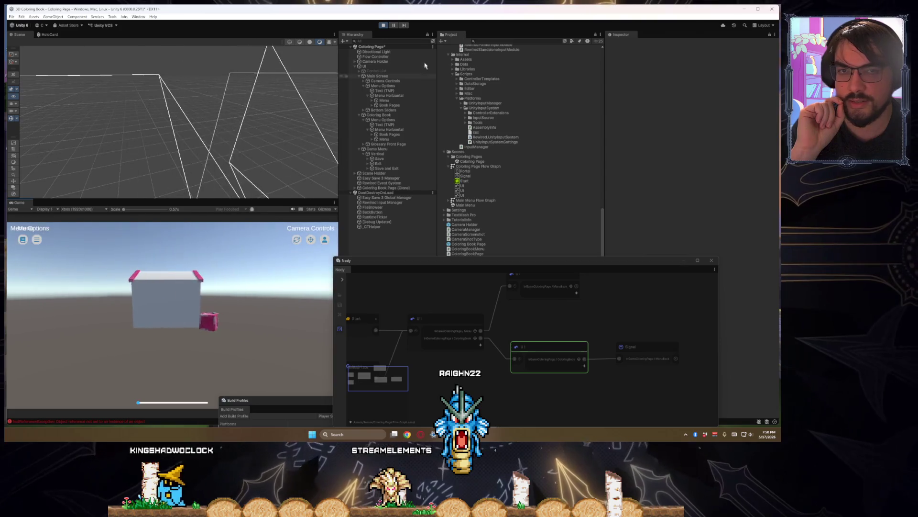
click(384, 25)
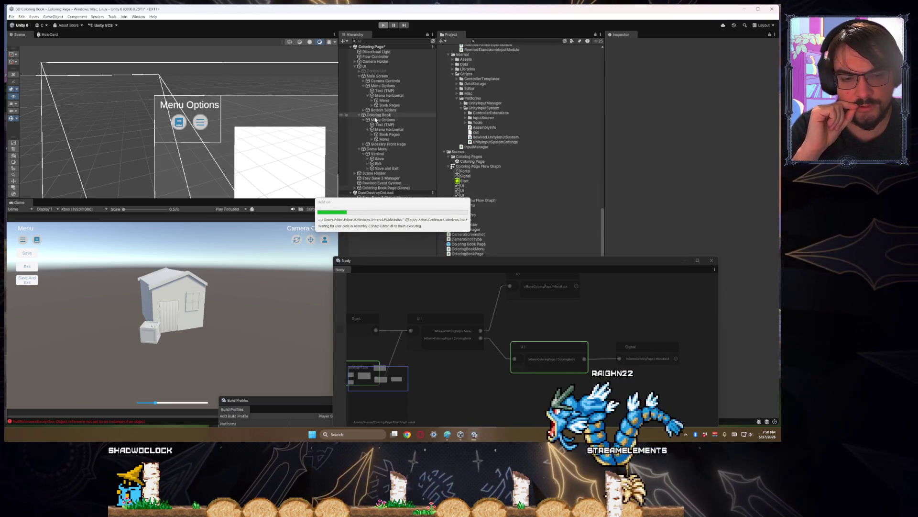
click(548, 347)
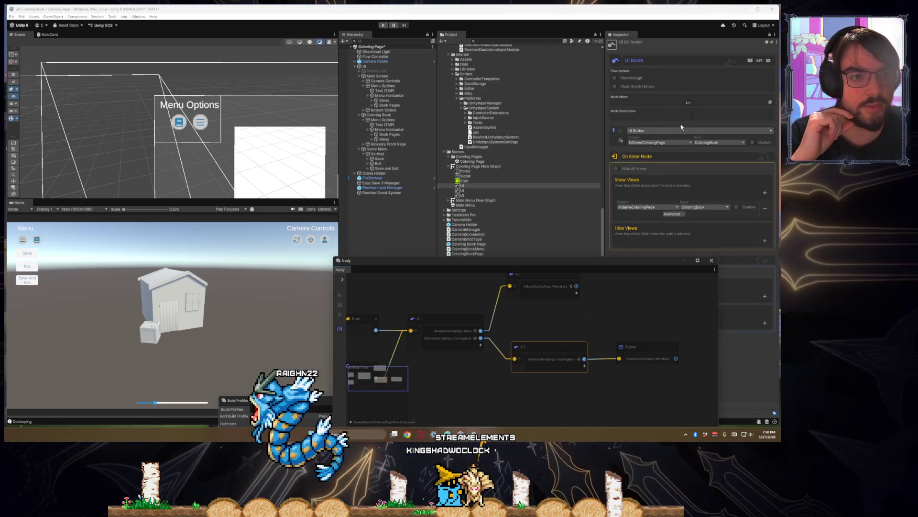
- Check the UI node's type options, then open the Doozy Buttons Database with the InGameColoringPage buttons
click(651, 130)
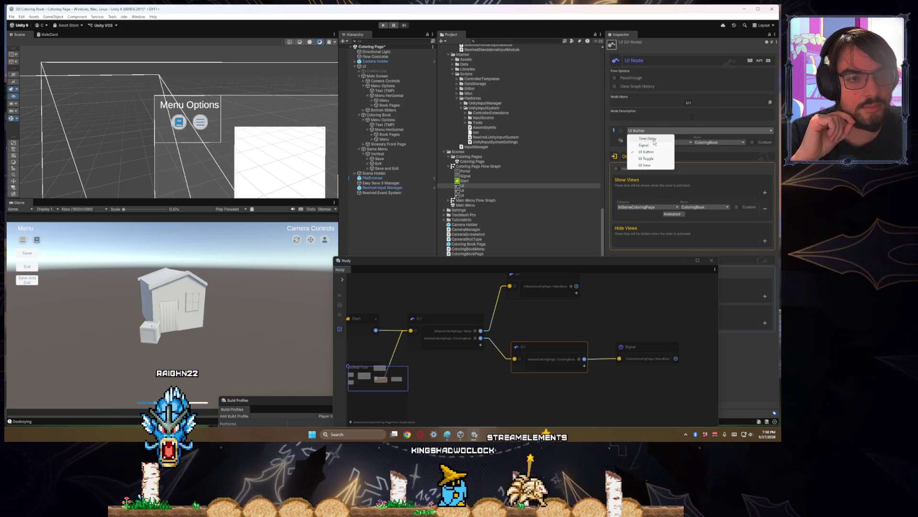
drag(548, 261, 539, 229)
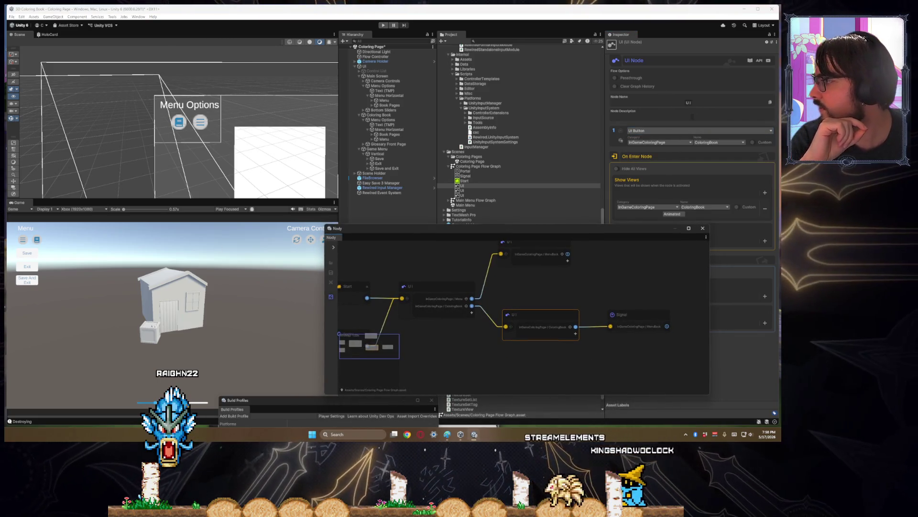
click(620, 140)
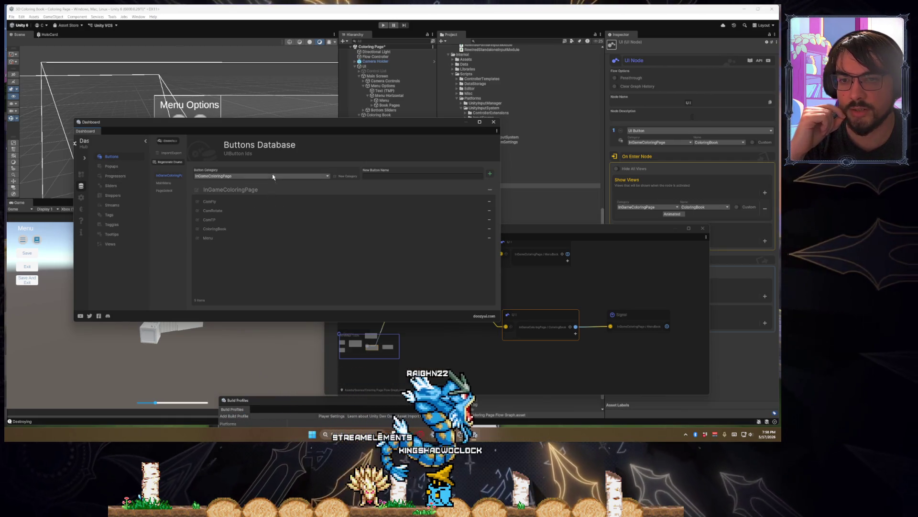
- Add a CloseColoringBook button under InGameColoringPage and move the dashboard aside
click(287, 176)
click(401, 176)
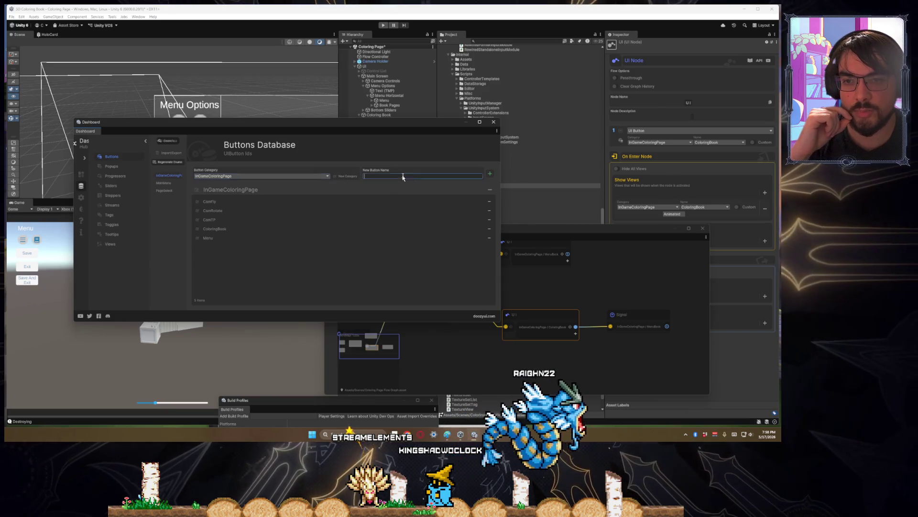
text(Clo)
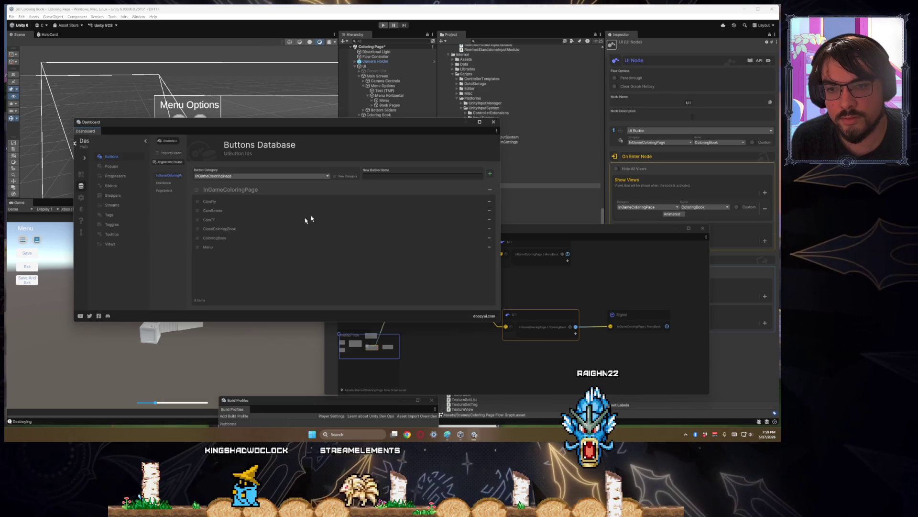
drag(358, 131, 4, 136)
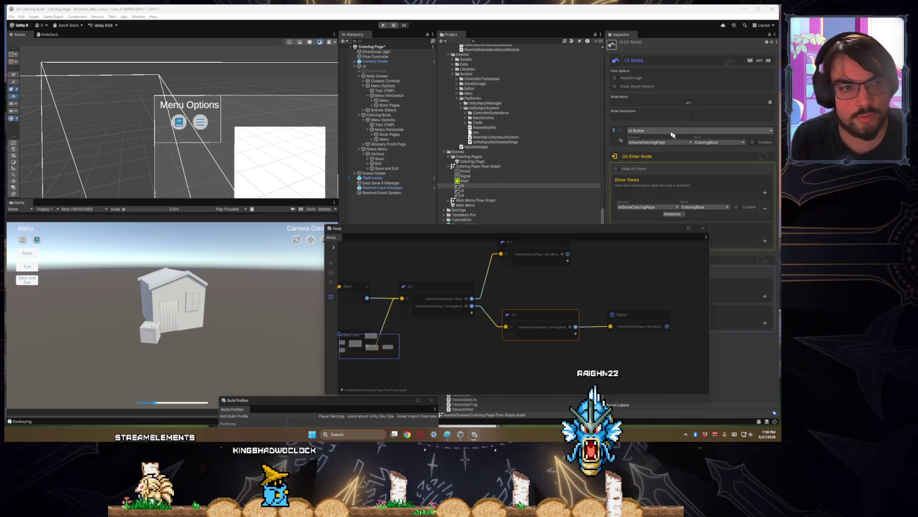
- Set both the UI node and the Book Pages button to CloseColoringBook, then enter Play mode
click(719, 142)
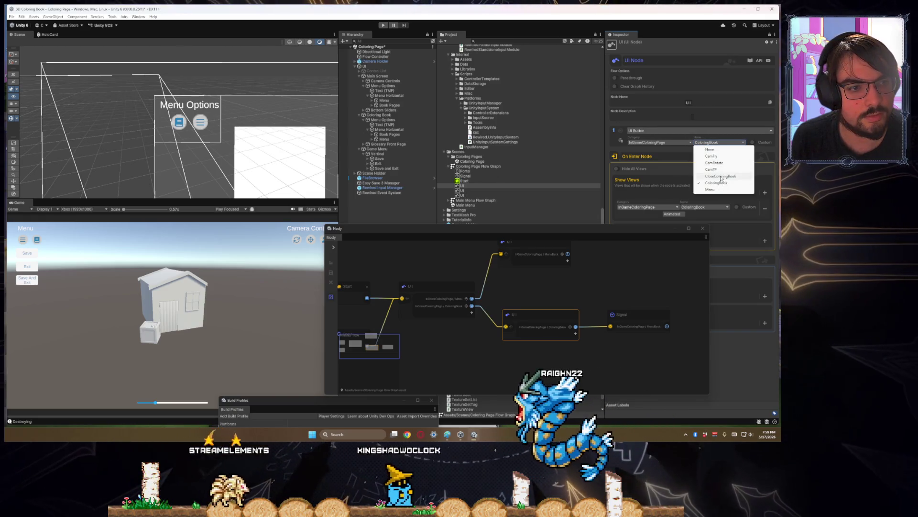
click(721, 177)
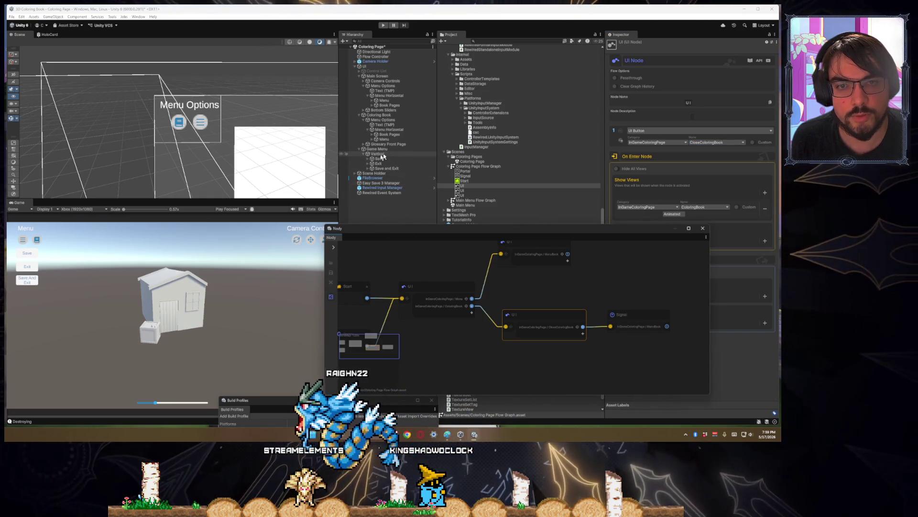
click(388, 134)
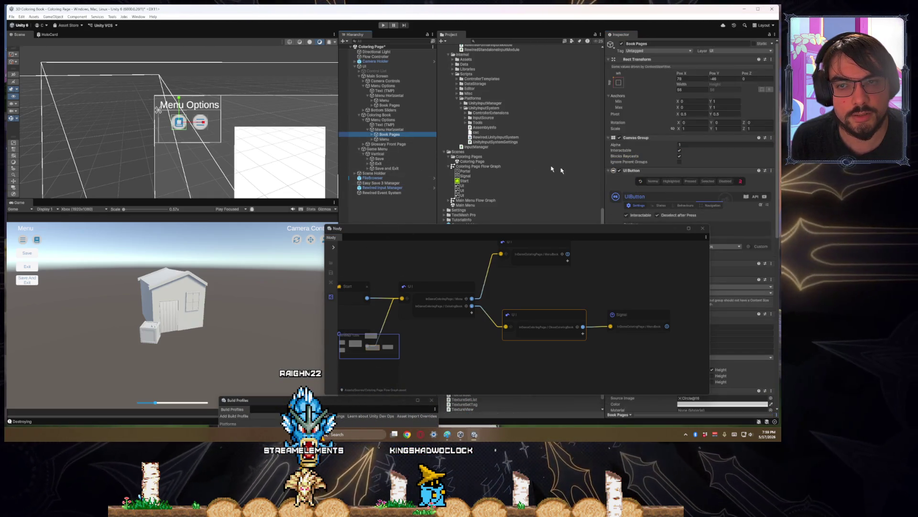
mouse_move(647, 238)
mouse_down()
mouse_move(522, 255)
mouse_move(401, 287)
mouse_up()
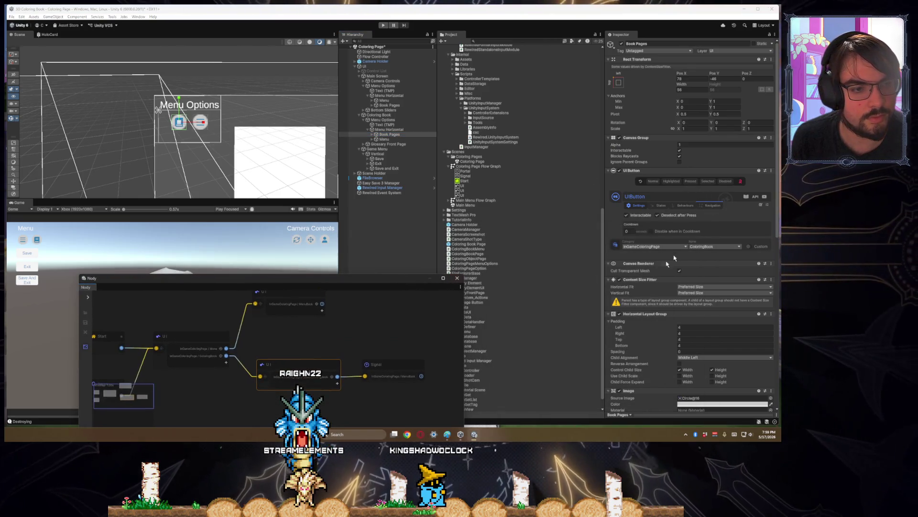
click(714, 247)
click(701, 273)
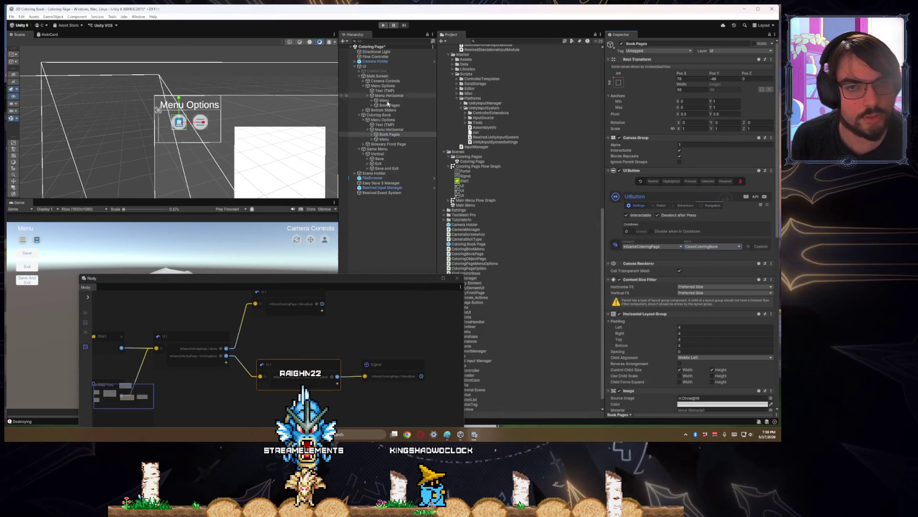
click(382, 25)
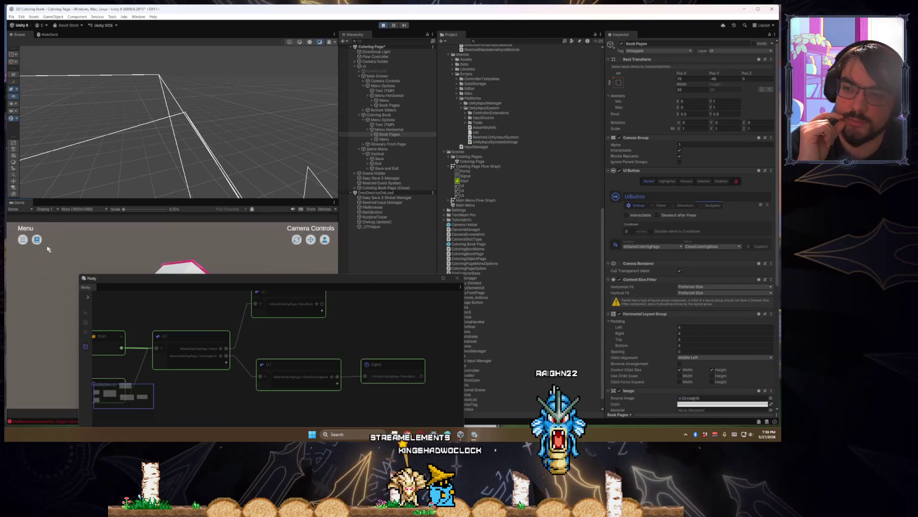
- Open the coloring book menu from the book button in the running Game view
click(36, 241)
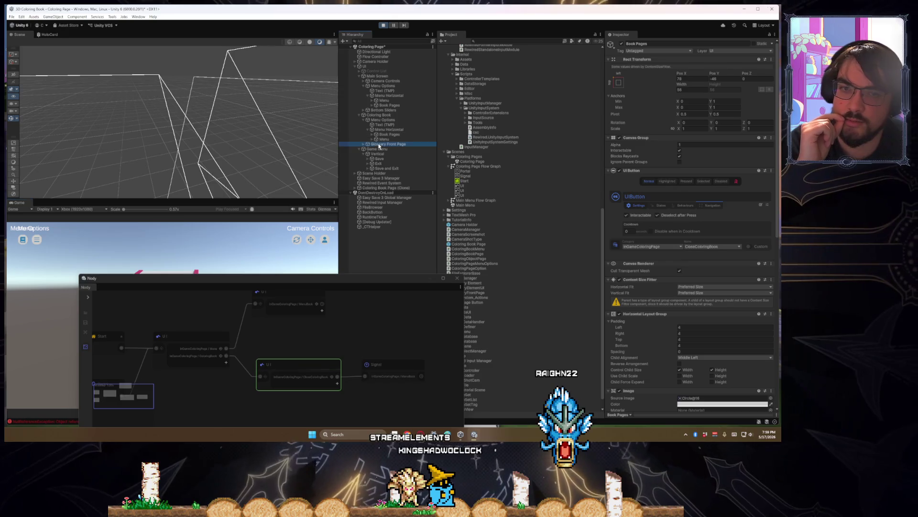
- Select and frame the Coloring Book object, then review its components in the Inspector
click(378, 115)
key(f)
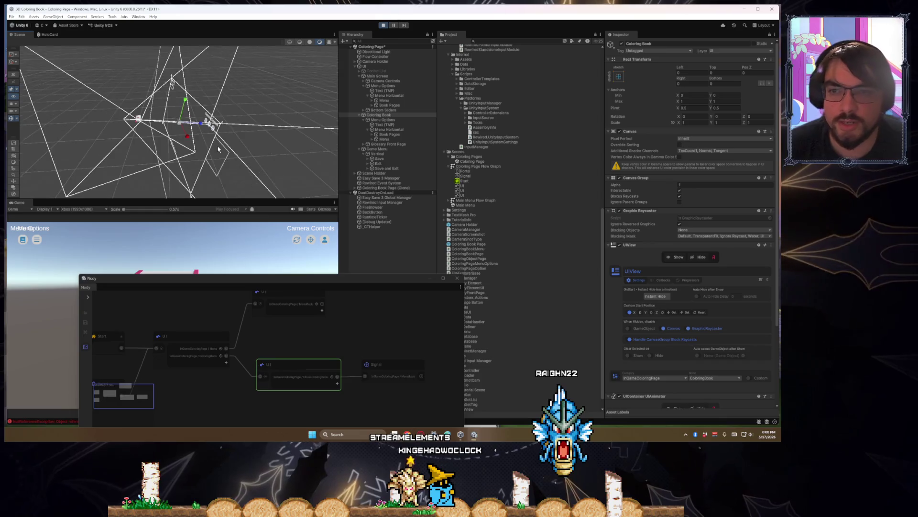
mouse_move(241, 157)
mouse_down()
mouse_move(226, 158)
mouse_move(277, 140)
mouse_move(209, 142)
mouse_move(101, 61)
mouse_move(268, 67)
mouse_up()
scroll(662, 295, down, 2)
scroll(665, 292, down, 4)
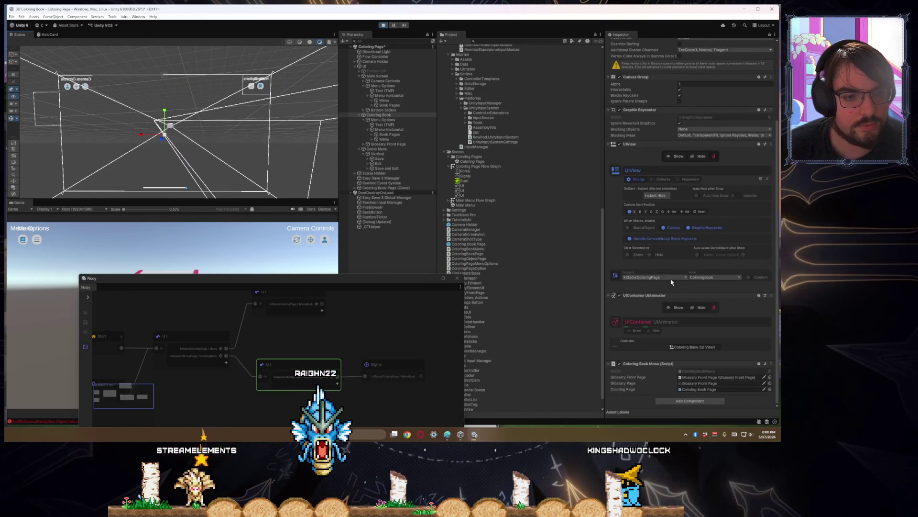
scroll(668, 252, up, 6)
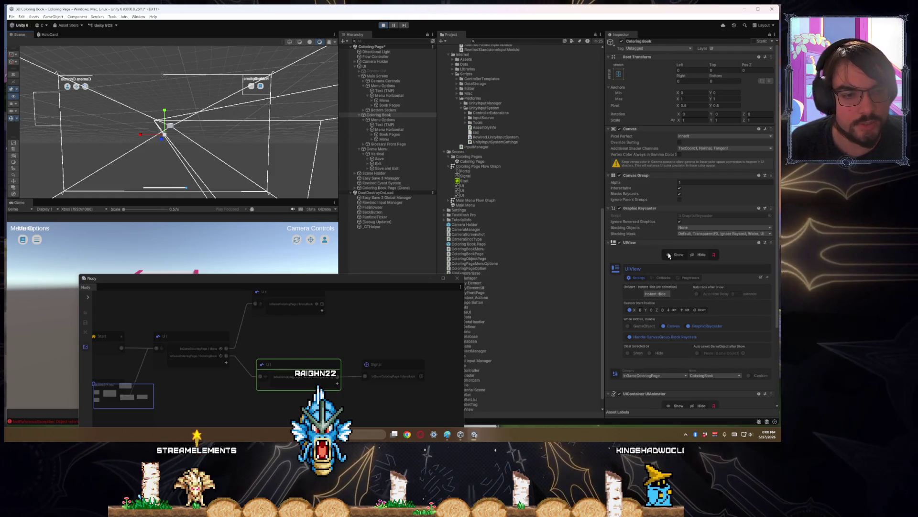
scroll(669, 255, down, 6)
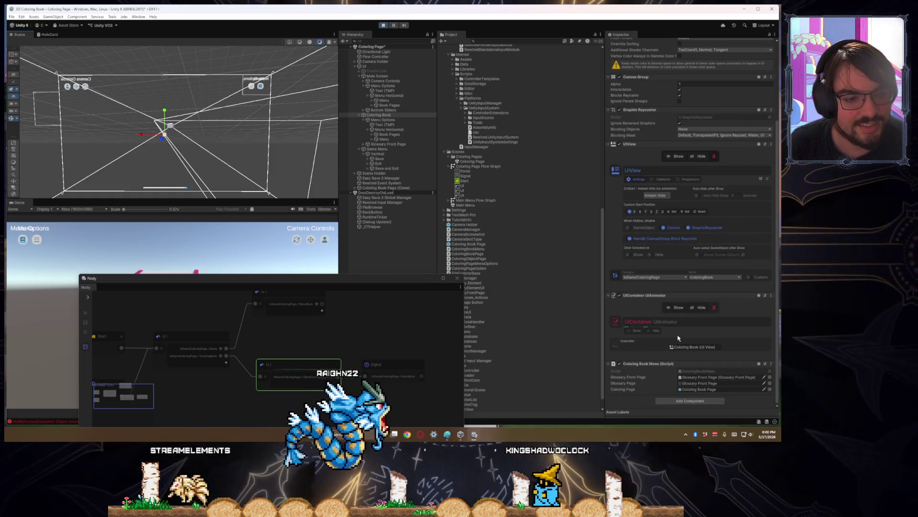
scroll(684, 341, up, 4)
- Select Glossary Front Page under Menu Options and trigger Show on its UIView
click(383, 119)
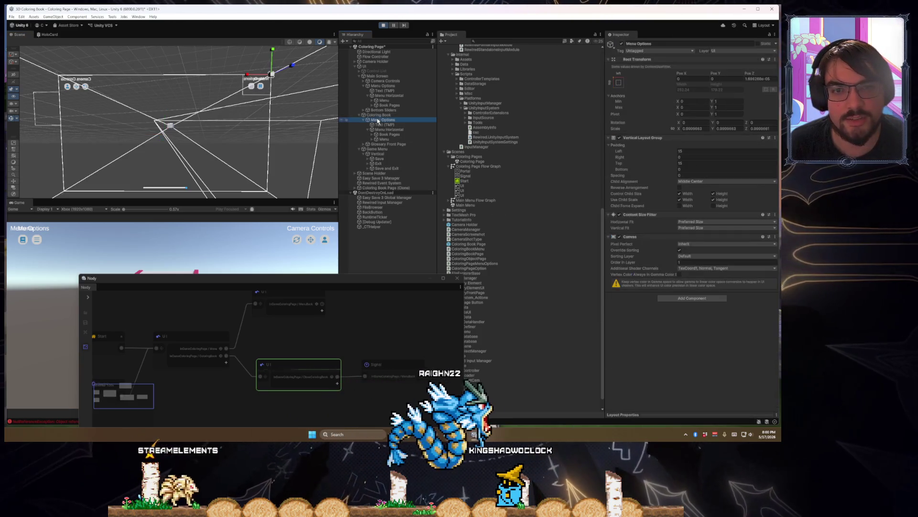
click(368, 120)
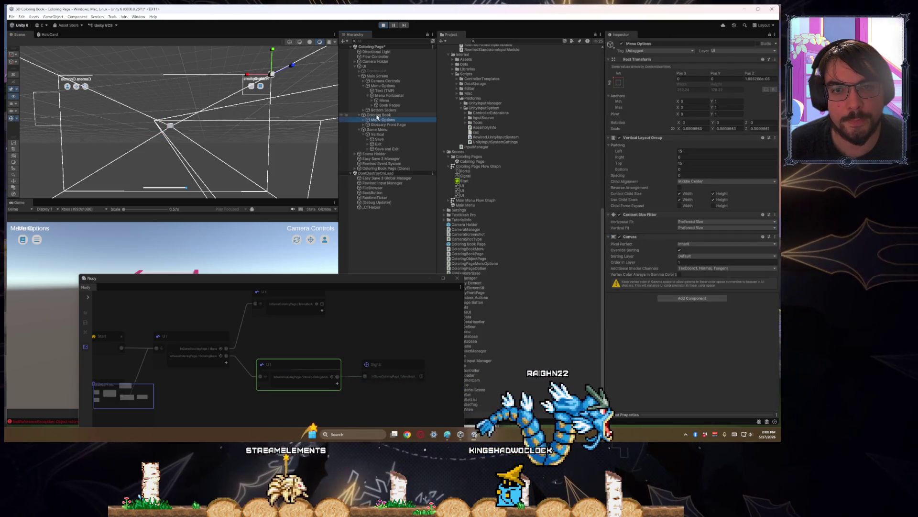
click(396, 125)
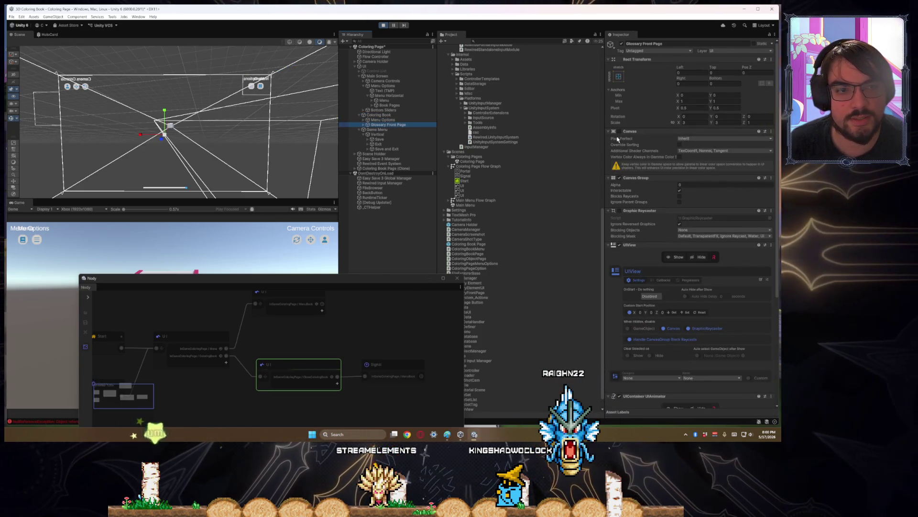
scroll(642, 195, down, 3)
click(681, 195)
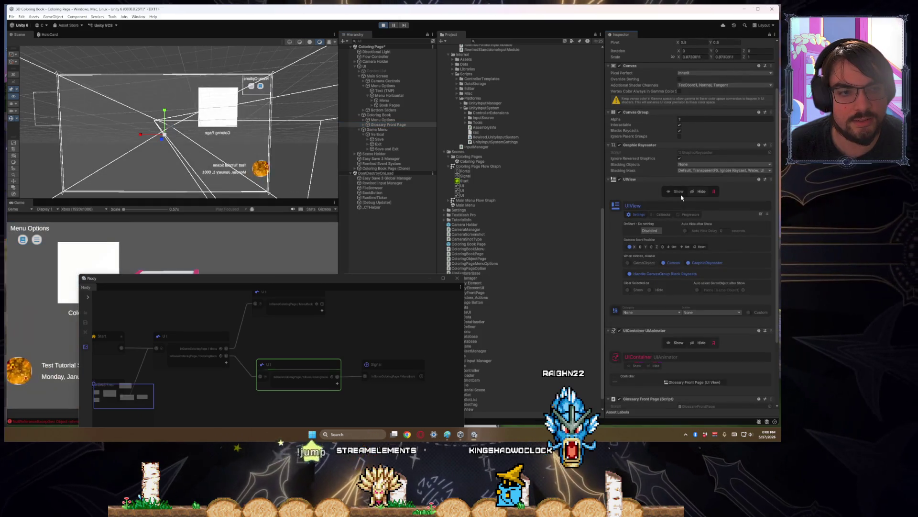
- Frame Menu Options and turn off Override Sorting on its Canvas
mouse_move(280, 138)
mouse_down()
mouse_move(293, 150)
mouse_move(16, 138)
mouse_move(287, 139)
mouse_move(230, 140)
mouse_up()
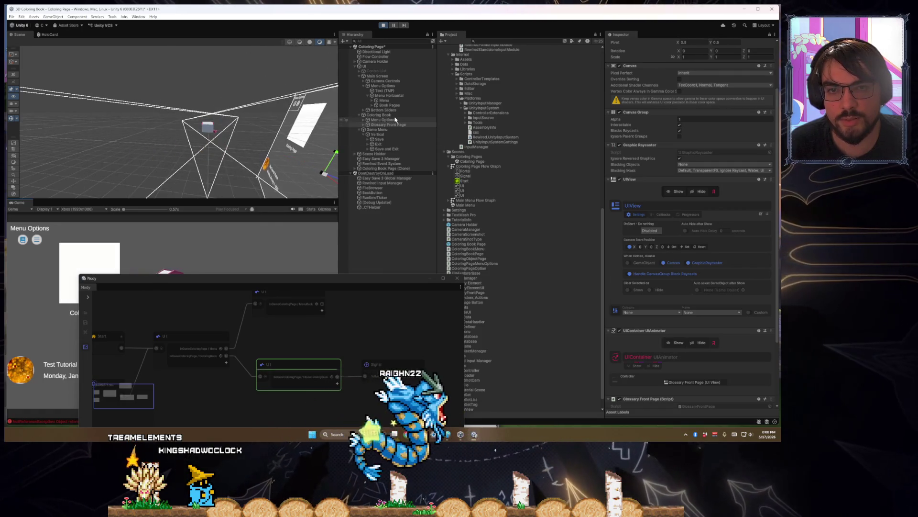
click(297, 124)
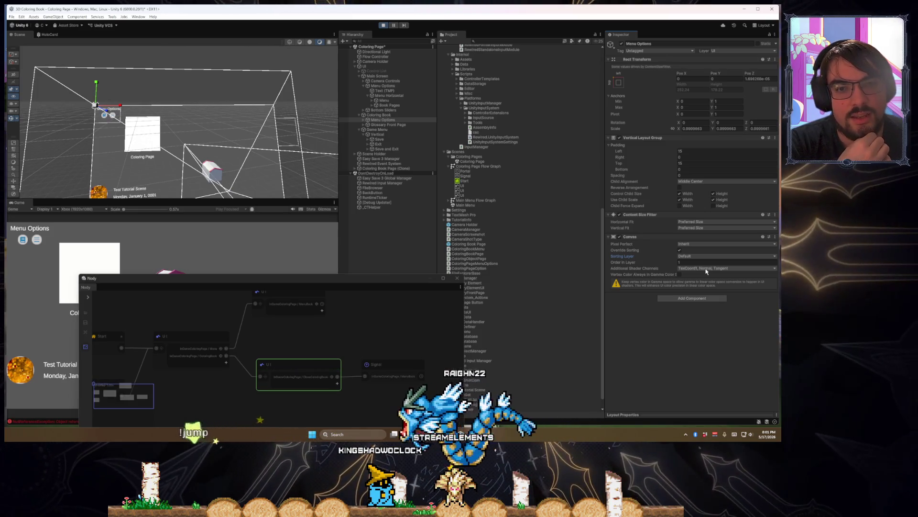
click(391, 120)
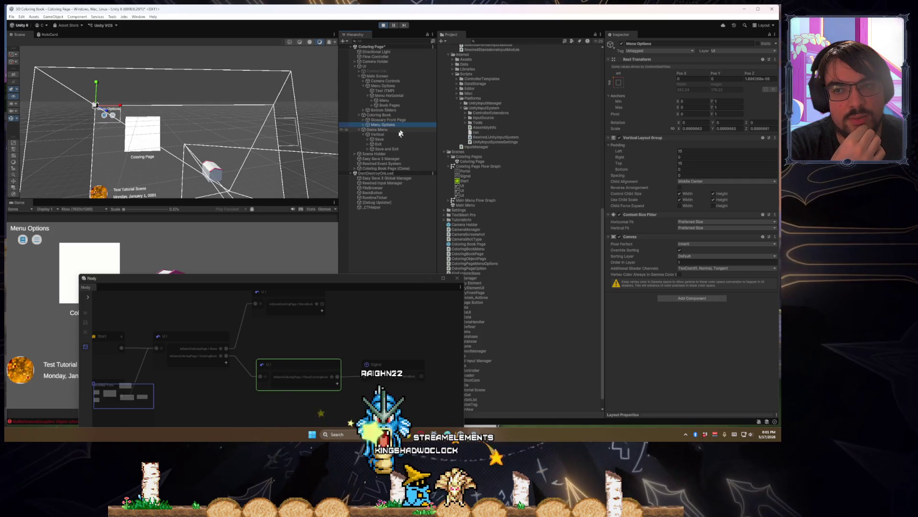
key(f)
click(23, 240)
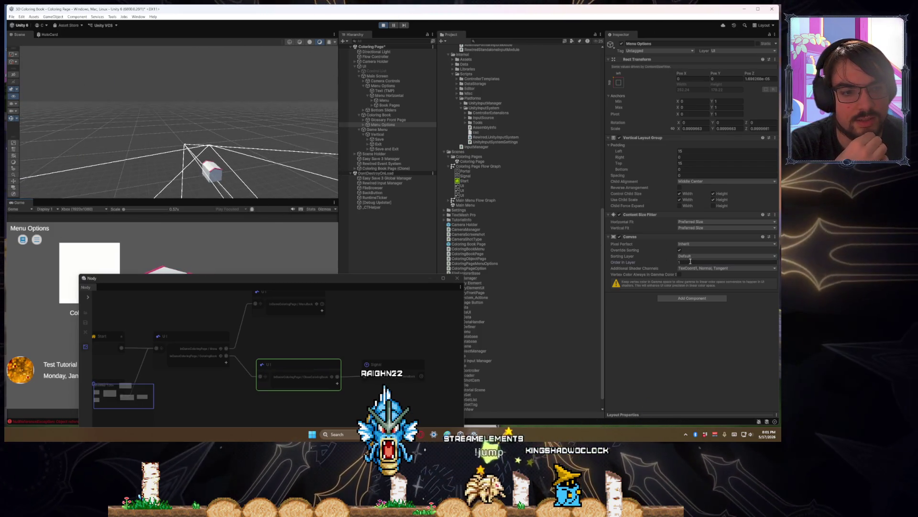
click(680, 250)
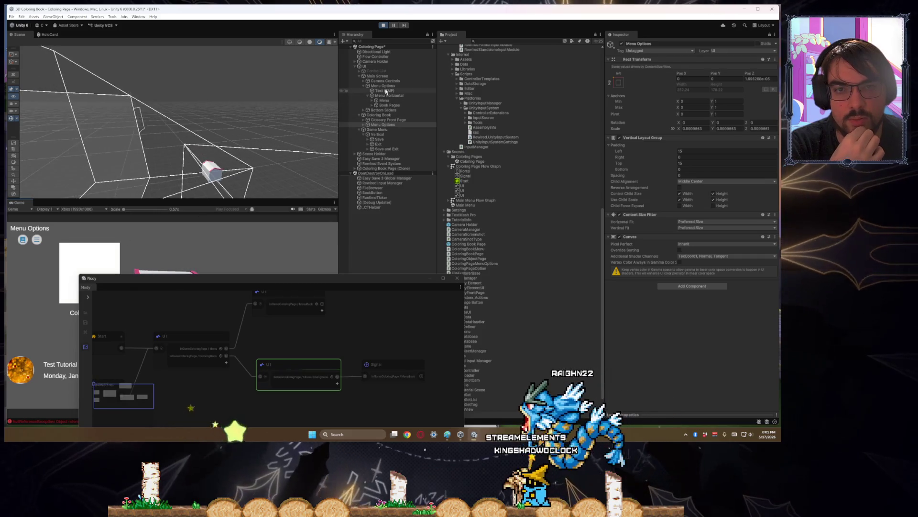
- Frame the Glossary Front Page object and deactivate it
click(378, 119)
double_click(378, 119)
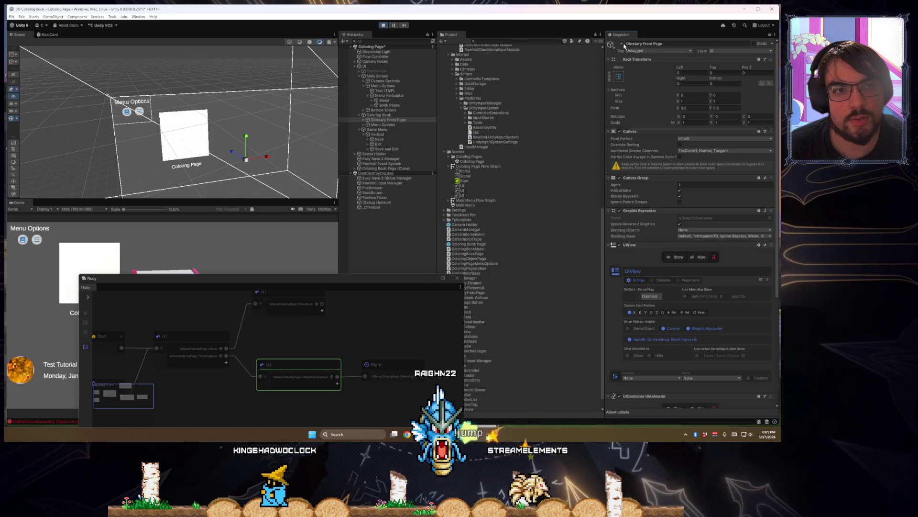
click(622, 44)
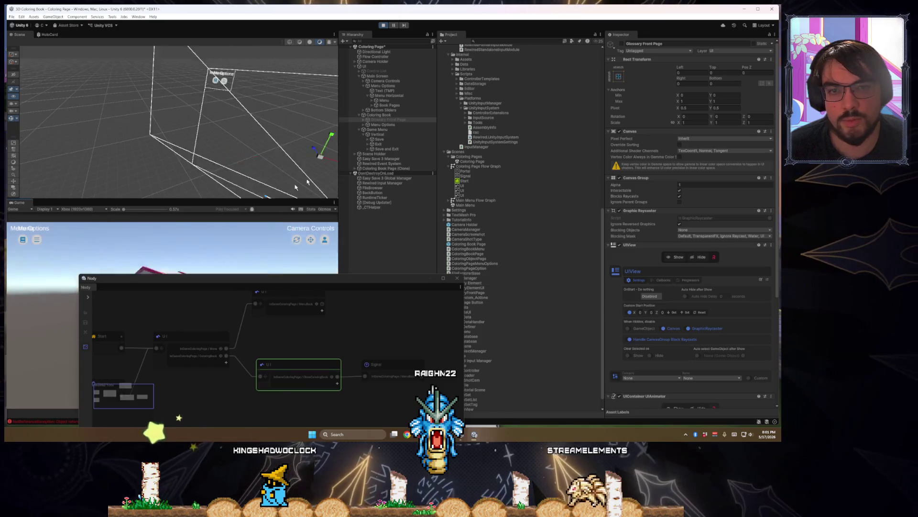
- Review Menu Options and Menu Horizontal, then open the Menu Options Canvas component menu
click(361, 126)
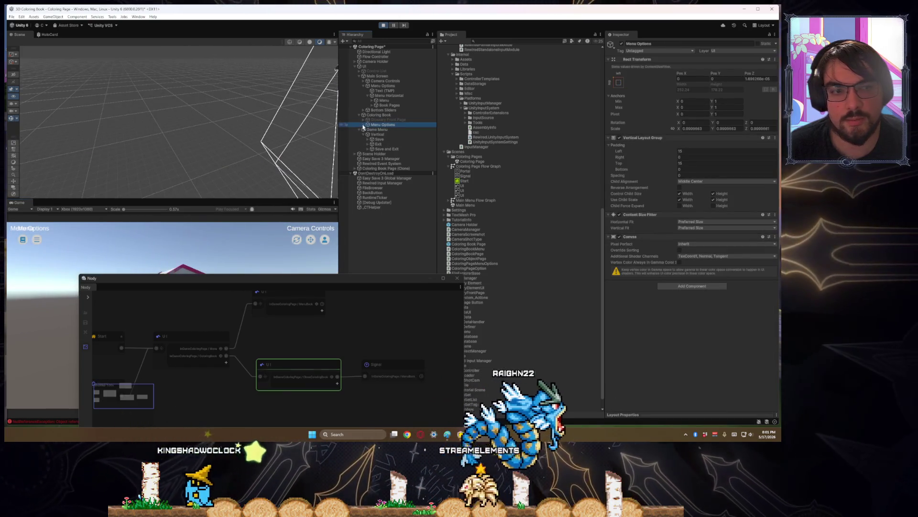
click(363, 125)
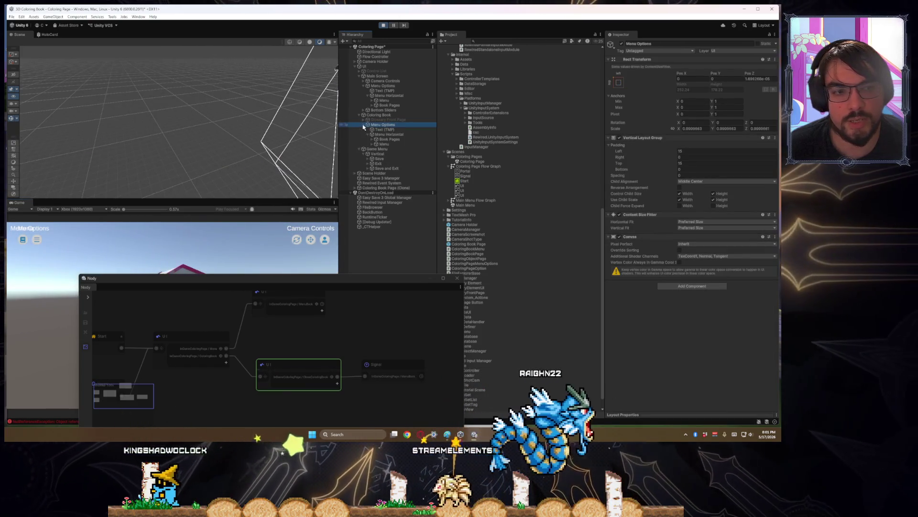
click(397, 134)
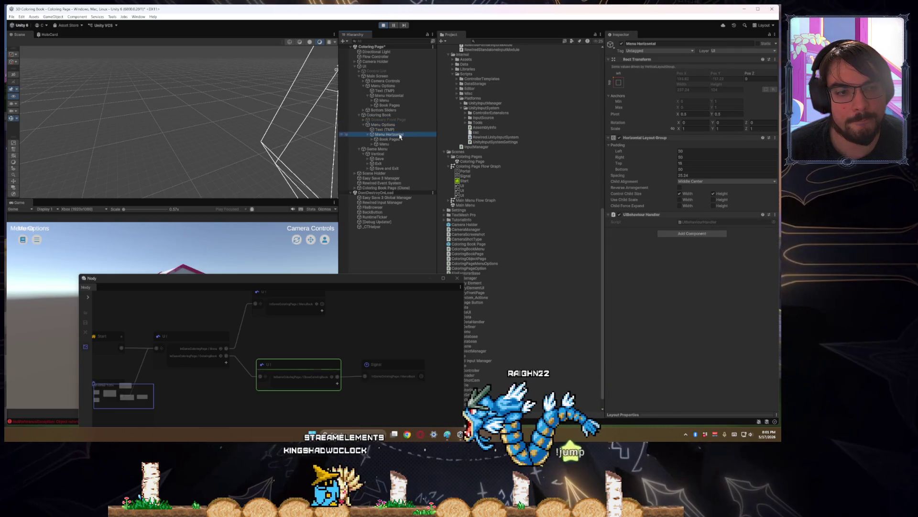
click(391, 125)
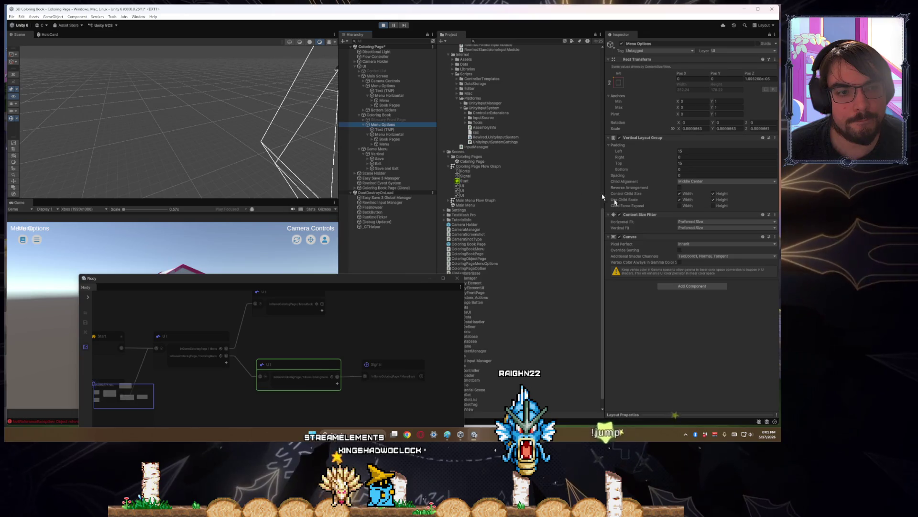
right_click(661, 239)
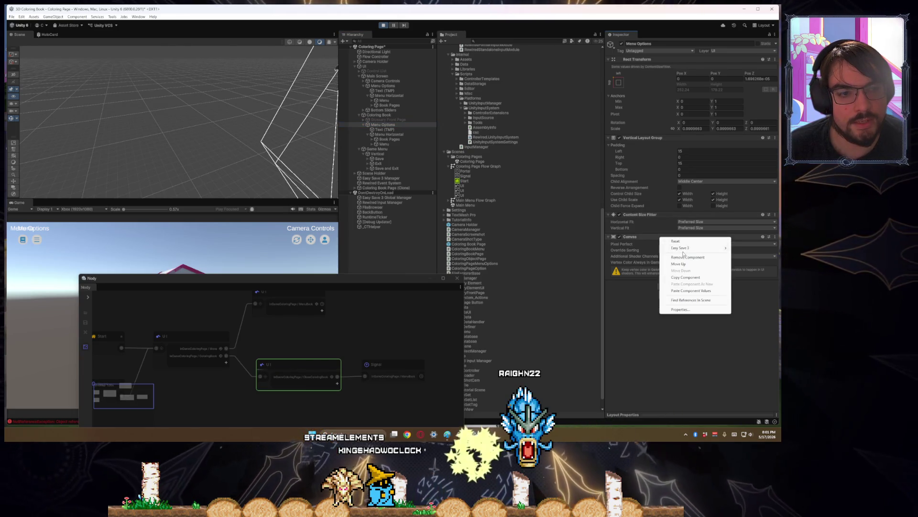
- Remove the Canvas from Menu Options, reactivate Glossary Front Page, and close the in-game coloring book
click(693, 258)
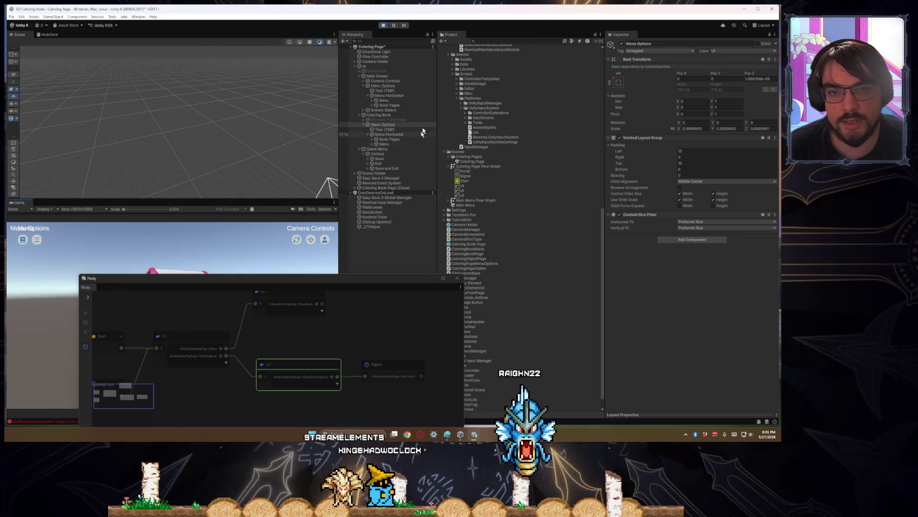
click(400, 135)
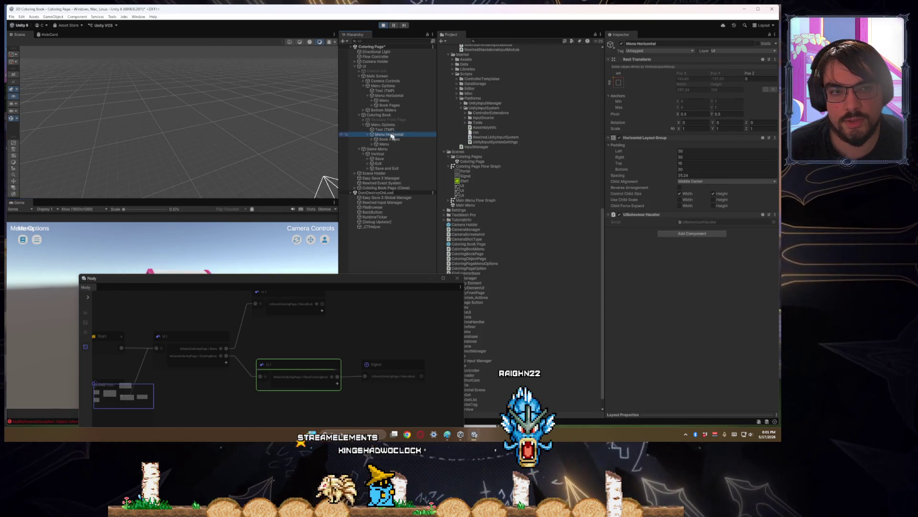
click(387, 120)
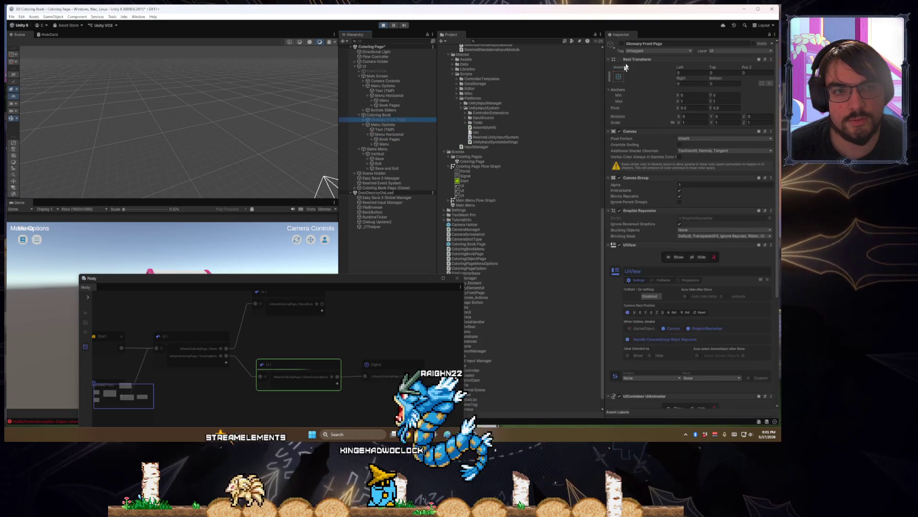
click(621, 44)
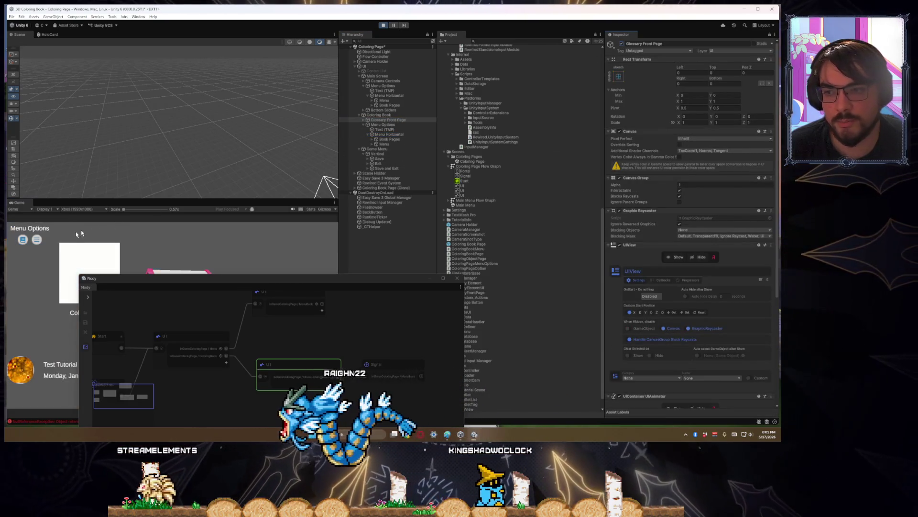
click(22, 240)
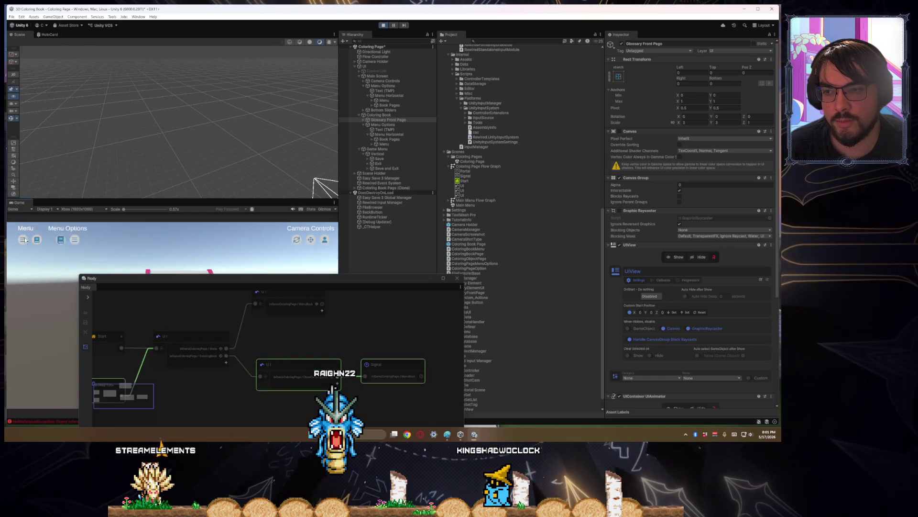
- Toggle the in-game menu panel and set Glossary Front Page's view to InGameColoringPage ColoringBook
click(23, 240)
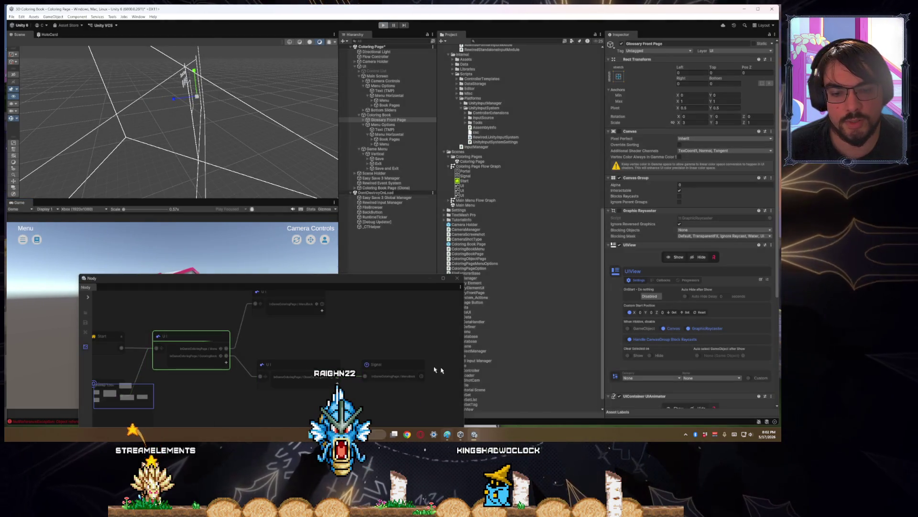
click(22, 240)
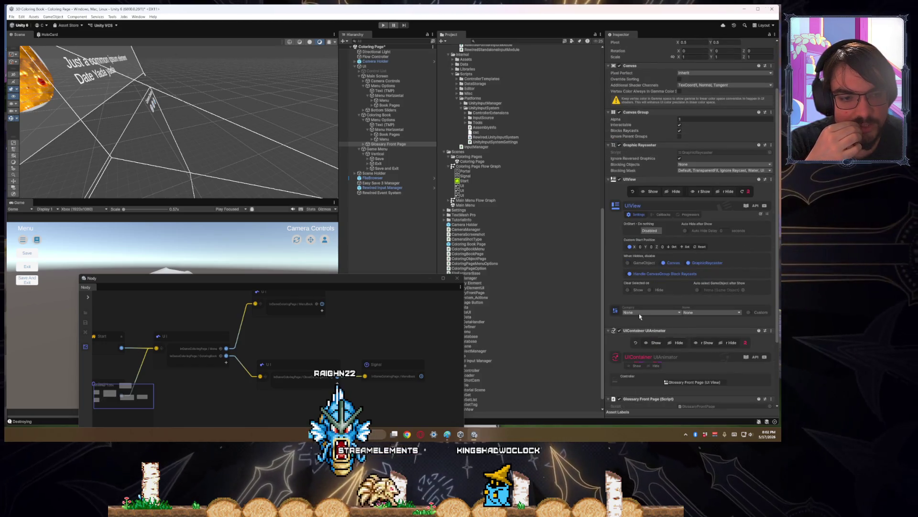
click(651, 320)
click(714, 313)
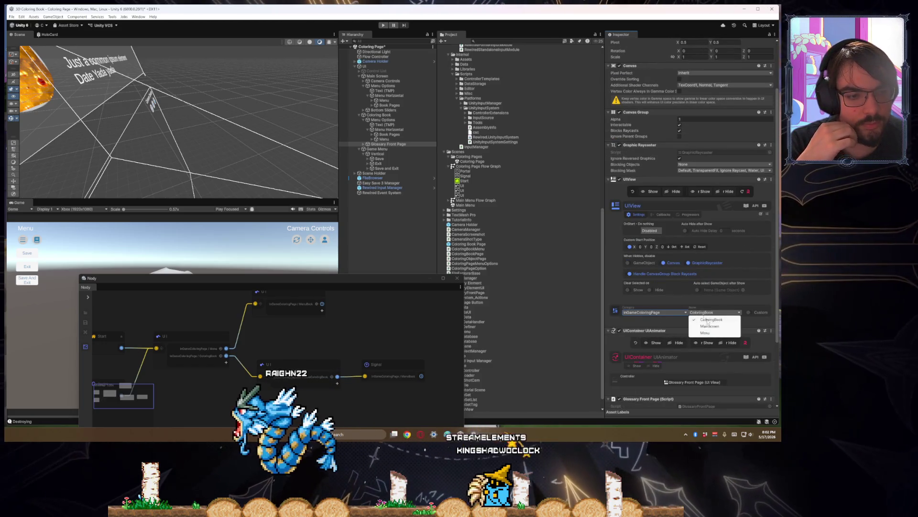
click(712, 319)
scroll(688, 239, up, 3)
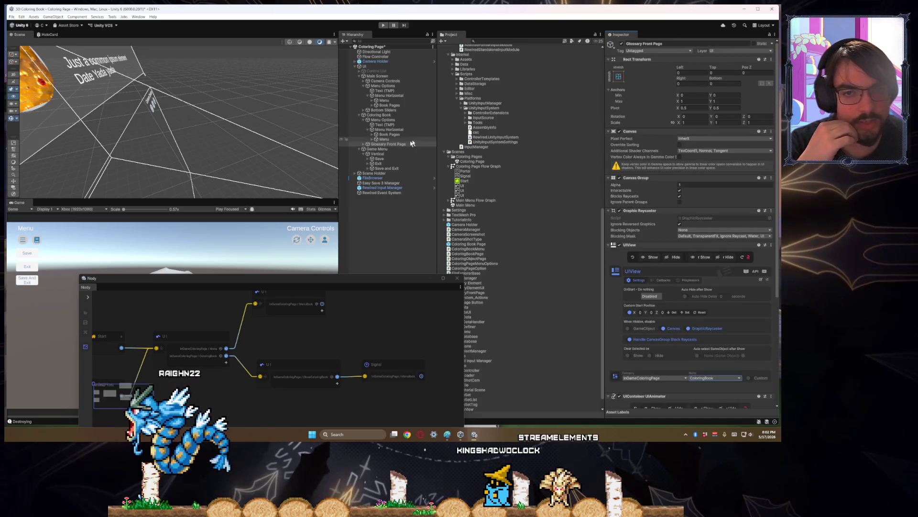
- Review Menu Horizontal and Menu Options, then reset Glossary Front Page's view category to None
click(387, 129)
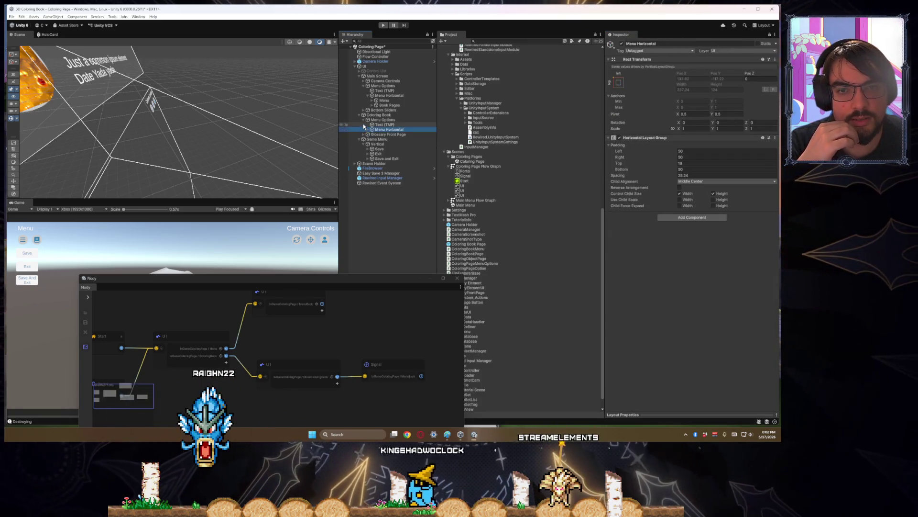
click(377, 120)
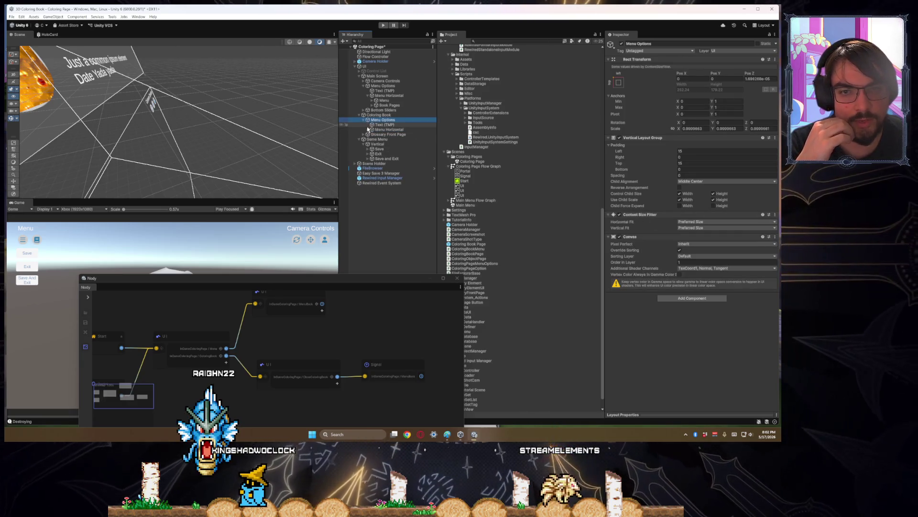
scroll(709, 324, down, 4)
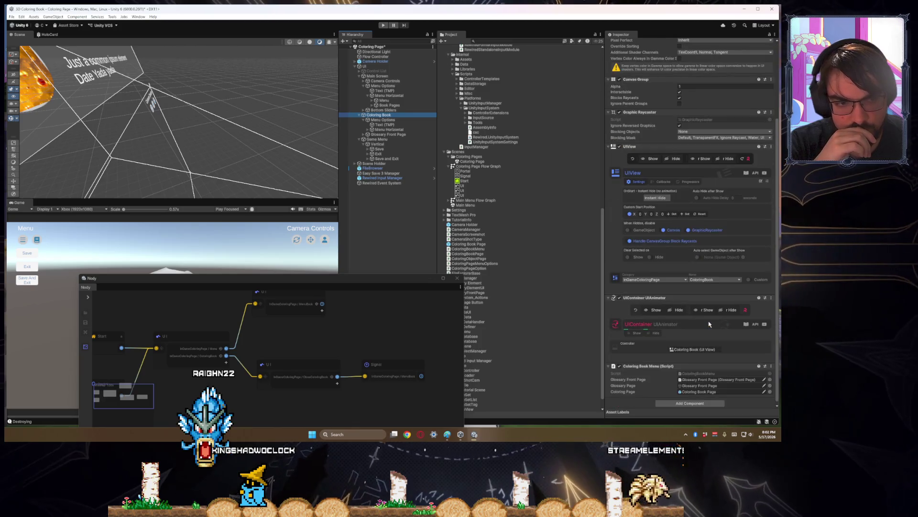
click(393, 134)
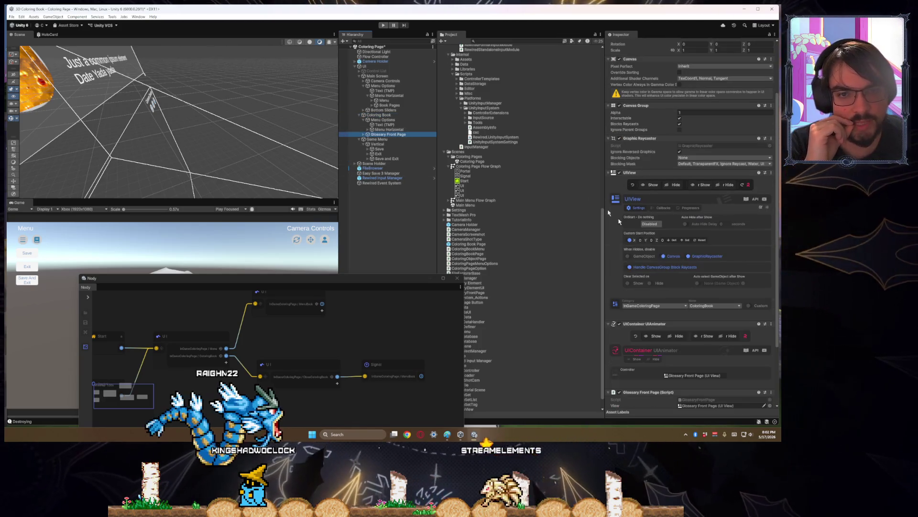
click(678, 306)
click(638, 313)
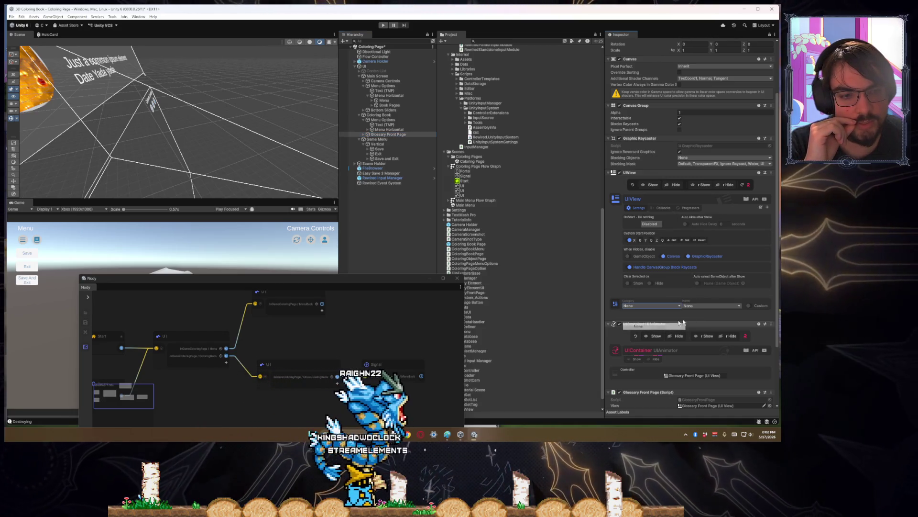
click(706, 306)
click(702, 312)
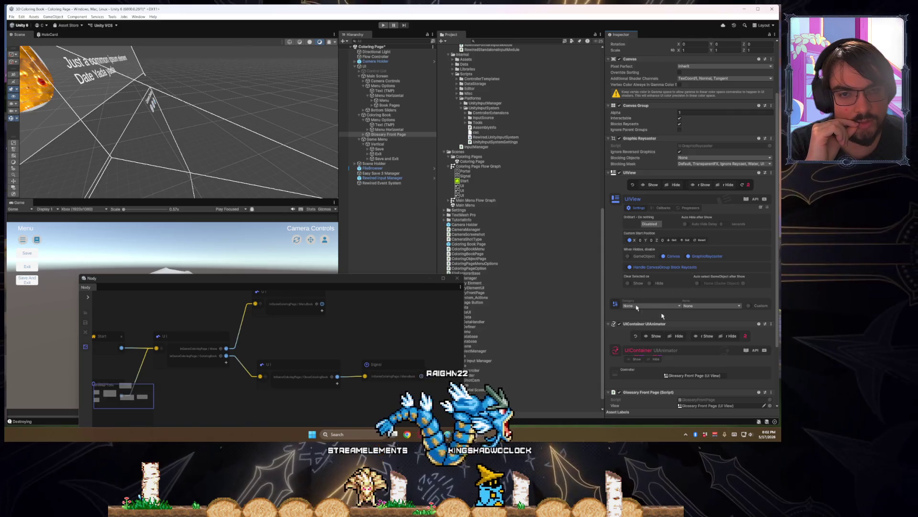
- Select Coloring Book and open its ColoringBookMenu script in the code editor
click(386, 120)
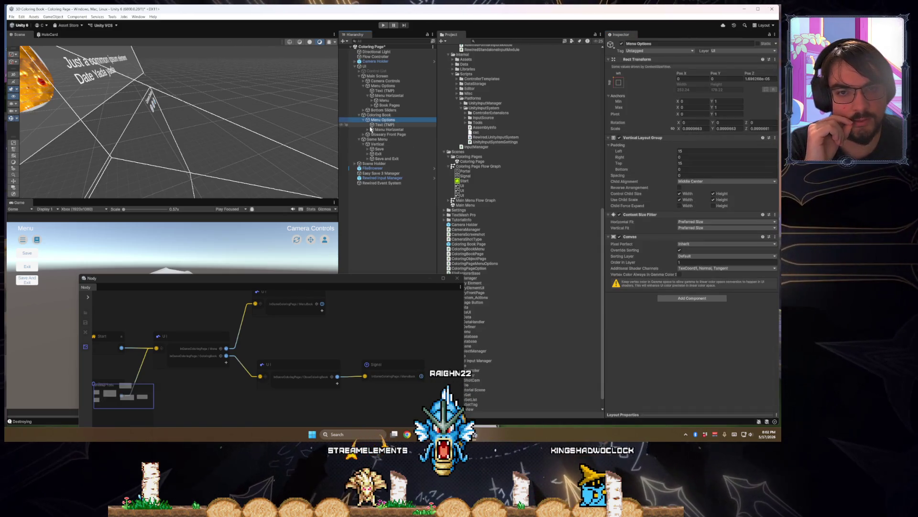
click(366, 115)
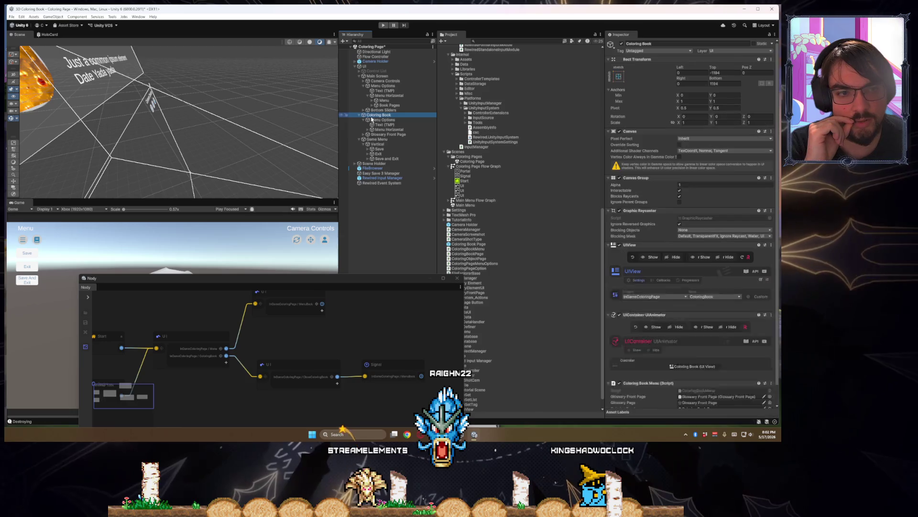
scroll(725, 313, down, 10)
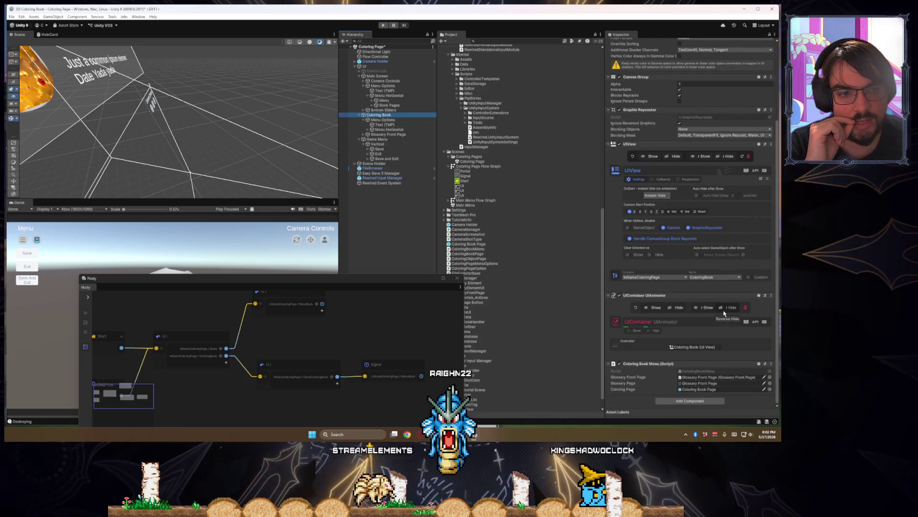
click(693, 372)
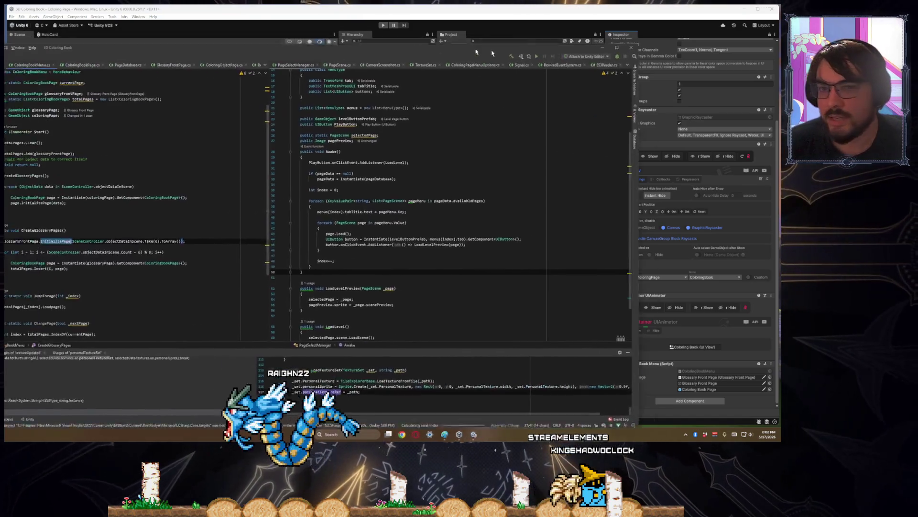
- Close PageSelectManager.cs, the right editor group and all other tabs, then hide the search results panel
scroll(516, 204, up, 3)
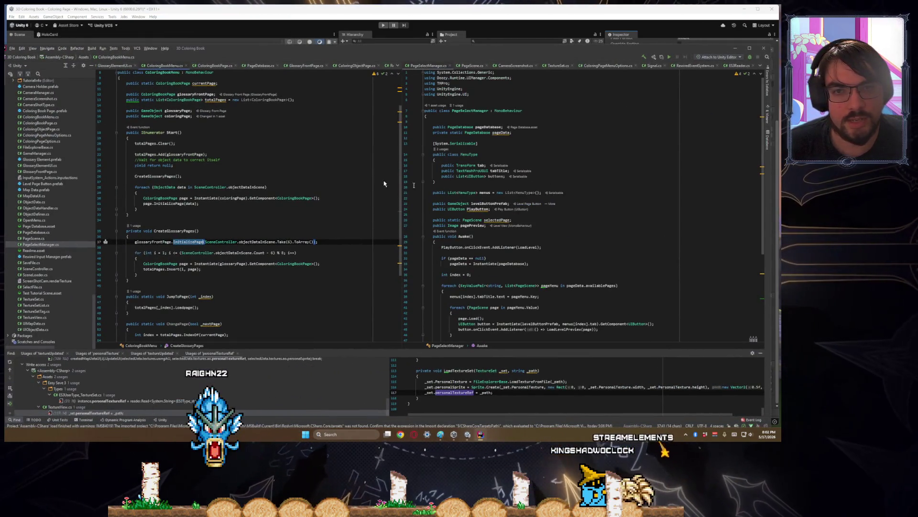
scroll(187, 209, up, 2)
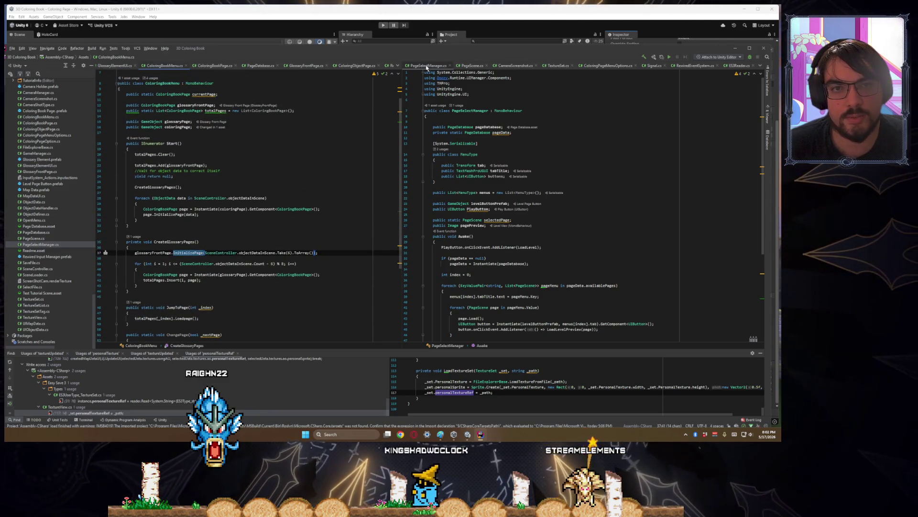
click(449, 66)
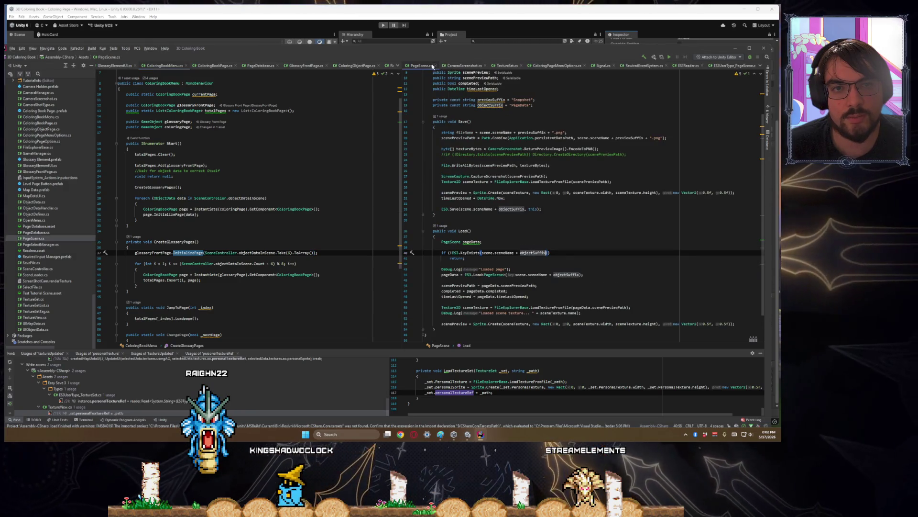
right_click(425, 67)
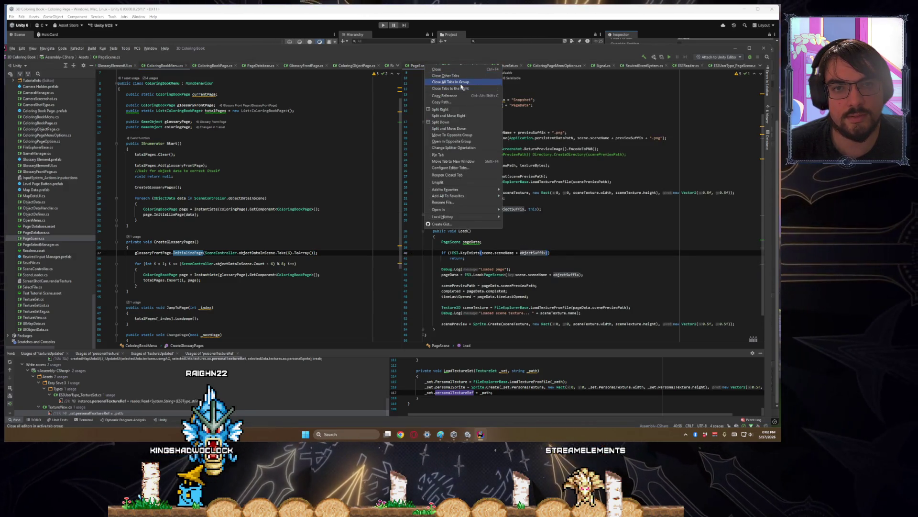
click(460, 83)
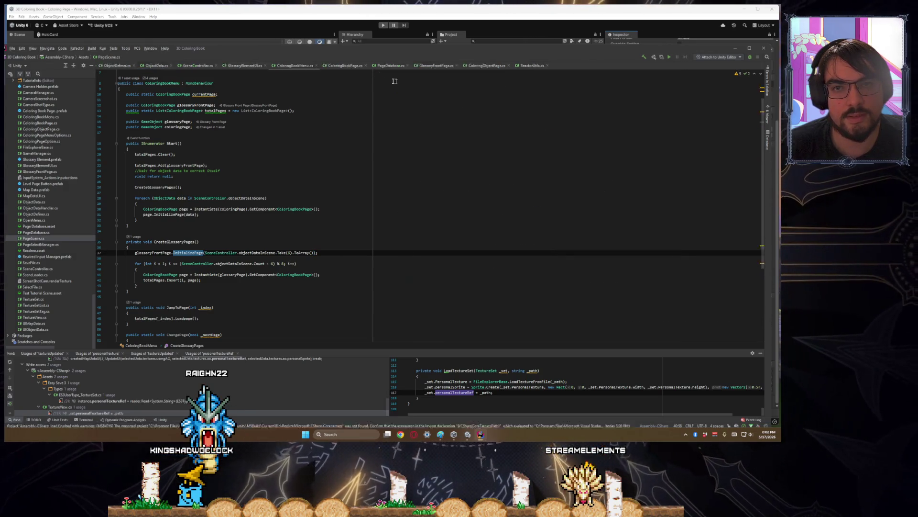
right_click(302, 66)
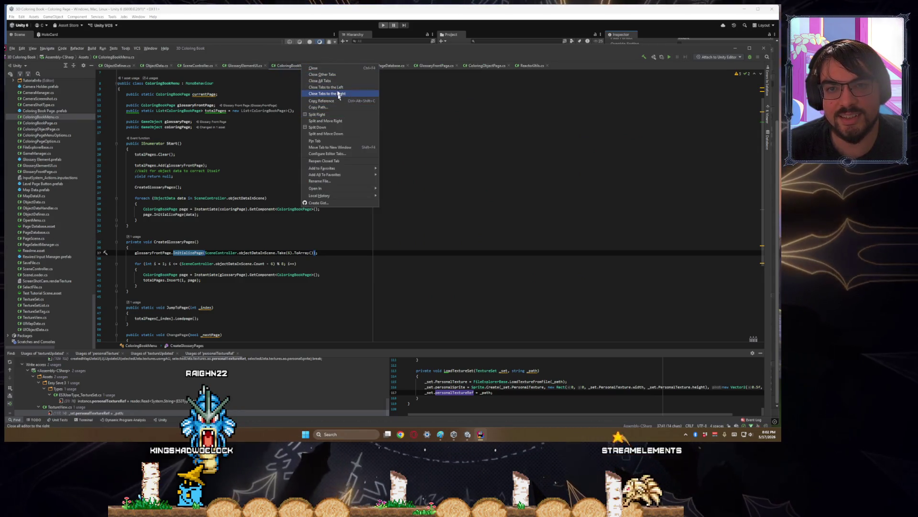
click(330, 74)
scroll(166, 257, up, 2)
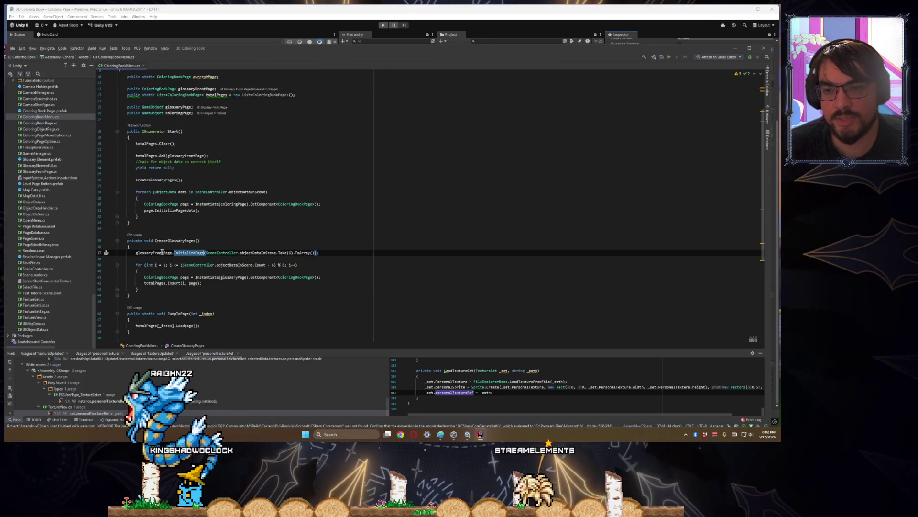
scroll(166, 257, up, 1)
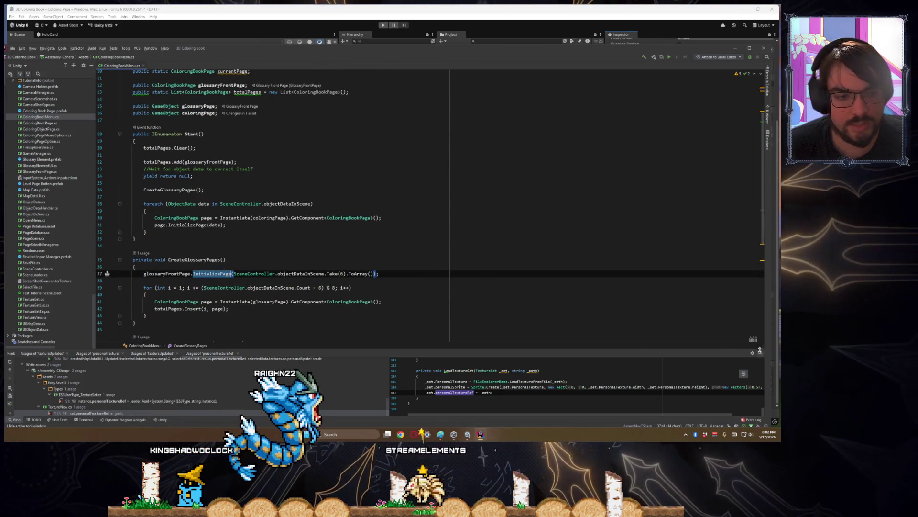
click(760, 352)
- Review the glossaryFrontPage, totalPages and currentPage fields and place the caret on the empty line in Start()
scroll(185, 201, up, 4)
scroll(185, 201, down, 7)
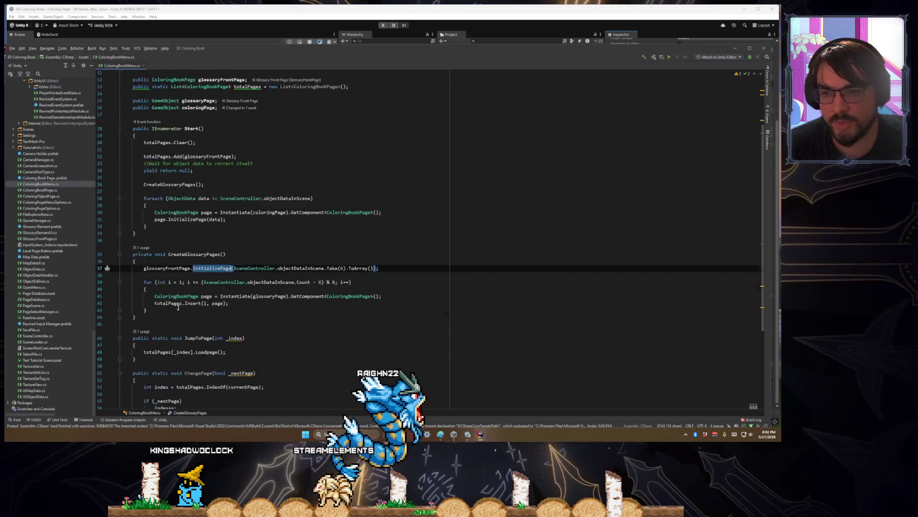
scroll(216, 196, up, 6)
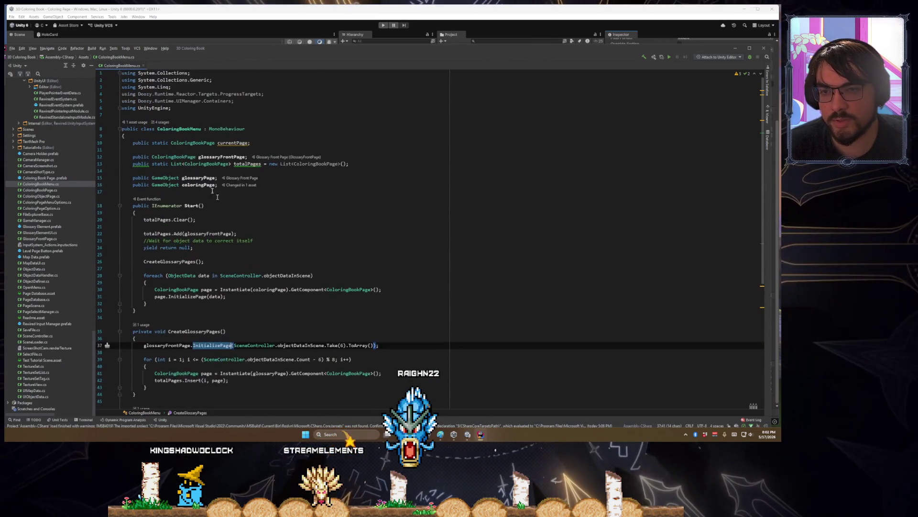
click(213, 158)
click(243, 164)
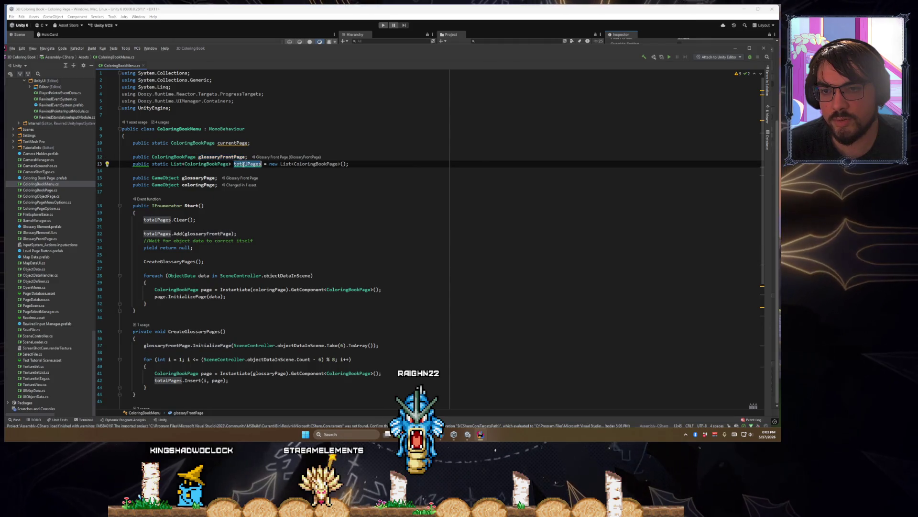
click(203, 179)
click(202, 142)
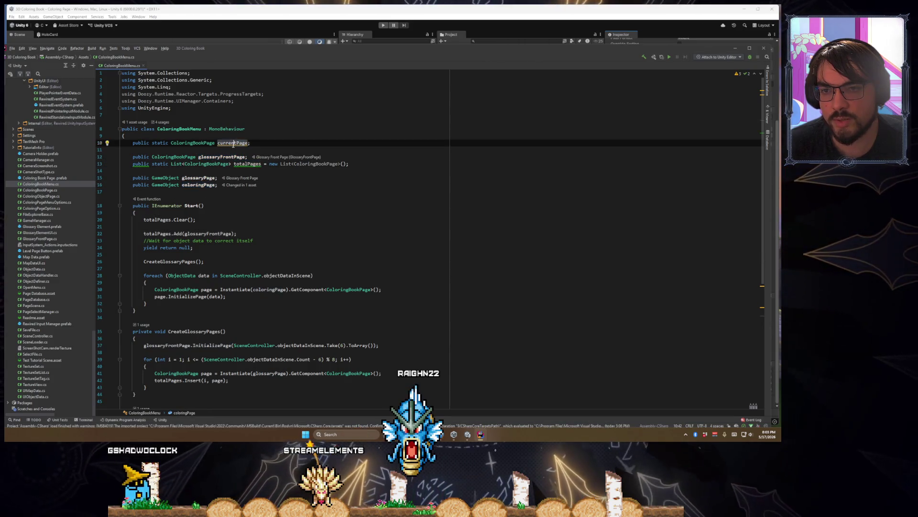
double_click(202, 143)
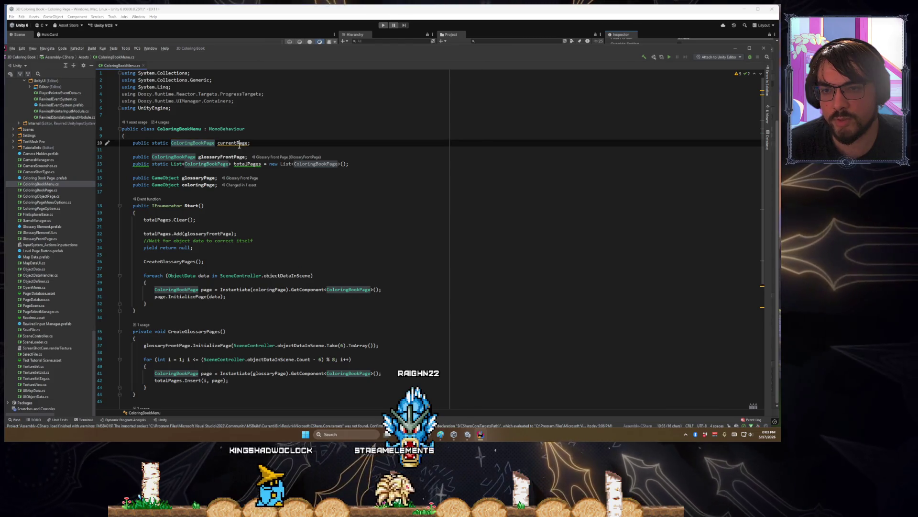
scroll(249, 191, down, 2)
click(260, 226)
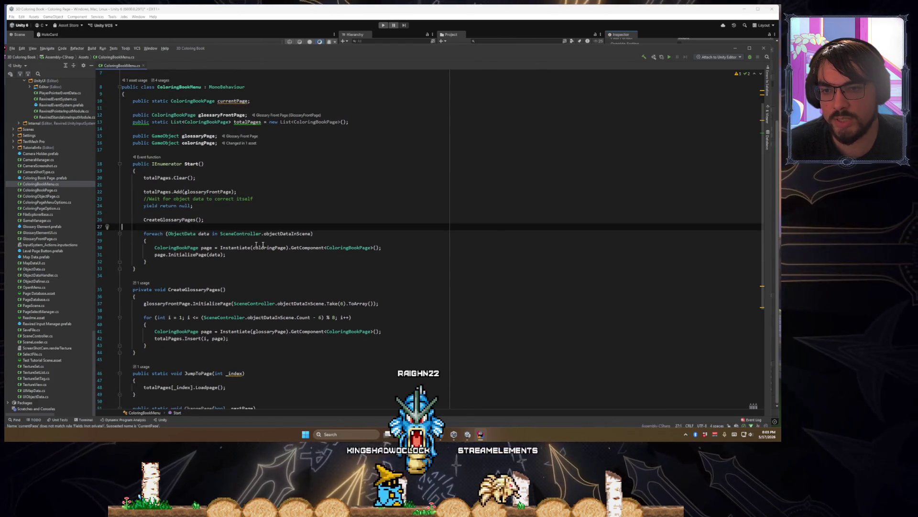
- Add 'currentPage = glossaryFrontPage;' on a new line in Start() after CreateGlossaryPages()
key(Return)
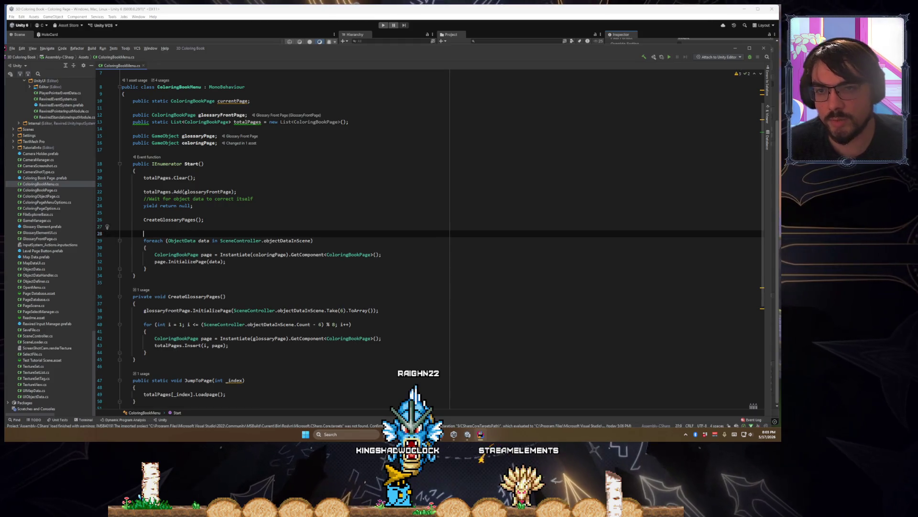
text(currentpage)
key(Return)
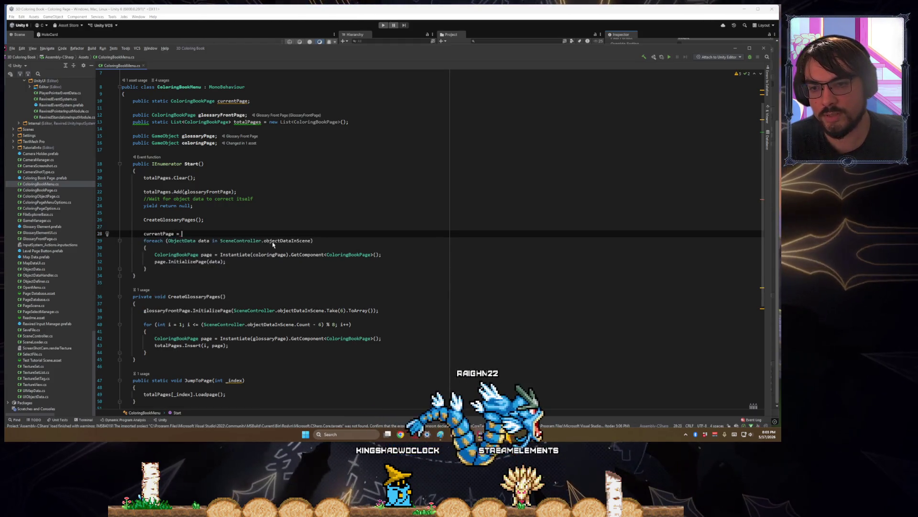
text(= 0)
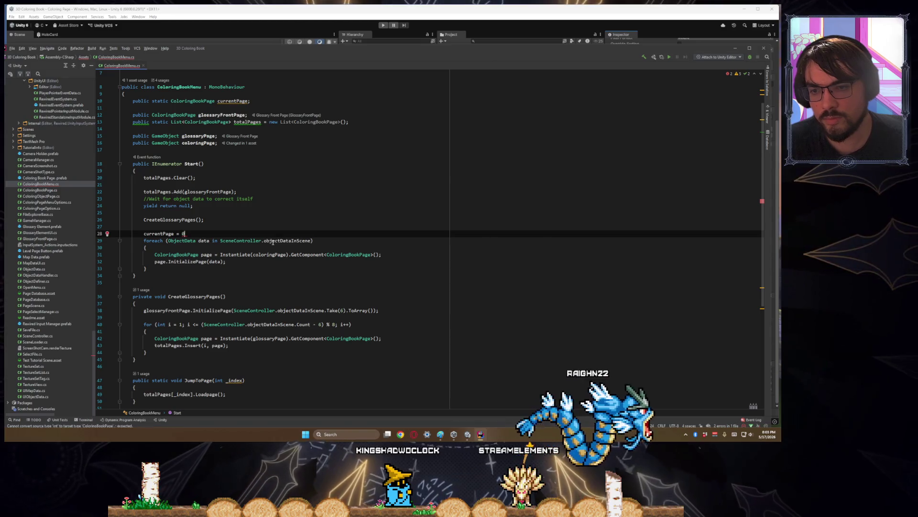
key(BackSpace)
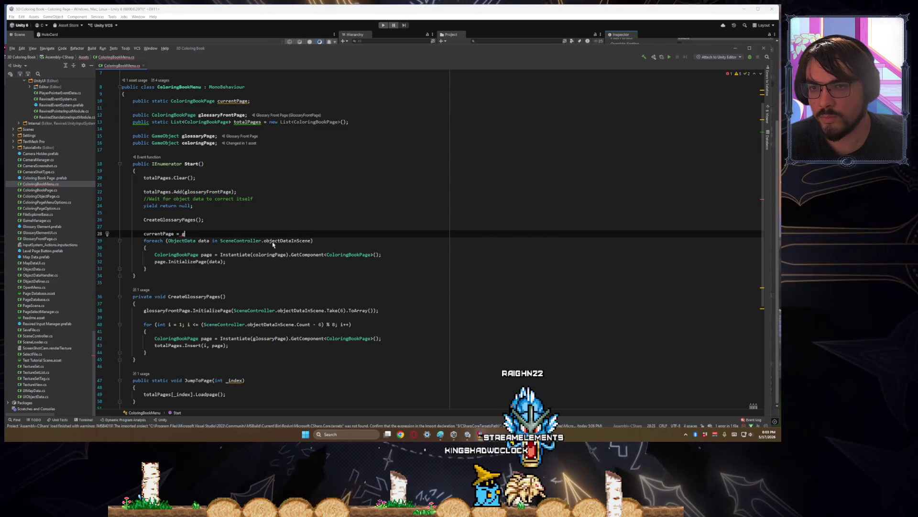
text(lossaryF)
key(Return)
text(;)
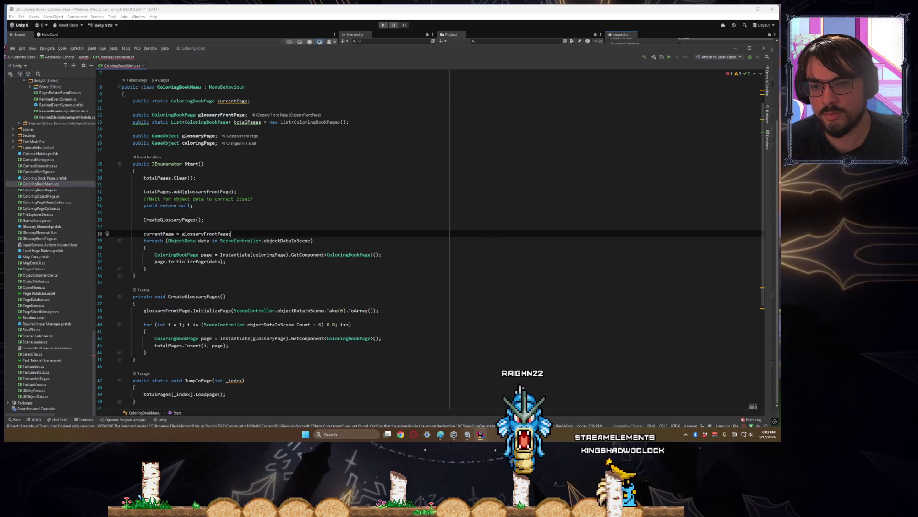
- Check the data loop and glossaryFrontPage usages, leaving the caret after the loop's closing brace
key(ctrl+shift+Left)
key(ctrl+shift+Left)
key(ctrl+shift+Left)
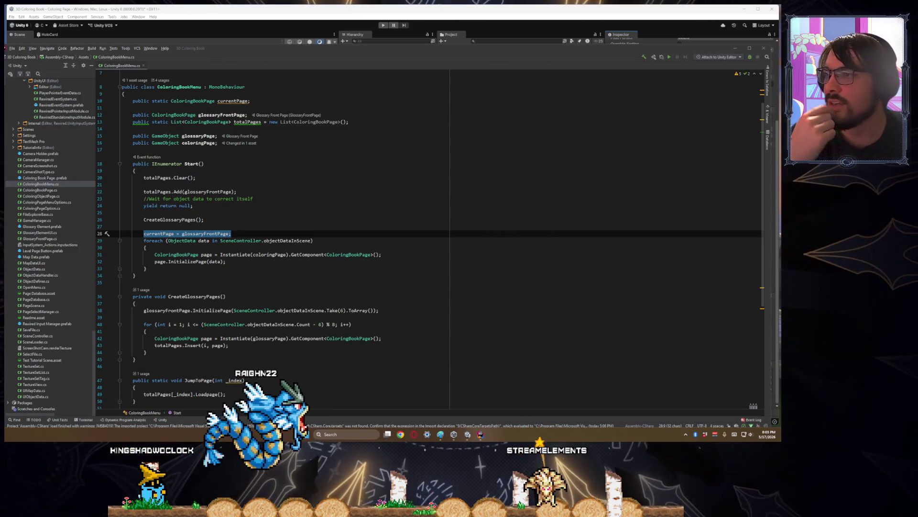
double_click(204, 241)
double_click(206, 233)
click(234, 272)
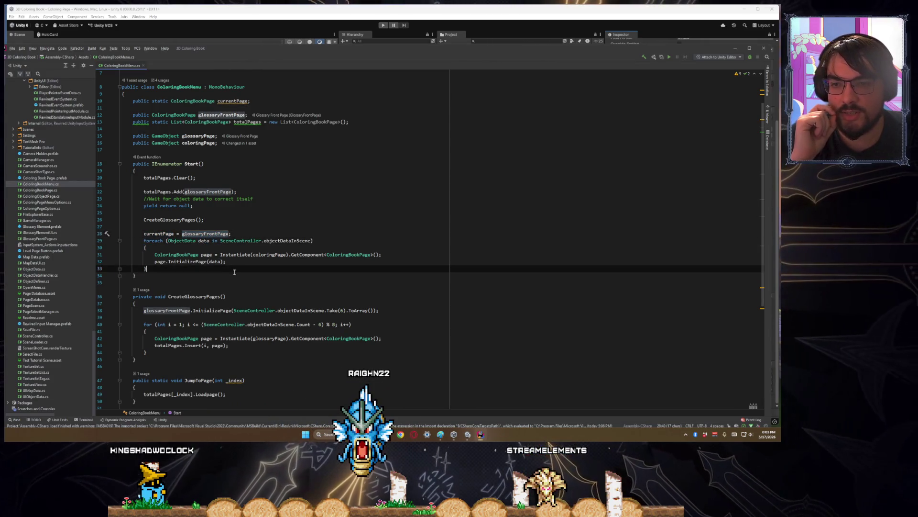
scroll(265, 272, down, 5)
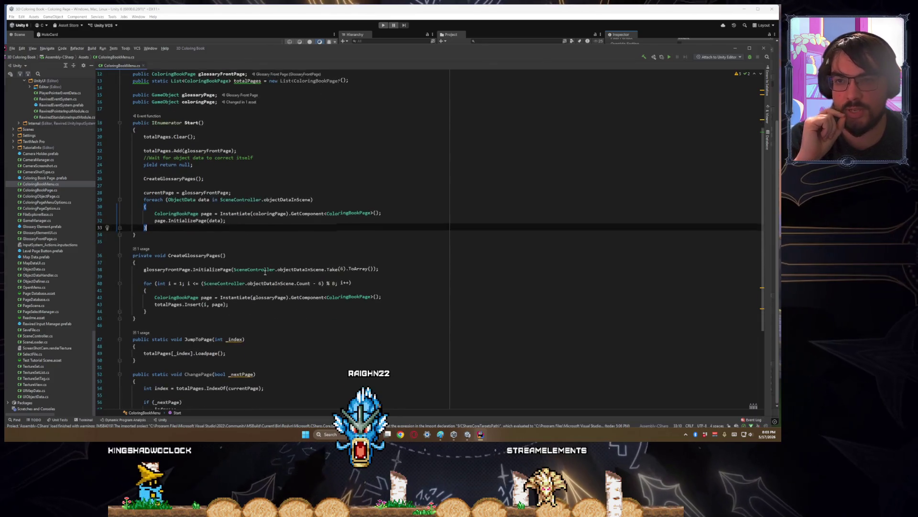
- Declare a 'private UIView coloringBookView' field below the currentPage field
scroll(265, 273, up, 7)
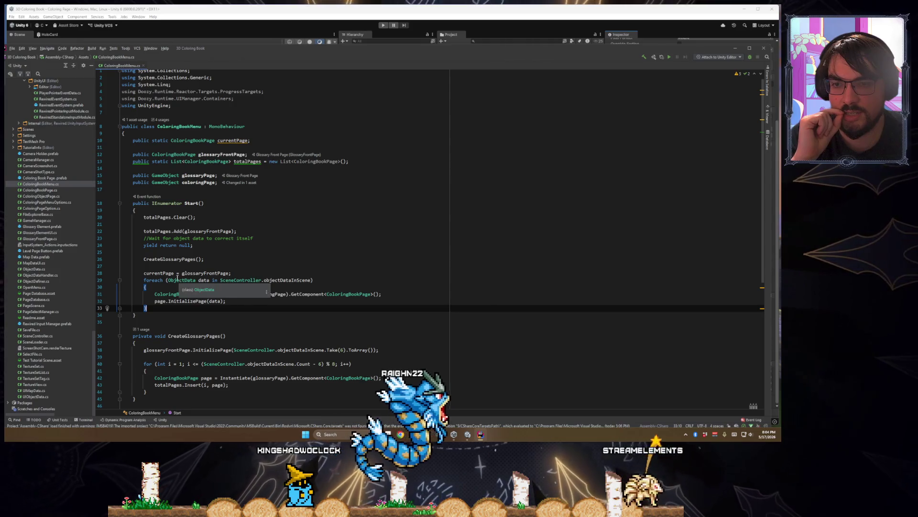
triple_click(171, 273)
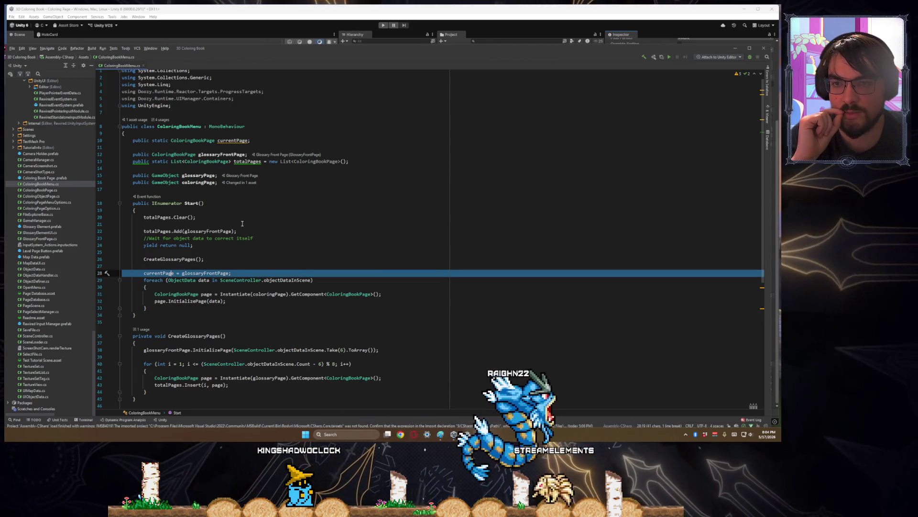
click(187, 146)
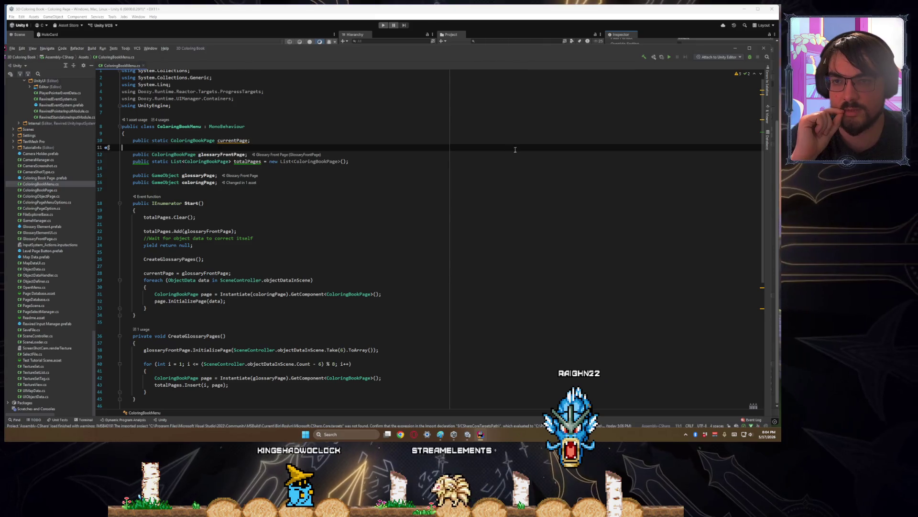
key(Return)
text(private UIView )
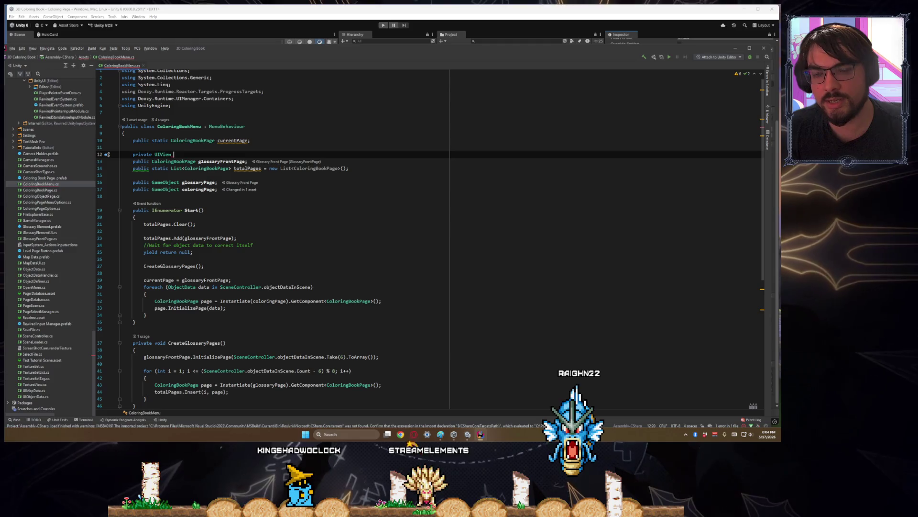
text(coloringBookView;)
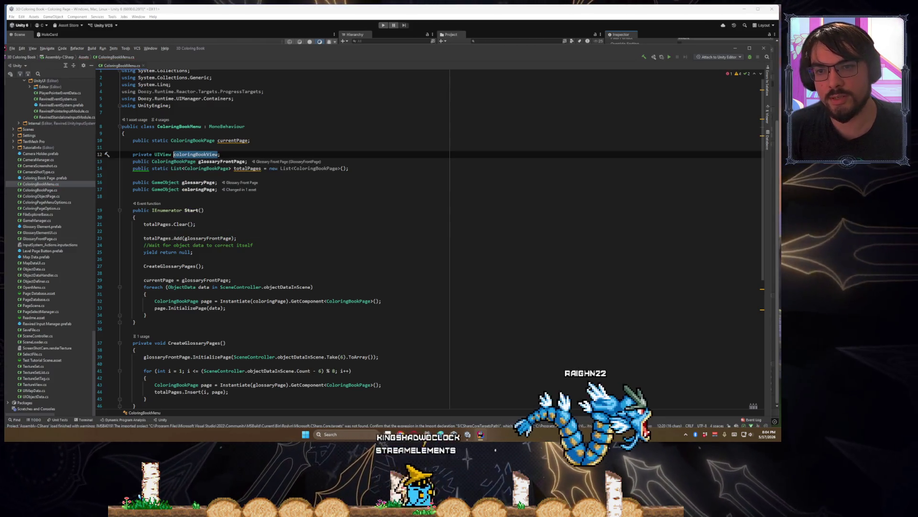
- Assign 'coloringBookView = GetComponent<UIView>();' in Start() above the wait comment
click(173, 238)
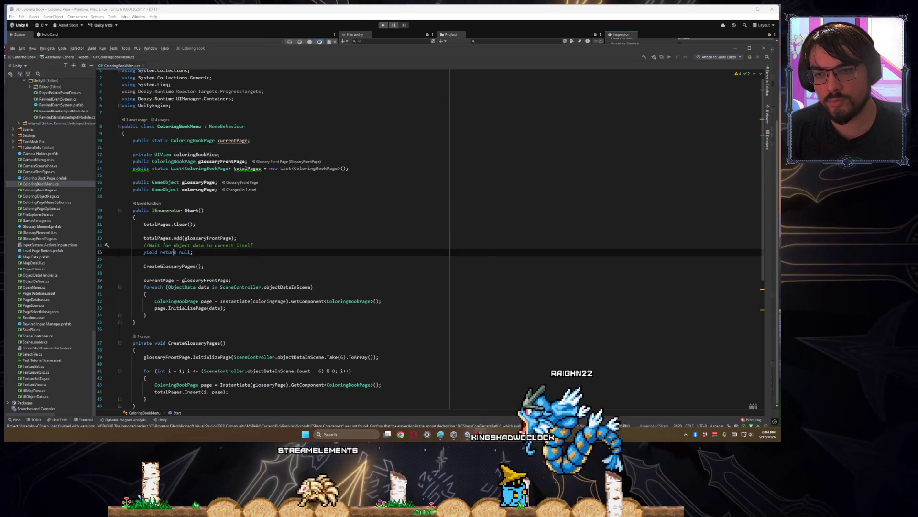
click(144, 259)
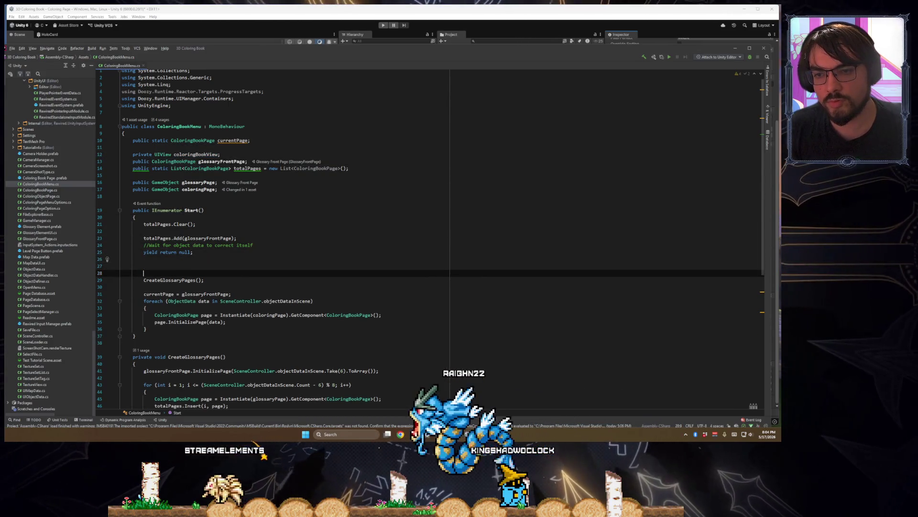
key(Up)
key(Up)
key(Return)
key(Return)
key(Return)
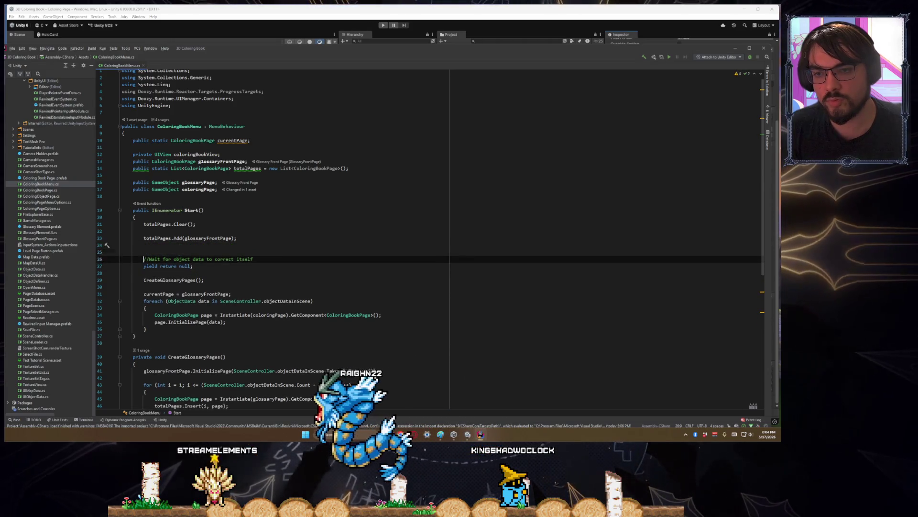
key(Up)
key(Up)
text(coloringBookView.)
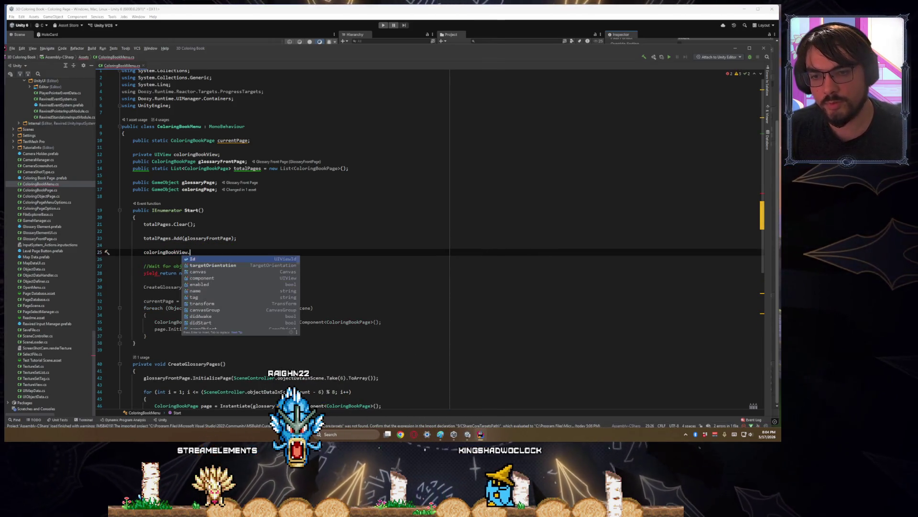
key(BackSpace)
text( = GetCom)
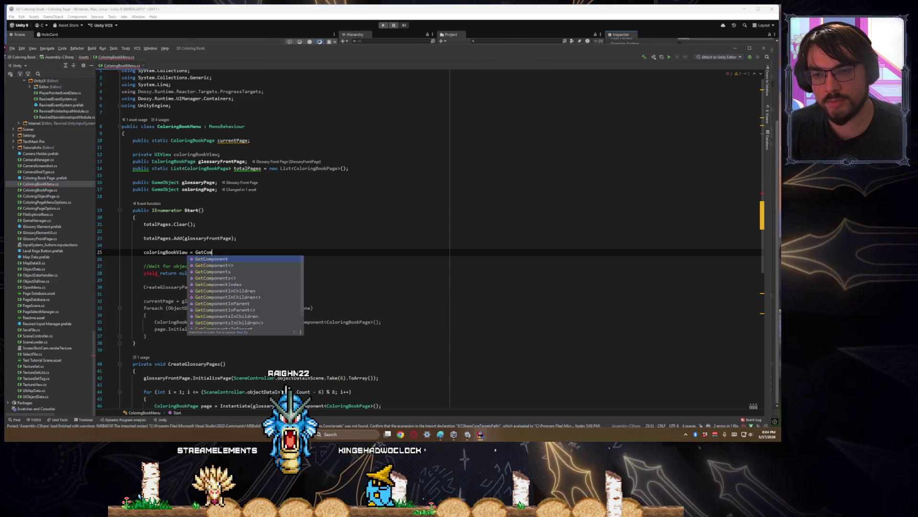
key(Return)
text(<UIVie)
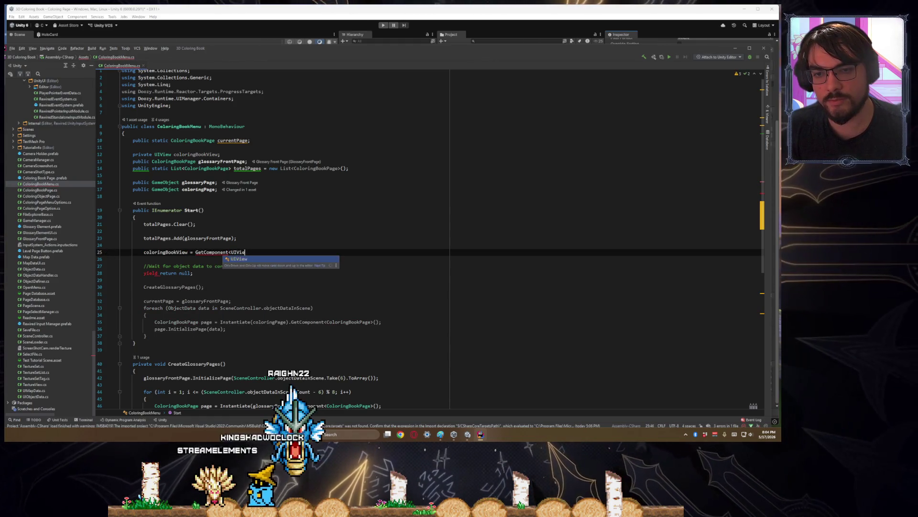
key(Return)
key(Return)
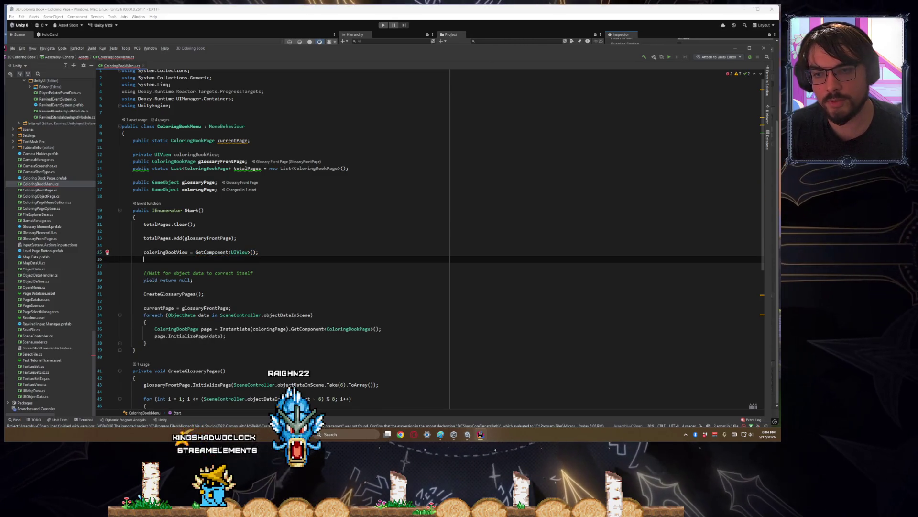
- Start a new 'coloringBookView.OnShowCallback' line using autocomplete
text(coloringBookView.i)
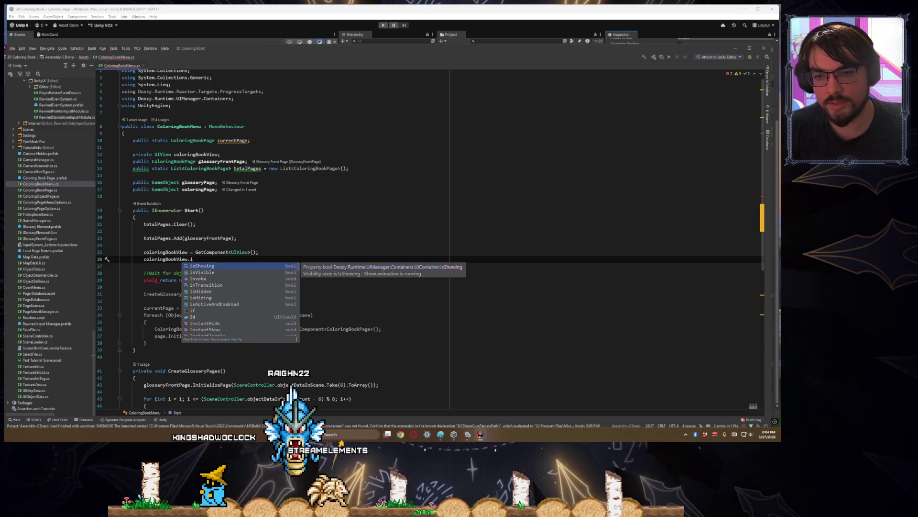
key(BackSpace)
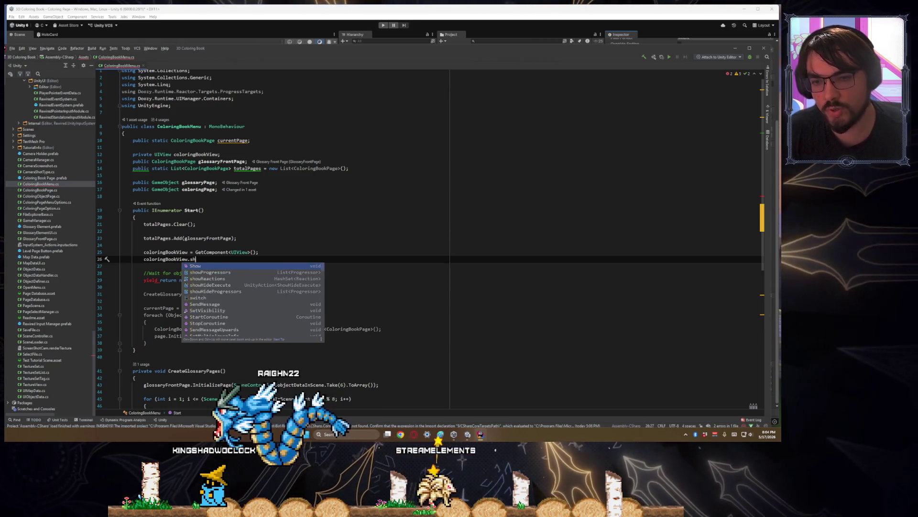
text(show)
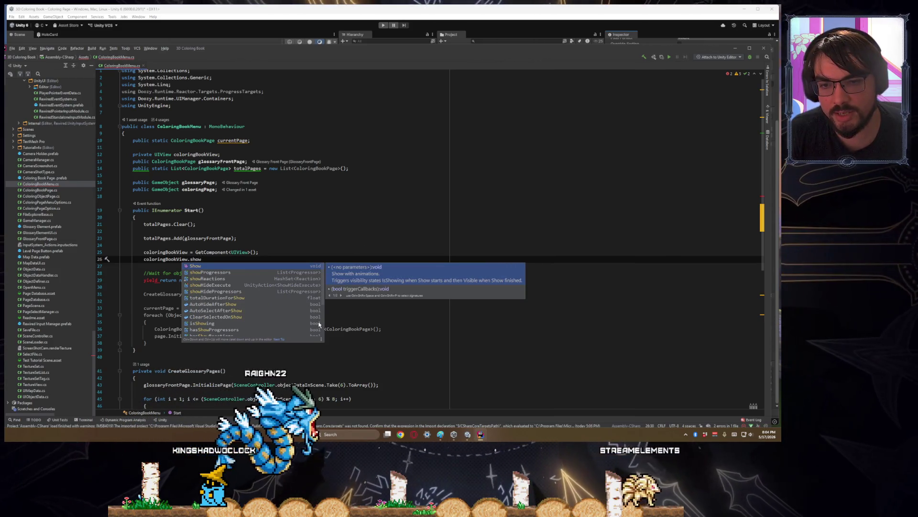
scroll(319, 325, down, 3)
scroll(319, 325, down, 1)
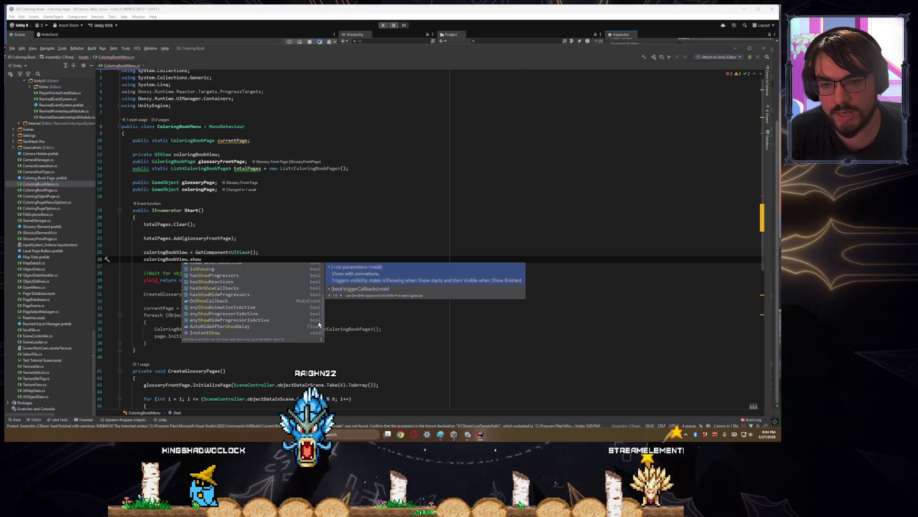
click(219, 302)
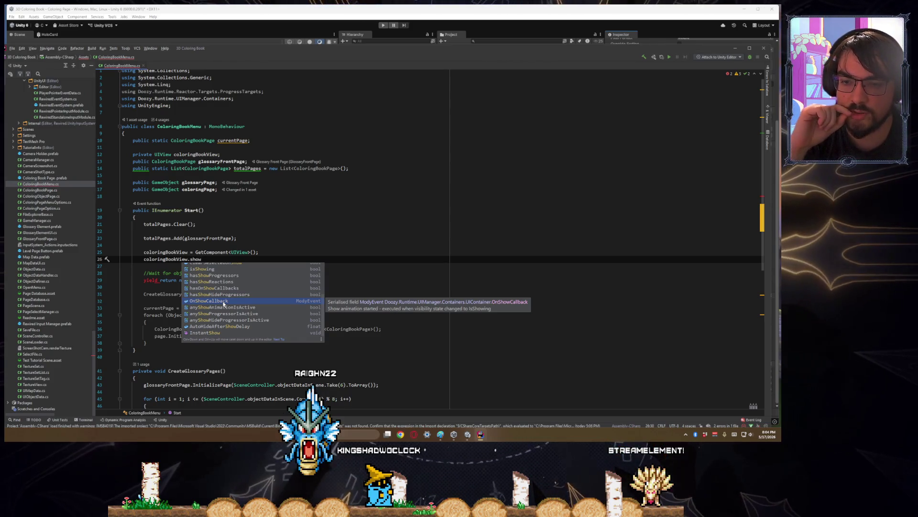
click(224, 304)
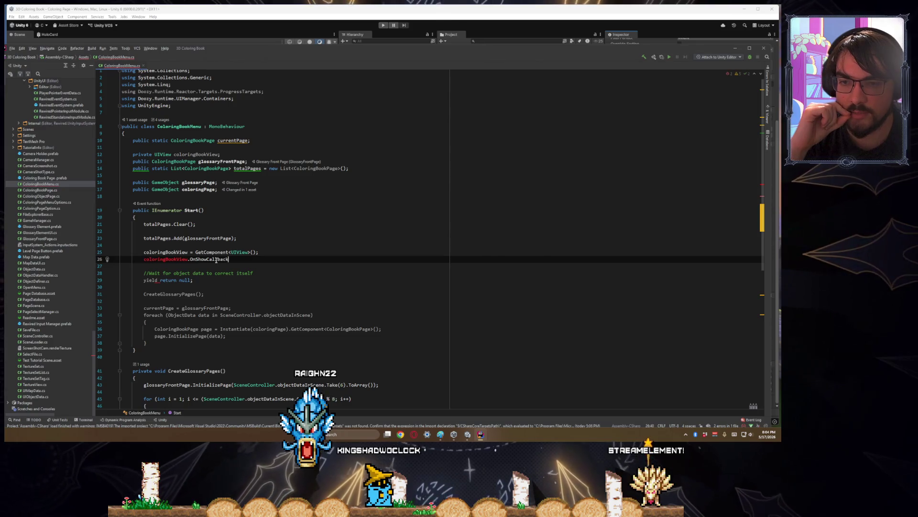
- Go to the UIView type's definition and open UIView.cs
click(206, 258)
double_click(165, 259)
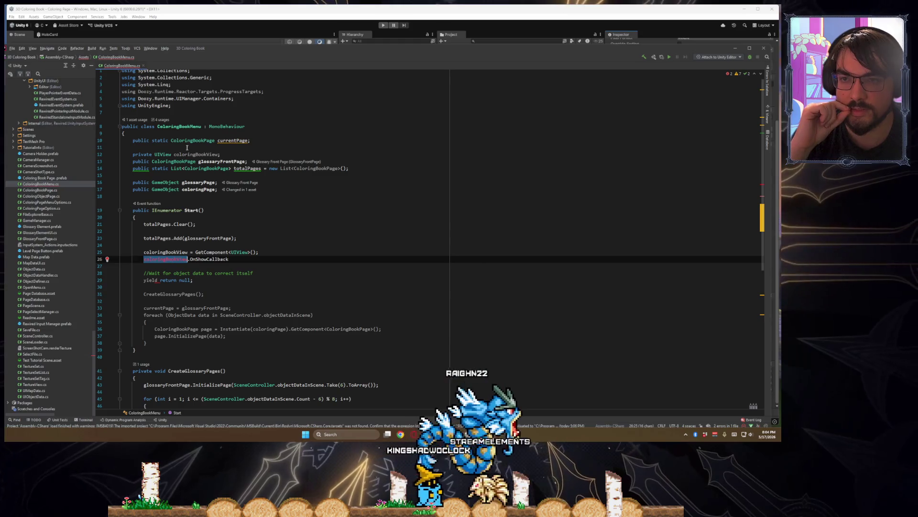
ctrl+click(160, 155)
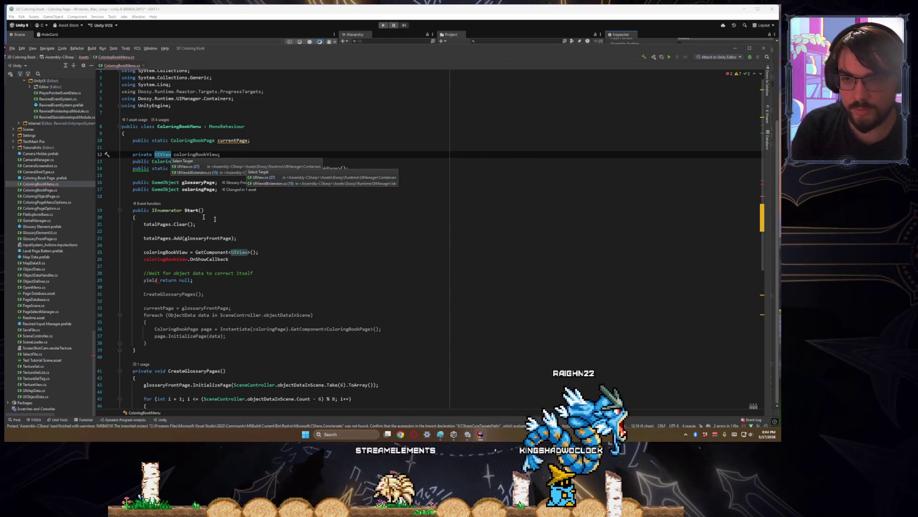
ctrl+click(164, 155)
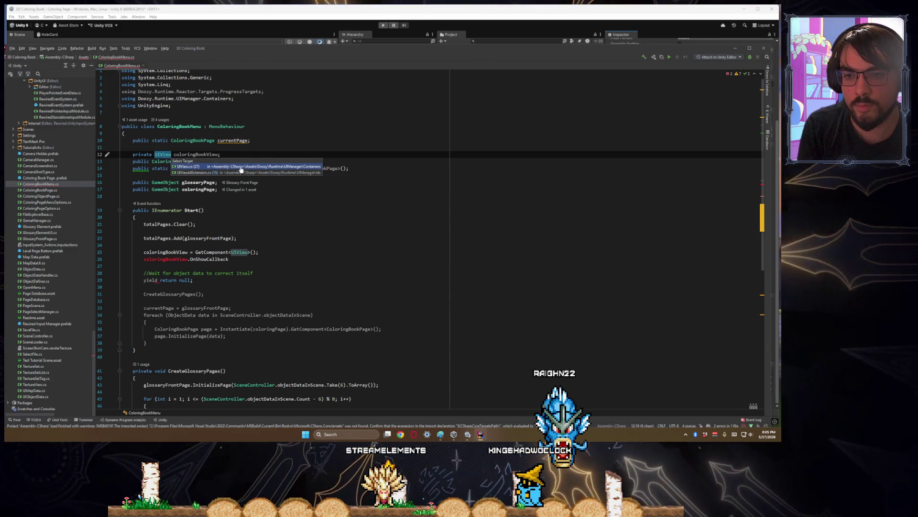
click(241, 168)
- Search UIView.cs for 'OnShowCallback' and review the matches
key(ctrl+f)
text(OnSho)
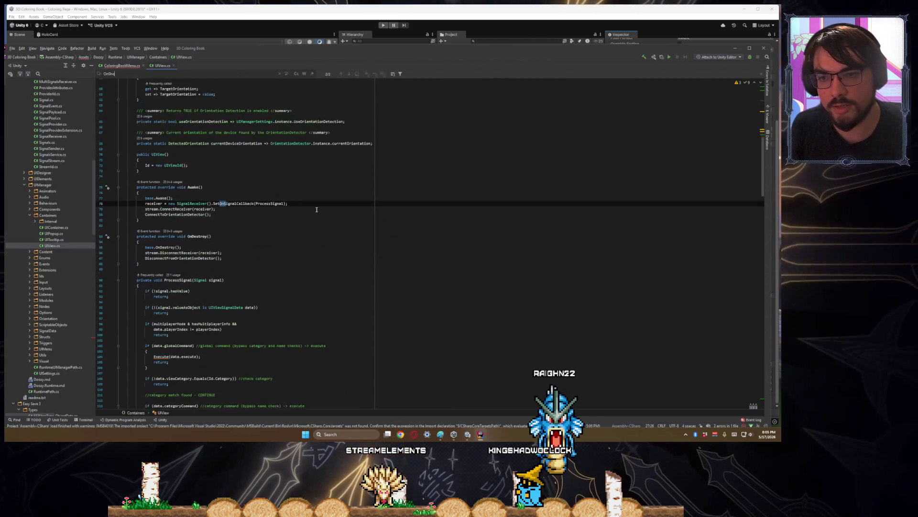
text(wCallback)
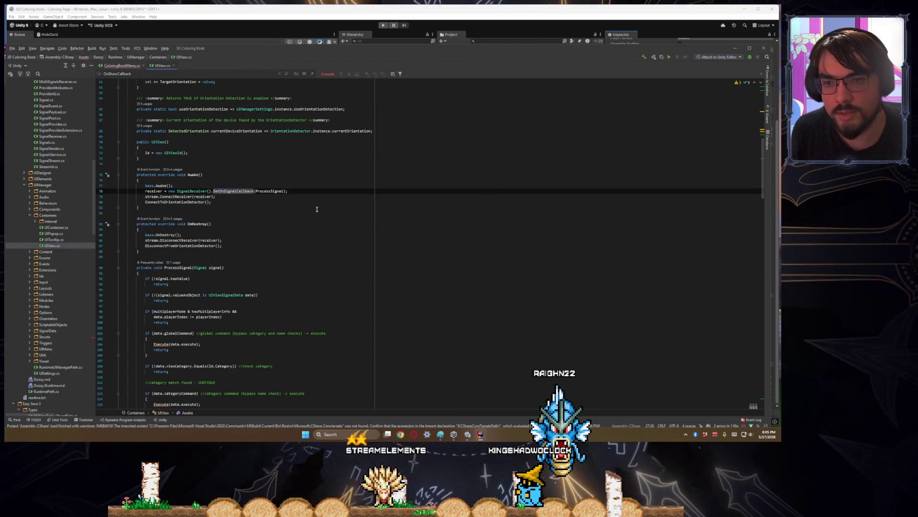
scroll(316, 209, up, 4)
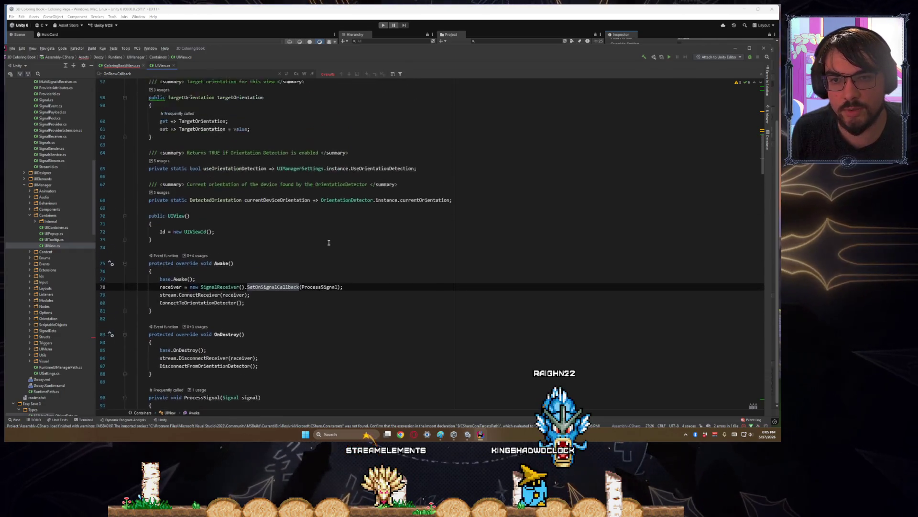
scroll(329, 242, up, 15)
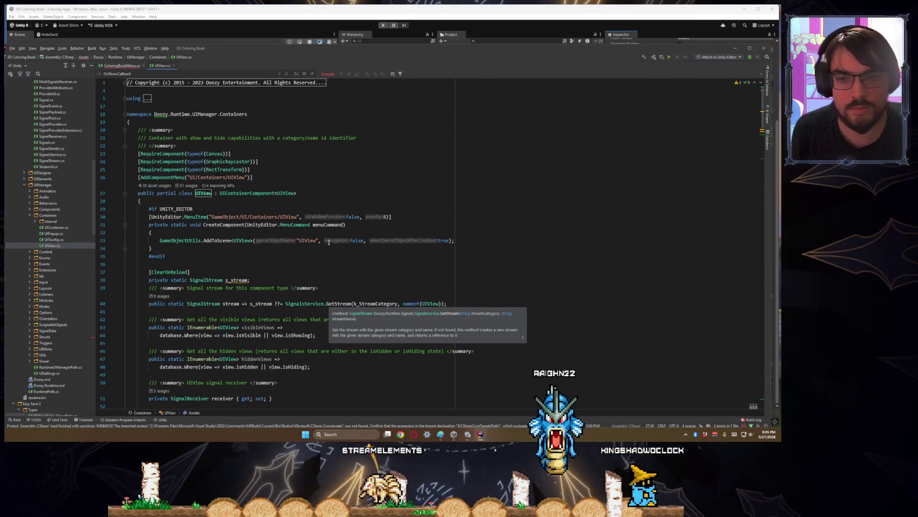
scroll(329, 242, down, 8)
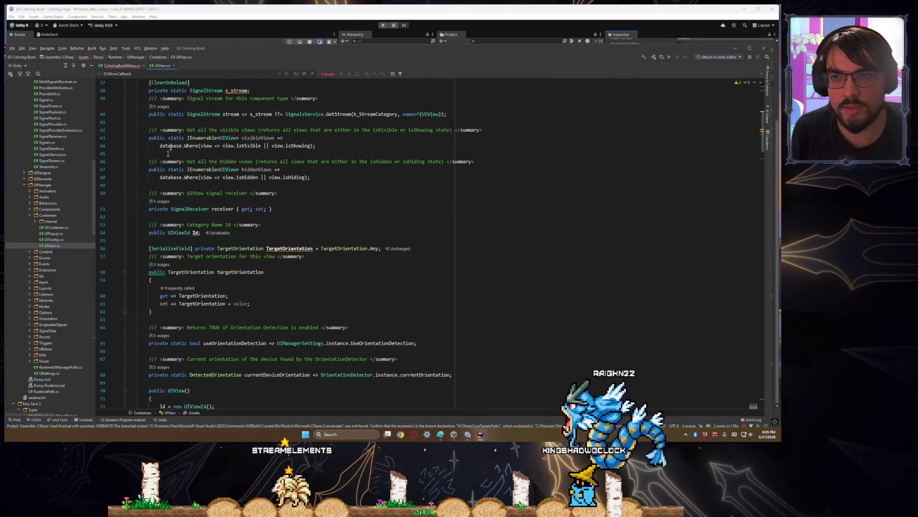
key(BackSpace)
key(BackSpace)
key(BackSpace)
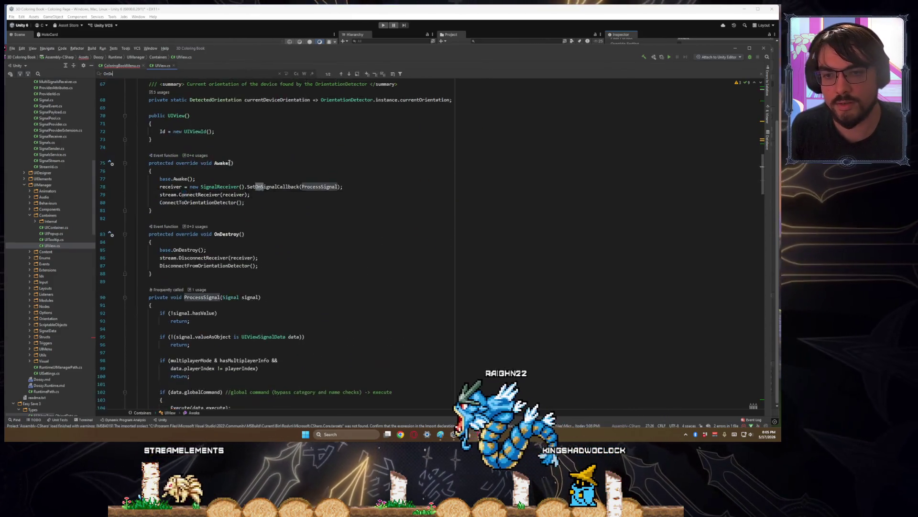
text(owCallb)
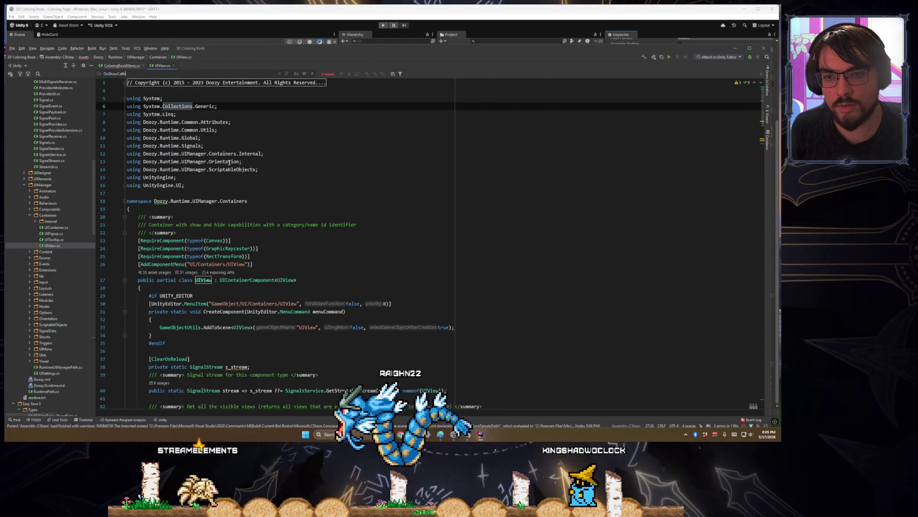
text(ack)
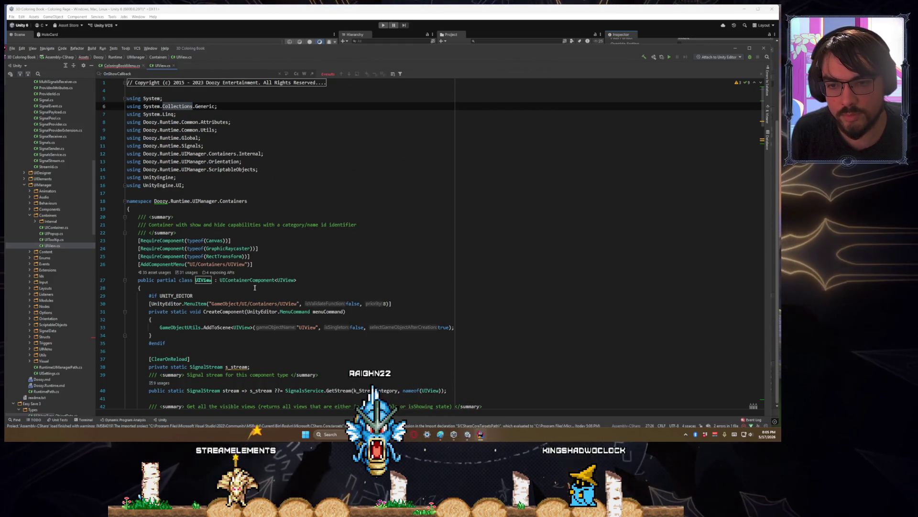
- Inspect the UIContainerComponent base class, then return to ColoringBookMenu.cs
click(250, 279)
ctrl+click(250, 279)
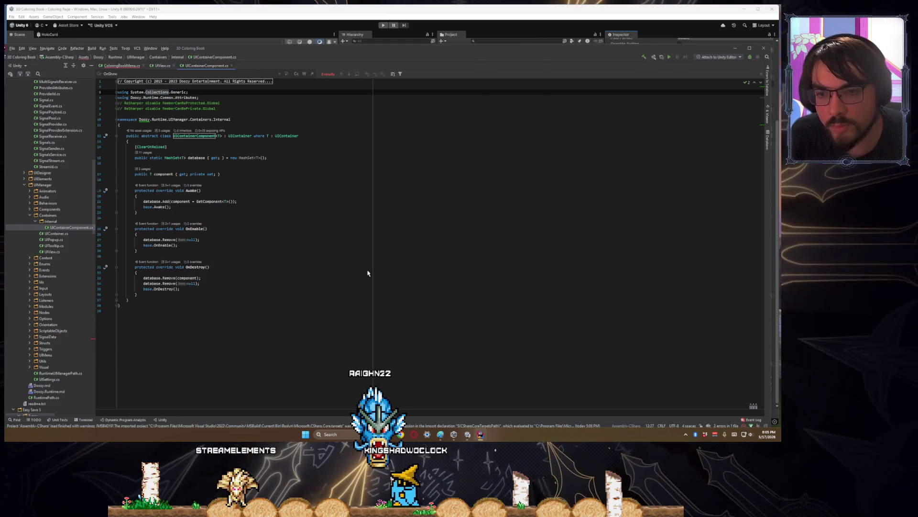
key(ctrl+alt+Left)
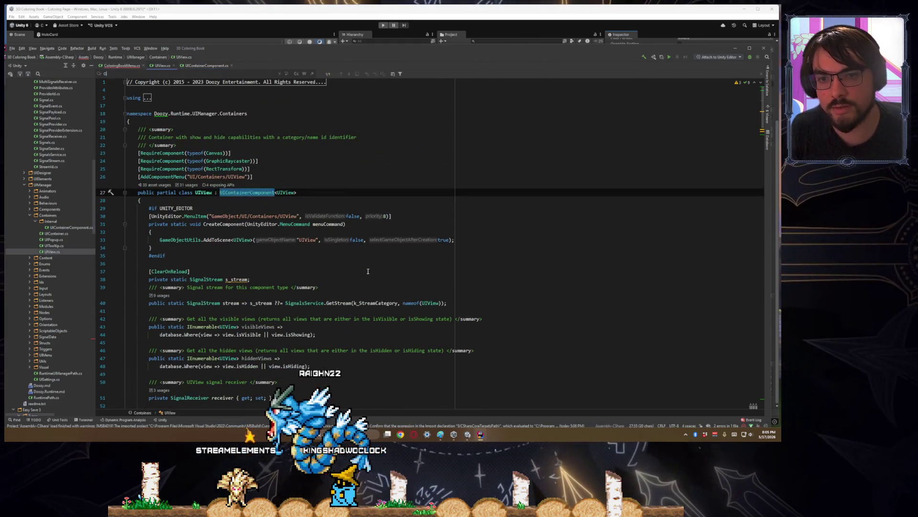
text(nShowCallback)
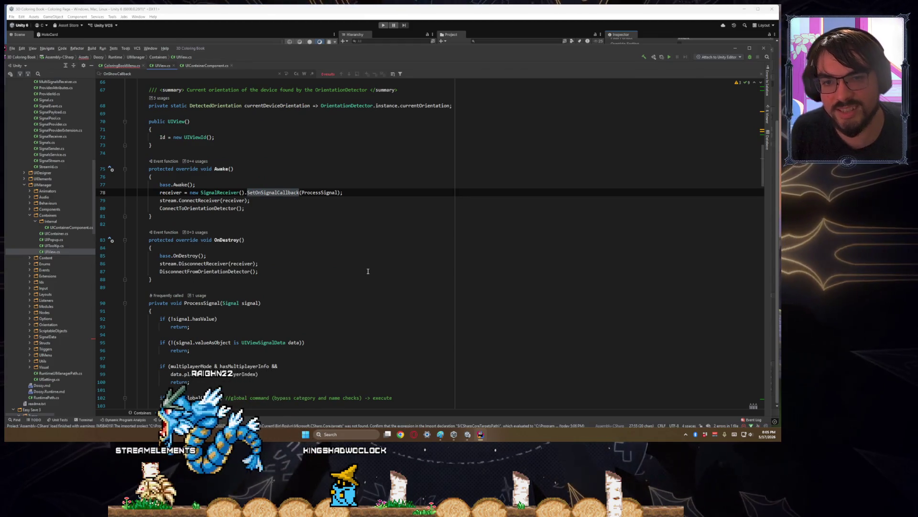
double_click(170, 193)
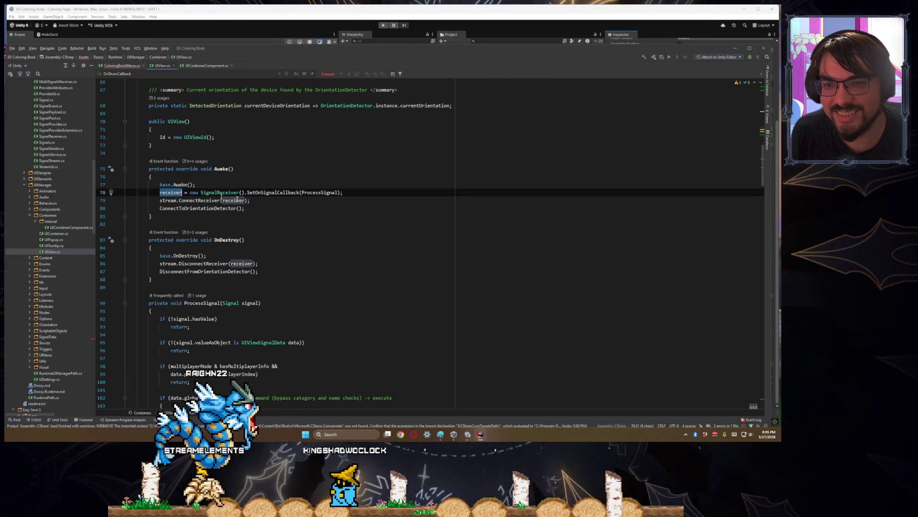
click(285, 219)
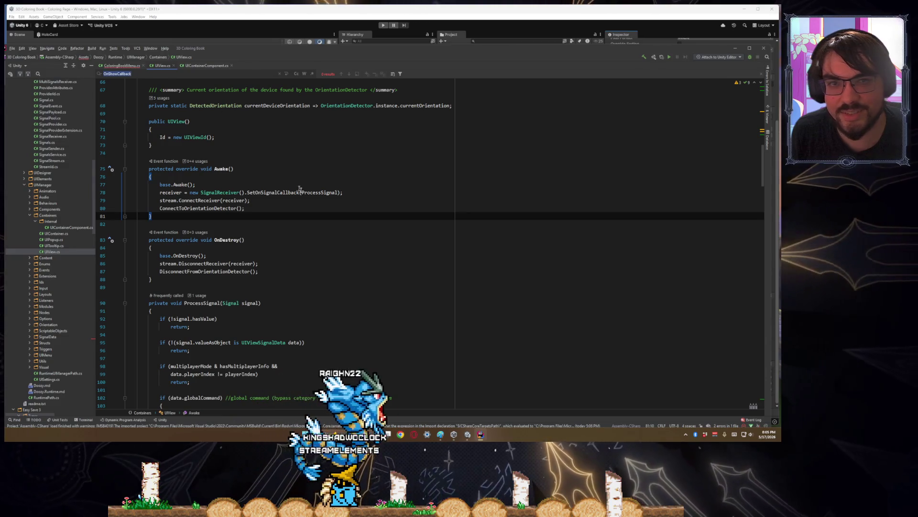
scroll(300, 189, down, 12)
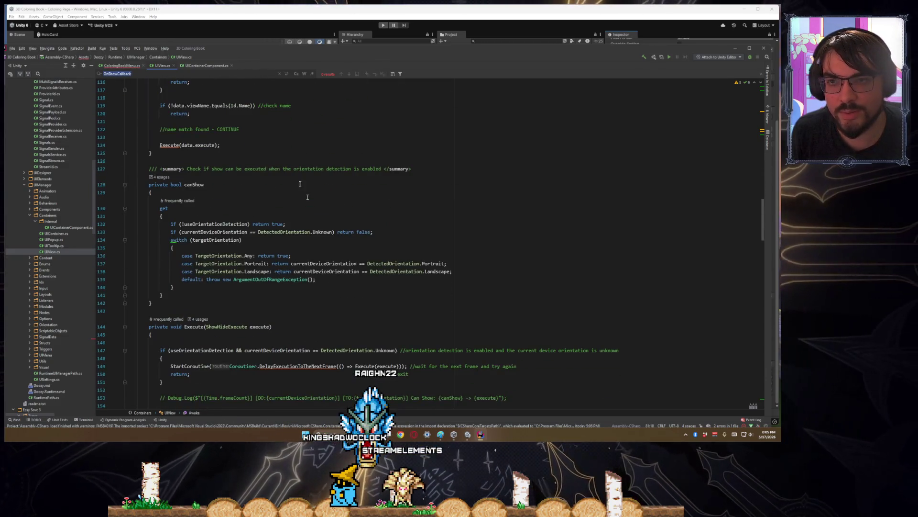
click(116, 65)
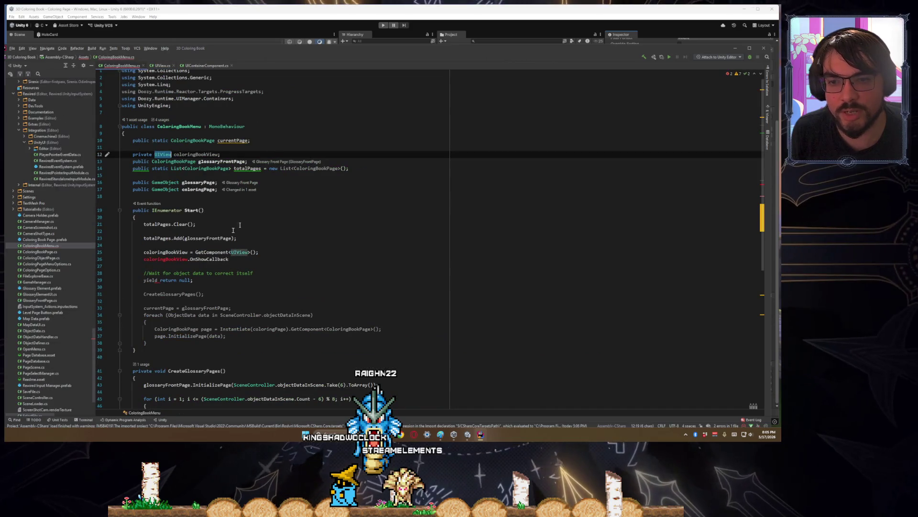
- Extend the line to 'coloringBookView.OnShowCallback.Event.AddListener' via completion
double_click(207, 259)
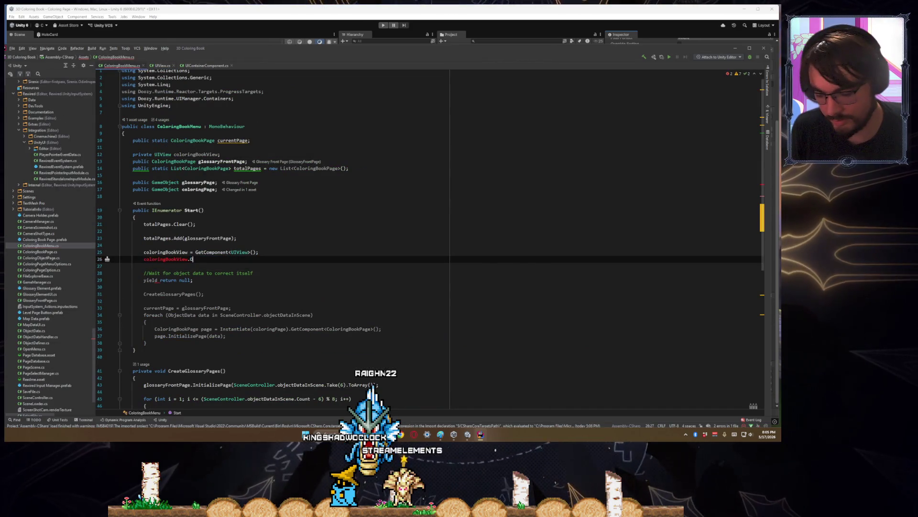
text(nShow)
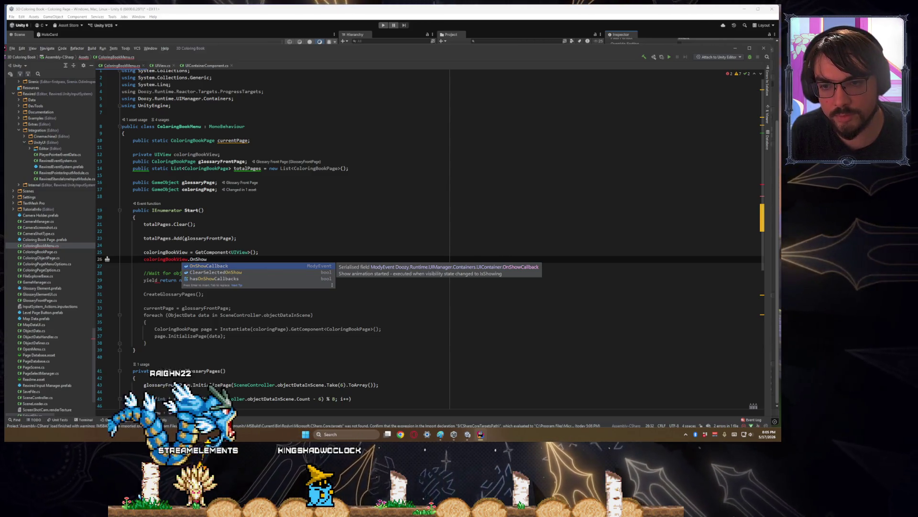
key(Return)
text(.)
click(217, 183)
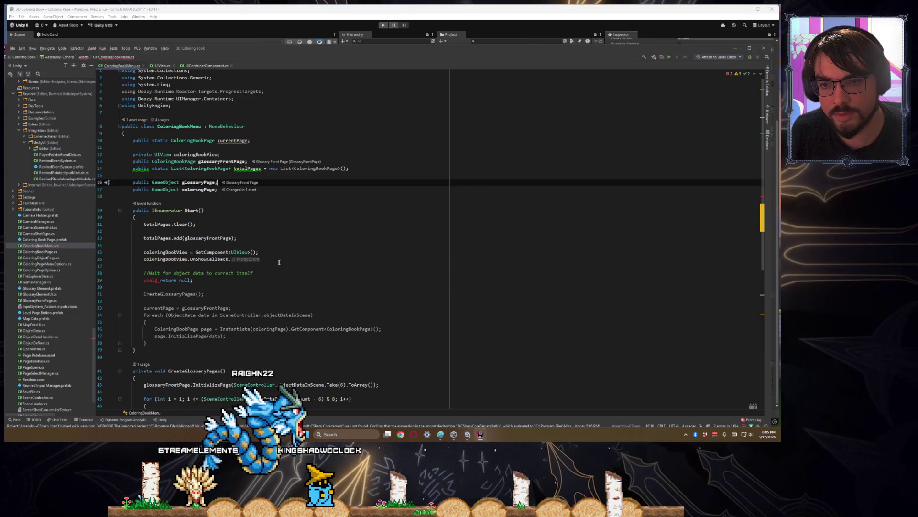
click(231, 259)
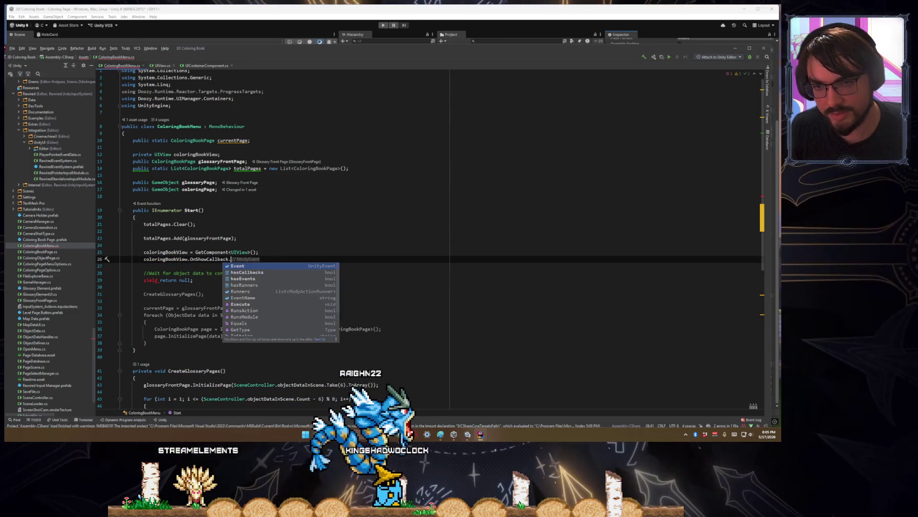
key(ctrl+space)
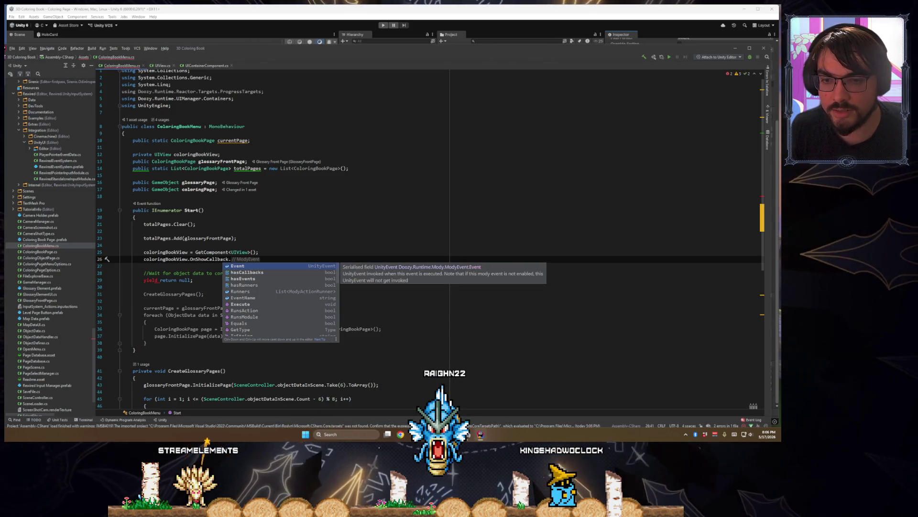
key(Return)
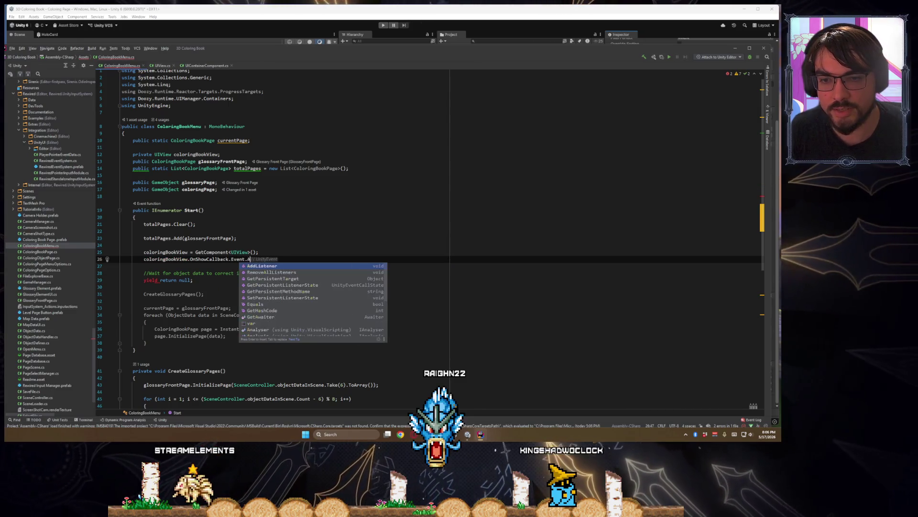
text(Add)
key(Return)
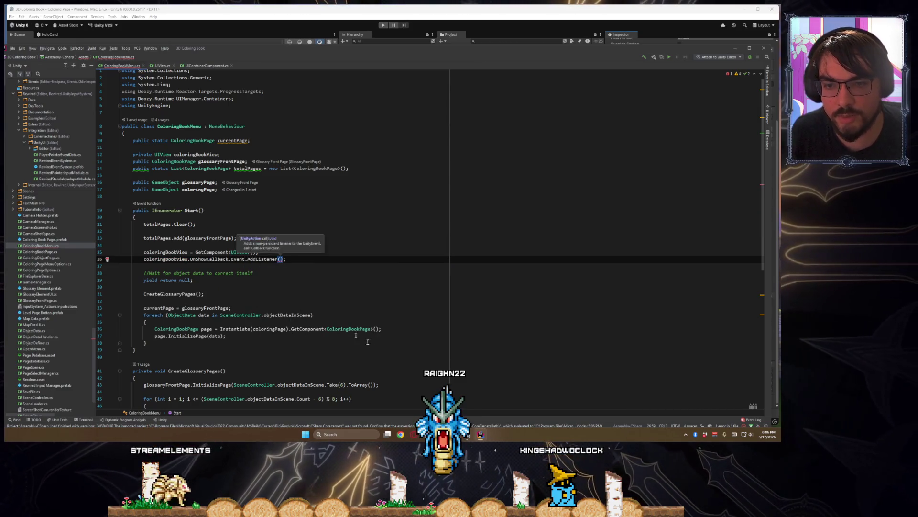
- Pass AddListener a '() => { }' lambda with a block body
scroll(265, 253, down, 1)
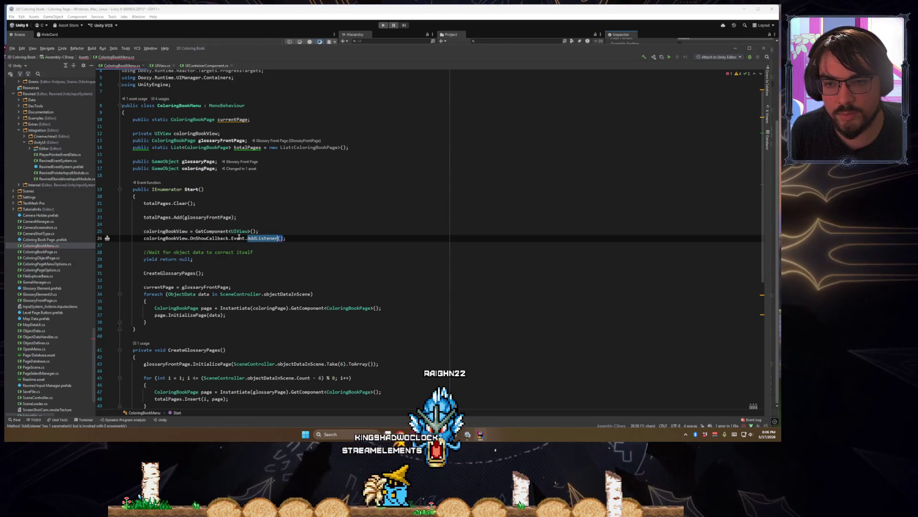
mouse_move(239, 236)
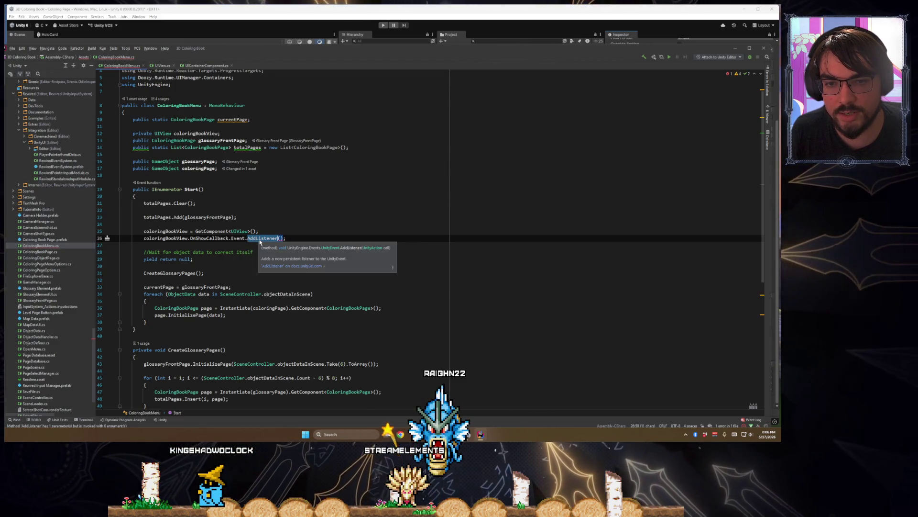
scroll(242, 205, down, 9)
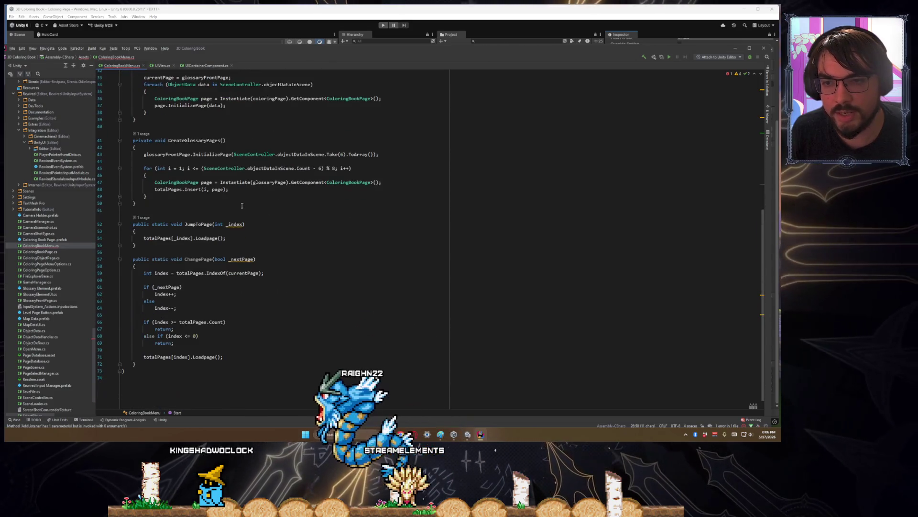
scroll(242, 206, up, 6)
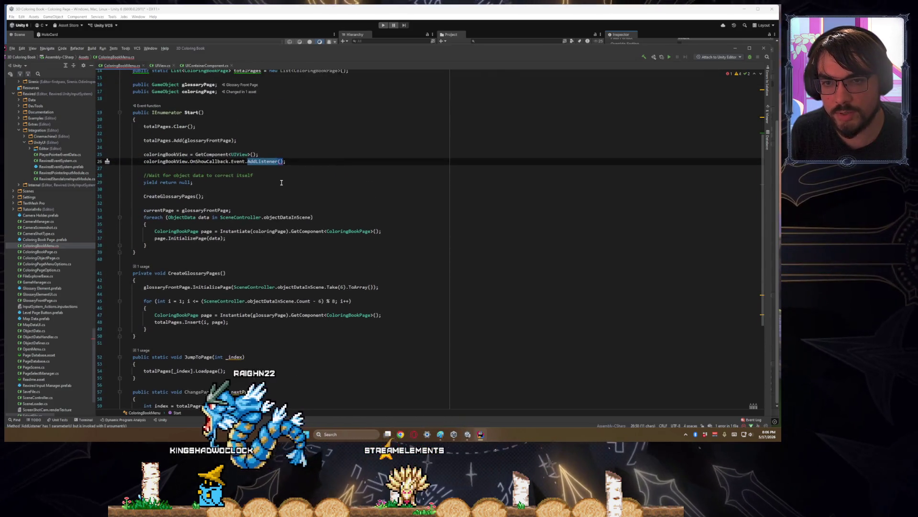
key(Right)
scroll(356, 212, up, 5)
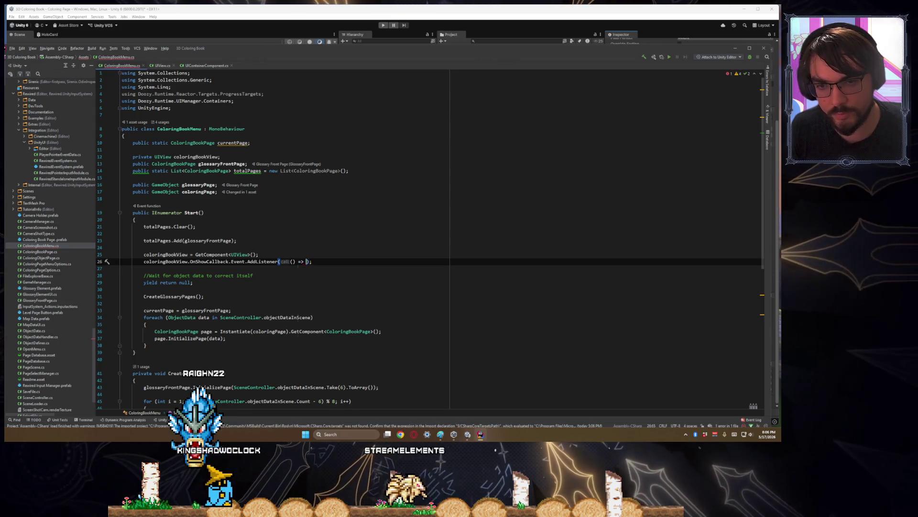
key(ctrl+z)
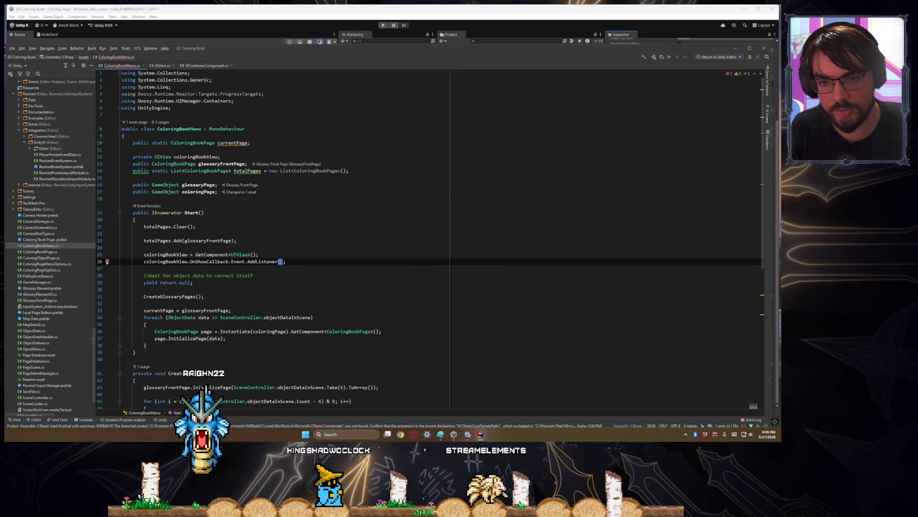
text(() => )
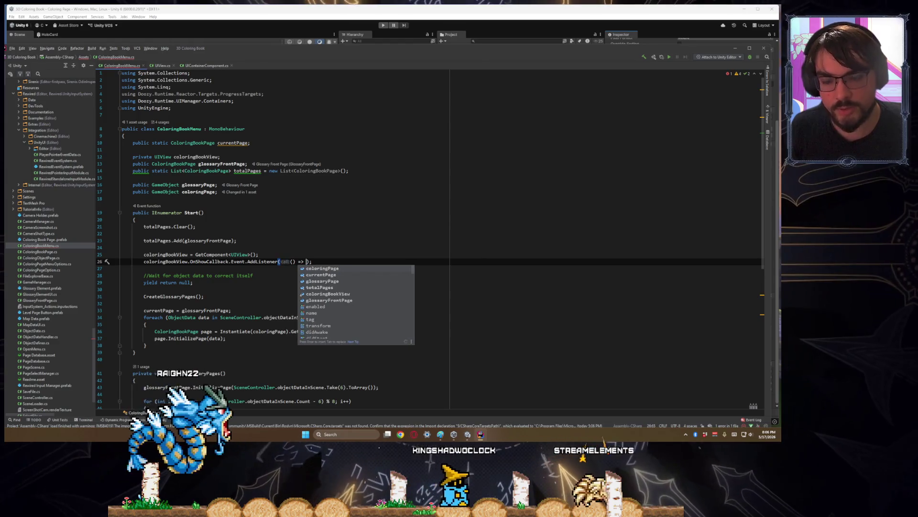
text({)
key(Return)
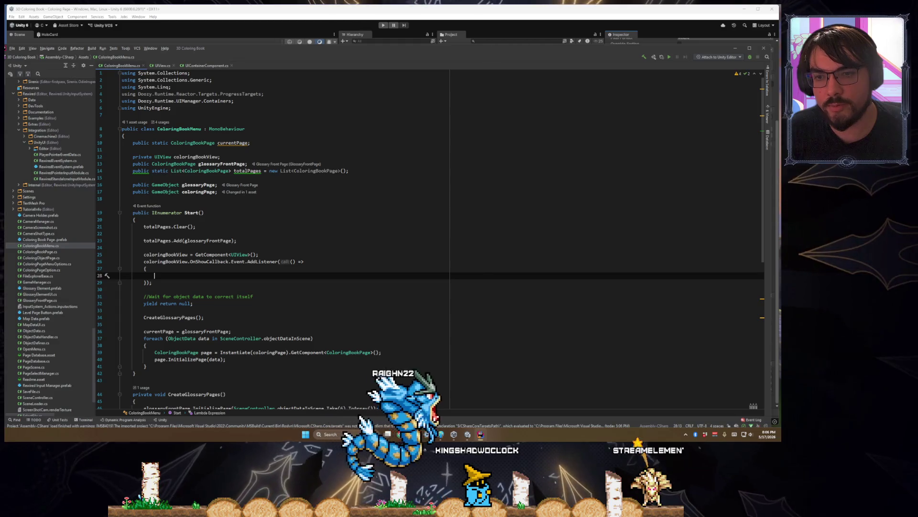
- Call 'currentPage.view.InstantShow();' inside the show listener lambda
text(currentPage.)
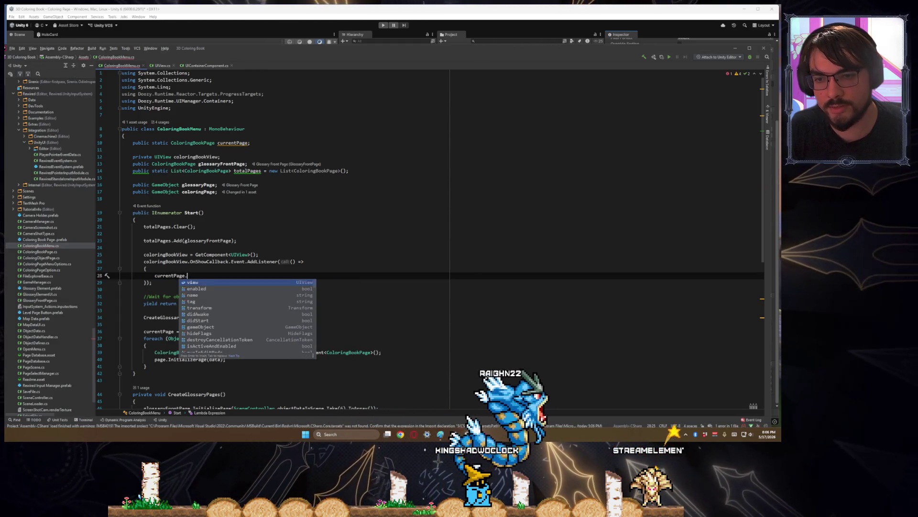
text(view.show)
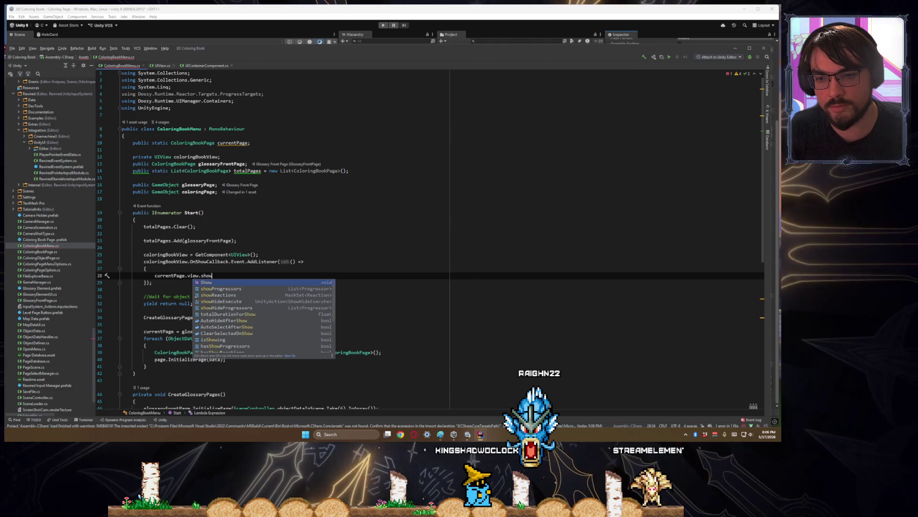
key(Return)
text(.view.)
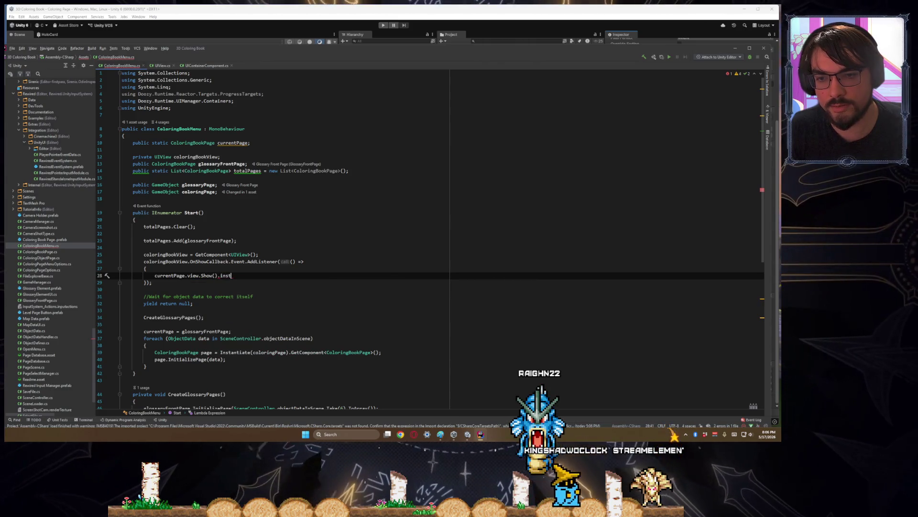
text(show)
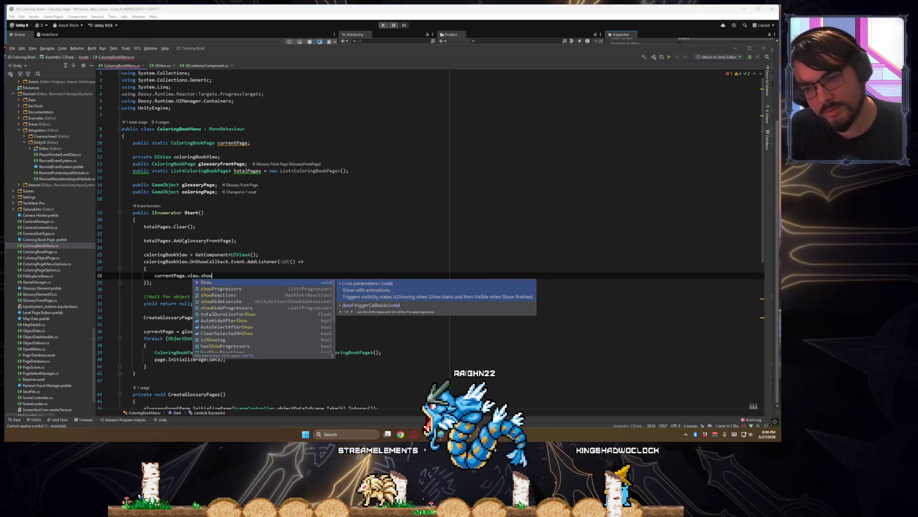
key(BackSpace)
key(BackSpace)
key(BackSpace)
key(BackSpace)
text(insta)
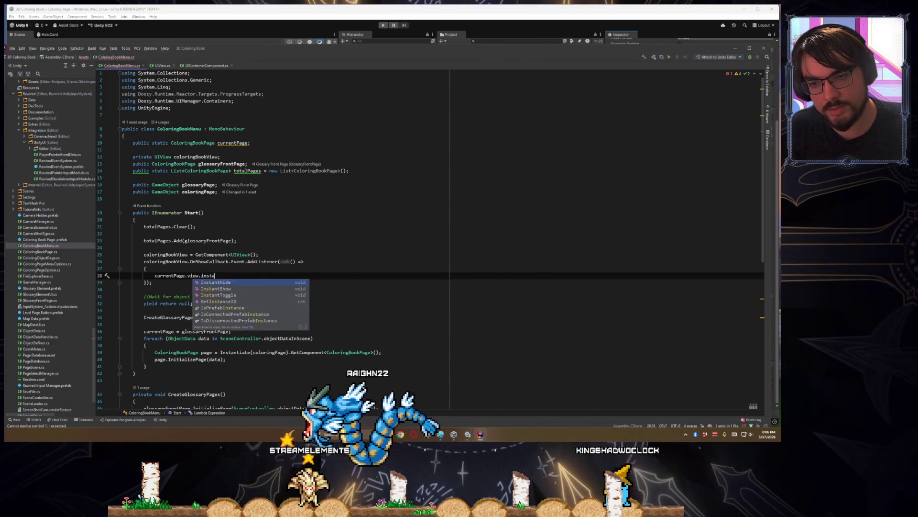
text(ntshow)
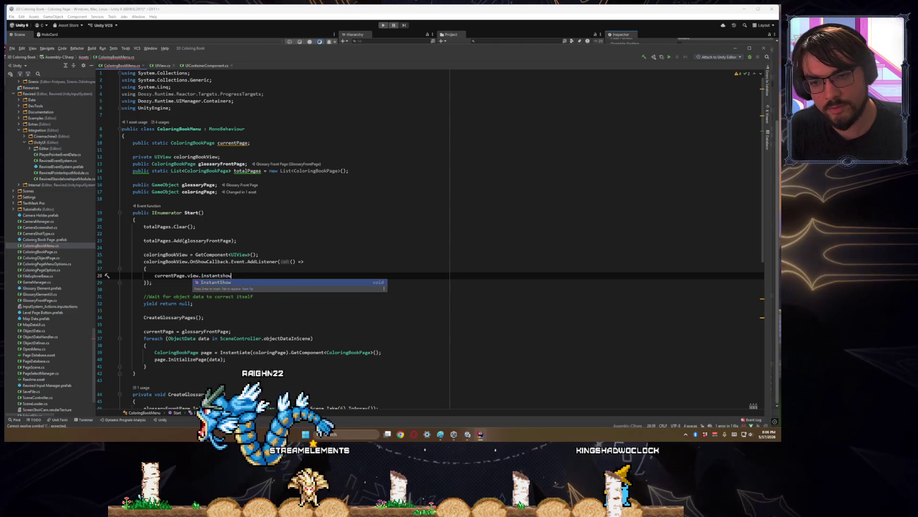
key(Return)
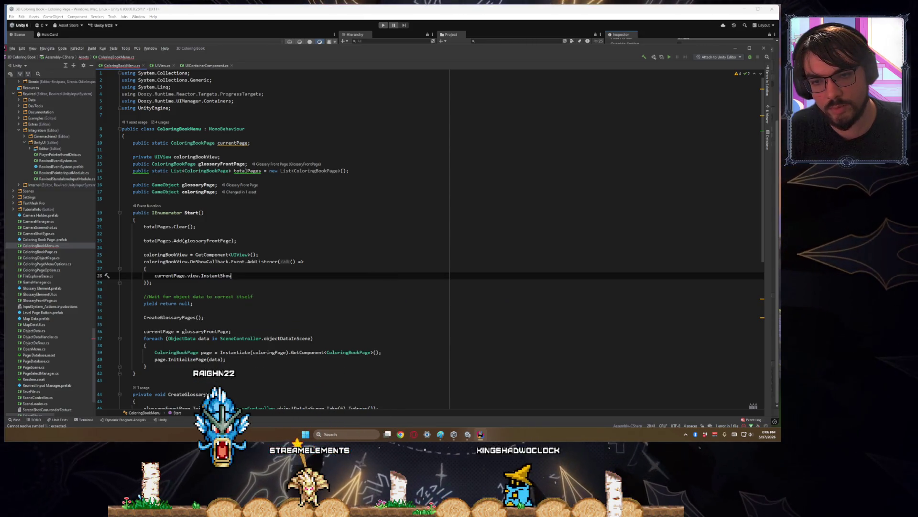
key(Down)
key(Down)
key(Down)
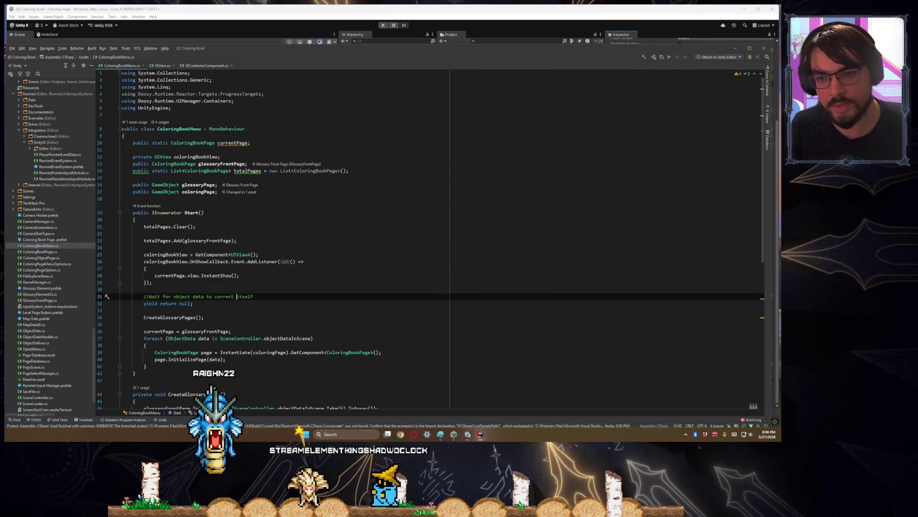
click(168, 261)
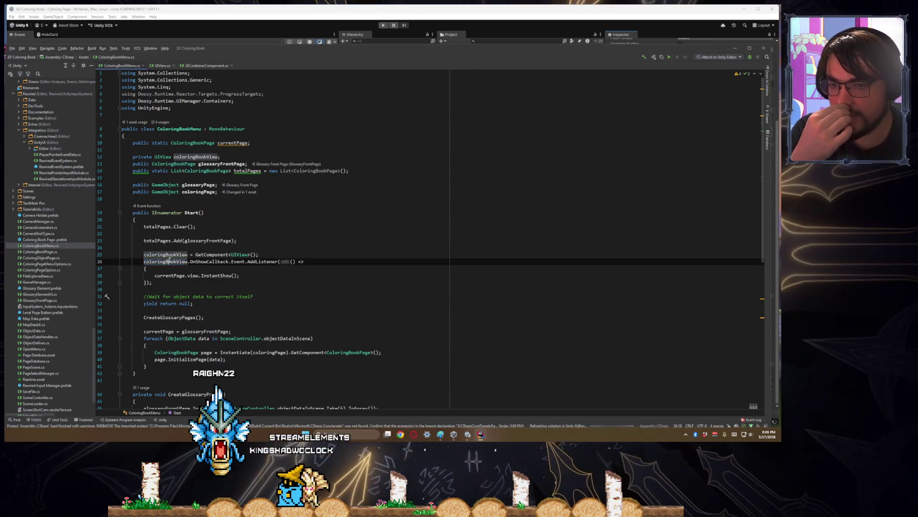
click(171, 275)
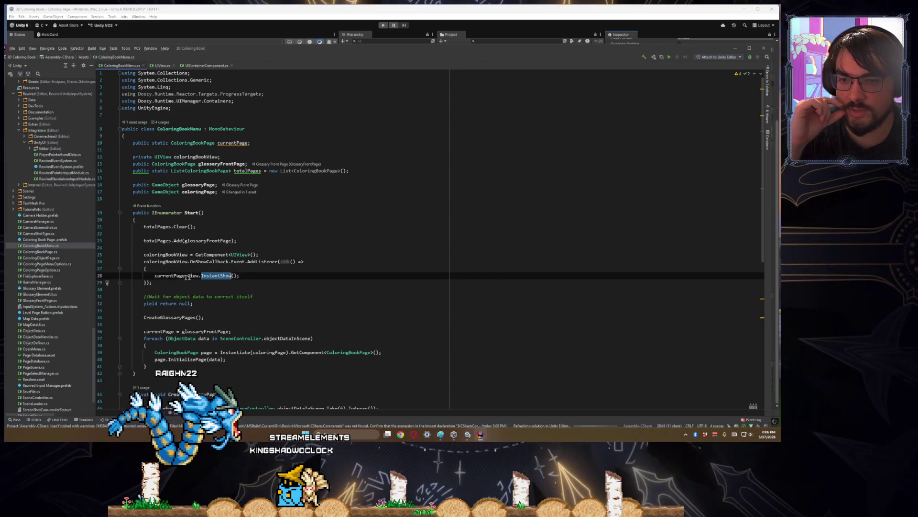
scroll(149, 353, down, 3)
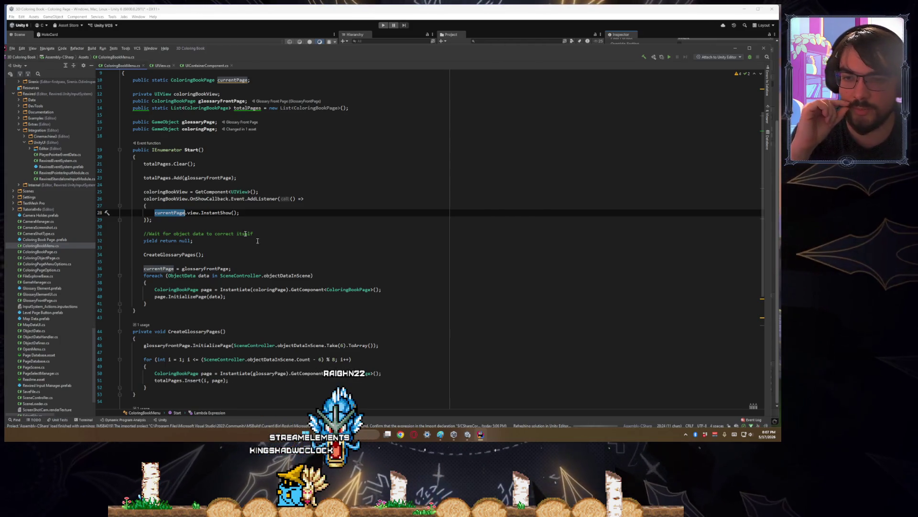
drag(203, 256, 105, 213)
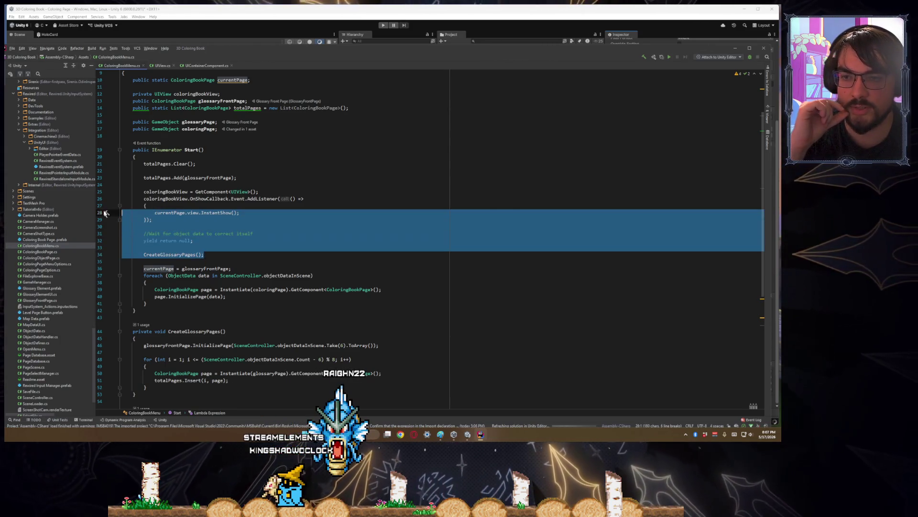
click(170, 223)
scroll(239, 259, down, 5)
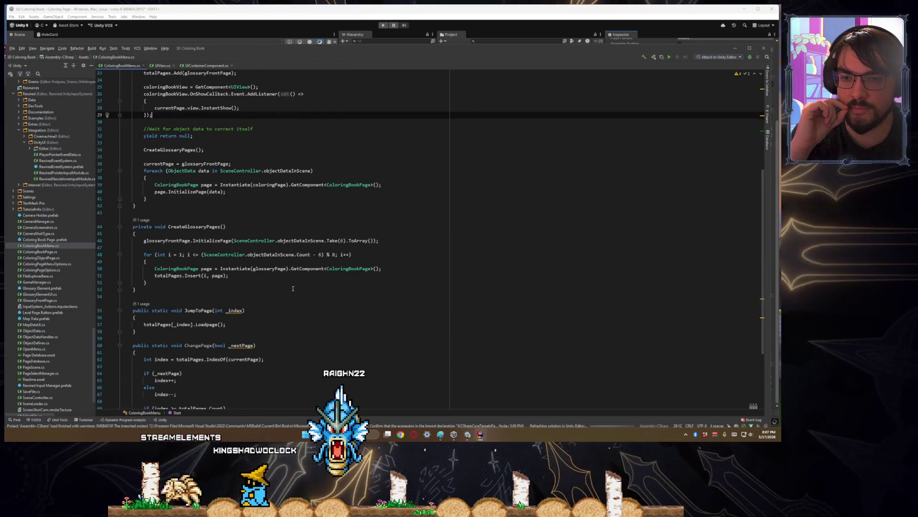
scroll(293, 288, up, 3)
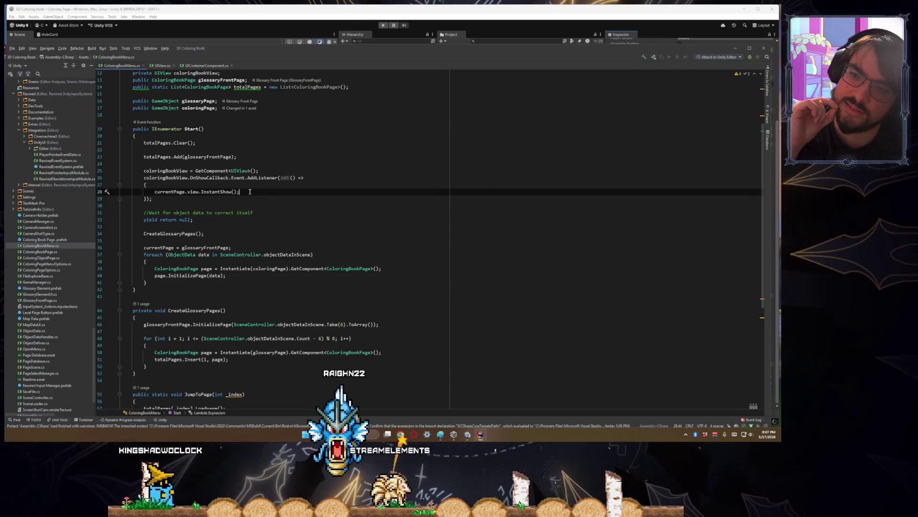
key(Return)
key(Return)
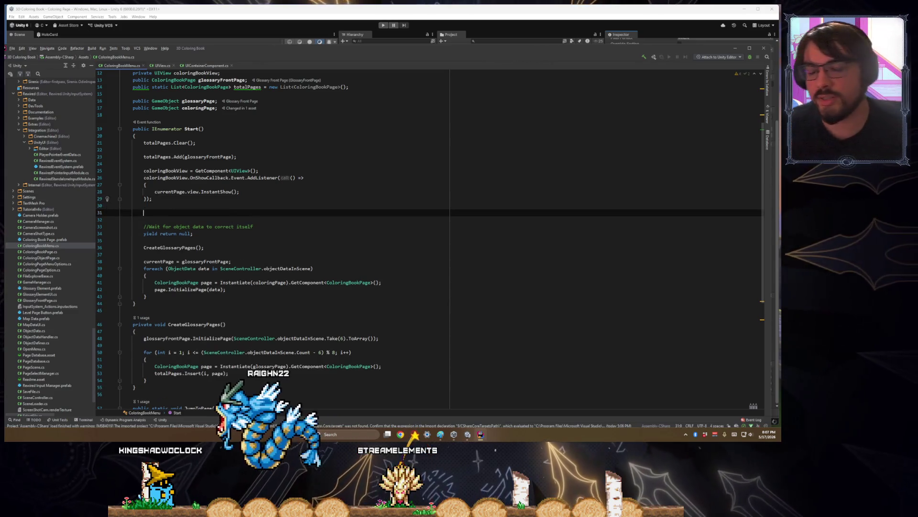
- Start a second coloringBookView callback Event listener block below the show listener
text(coloringbookview)
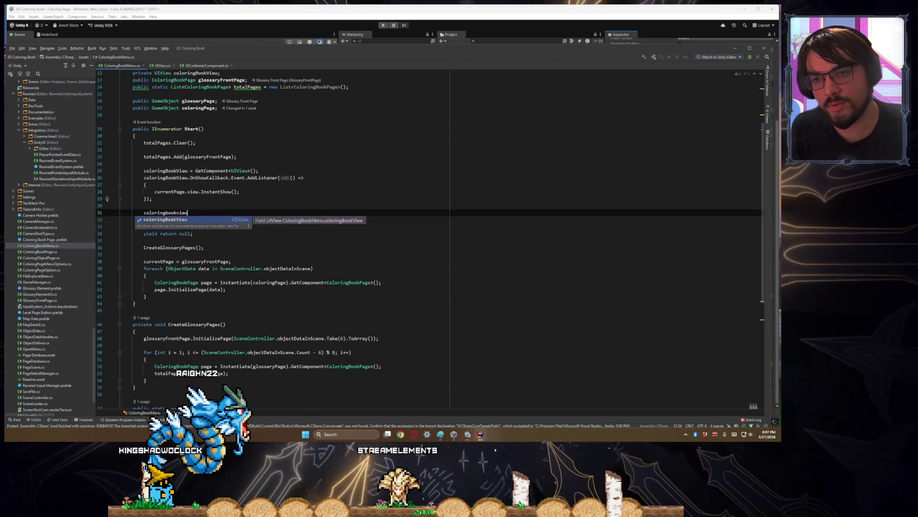
key(Return)
text(.On)
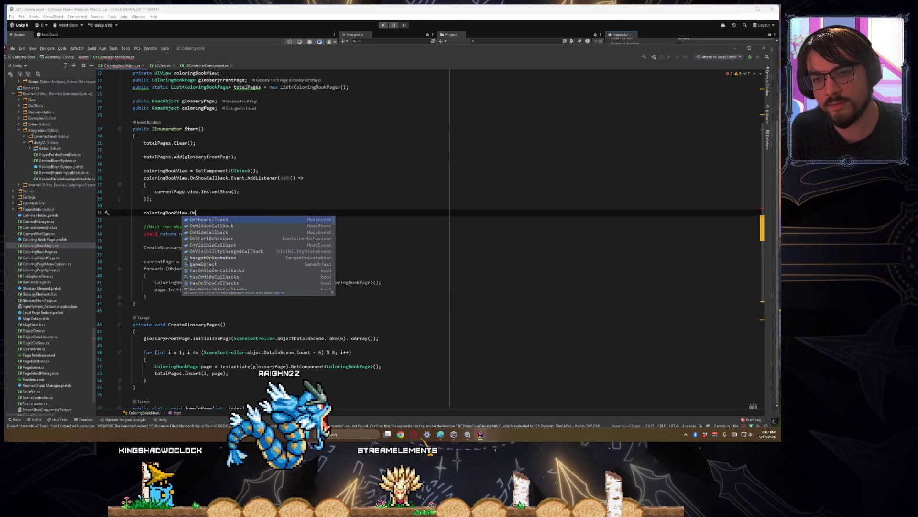
text(ShowCall)
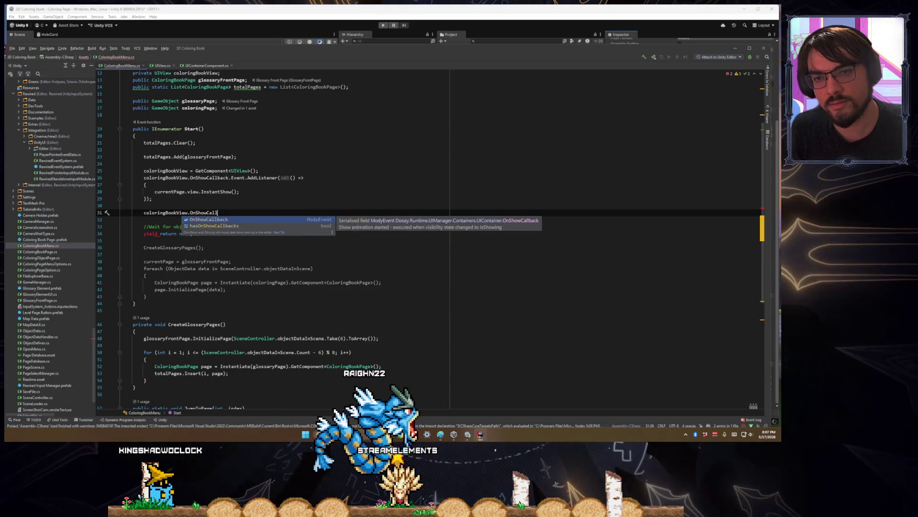
key(Return)
text(.Event.AddListener(()
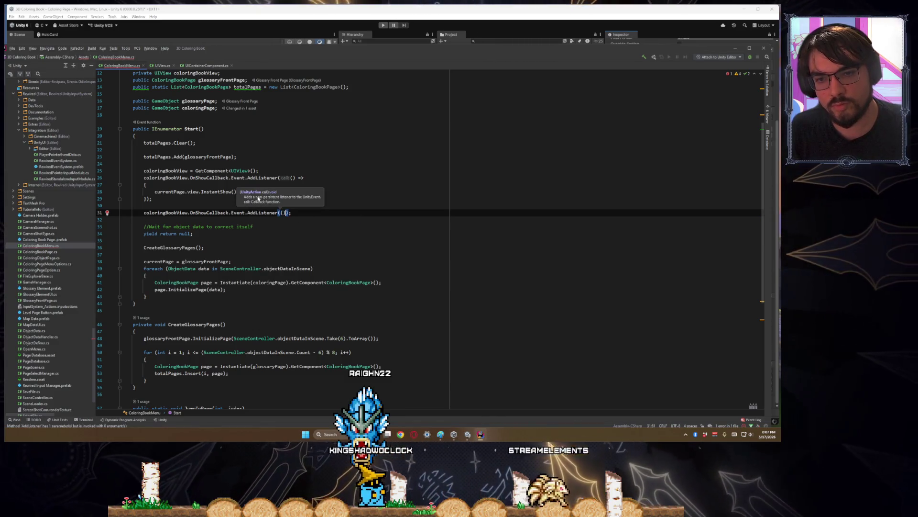
text({)
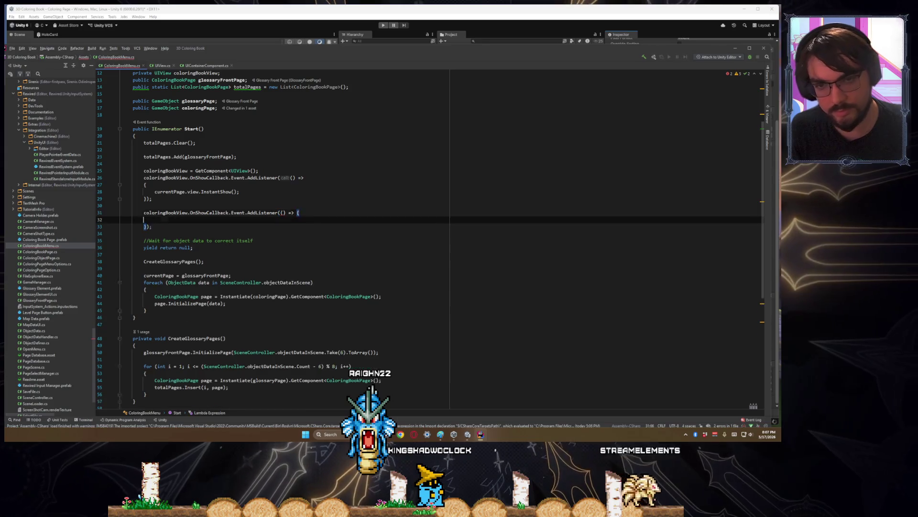
key(Return)
- Change it to OnHideCallback and make its body call 'currentPage.view.InstantHide();'
click(189, 212)
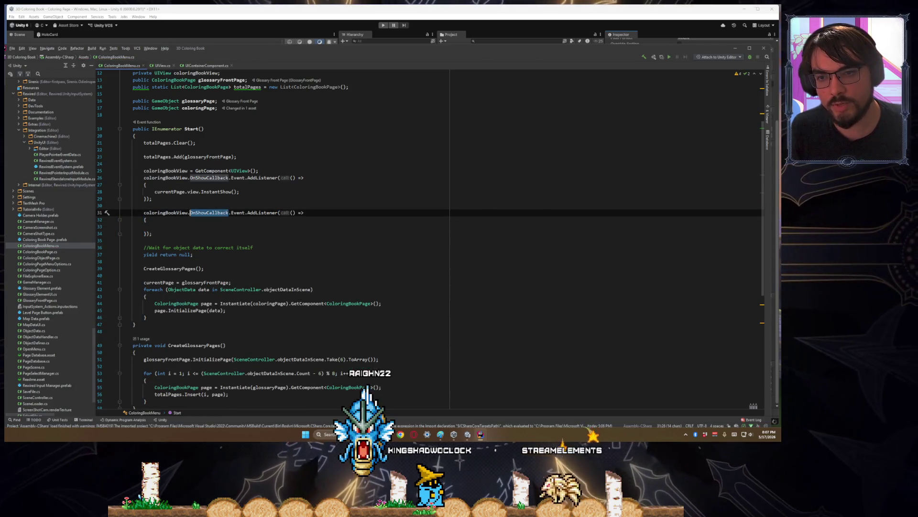
text(nHide)
key(Return)
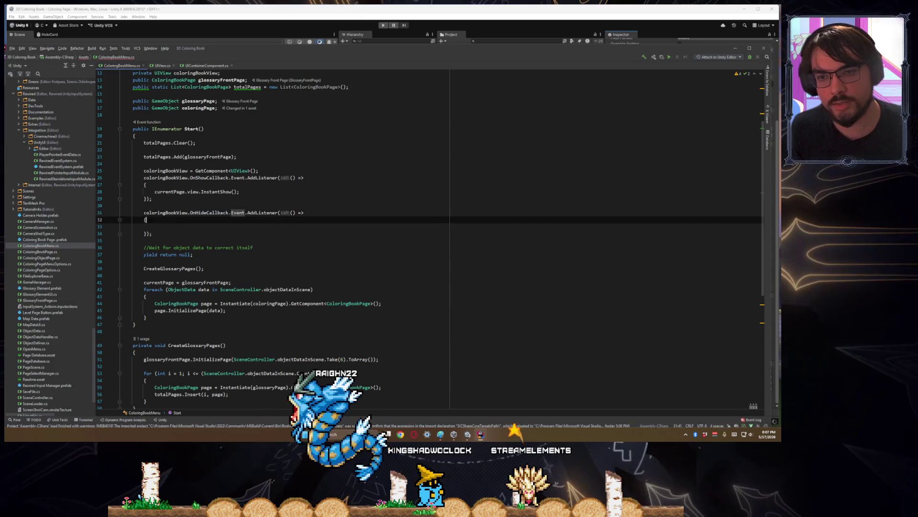
click(155, 226)
text(currentPage.)
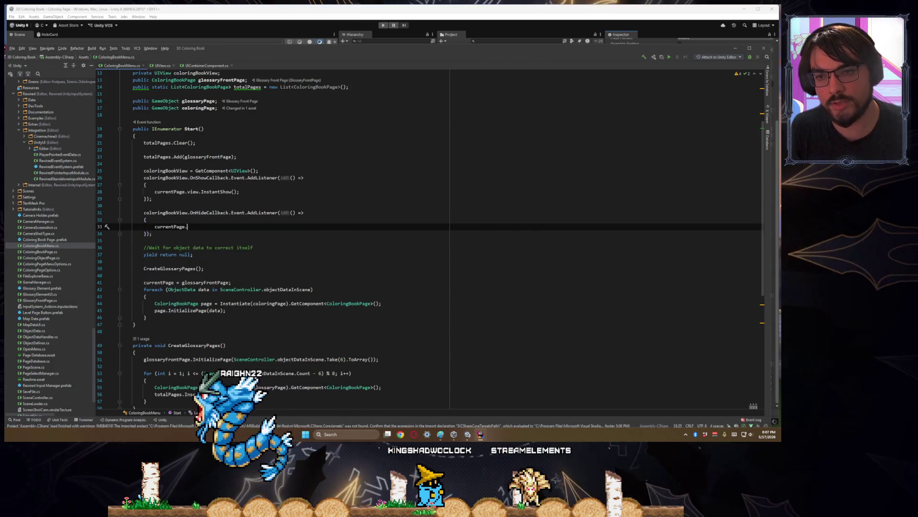
text(view.instanceHid)
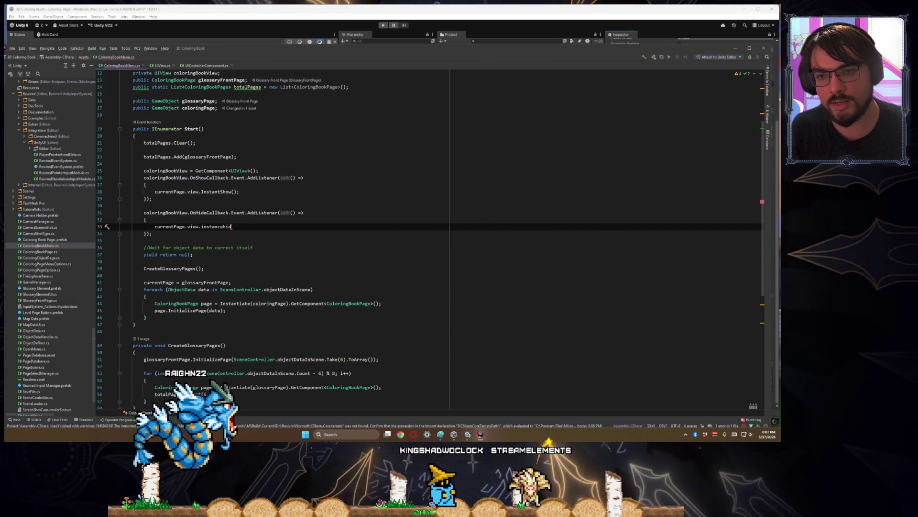
key(BackSpace)
key(BackSpace)
key(BackSpace)
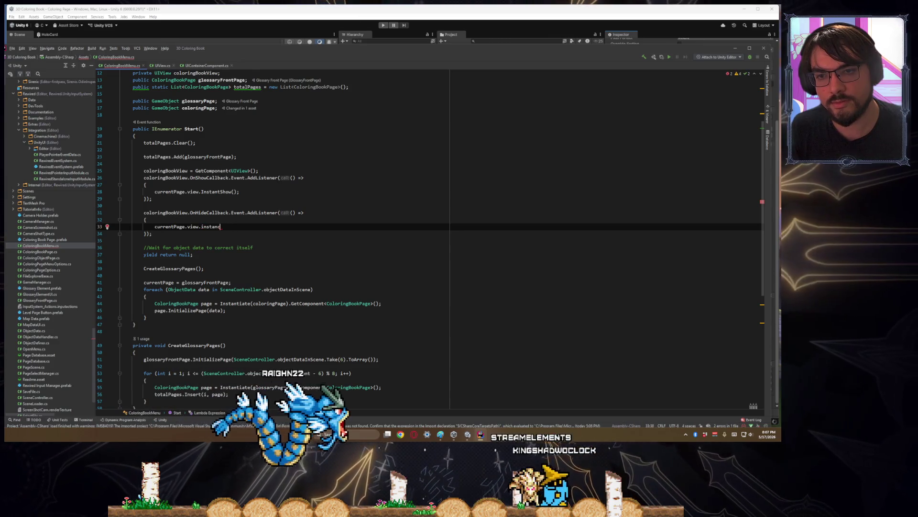
text(InstanceHide()
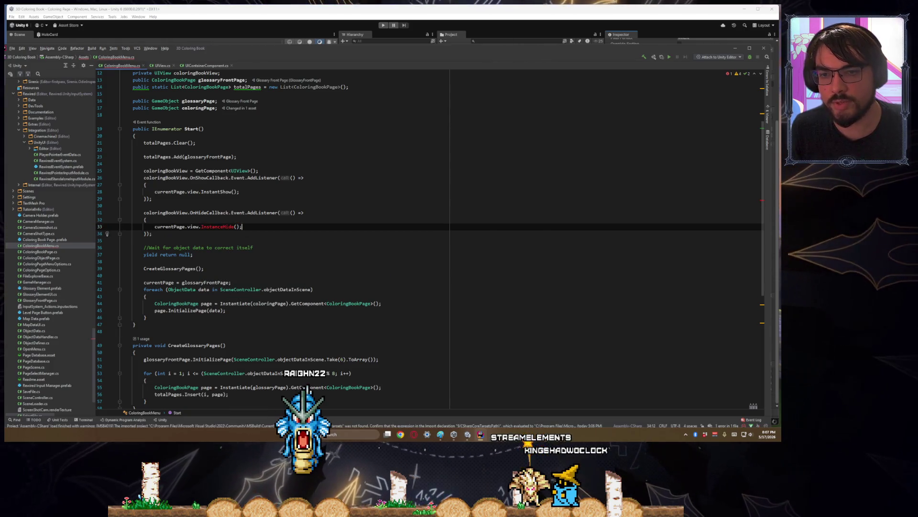
text(nstantH)
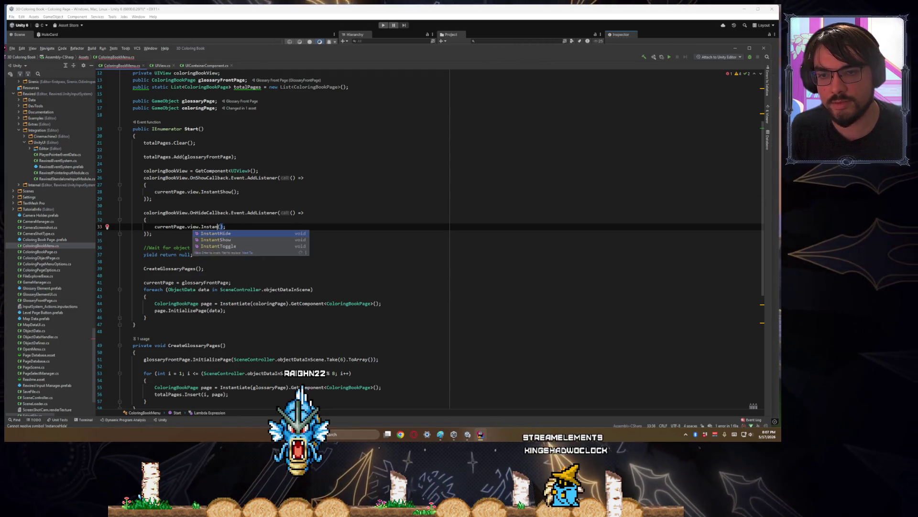
key(Return)
click(234, 247)
scroll(155, 184, down, 3)
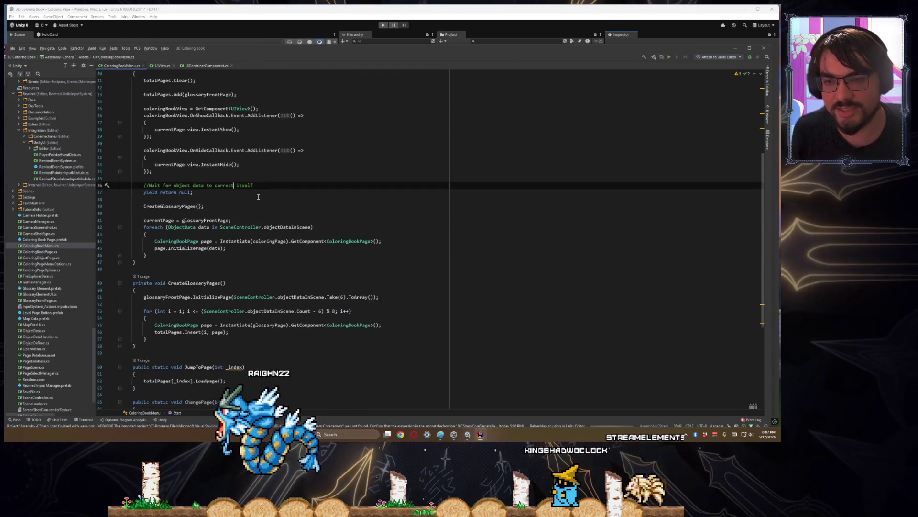
- Review the new InstantHide call and OnHideCallback reference in Start()
click(210, 165)
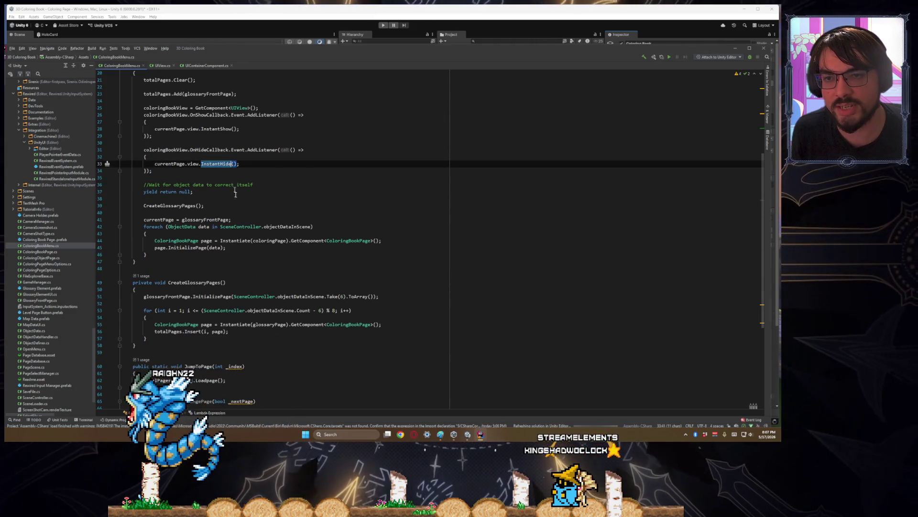
scroll(234, 218, up, 3)
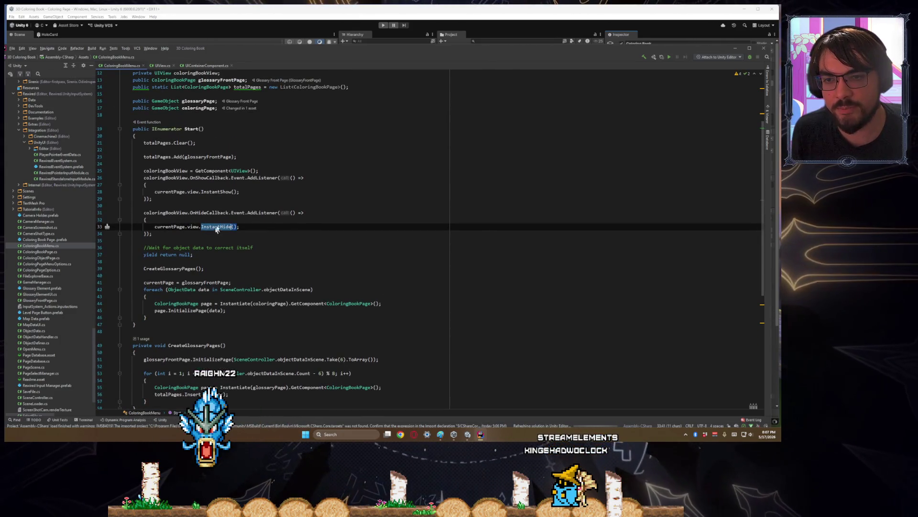
click(209, 213)
click(216, 227)
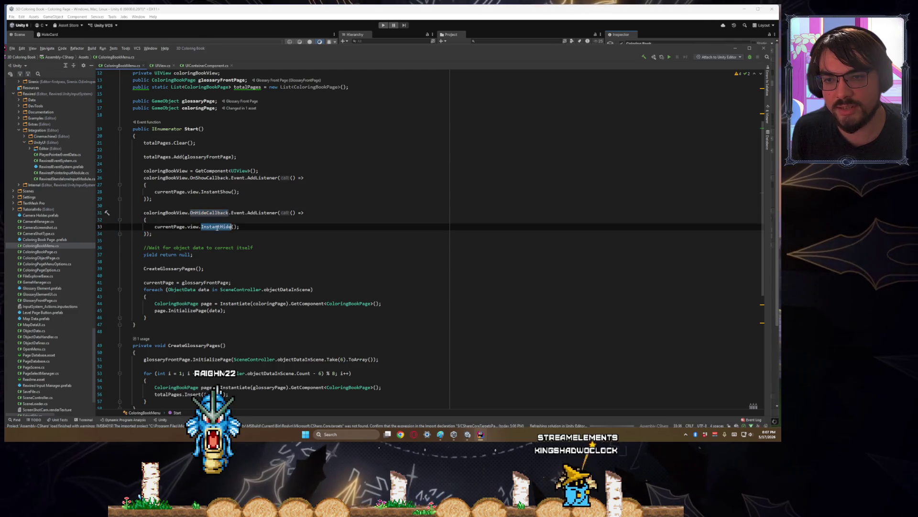
scroll(258, 273, down, 10)
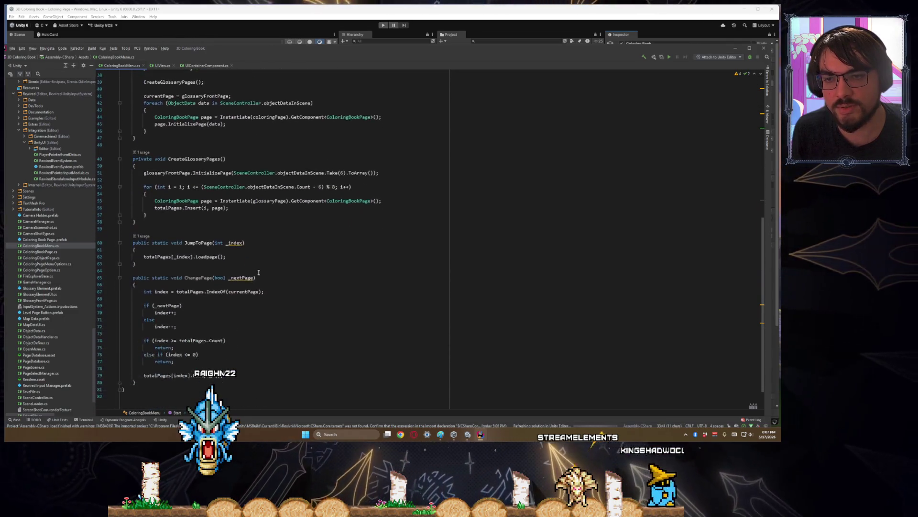
scroll(254, 271, up, 3)
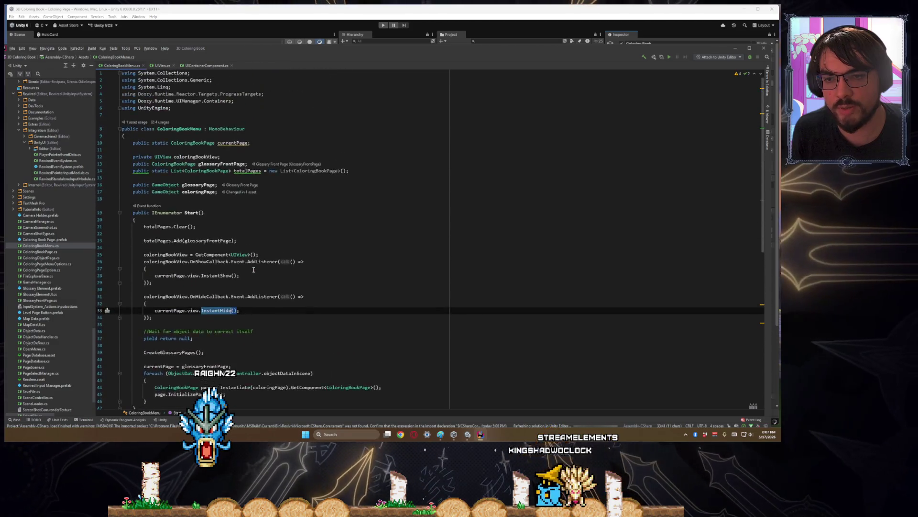
scroll(198, 278, down, 3)
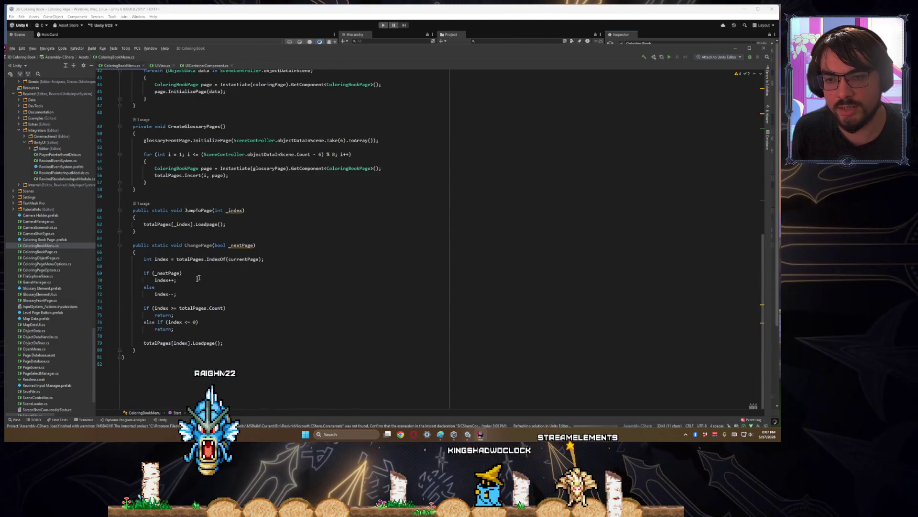
- Go to the declaration of the Loadpage call in ChangePage, opening ColoringBookPage.cs
double_click(198, 246)
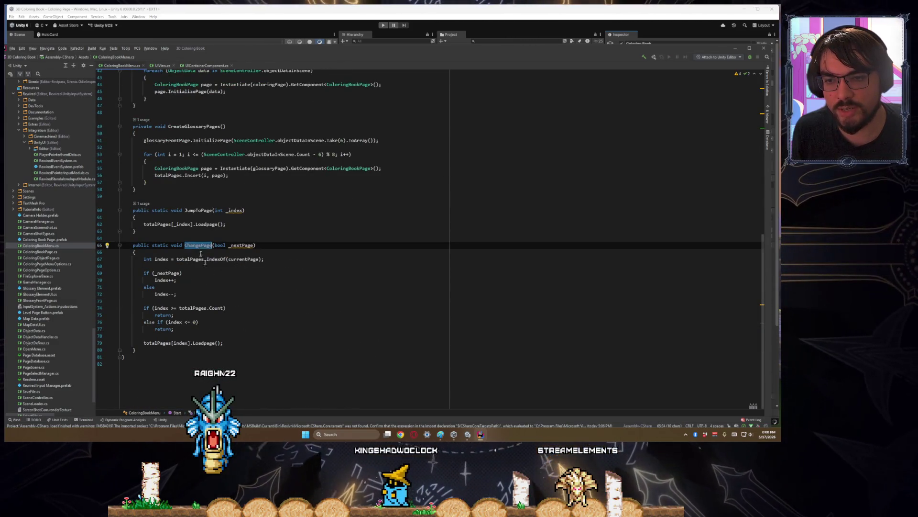
click(169, 337)
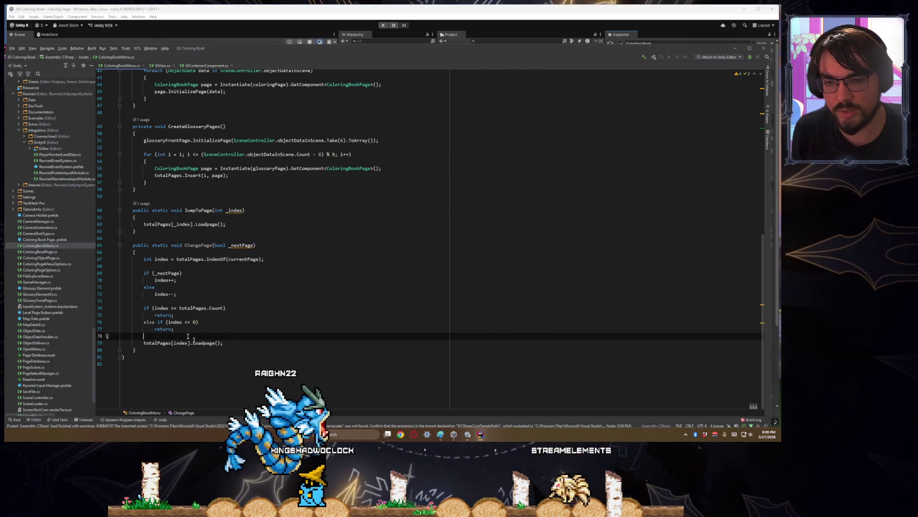
double_click(202, 343)
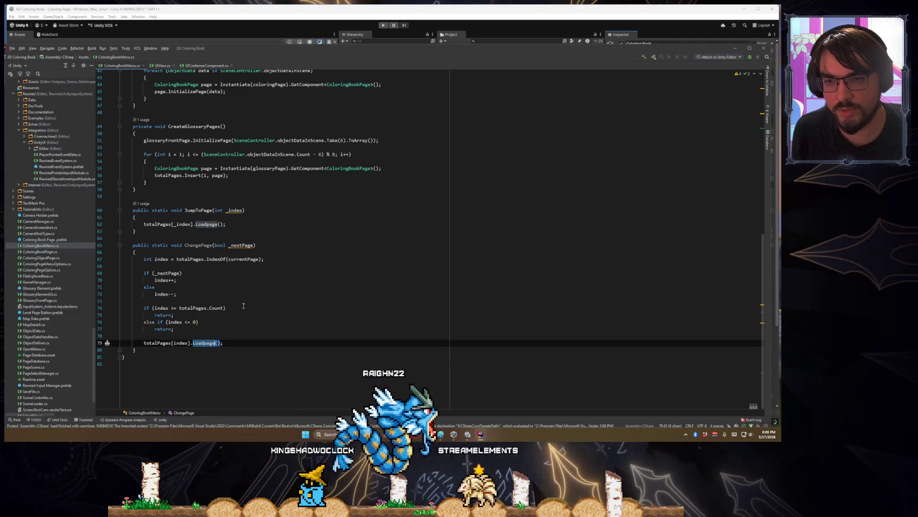
scroll(244, 306, up, 5)
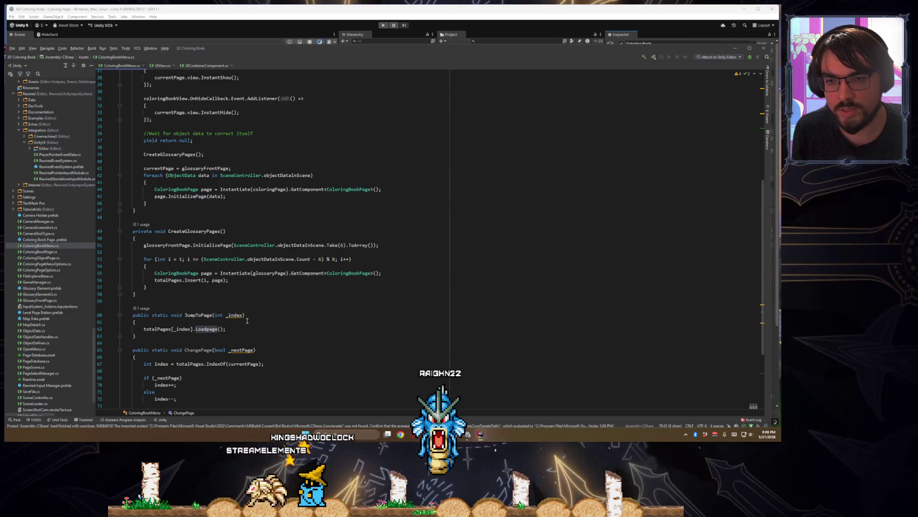
scroll(246, 318, up, 3)
scroll(245, 311, down, 8)
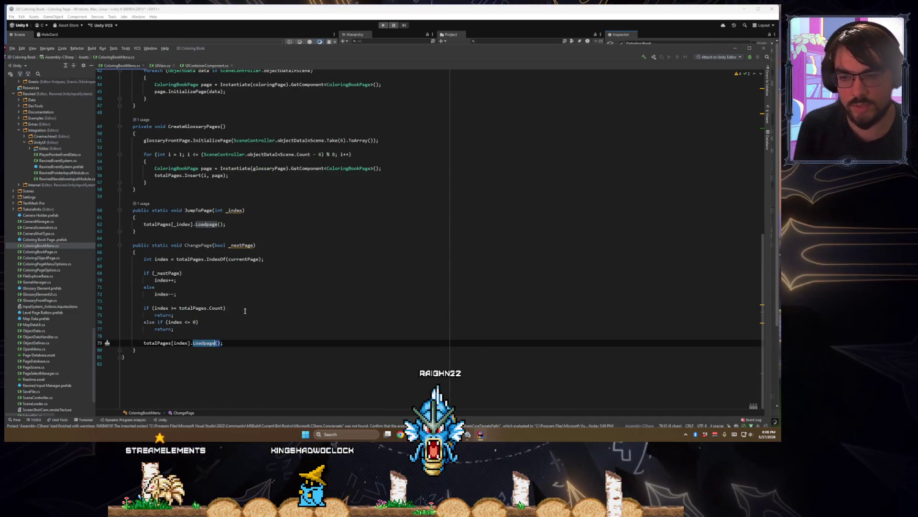
key(F12)
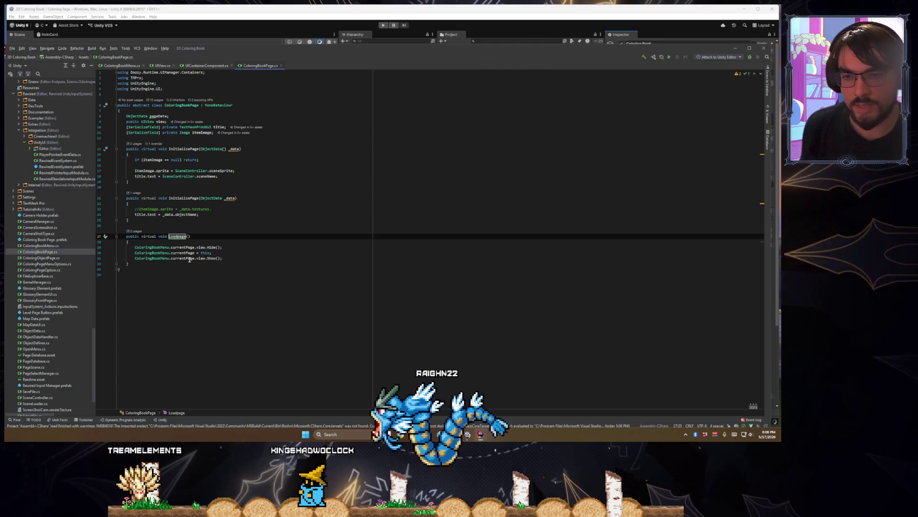
- Check the Show call in the Loadpage method, then navigate back to ColoringBookMenu.cs
scroll(190, 259, up, 2)
click(223, 279)
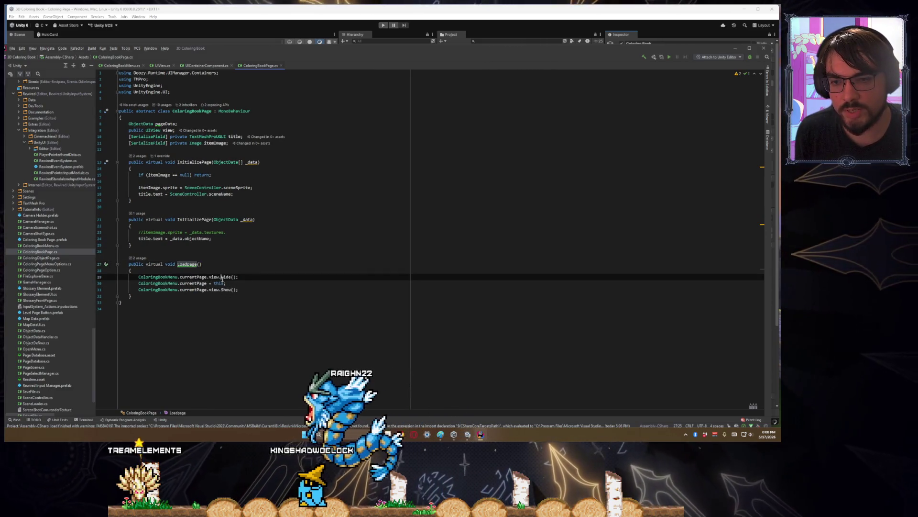
key(Down)
key(Down)
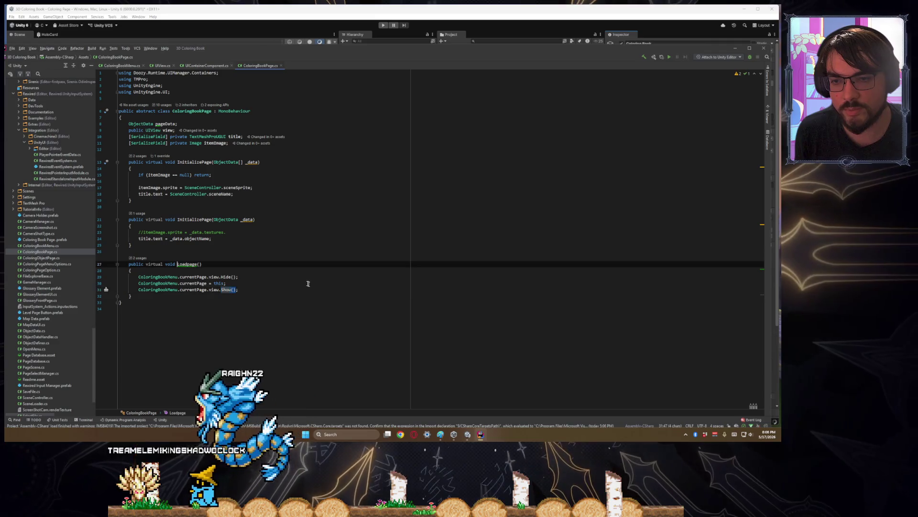
key(ctrl+minus)
- Inspect the InstantShow and InstantHide listener calls, then move Visual Studio aside to reveal Unity
scroll(264, 277, up, 9)
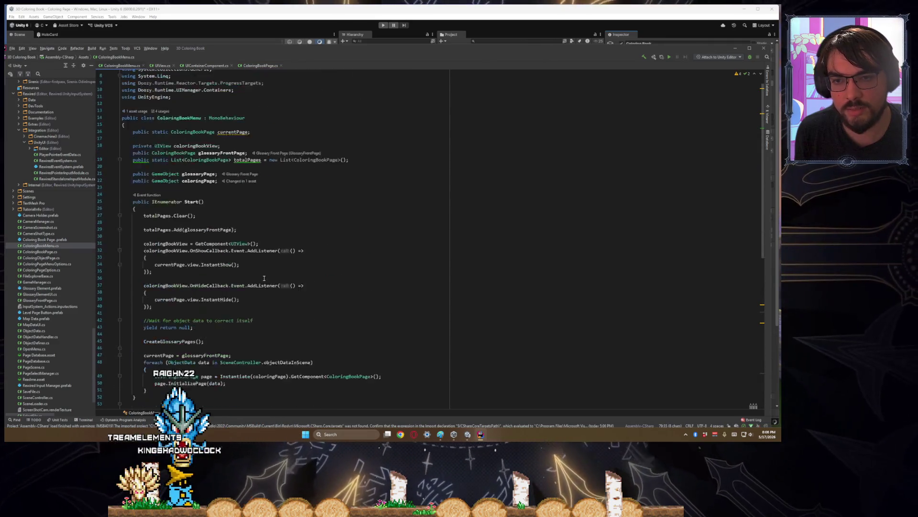
scroll(302, 330, down, 13)
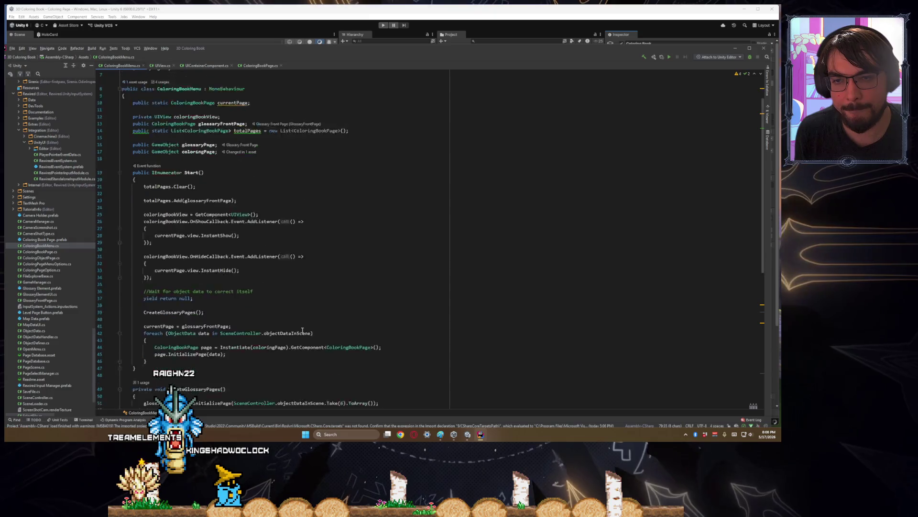
scroll(302, 330, up, 10)
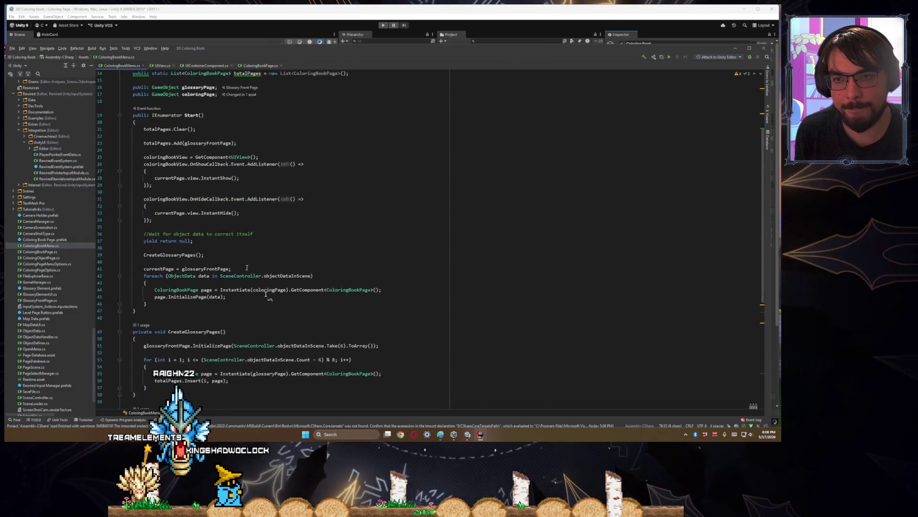
double_click(216, 203)
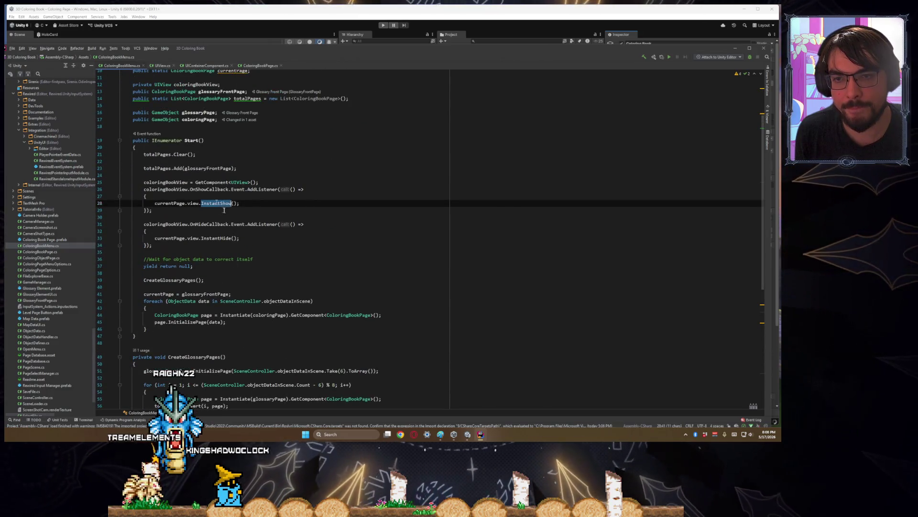
double_click(220, 237)
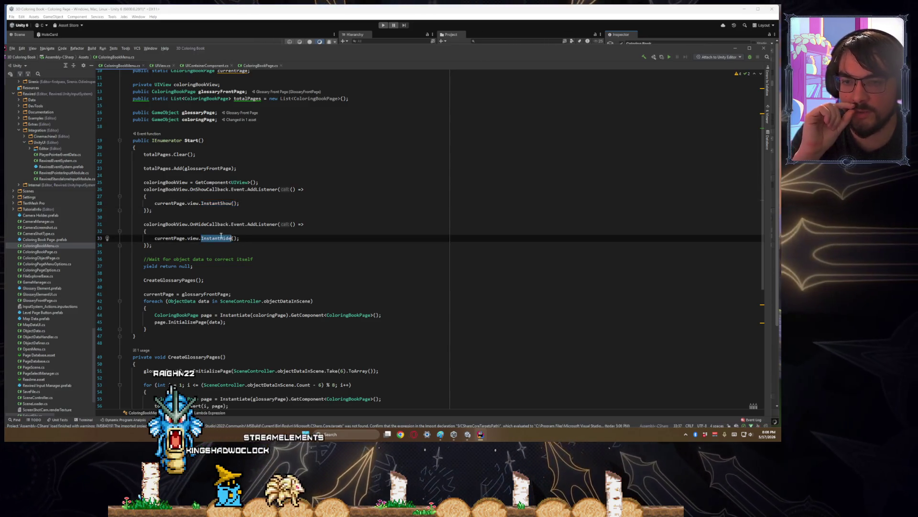
mouse_move(357, 54)
mouse_down()
mouse_move(386, 272)
mouse_move(388, 405)
mouse_move(400, 408)
mouse_move(382, 412)
mouse_up()
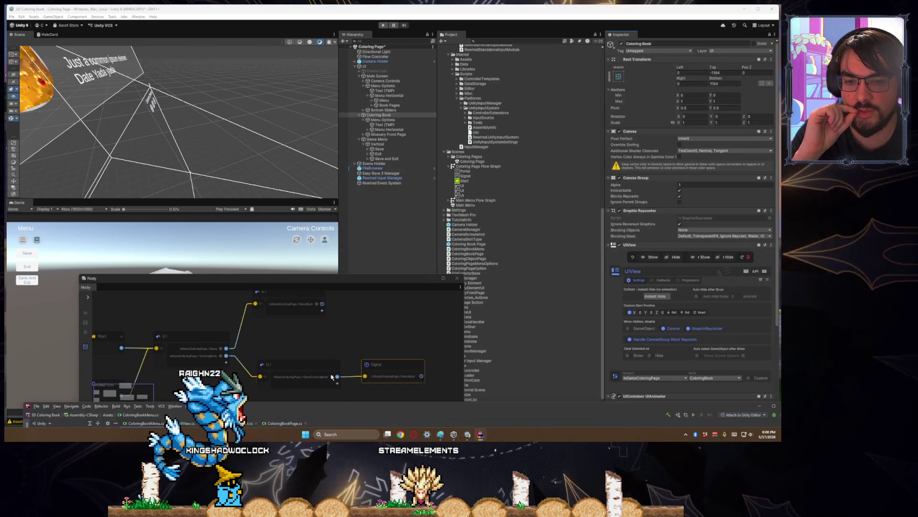
- Frame the Nody graph and select the CloseColoringBook UI node
click(316, 373)
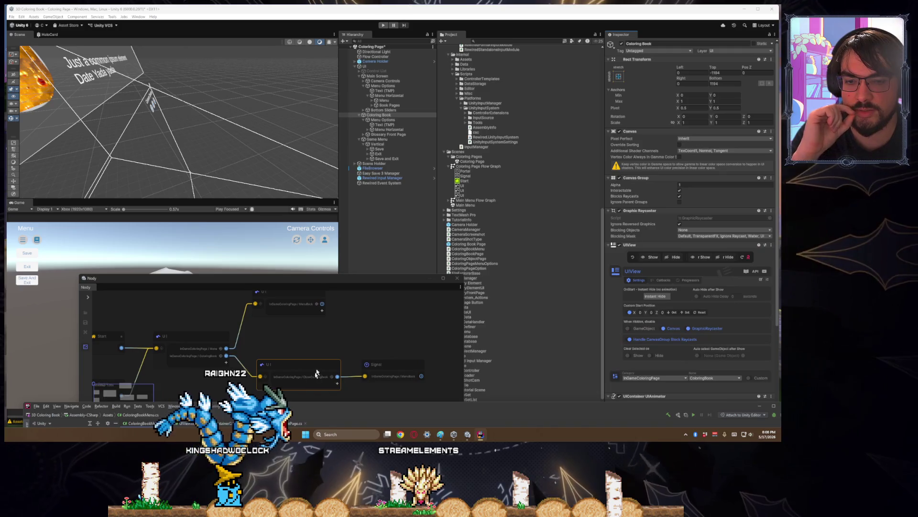
click(384, 368)
click(297, 371)
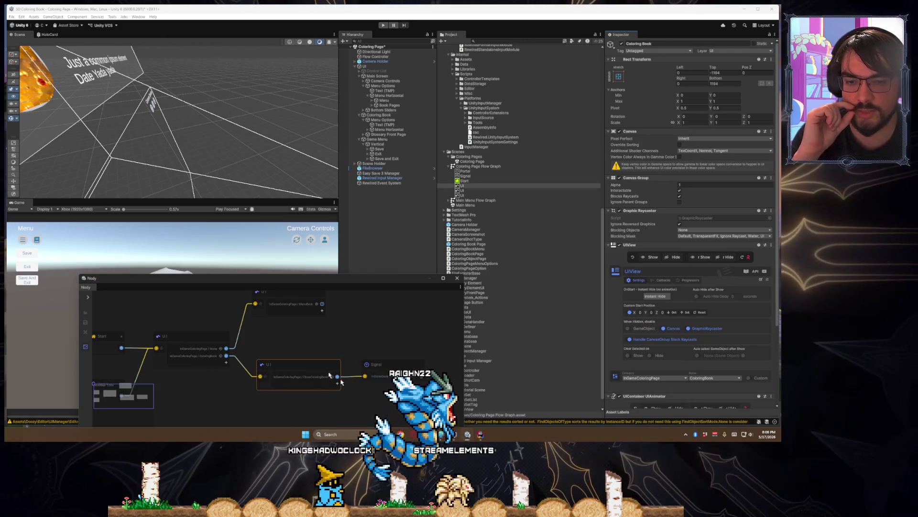
mouse_move(362, 282)
mouse_down()
mouse_move(292, 234)
mouse_move(343, 208)
mouse_move(371, 241)
mouse_up()
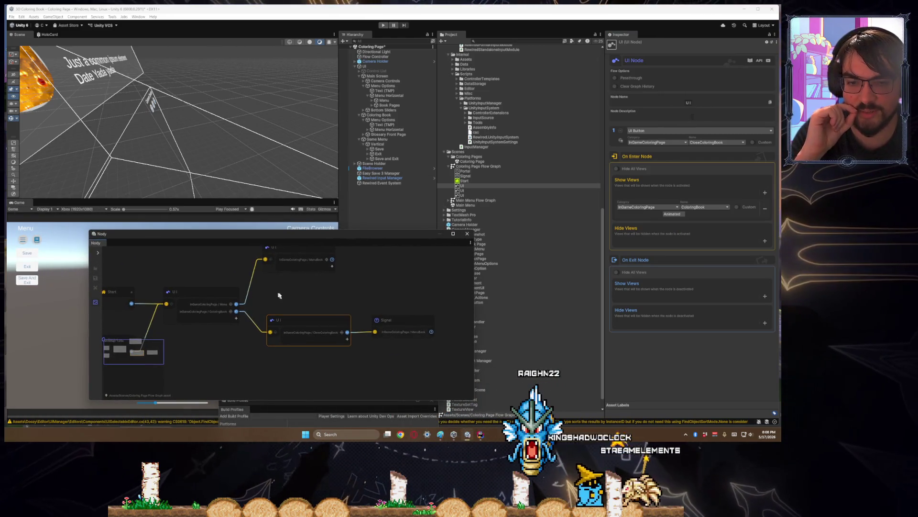
mouse_move(279, 295)
mouse_down()
mouse_move(335, 290)
mouse_move(263, 318)
mouse_up()
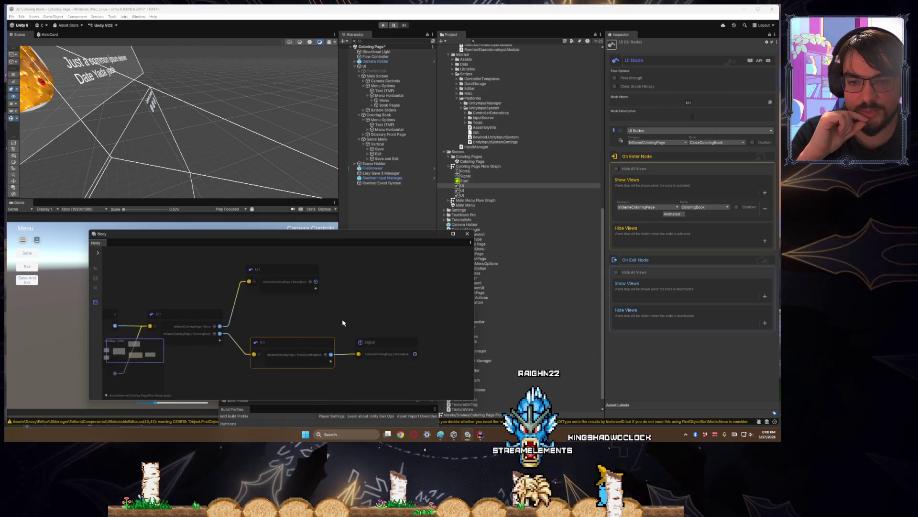
click(383, 344)
drag(185, 359, 274, 345)
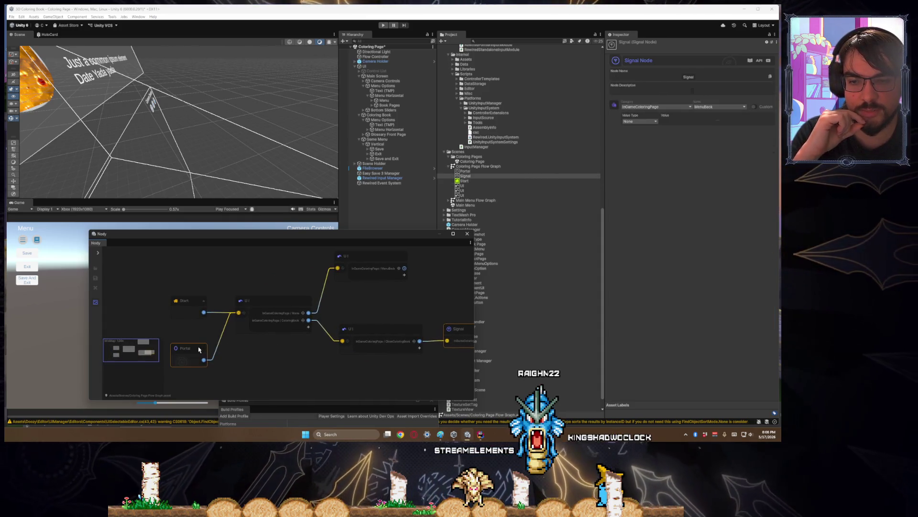
click(273, 306)
drag(420, 311, 323, 301)
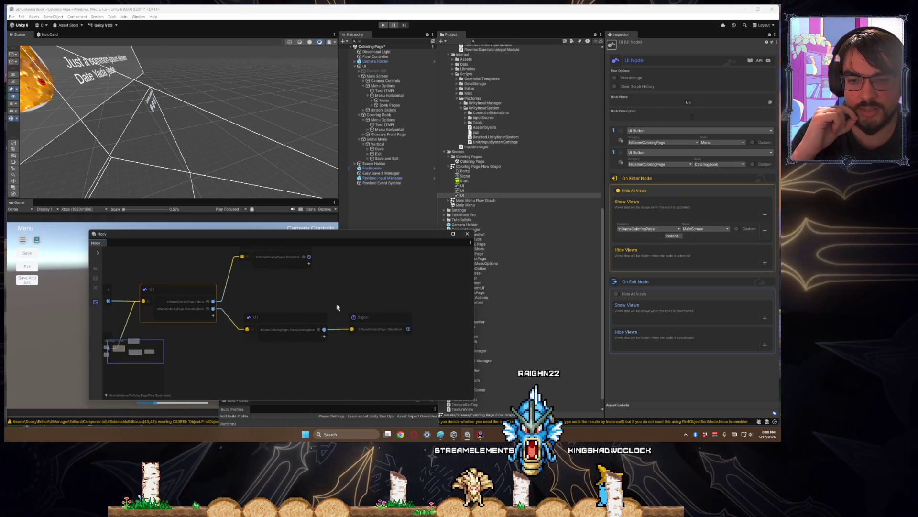
click(363, 316)
click(297, 318)
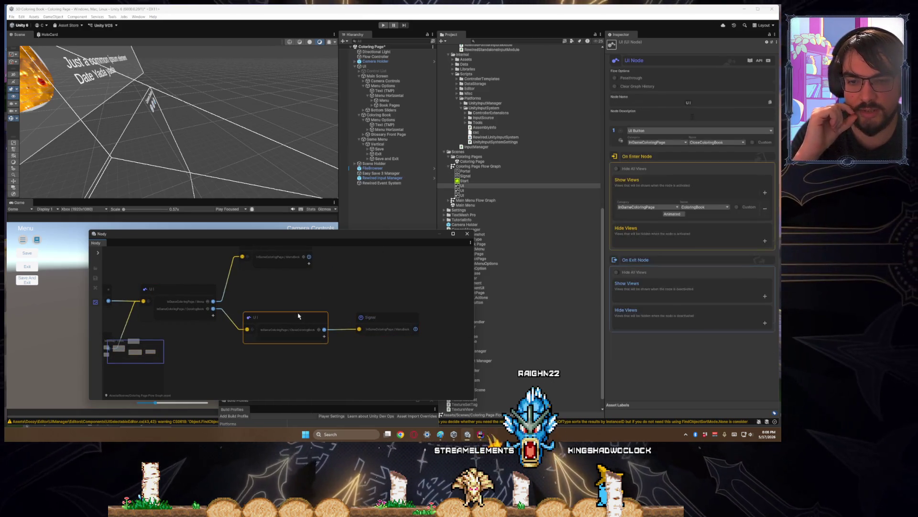
drag(335, 302, 296, 296)
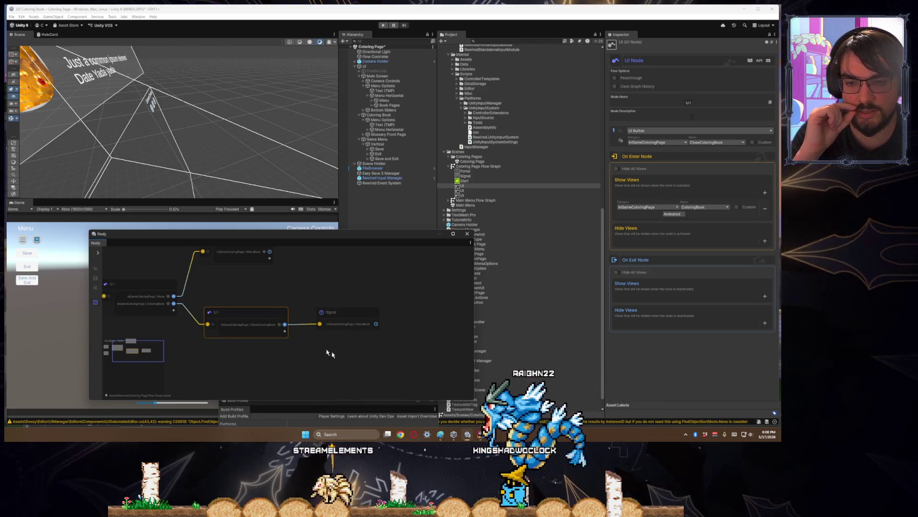
- Add a second UI Button output set to InGameColoringPage / ColoringBook on the UI node
click(284, 332)
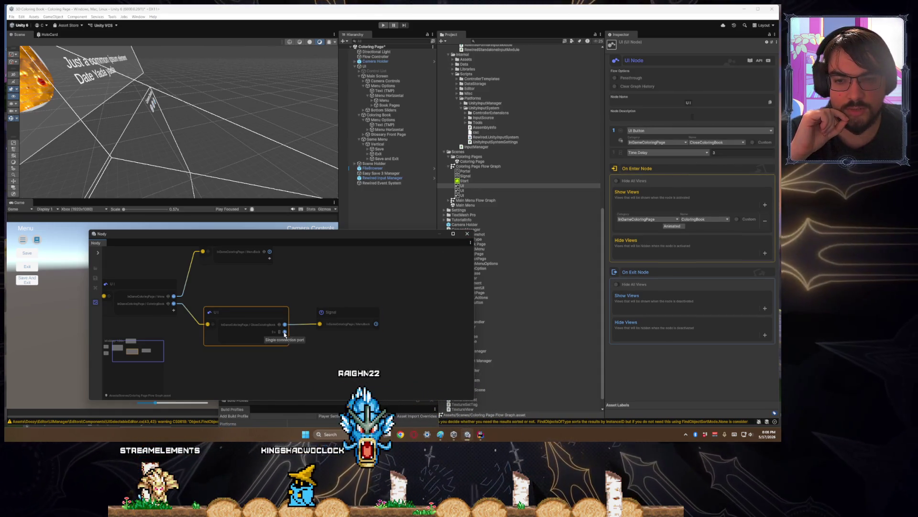
click(655, 152)
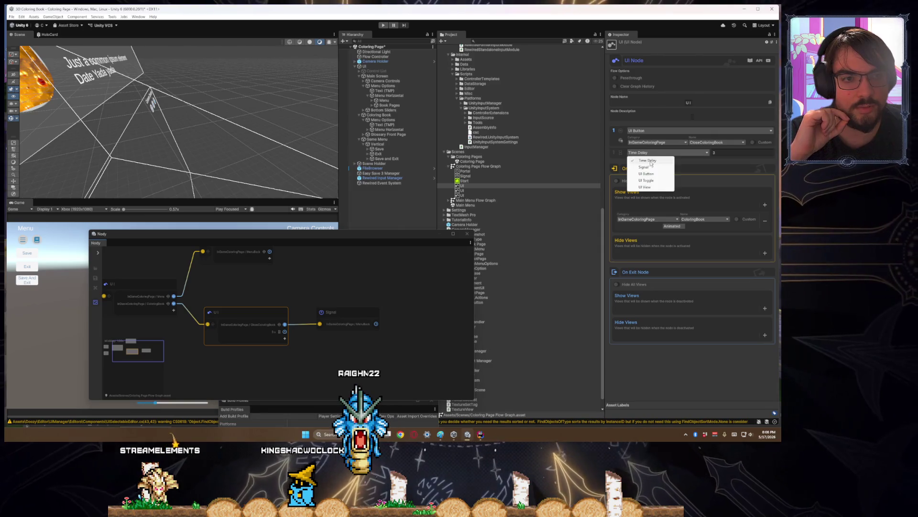
click(653, 174)
click(669, 164)
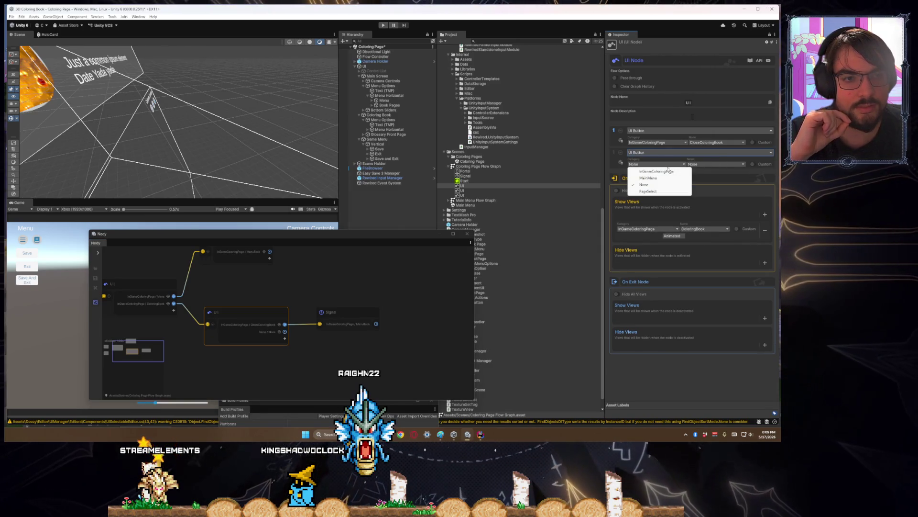
click(703, 164)
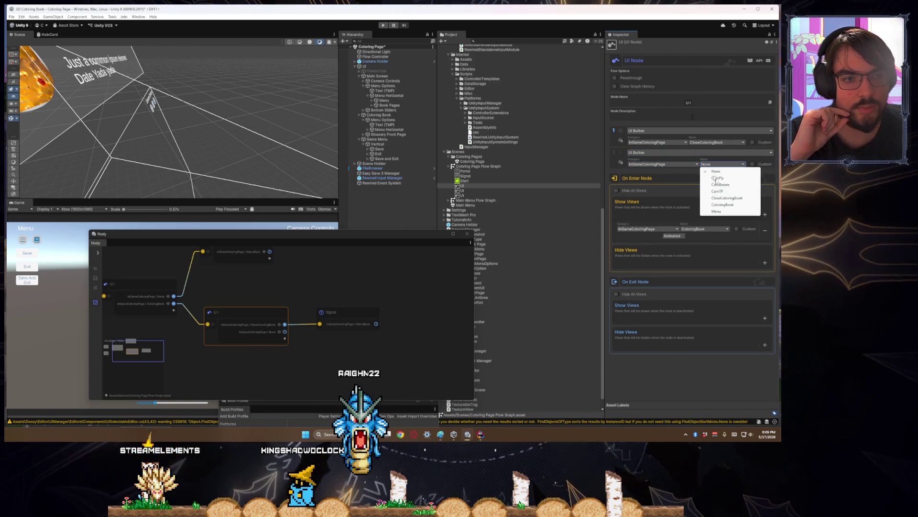
click(737, 208)
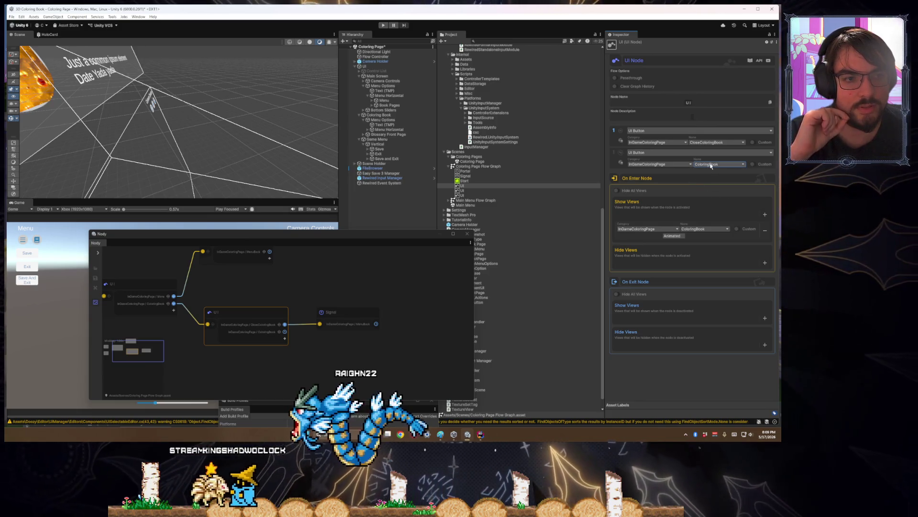
click(711, 165)
click(396, 245)
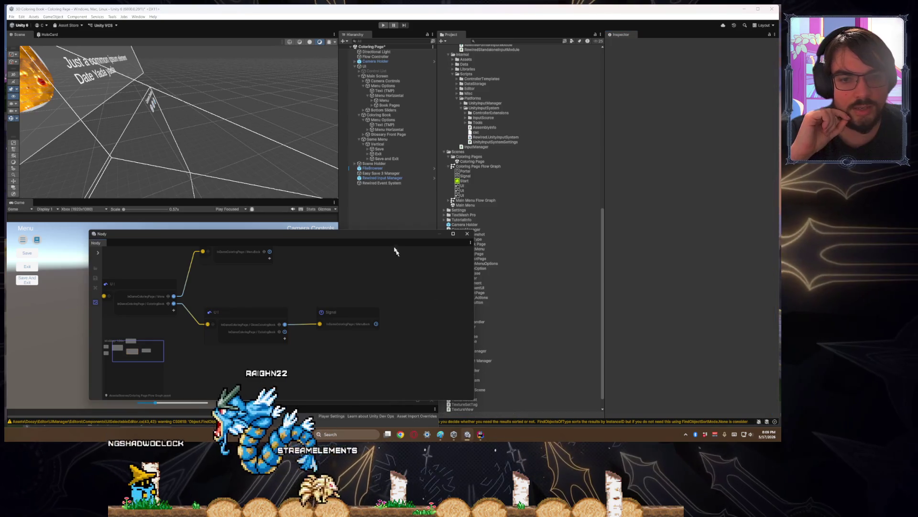
- Reposition the flow graph window and close Build Profiles to reveal the Nody graph
drag(287, 234, 239, 219)
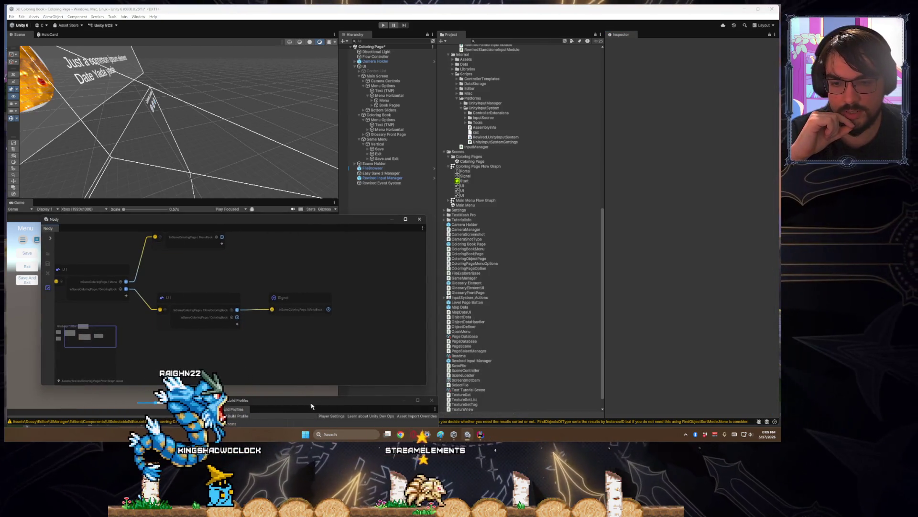
mouse_move(363, 400)
mouse_down()
mouse_move(383, 323)
mouse_move(409, 317)
mouse_up()
click(410, 316)
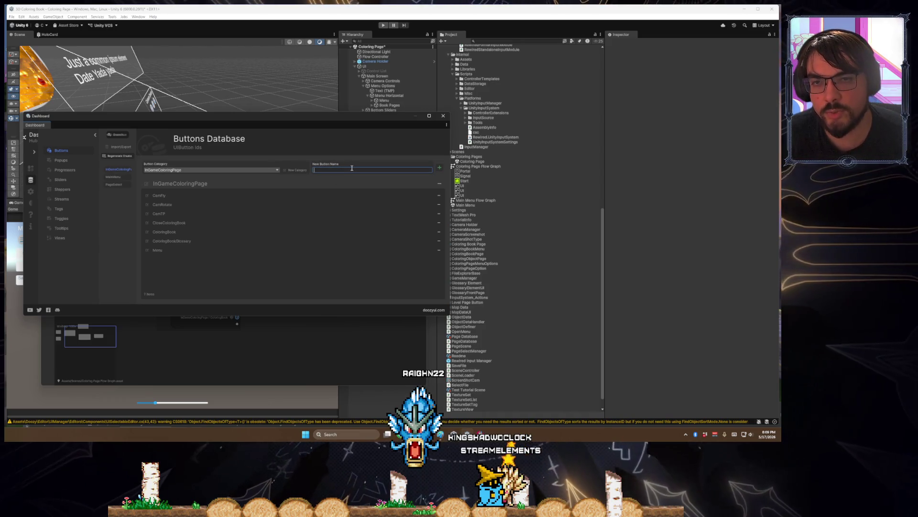
- Browse the Views database (searching 'lossa') and the Streams database for InGameColoringPage, then return to Rider
mouse_move(350, 122)
mouse_down()
mouse_move(474, 128)
mouse_move(568, 107)
mouse_move(443, 60)
mouse_move(400, 213)
mouse_move(543, 99)
mouse_move(525, 71)
mouse_move(459, 79)
mouse_up()
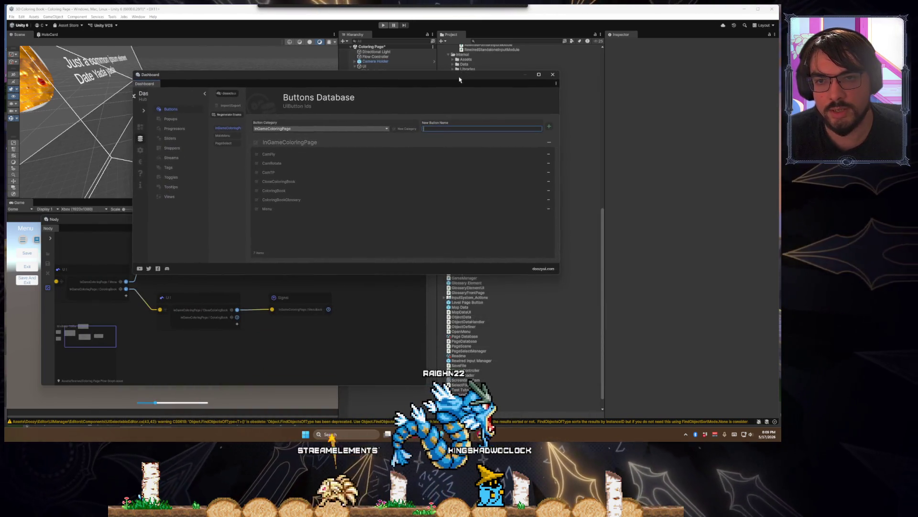
click(187, 196)
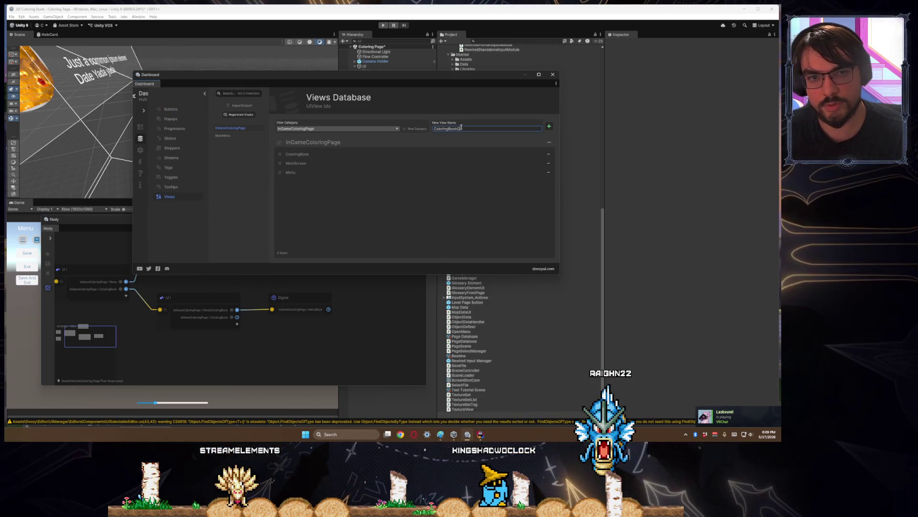
text(lossa)
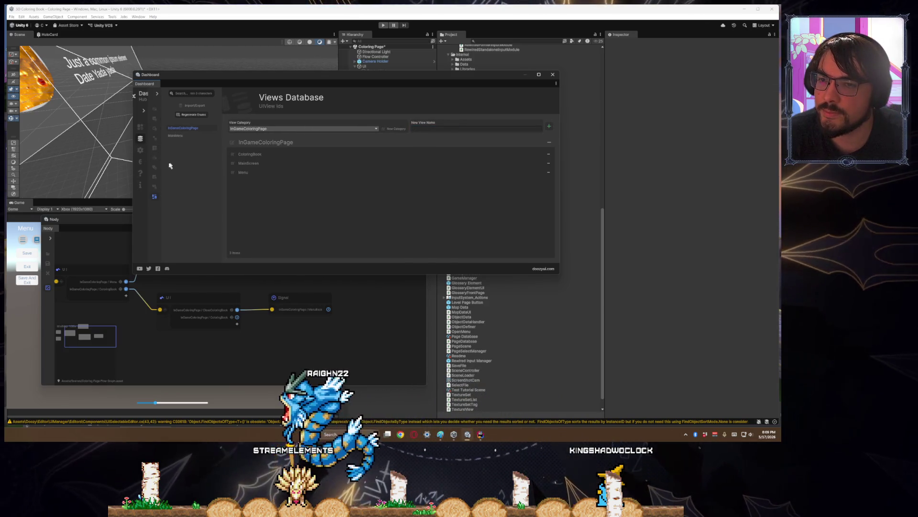
click(155, 158)
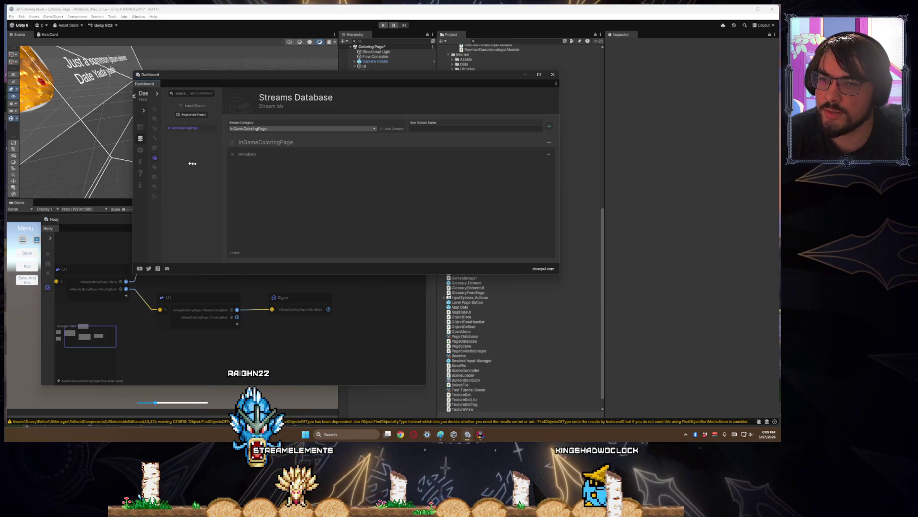
click(157, 93)
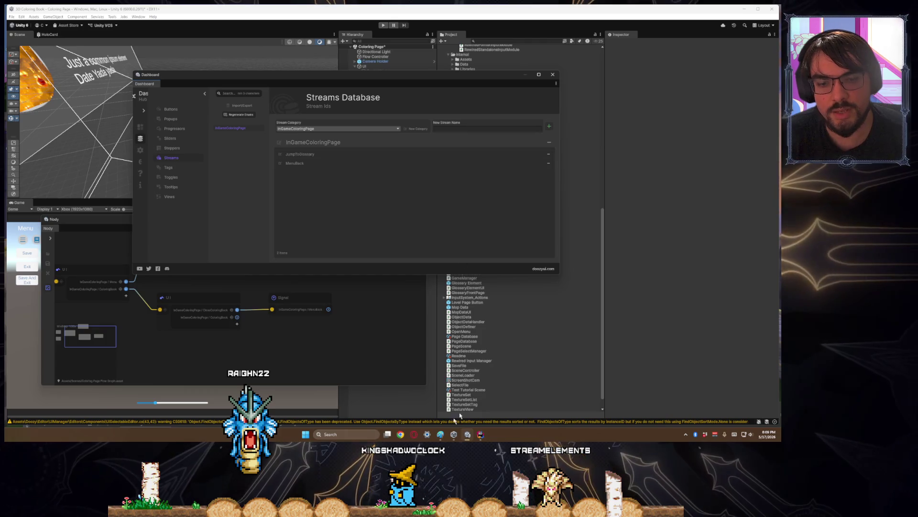
click(479, 434)
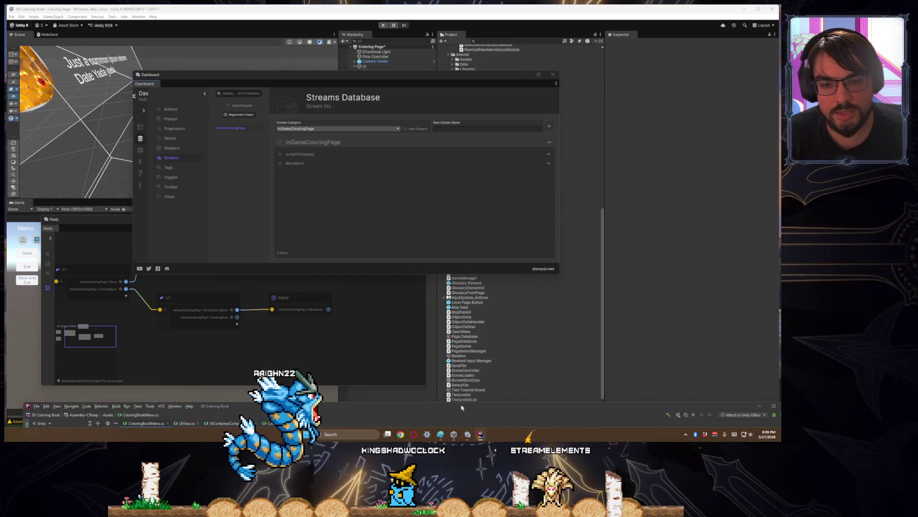
- Enlarge Rider and place the caret after the OnHide listener block in Start()
mouse_move(462, 406)
mouse_down()
mouse_move(463, 287)
mouse_move(460, 261)
mouse_move(454, 302)
mouse_move(447, 210)
mouse_move(445, 249)
mouse_move(455, 220)
mouse_move(453, 190)
mouse_move(449, 232)
mouse_move(451, 25)
mouse_move(440, 71)
mouse_up()
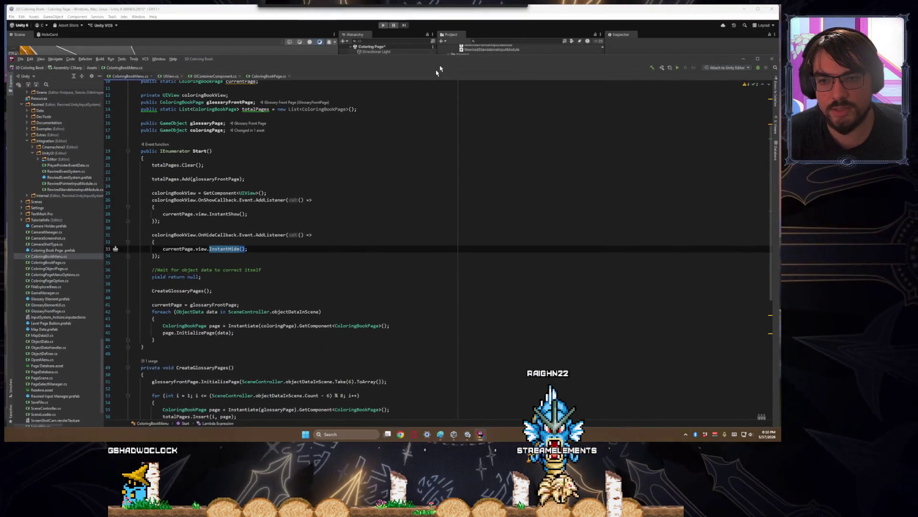
scroll(195, 256, down, 4)
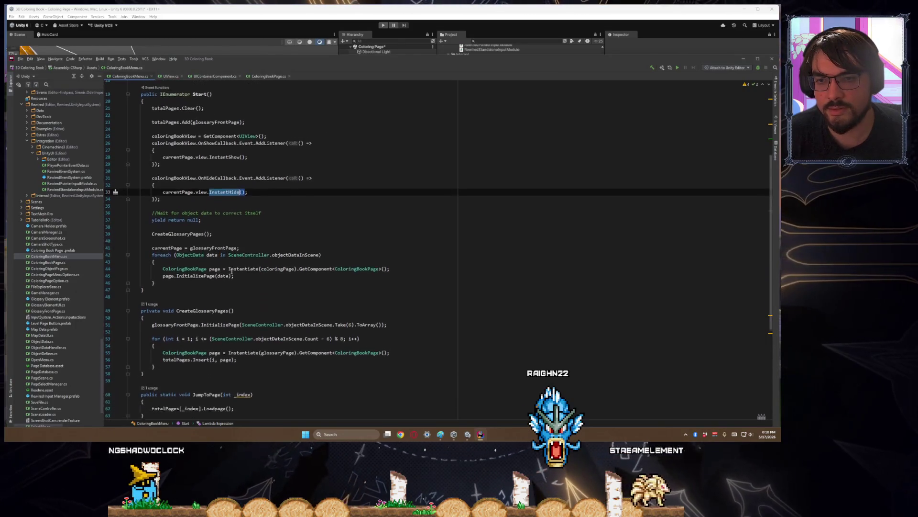
scroll(232, 272, down, 1)
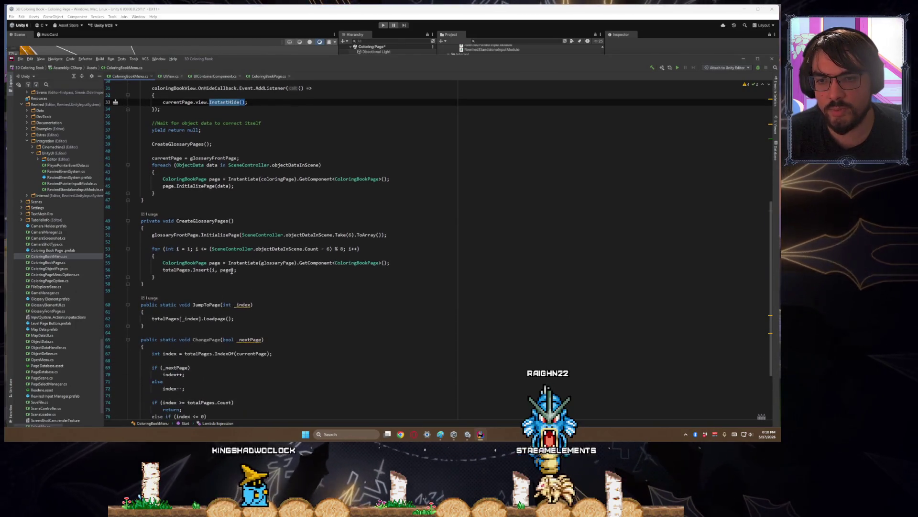
scroll(231, 271, up, 5)
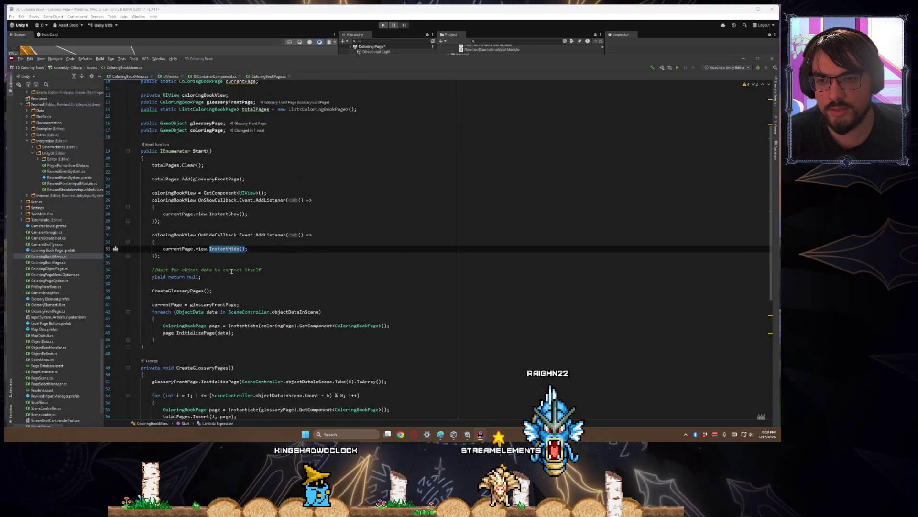
click(189, 254)
scroll(322, 226, down, 5)
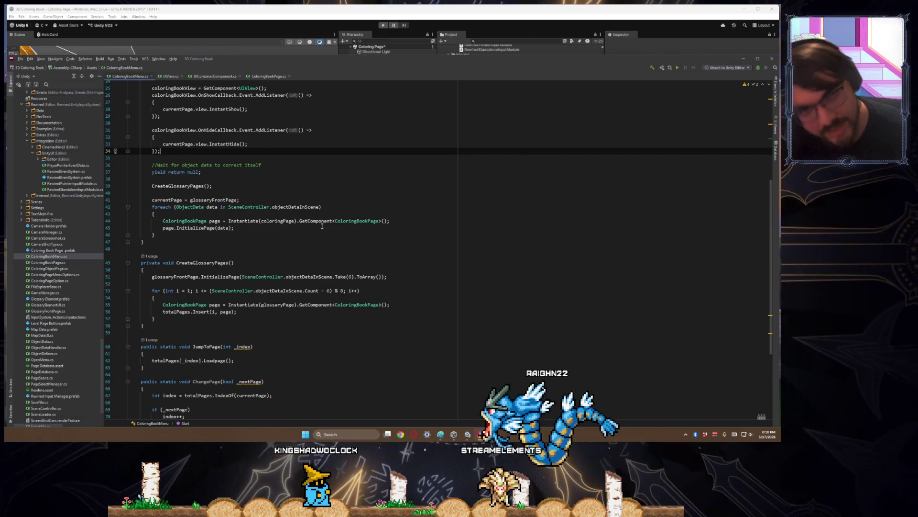
scroll(322, 226, up, 7)
- Start a trial line 'Signals.instance.' below the OnHide listener and browse its completion list
key(Return)
key(Return)
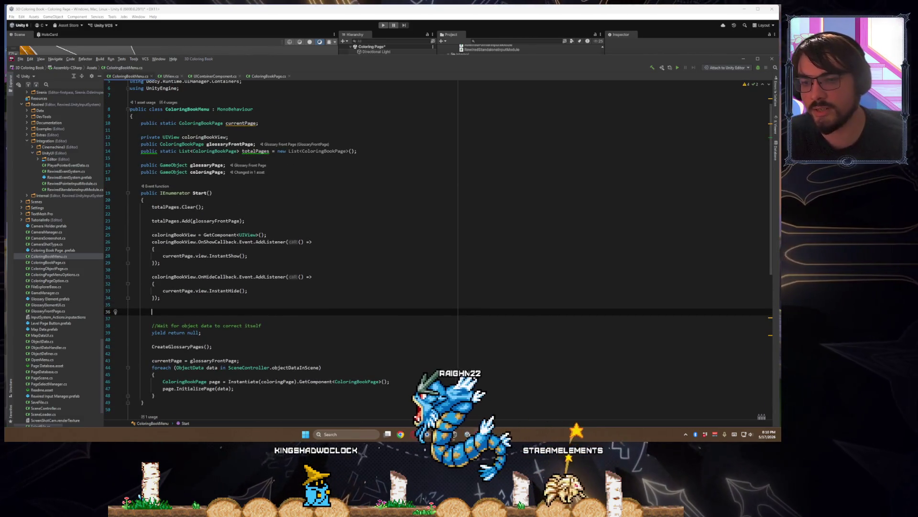
text(Nody)
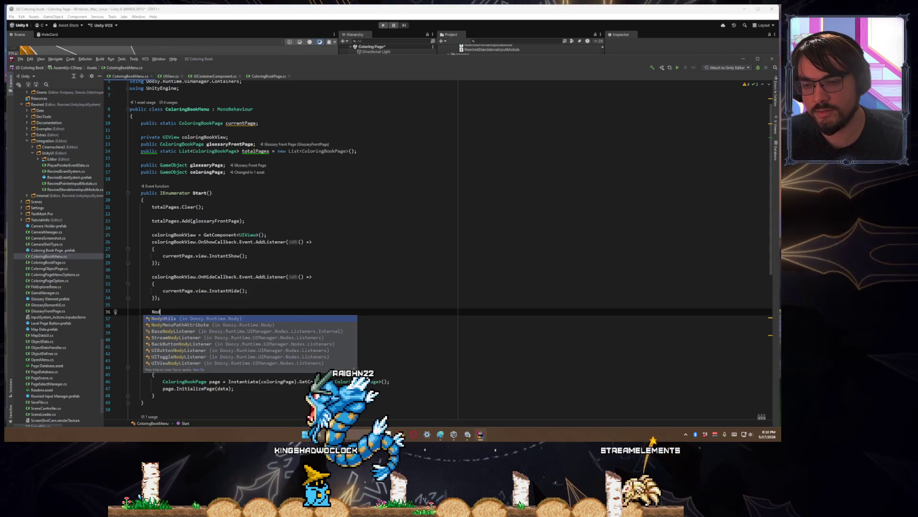
key(BackSpace)
key(BackSpace)
key(BackSpace)
text(Signals)
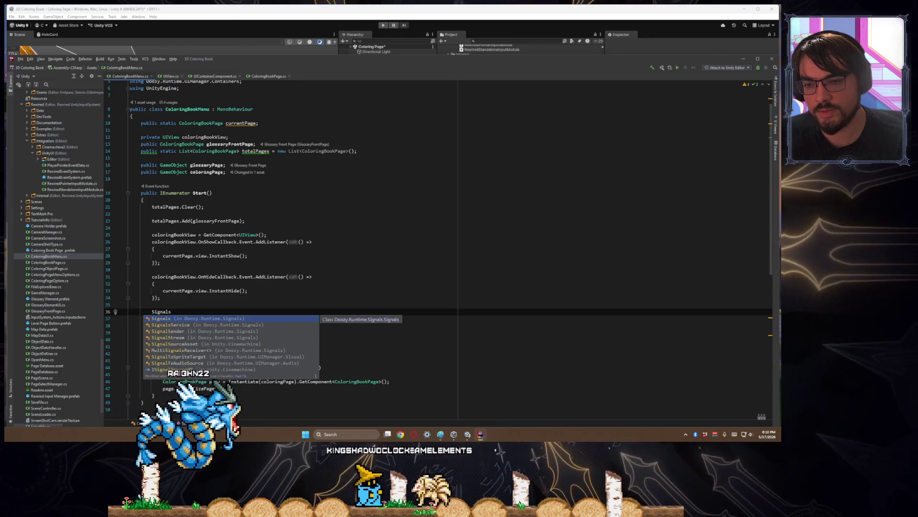
text(.)
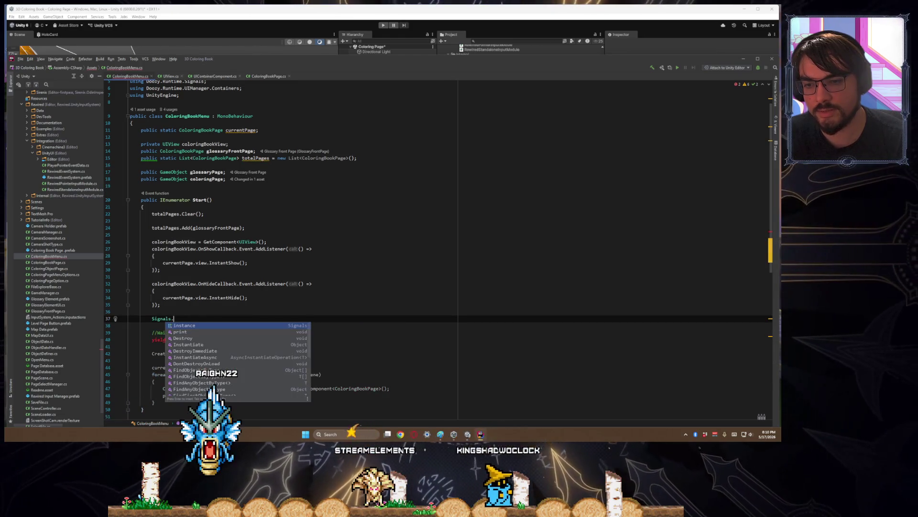
key(Return)
text(.)
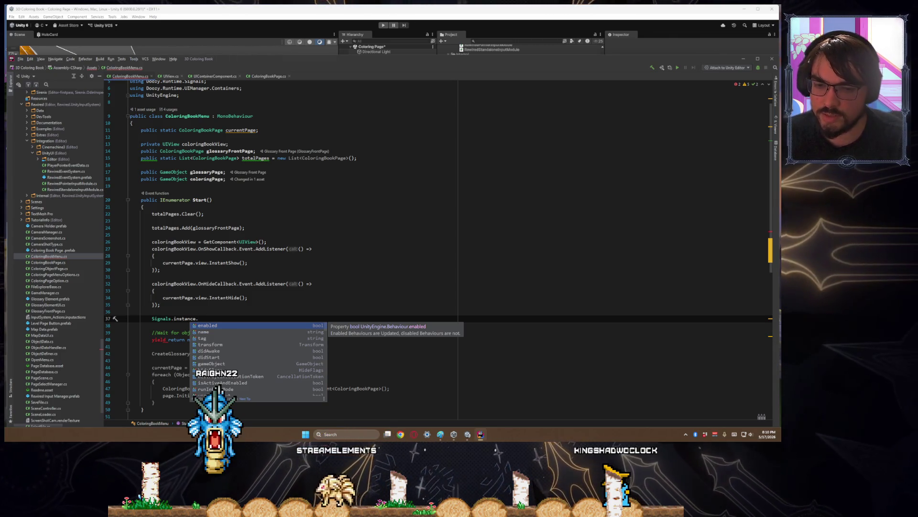
scroll(265, 358, down, 2)
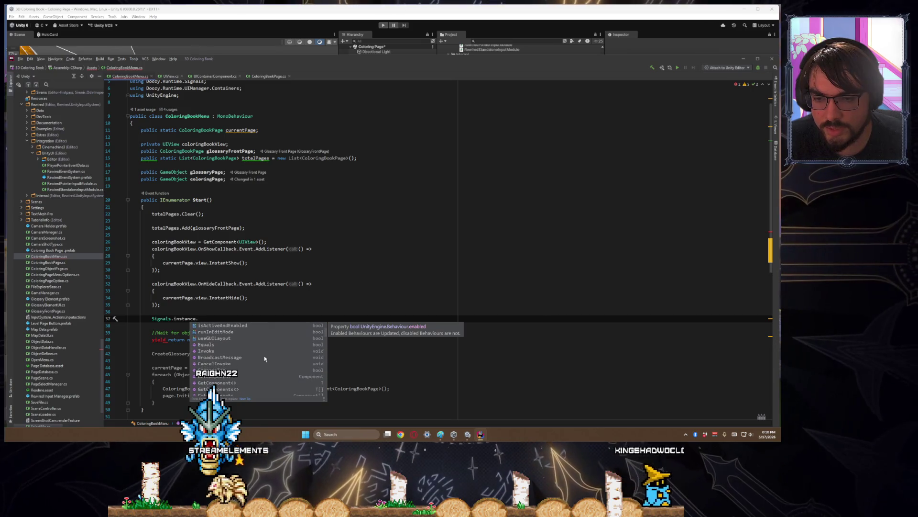
scroll(265, 358, down, 3)
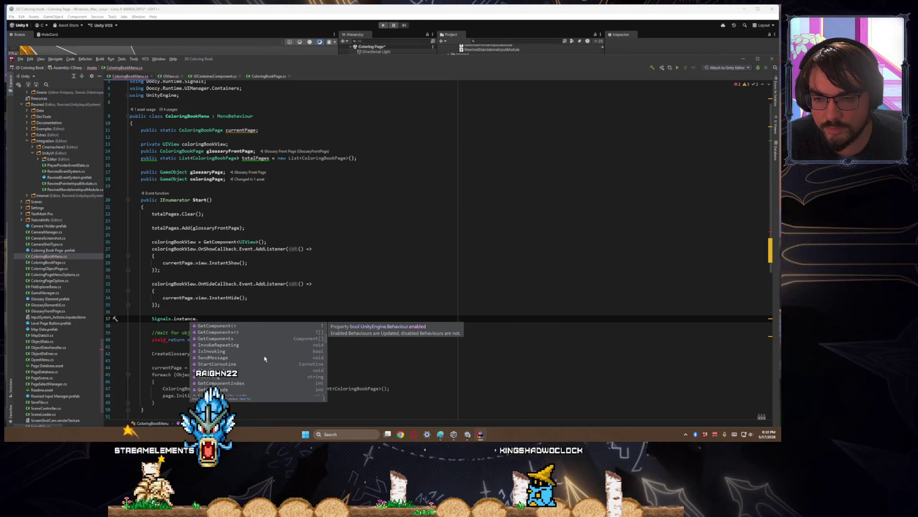
scroll(265, 358, down, 3)
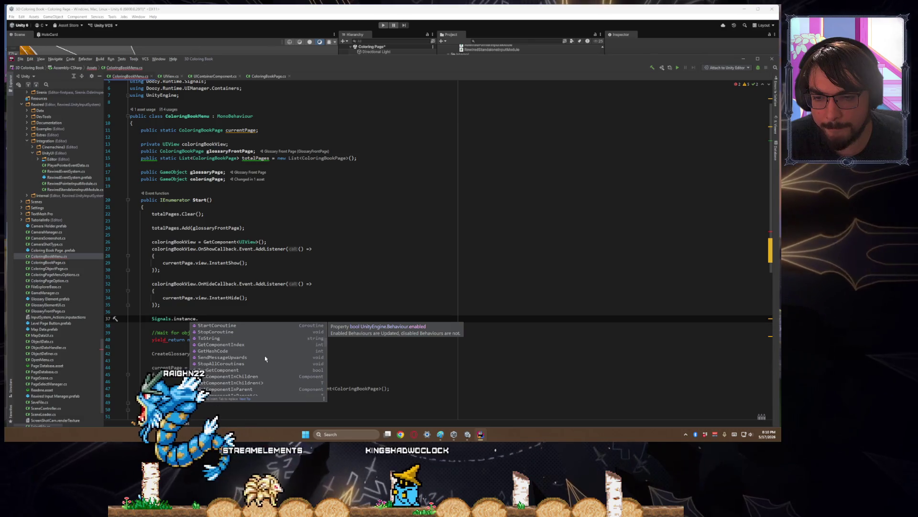
scroll(265, 356, down, 5)
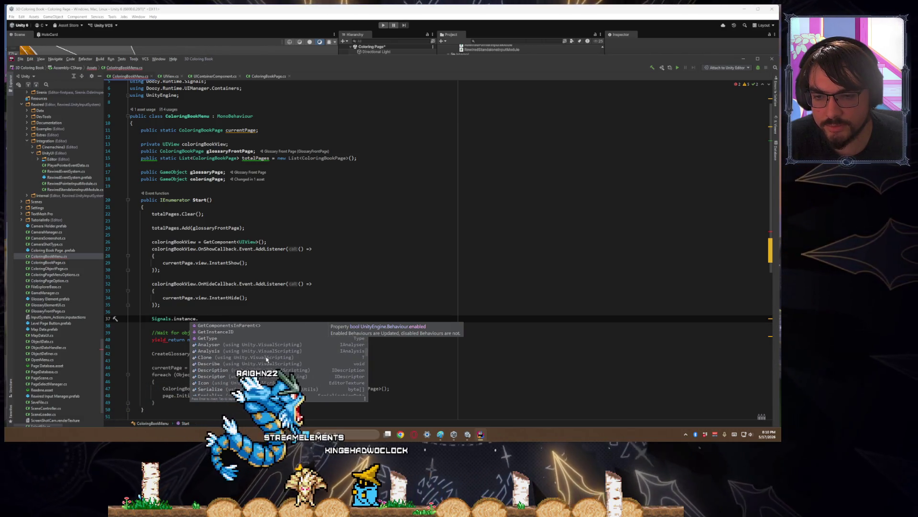
scroll(266, 358, down, 10)
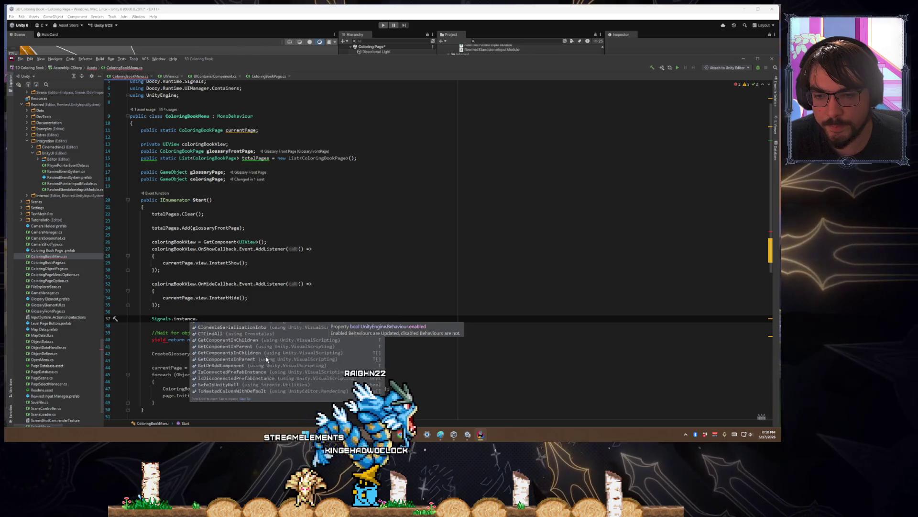
scroll(263, 358, up, 5)
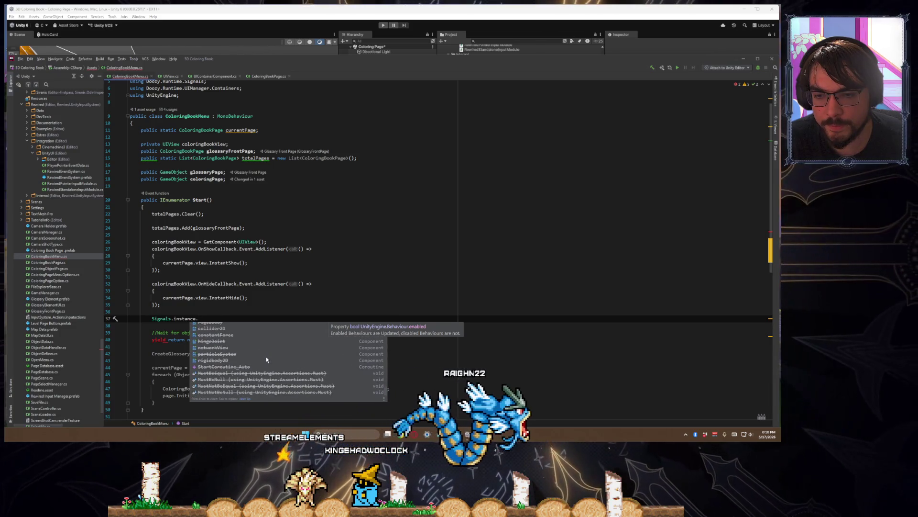
- Delete the trial Signals.instance. line and switch to Unity so scripts recompile
key(Escape)
triple_click(235, 319)
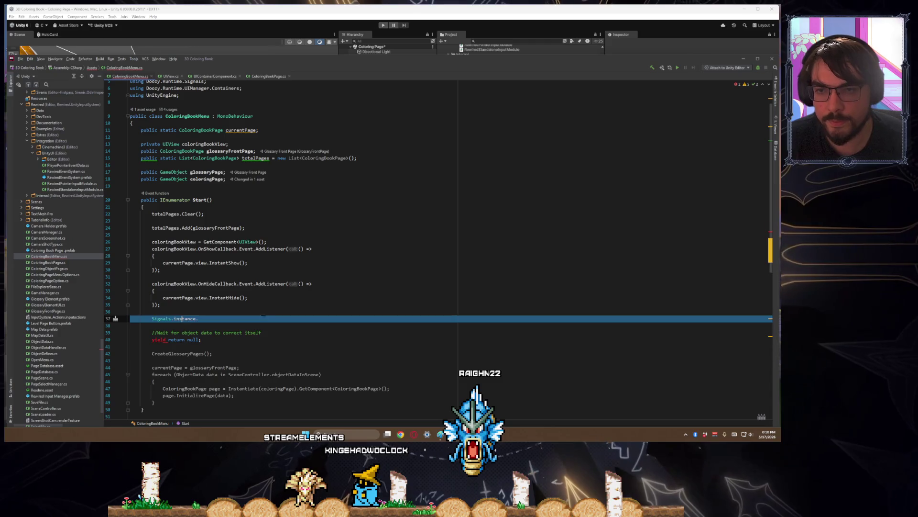
key(BackSpace)
key(Up)
key(Up)
key(Up)
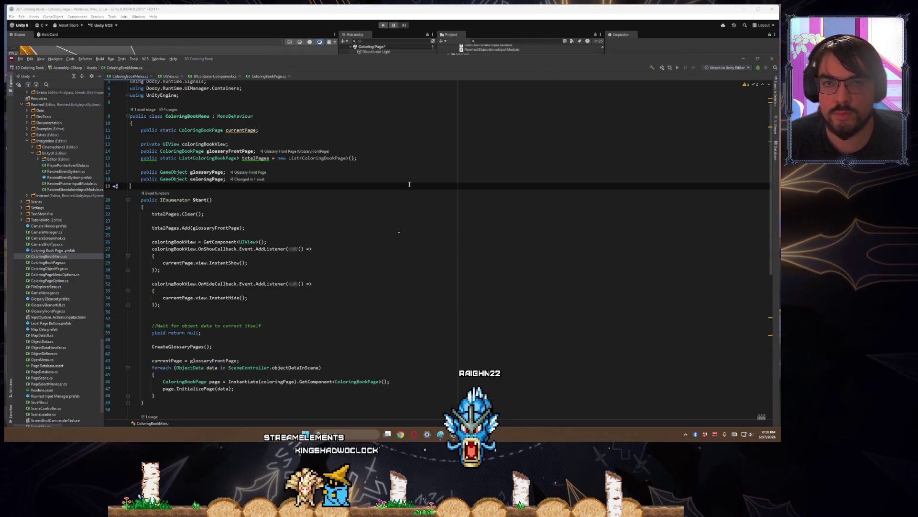
click(489, 39)
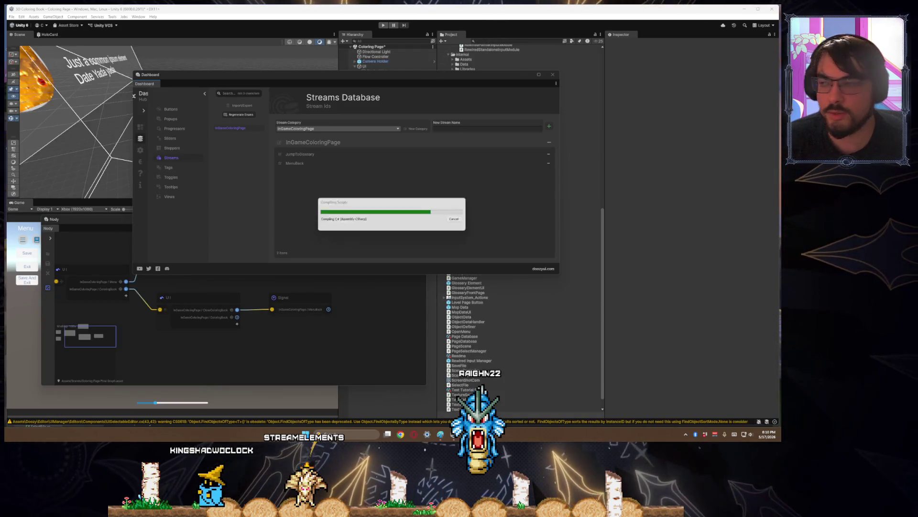
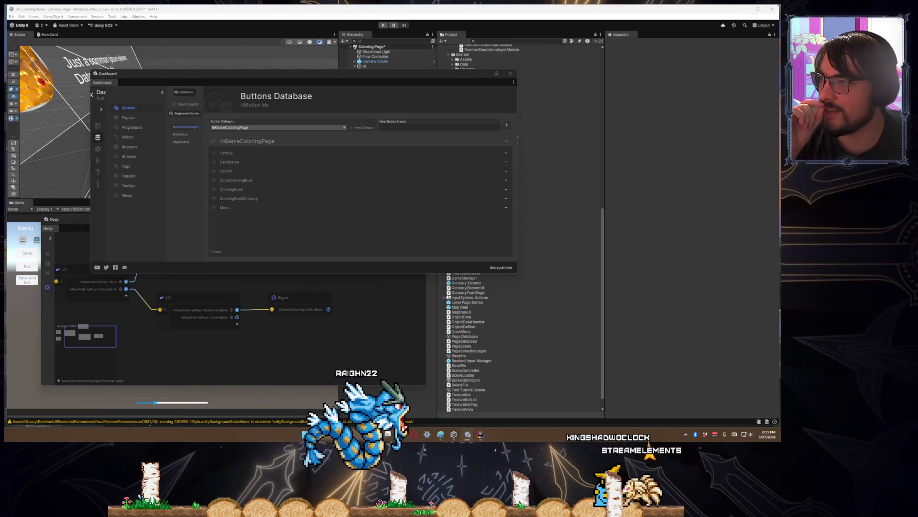
- Close the Doozy signals dashboard and add a Signal Listener component to Coloring Book
mouse_move(244, 77)
mouse_down()
mouse_move(200, 165)
mouse_move(226, 130)
mouse_move(199, 238)
mouse_move(234, 103)
mouse_up()
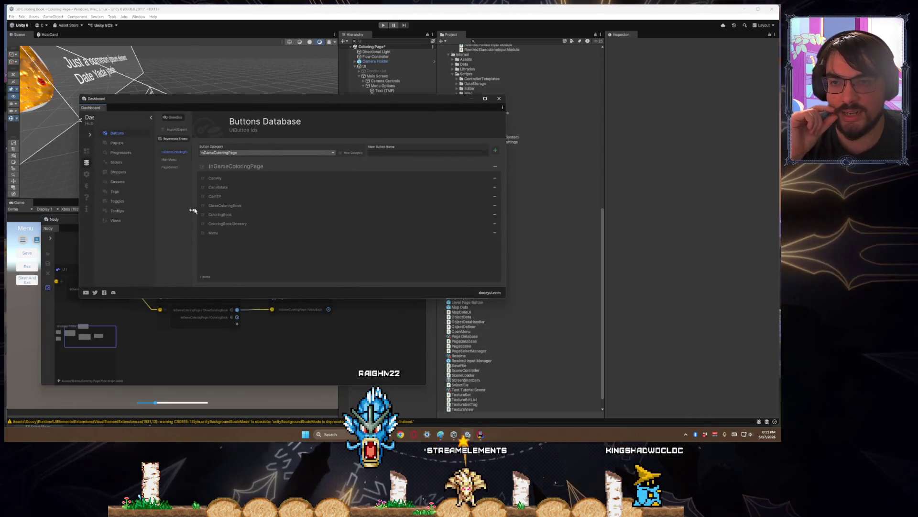
click(499, 98)
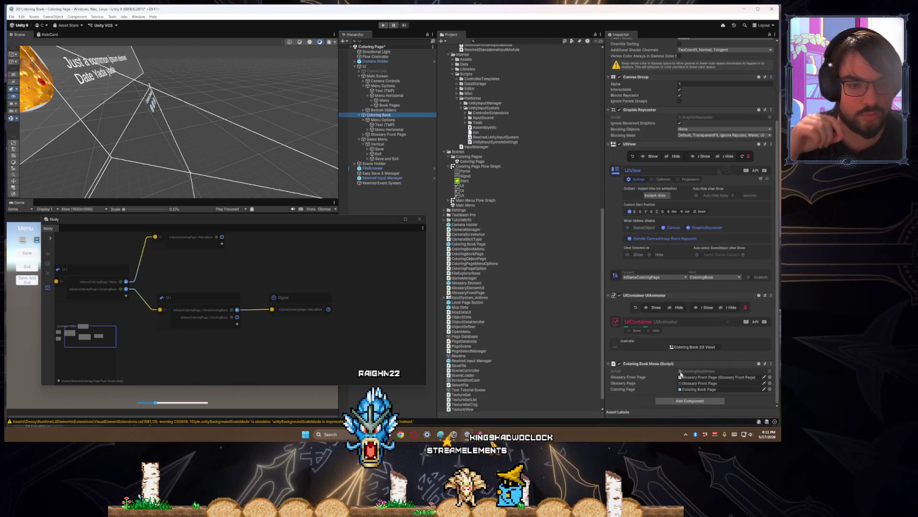
click(695, 402)
text(signal)
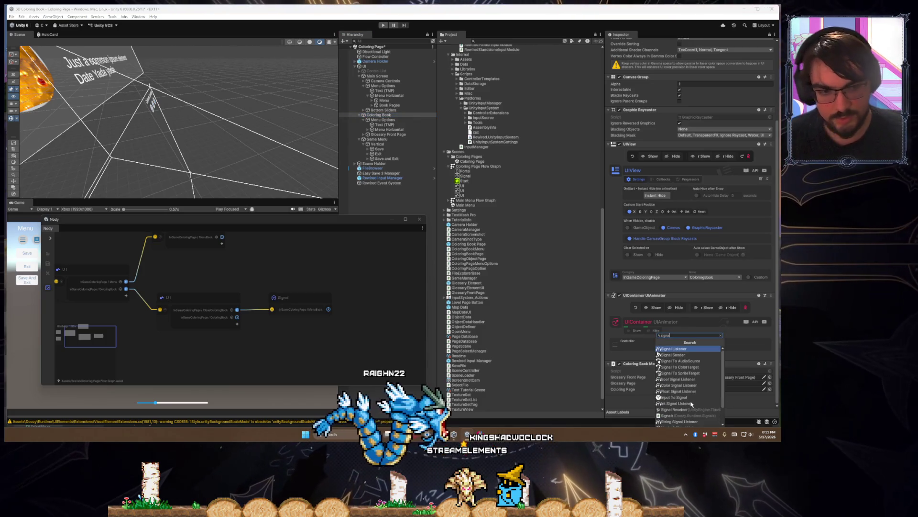
key(Escape)
scroll(692, 383, down, 5)
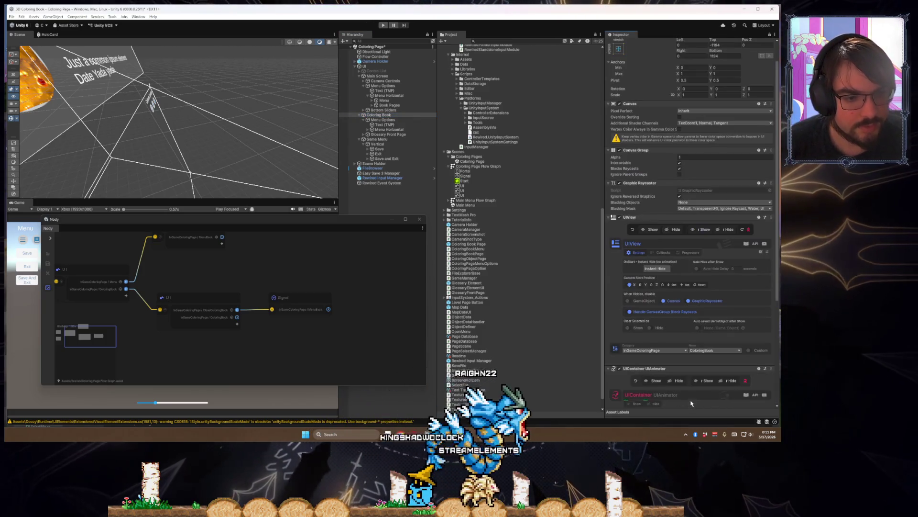
- Set the listener's category to InGameColoringPage with JumpToGlossary as the signal name
click(672, 294)
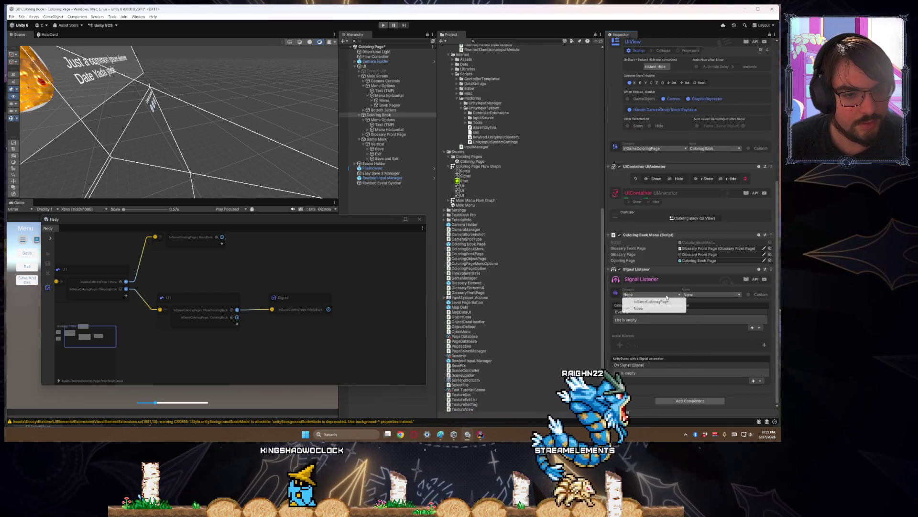
click(651, 306)
click(709, 294)
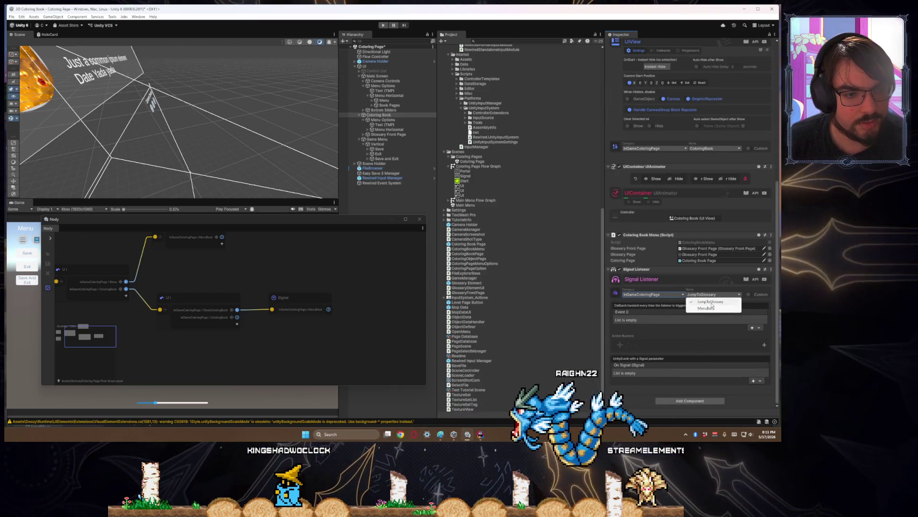
click(742, 310)
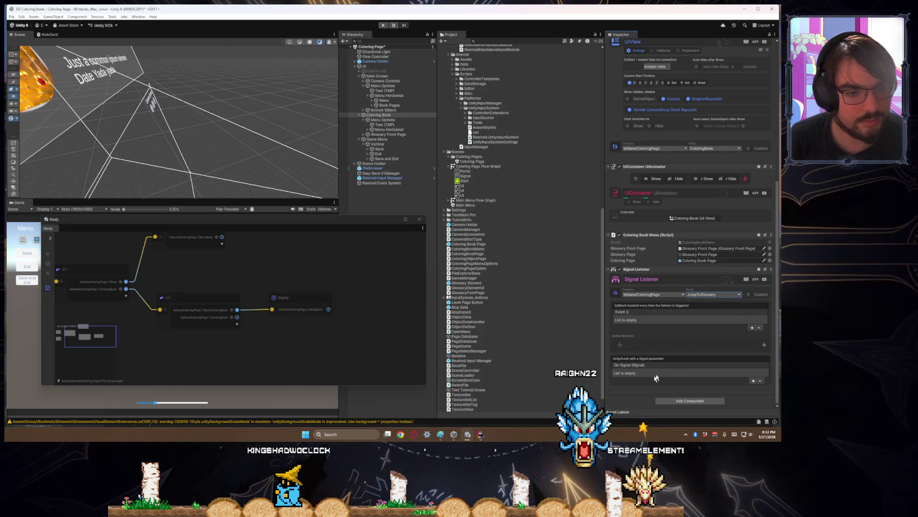
scroll(677, 335, up, 1)
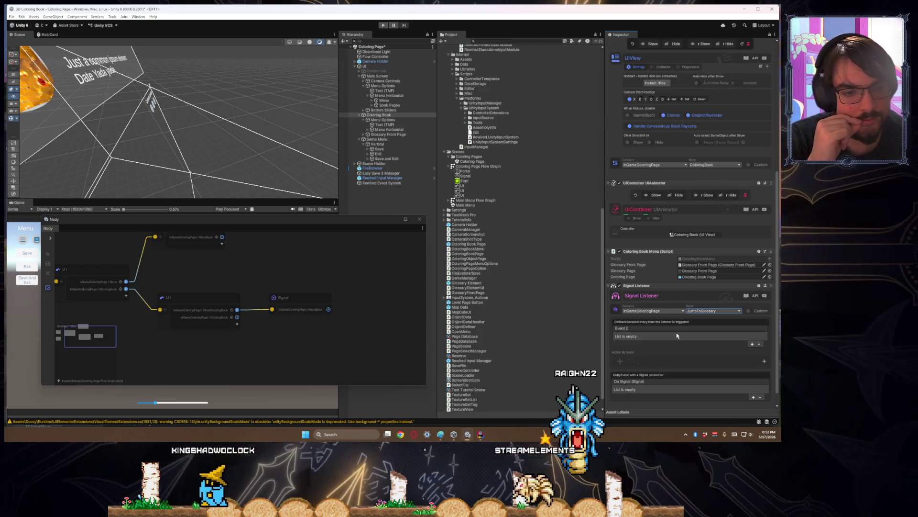
- Add and then remove an action runner on the listener, then return to Rider
click(630, 362)
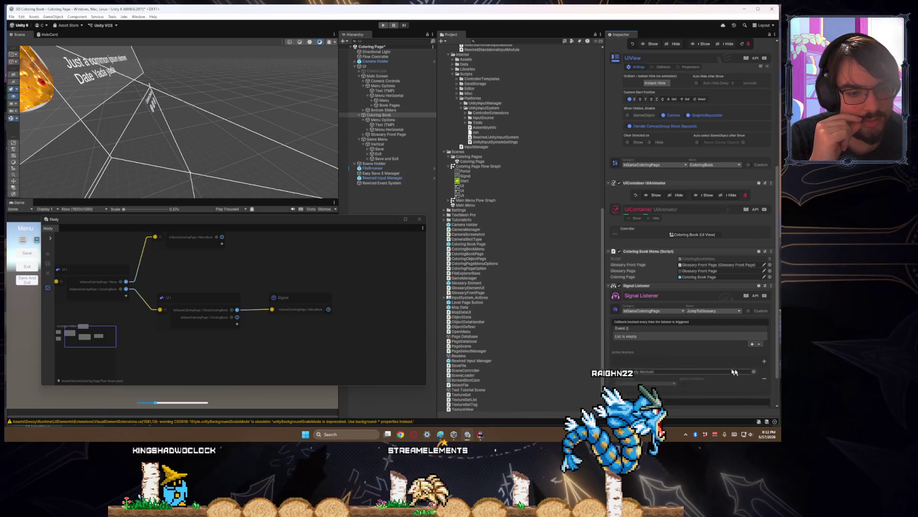
click(764, 380)
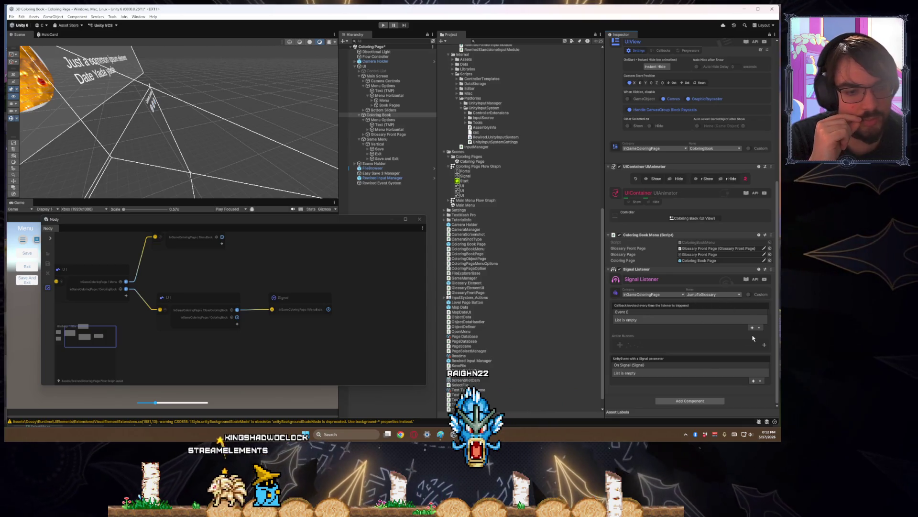
scroll(752, 338, up, 8)
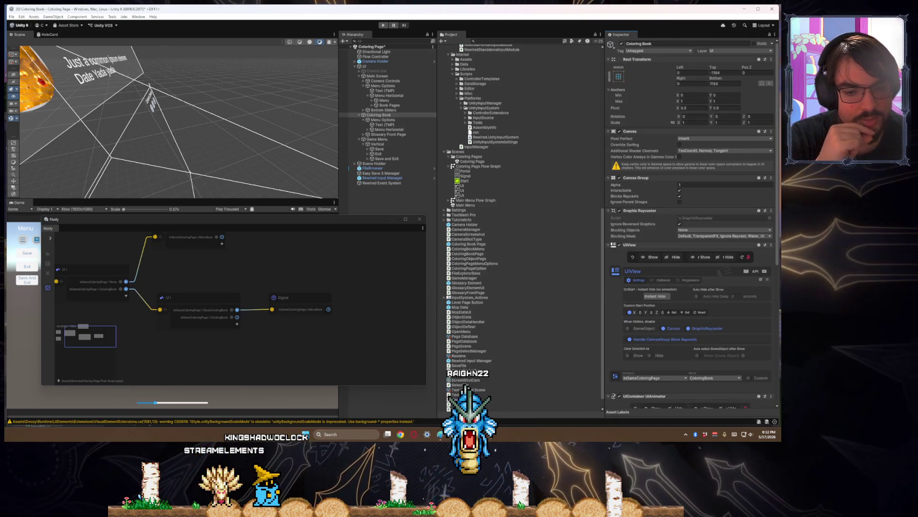
key(alt+Tab)
click(213, 164)
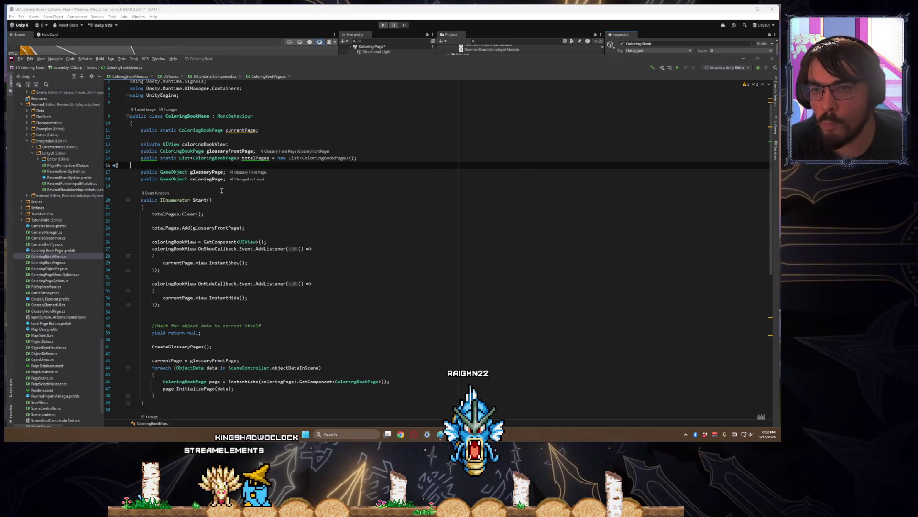
- Declare 'public SignalLister jumpToGlossary;' on a new line below the coloringPage field
click(210, 200)
click(222, 190)
key(Return)
key(Return)
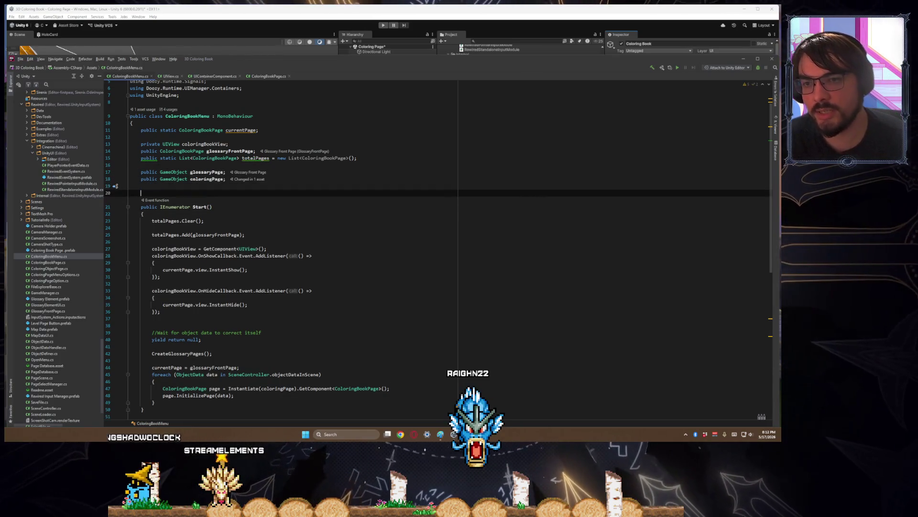
key(Up)
text(public )
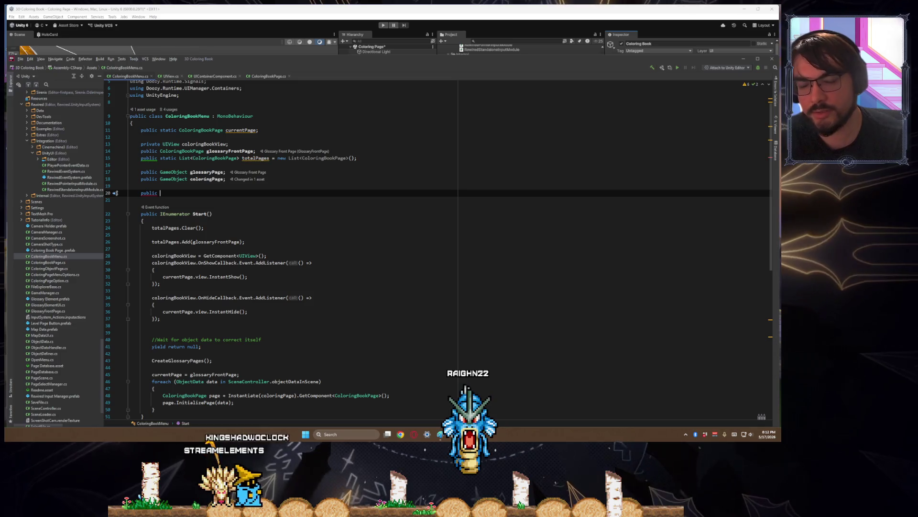
text(SignalLister jump)
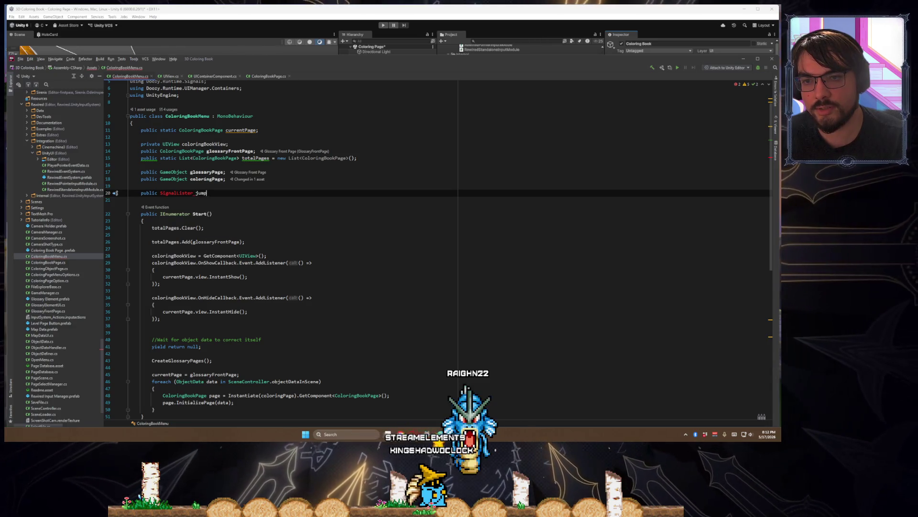
text(ToGlossary;)
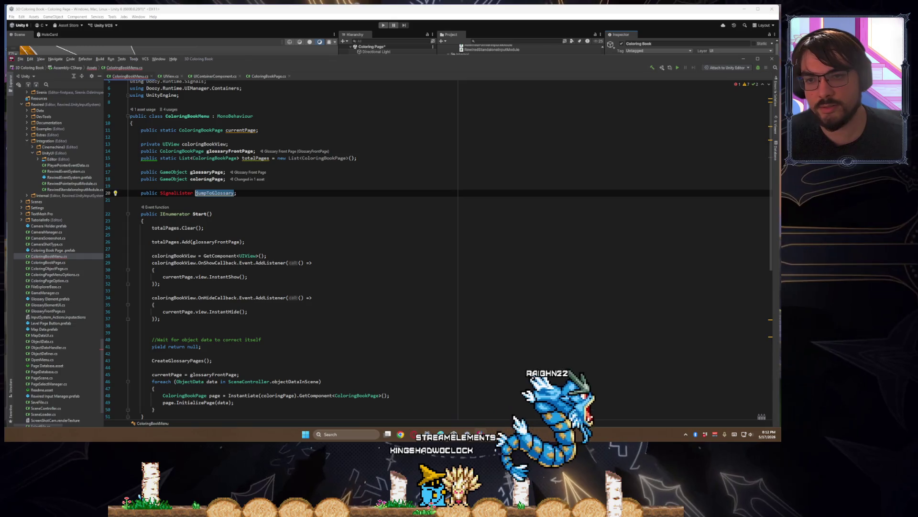
right_click(170, 193)
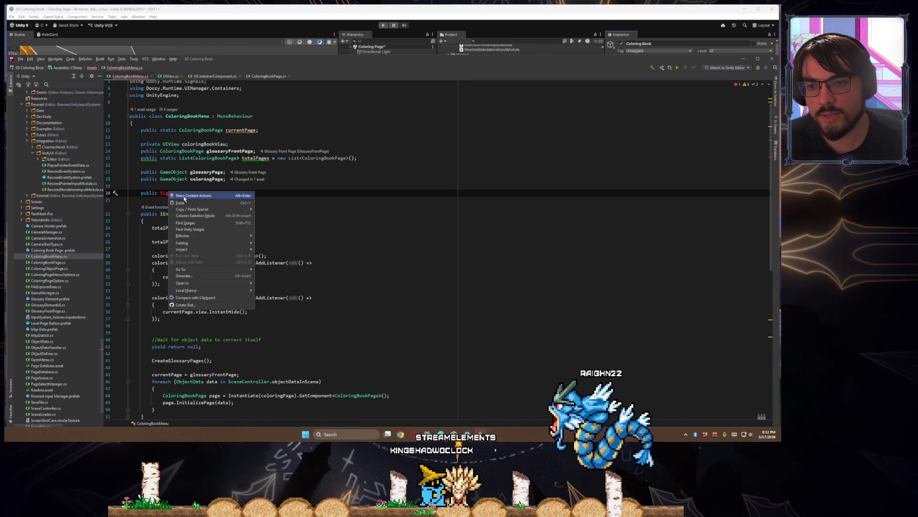
click(185, 195)
click(142, 200)
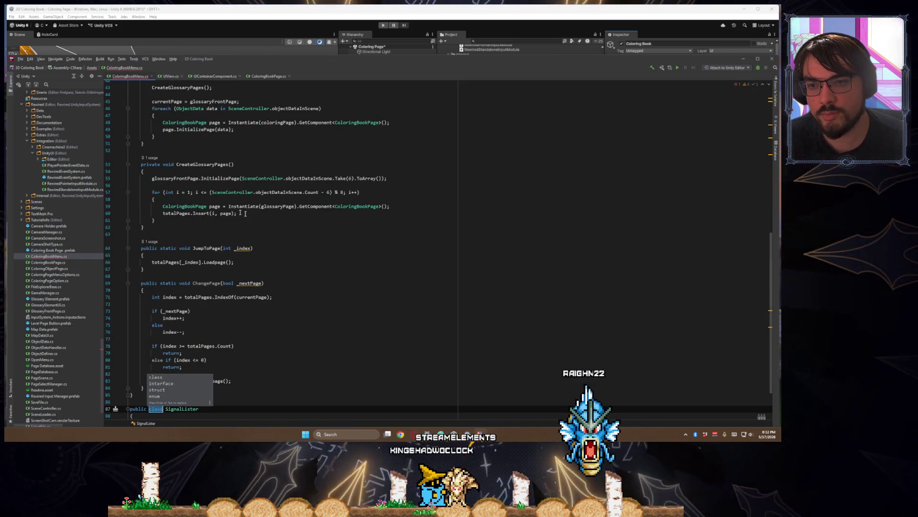
scroll(246, 214, up, 14)
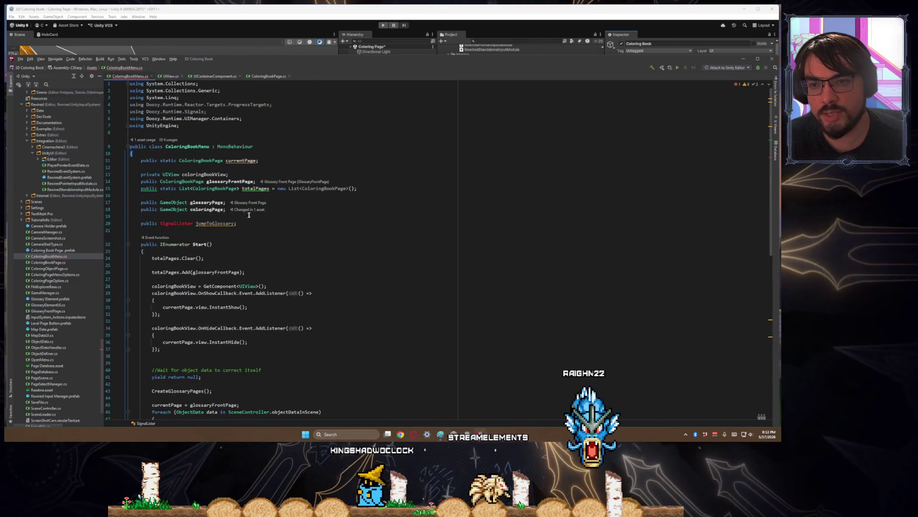
click(182, 223)
- Correct the field type to SignalListener via autocompletion, importing the Doozy UIManager.Listeners namespace
double_click(410, 64)
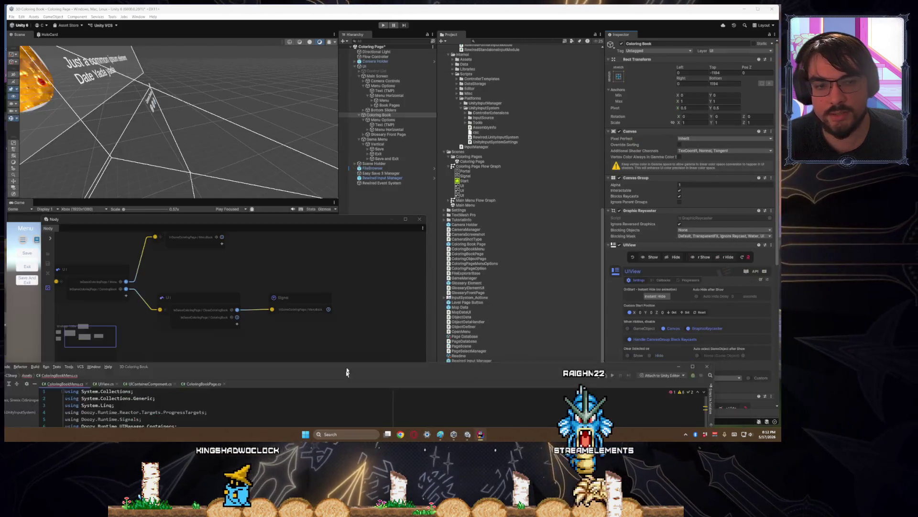
scroll(691, 287, down, 6)
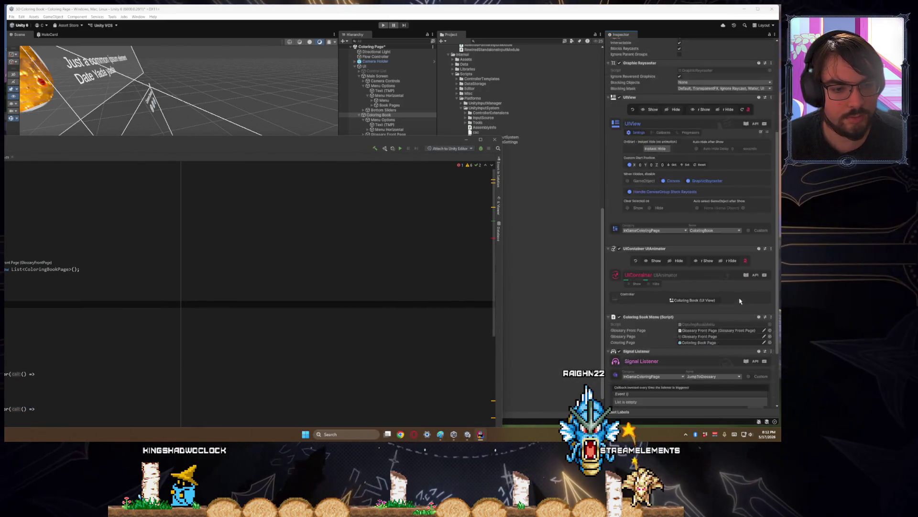
double_click(234, 146)
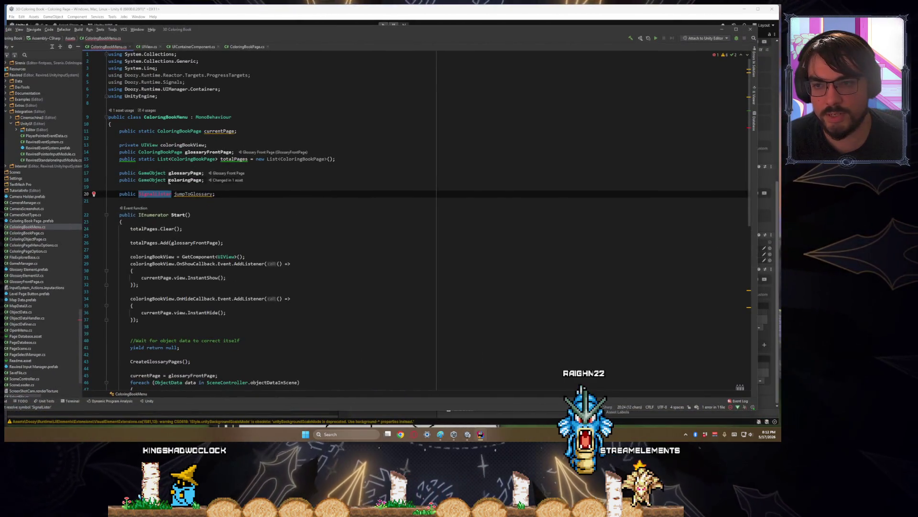
double_click(152, 193)
text(Signal)
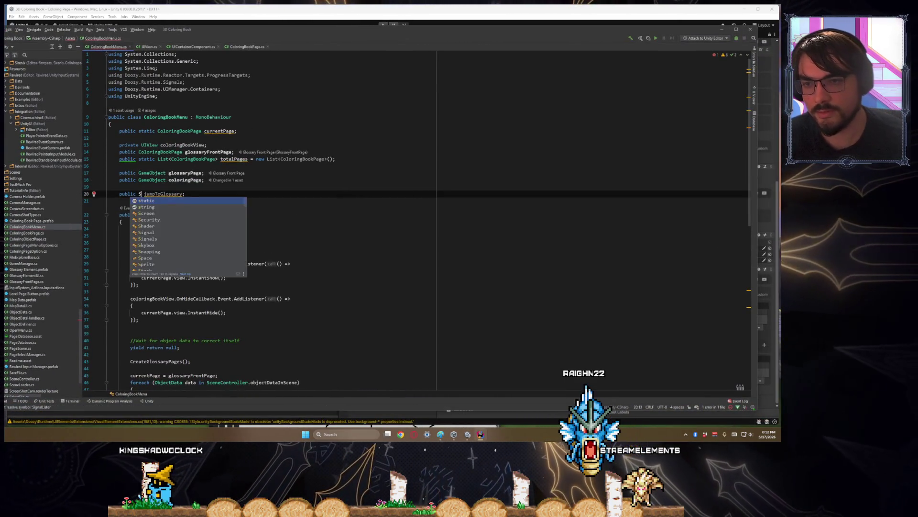
text(Lis)
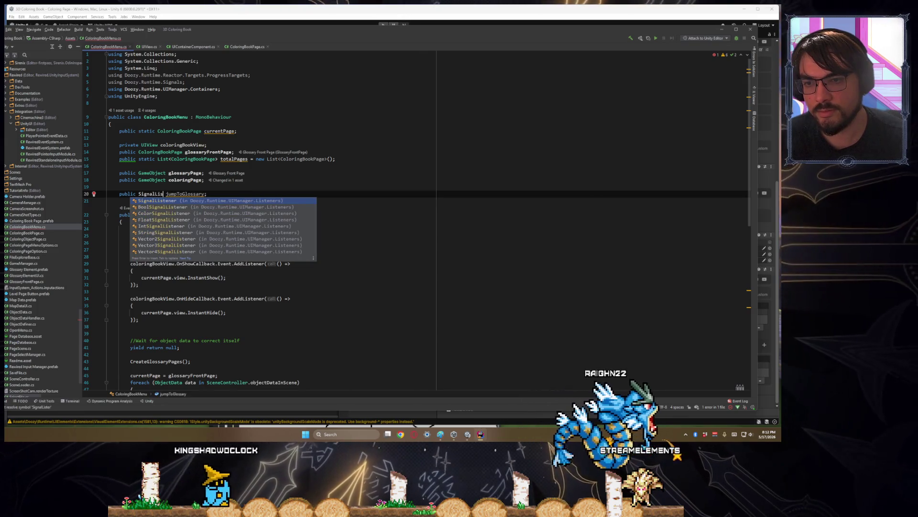
key(Return)
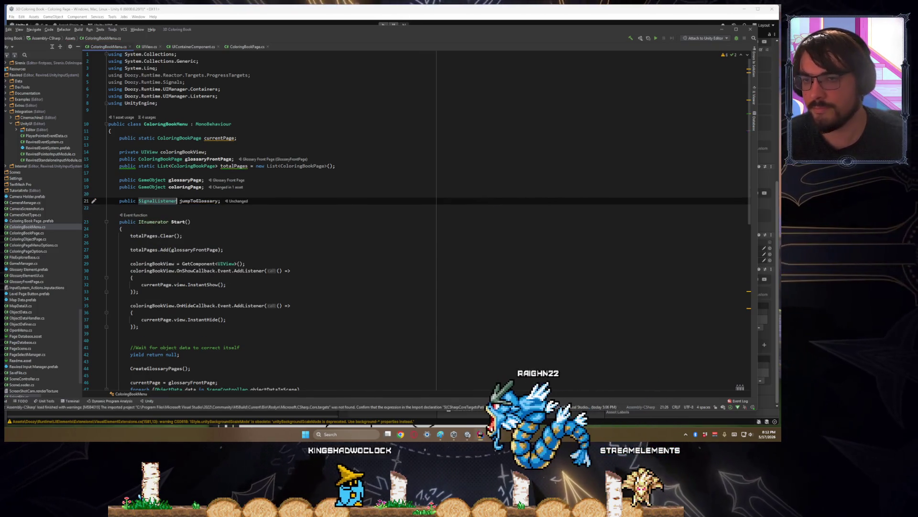
- Delete the unused ProgressTargets and Signals using directives
key(ctrl+shift+Left)
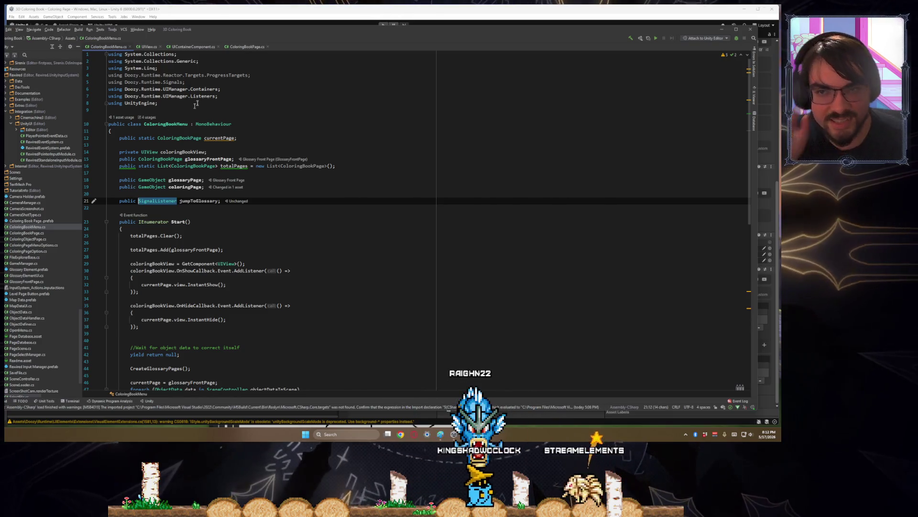
drag(185, 83, 97, 77)
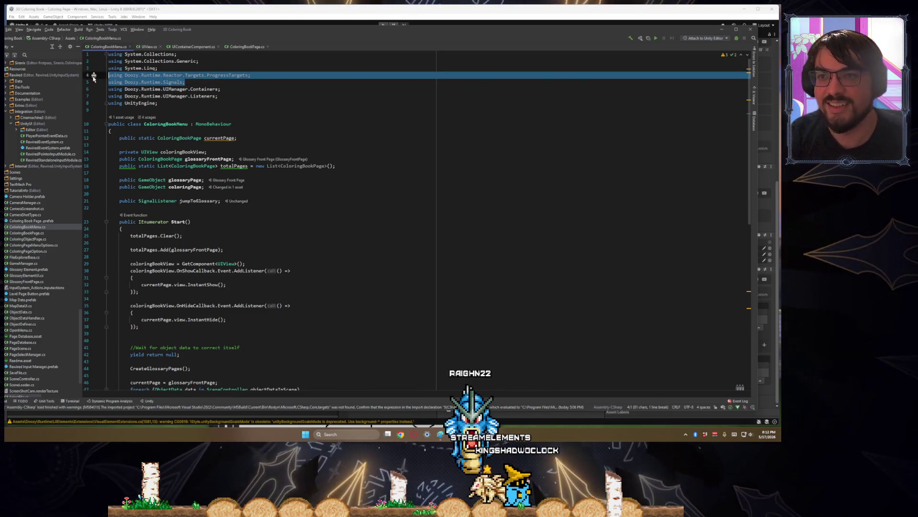
key(Delete)
key(Delete)
double_click(207, 83)
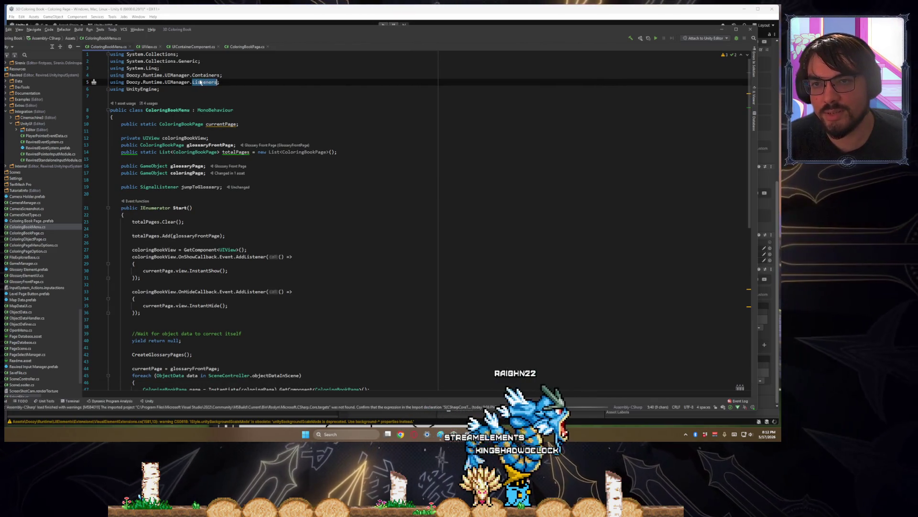
ctrl+click(201, 83)
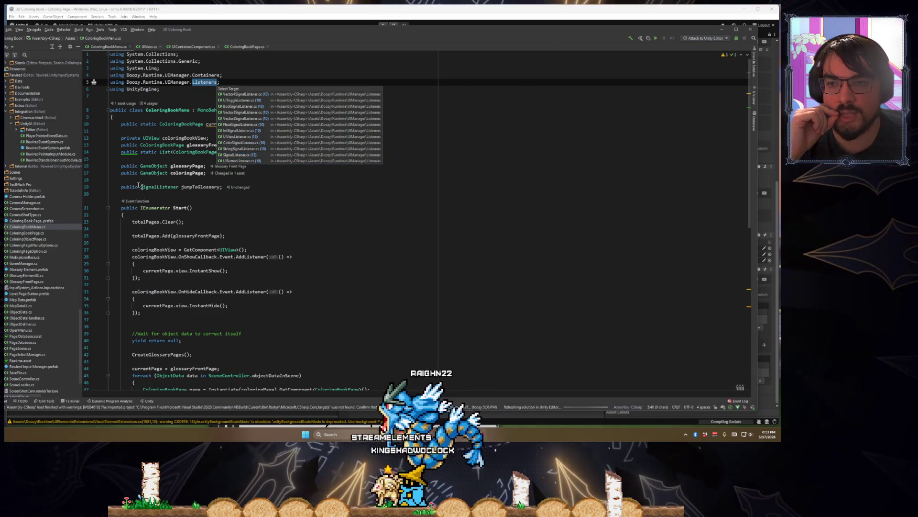
click(157, 187)
double_click(157, 187)
ctrl+click(156, 186)
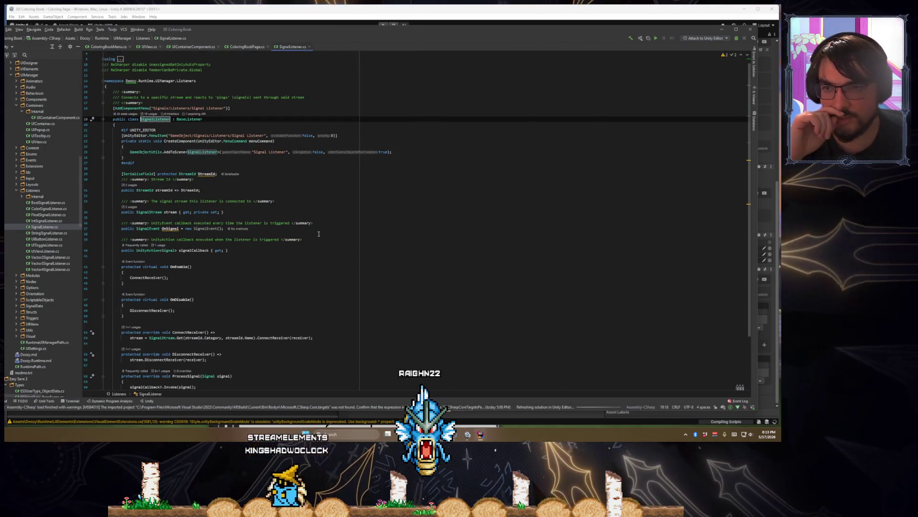
scroll(324, 235, down, 4)
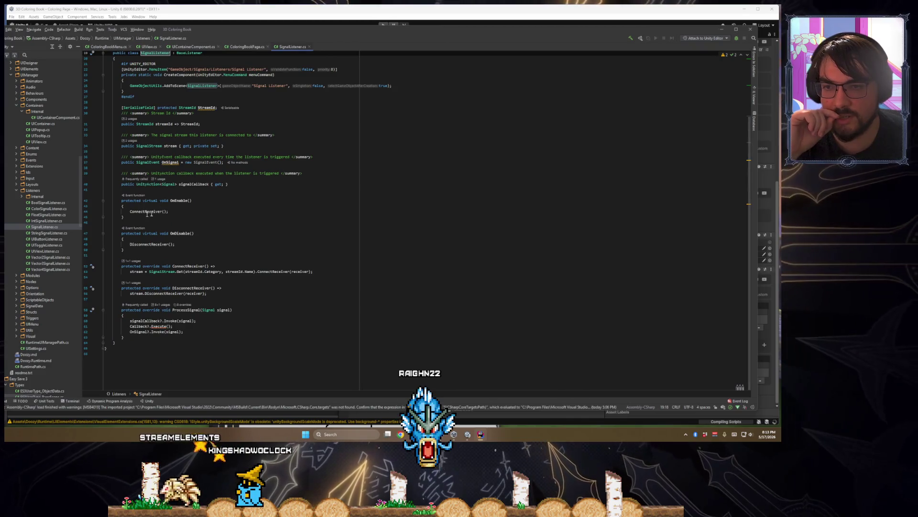
click(144, 212)
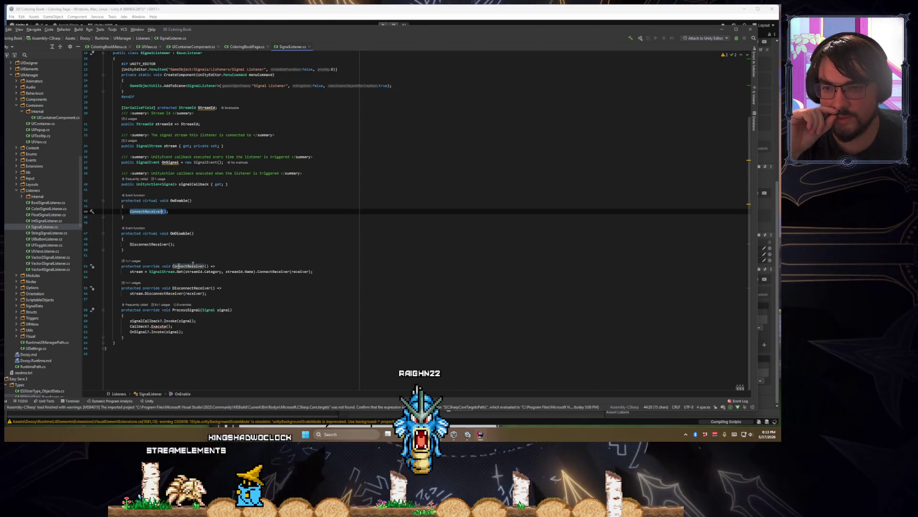
click(155, 272)
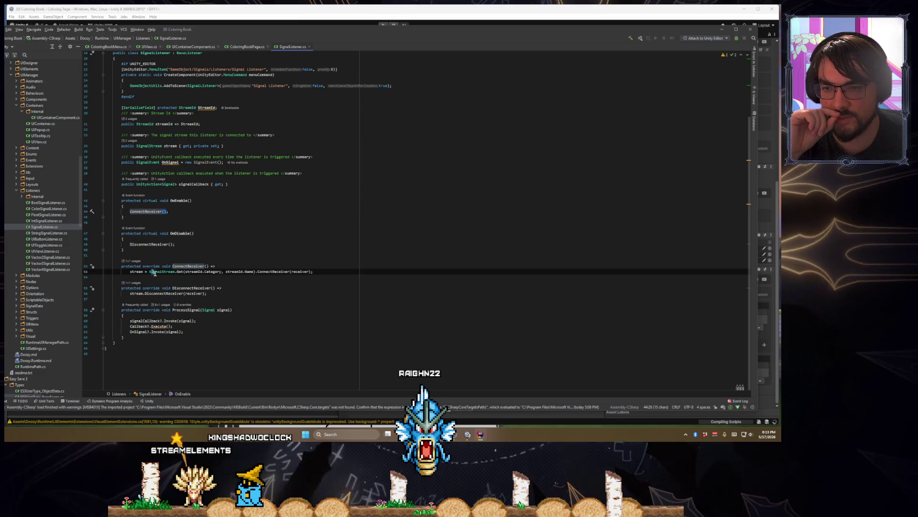
drag(209, 272, 316, 272)
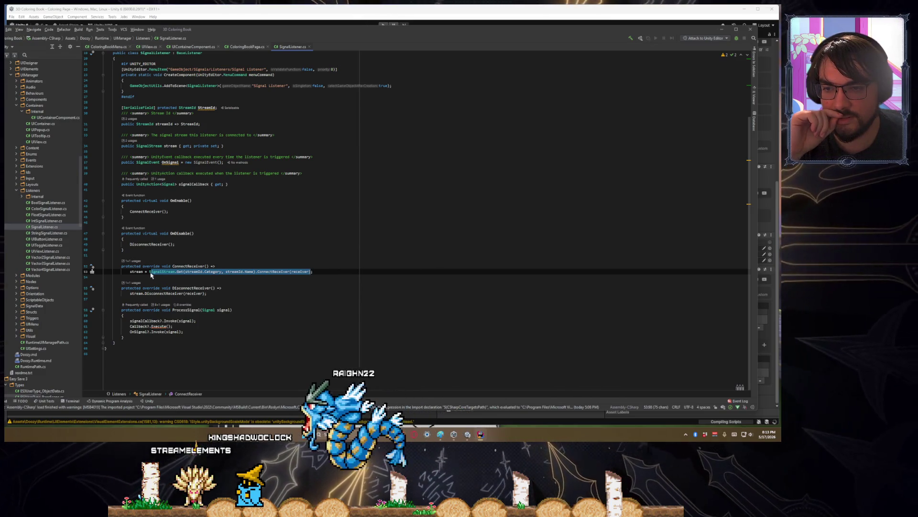
double_click(145, 320)
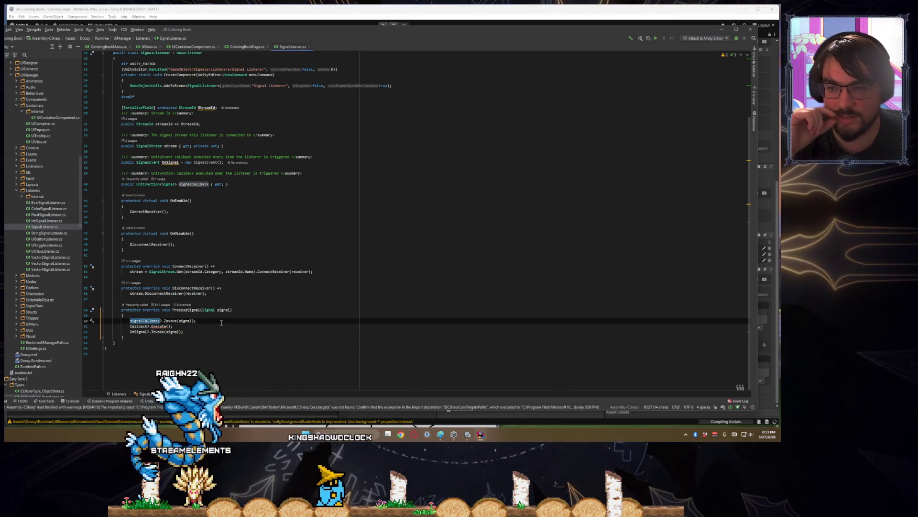
click(141, 271)
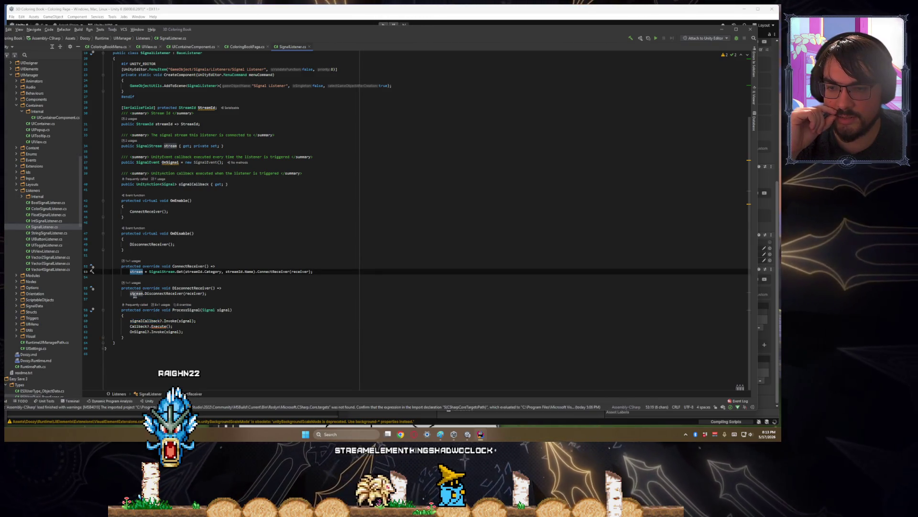
scroll(201, 330, up, 5)
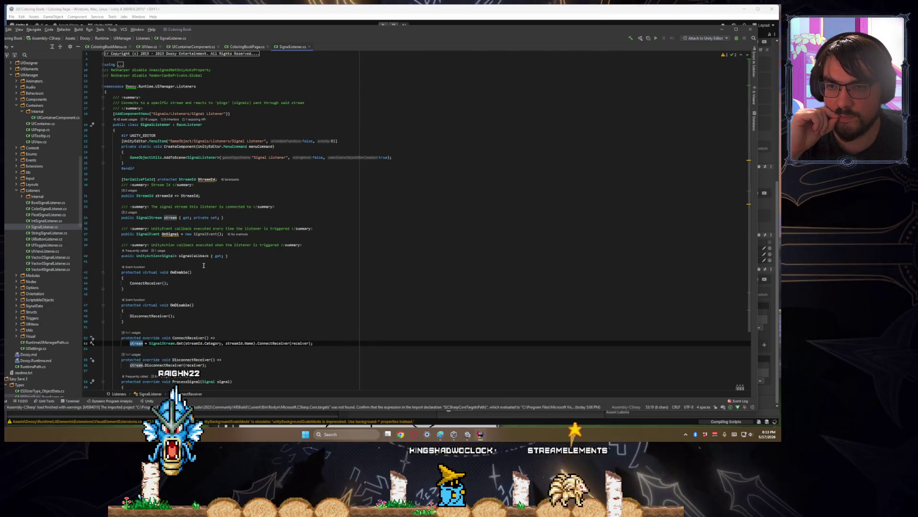
scroll(203, 265, down, 5)
scroll(203, 265, up, 5)
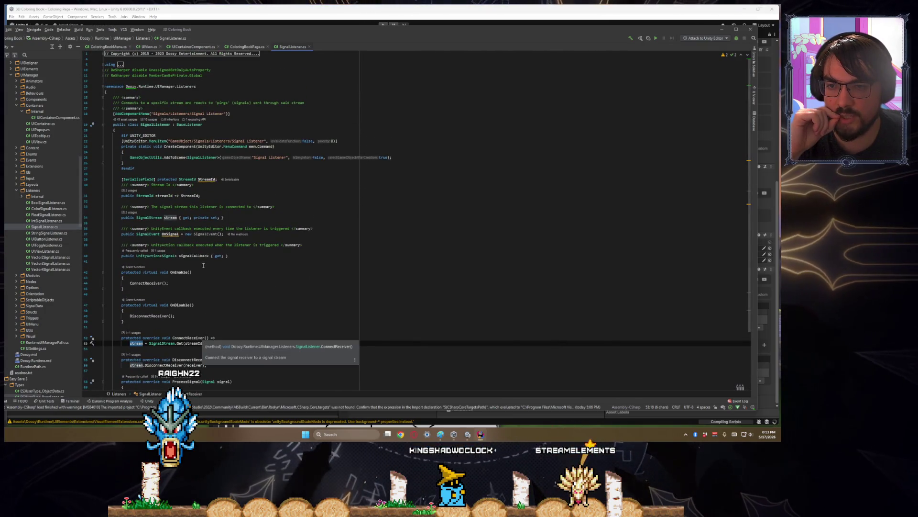
key(ctrl+minus)
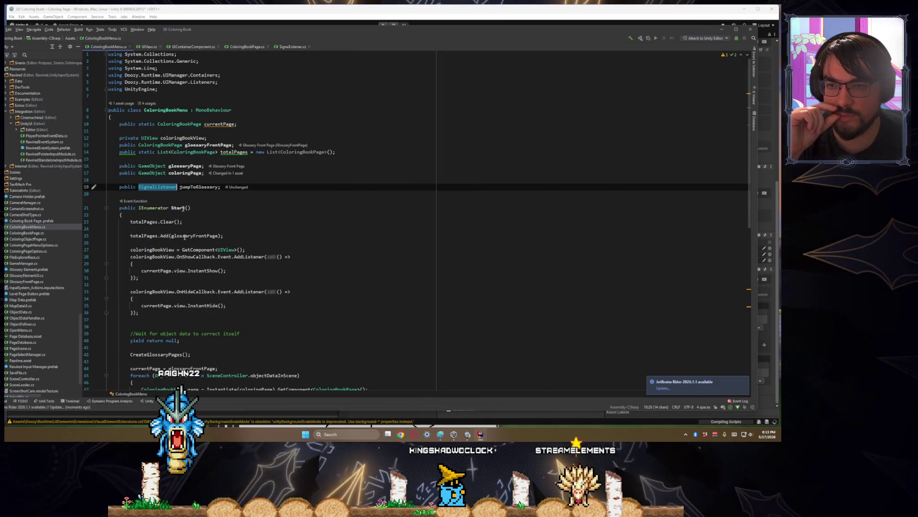
- Type jumpToGlossary.OnSignal.AddListener on blank line 38 in Start()
click(192, 186)
scroll(192, 187, down, 8)
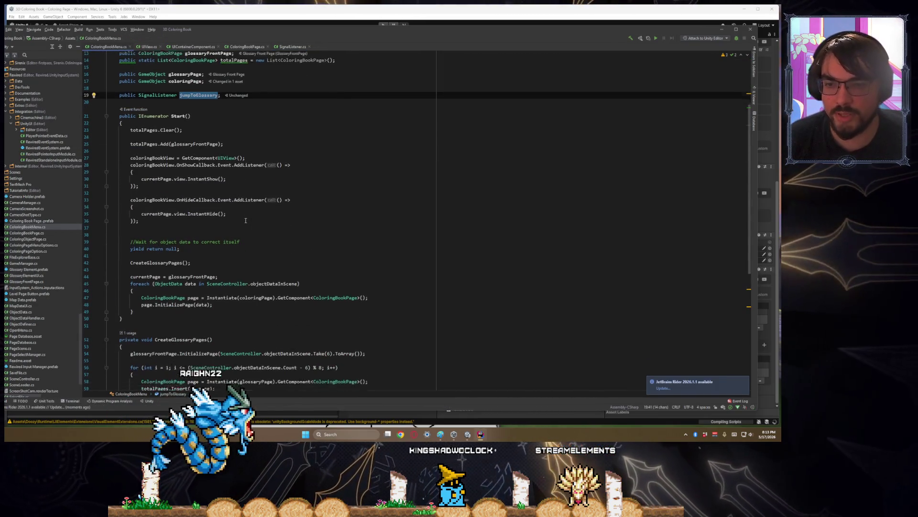
scroll(156, 178, up, 5)
click(241, 241)
text(jumpToGlossary)
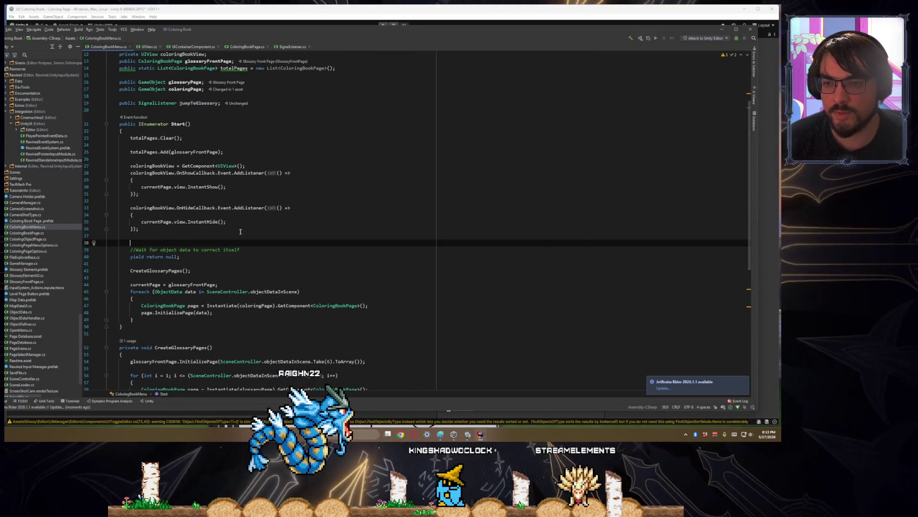
text(.on)
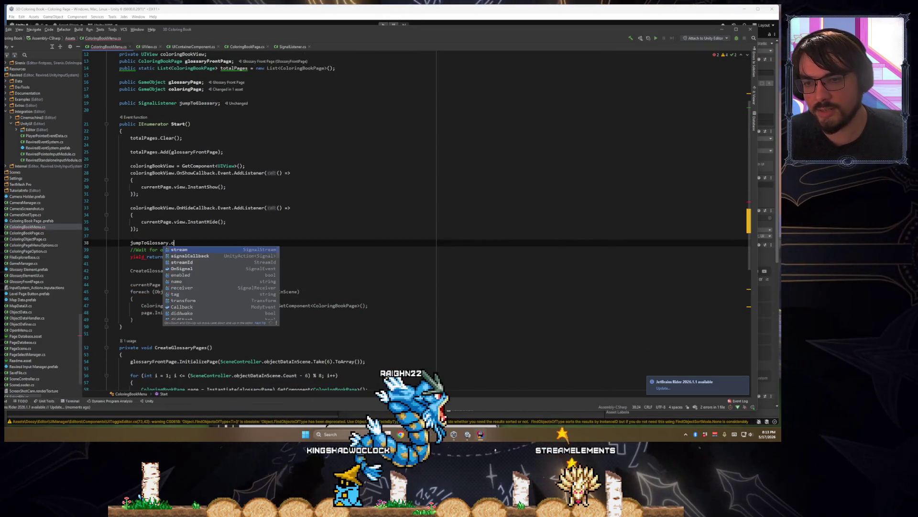
key(Return)
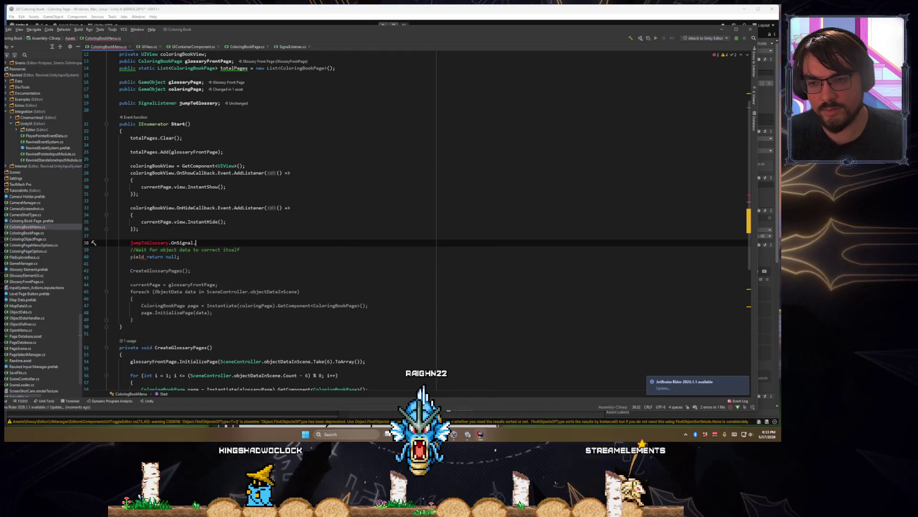
text(.ad)
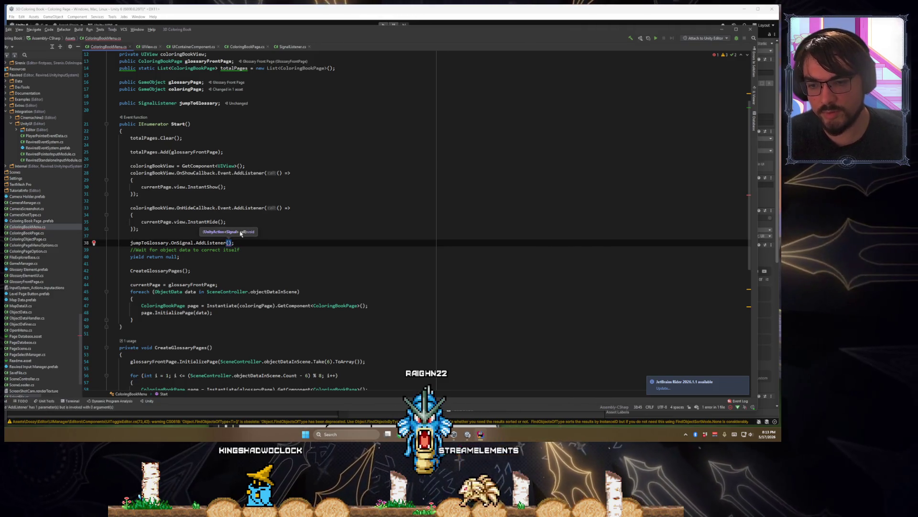
scroll(240, 233, down, 6)
scroll(241, 240, up, 8)
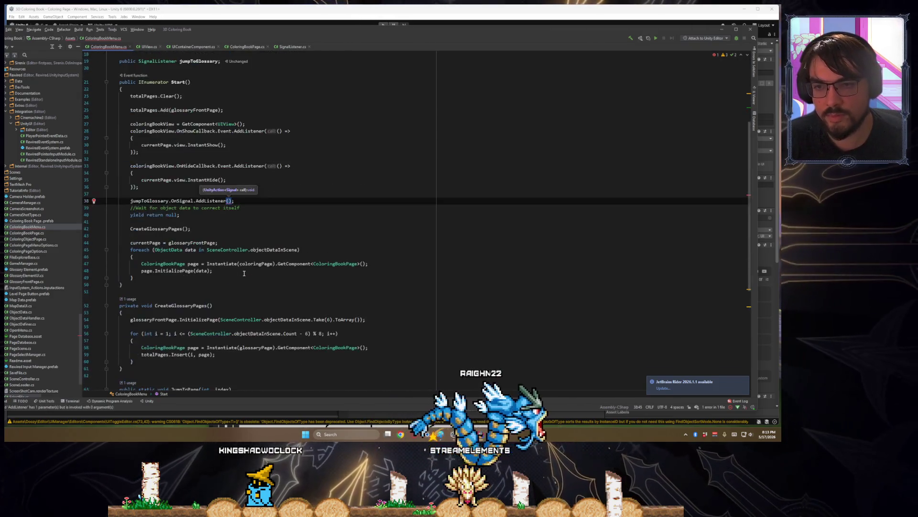
- Begin the listener's lambda, first writing a currentPage assignment in its body
text(() =)
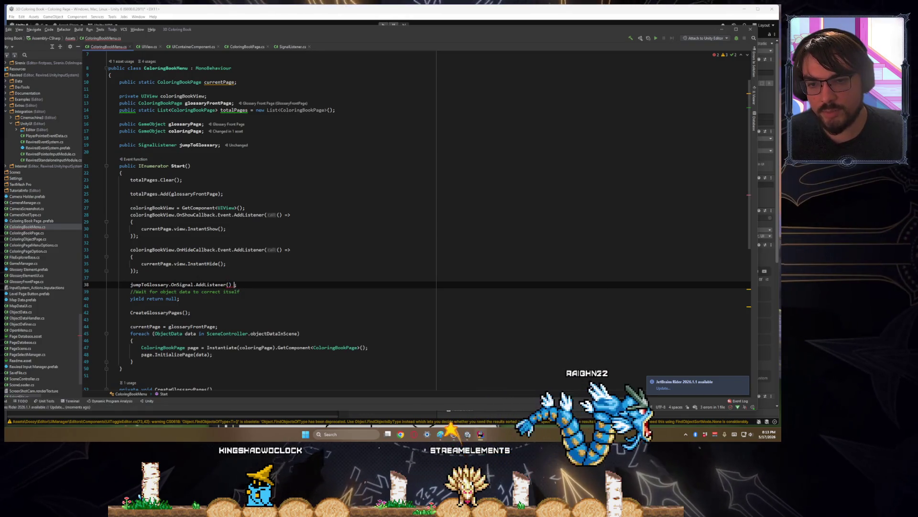
key(BackSpace)
key(BackSpace)
key(BackSpace)
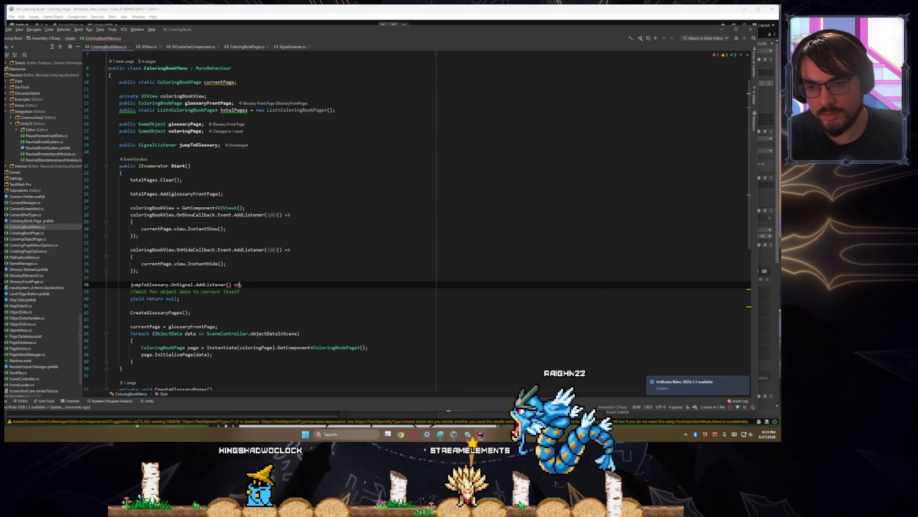
text(()
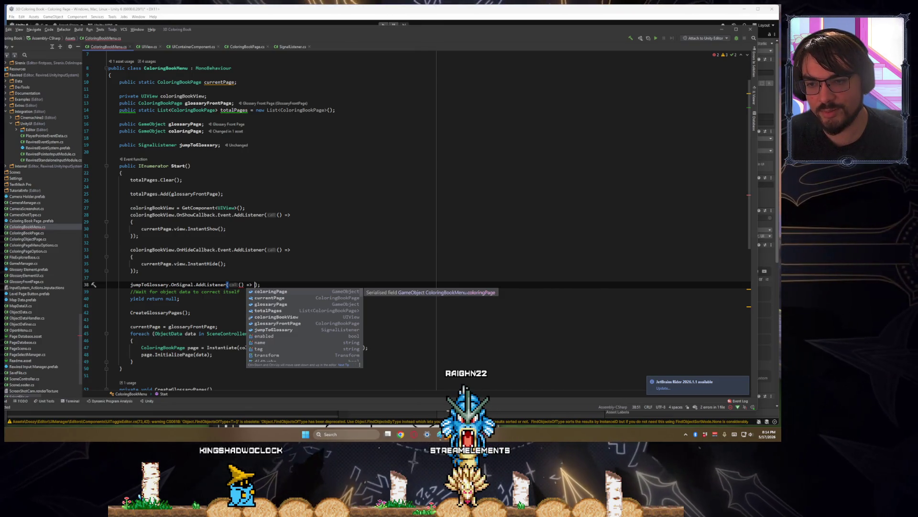
text(currentpage)
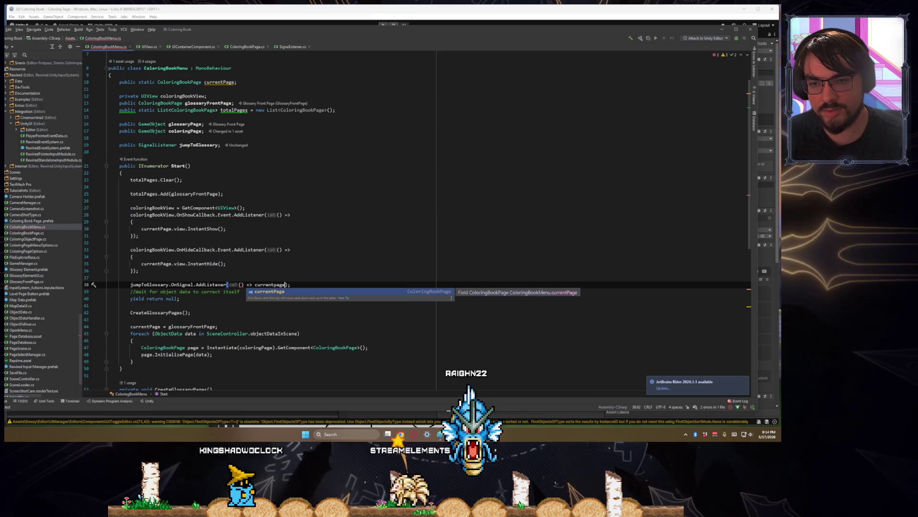
text( =)
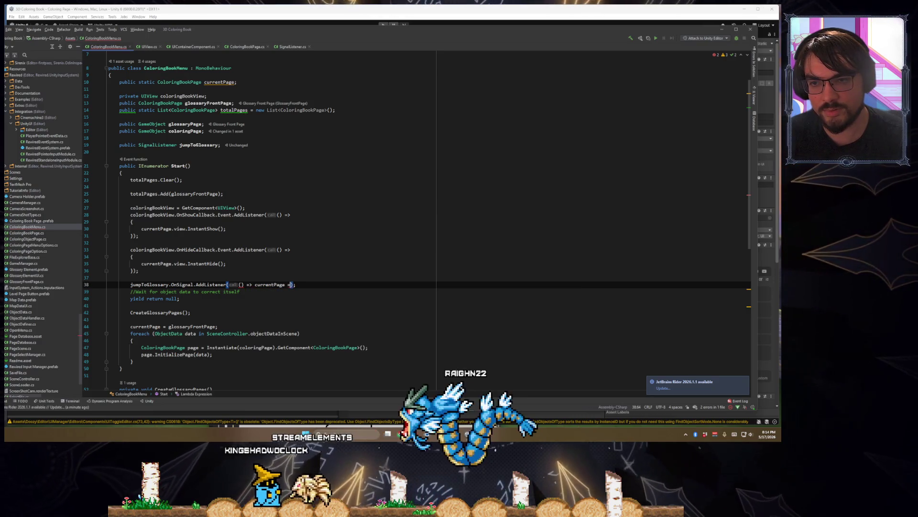
scroll(244, 273, down, 3)
scroll(244, 273, down, 3)
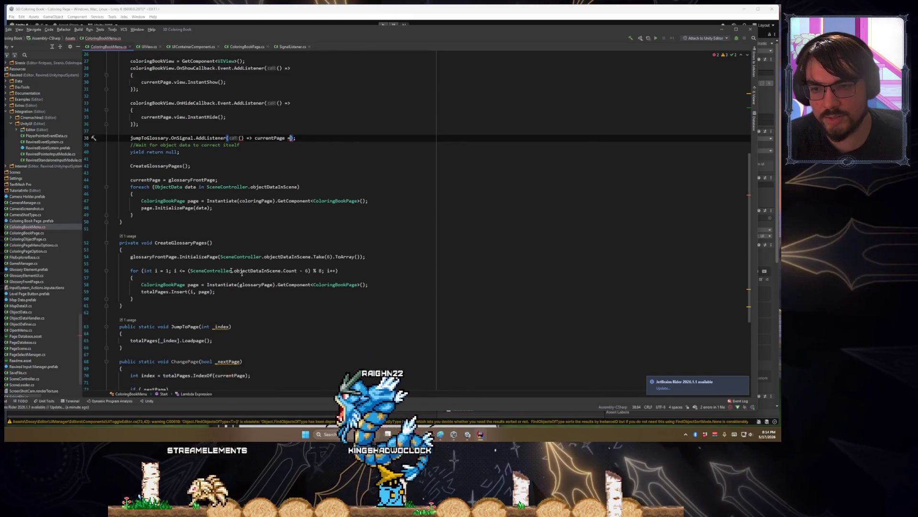
scroll(311, 229, down, 3)
scroll(321, 225, up, 3)
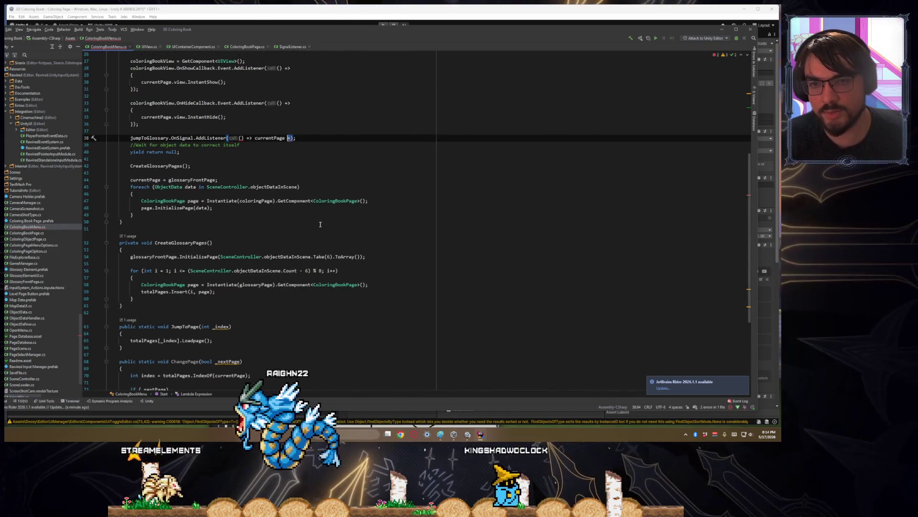
- Replace the assignment with a JumpToPage(0) call to complete the listener
key(ctrl+shift+Left)
key(ctrl+shift+Left)
key(ctrl+shift+Left)
text(JumpTo)
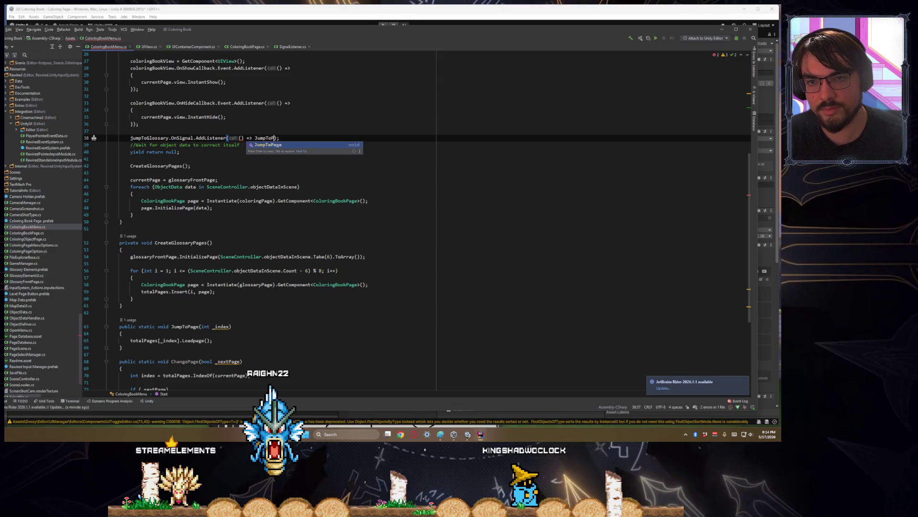
key(Return)
text(0)
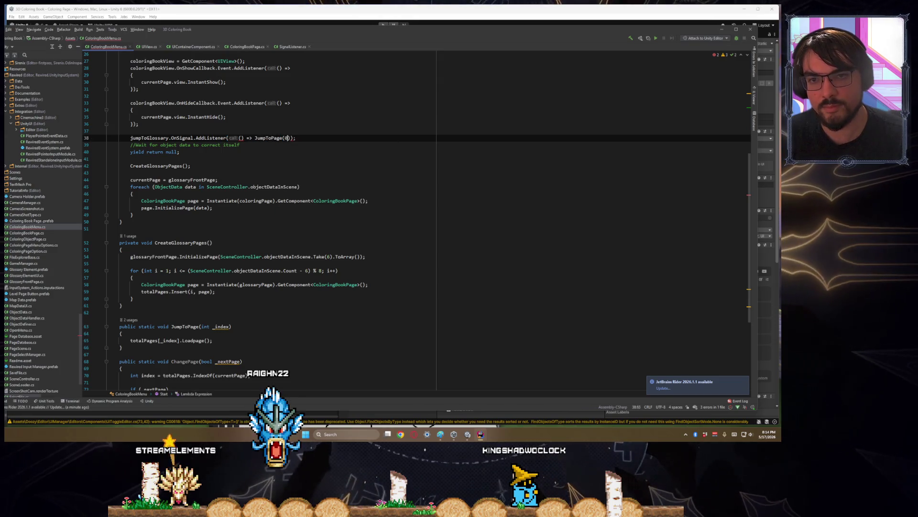
key(Down)
key(Down)
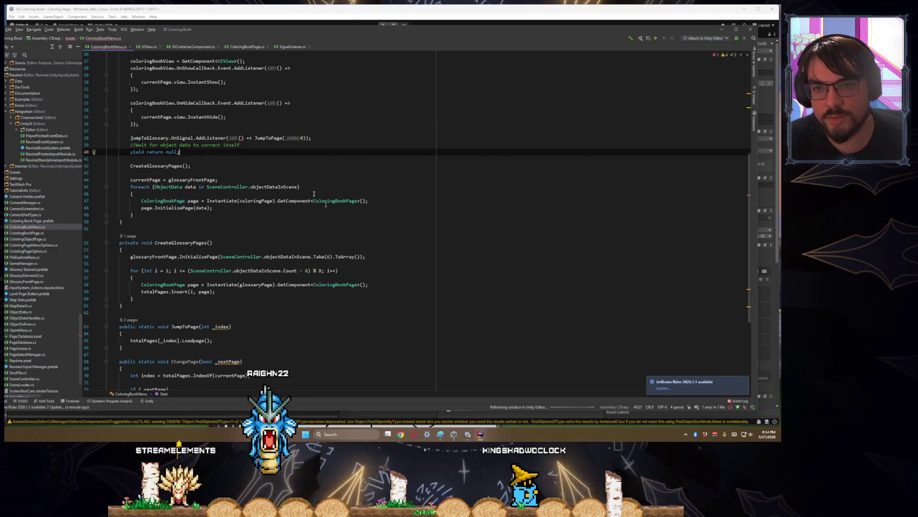
click(206, 138)
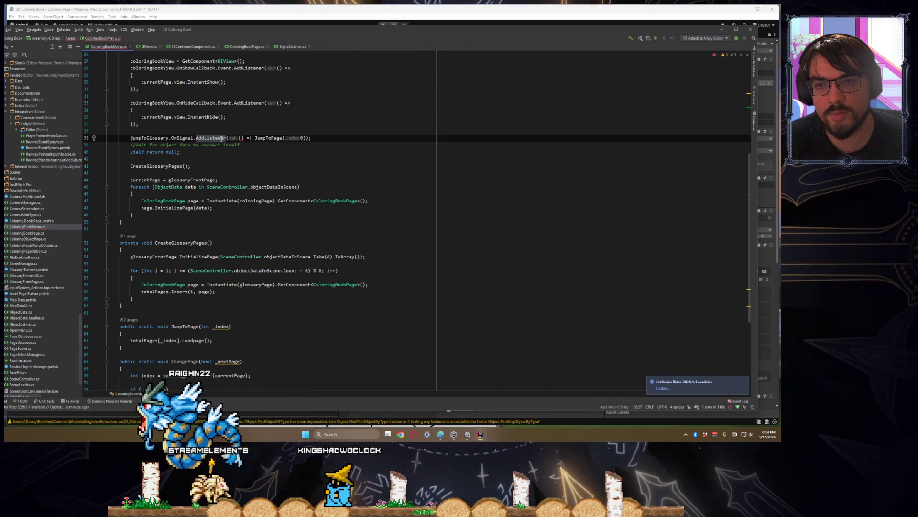
- Give the lambda a 'Signal _' parameter and import the Doozy Signal type
mouse_move(223, 138)
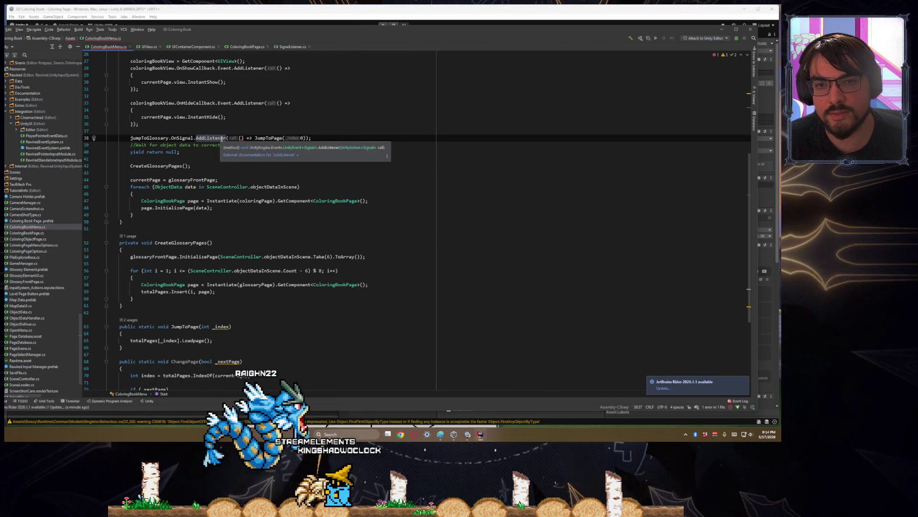
click(241, 138)
text(S)
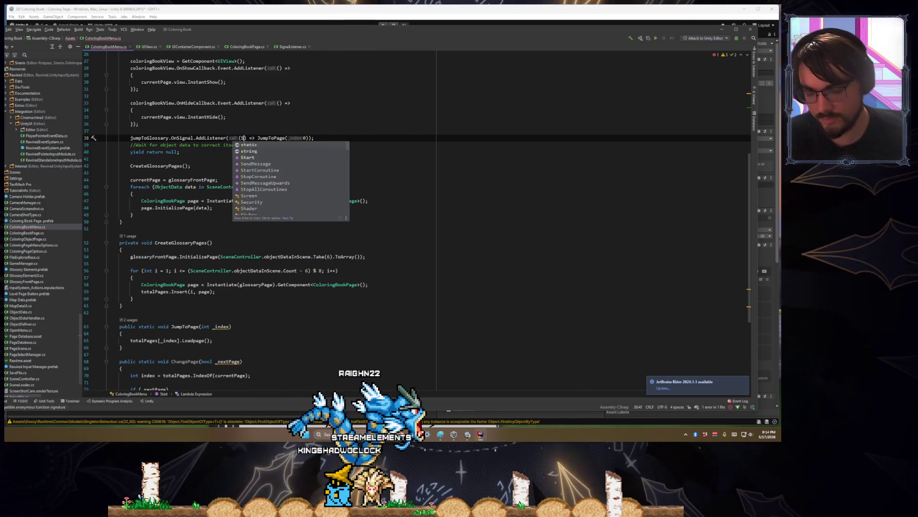
text(ignal _action)
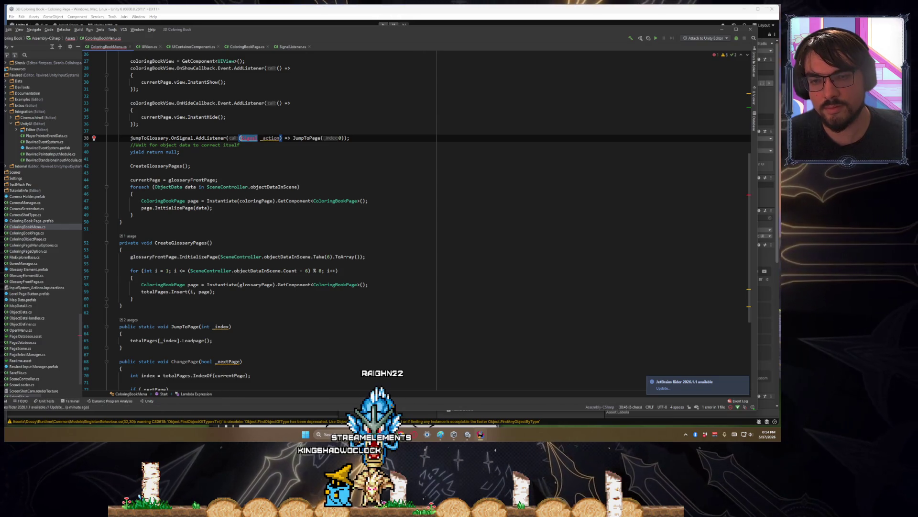
right_click(245, 138)
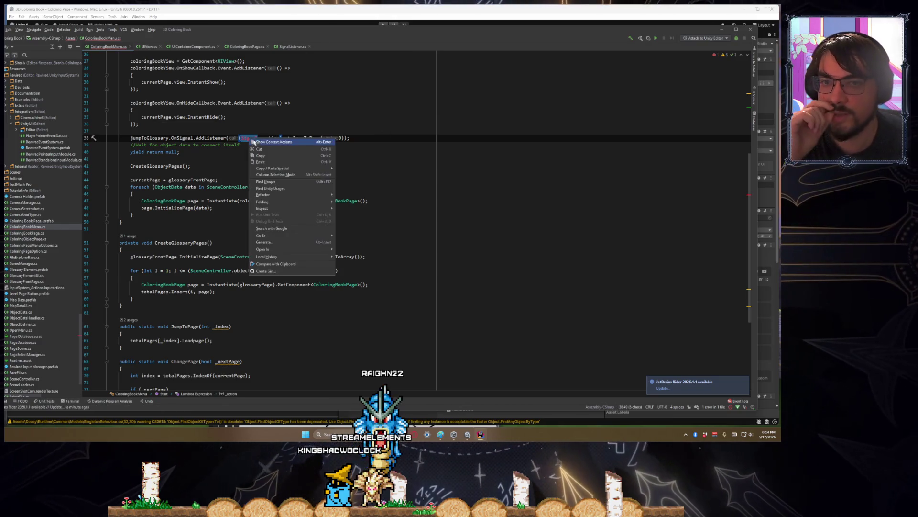
click(260, 142)
click(144, 152)
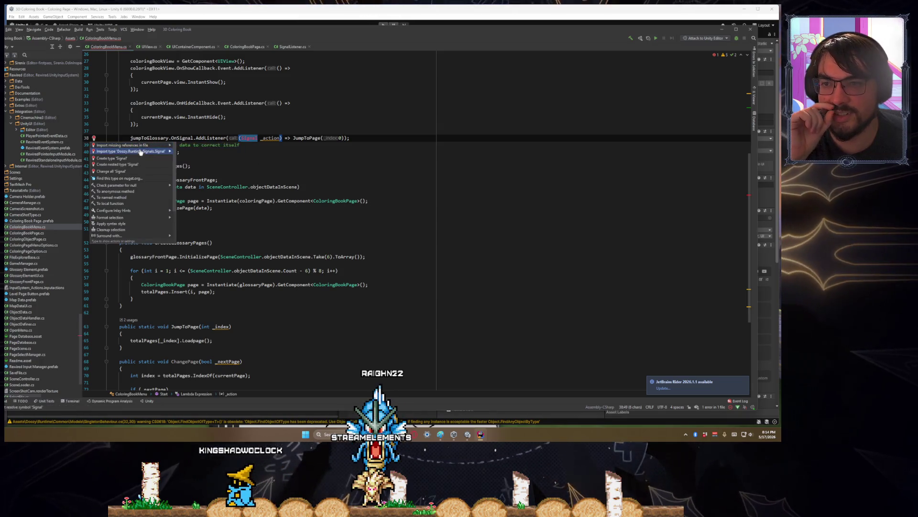
- Tidy line 39's AddListener call by removing the stray space after OnSignal
key(Down)
scroll(282, 158, up, 2)
scroll(283, 158, up, 5)
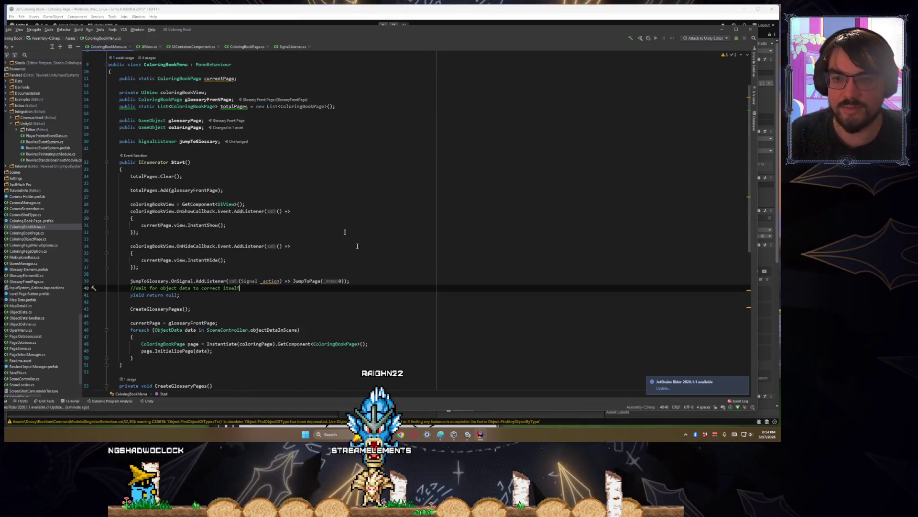
click(394, 277)
scroll(285, 286, up, 3)
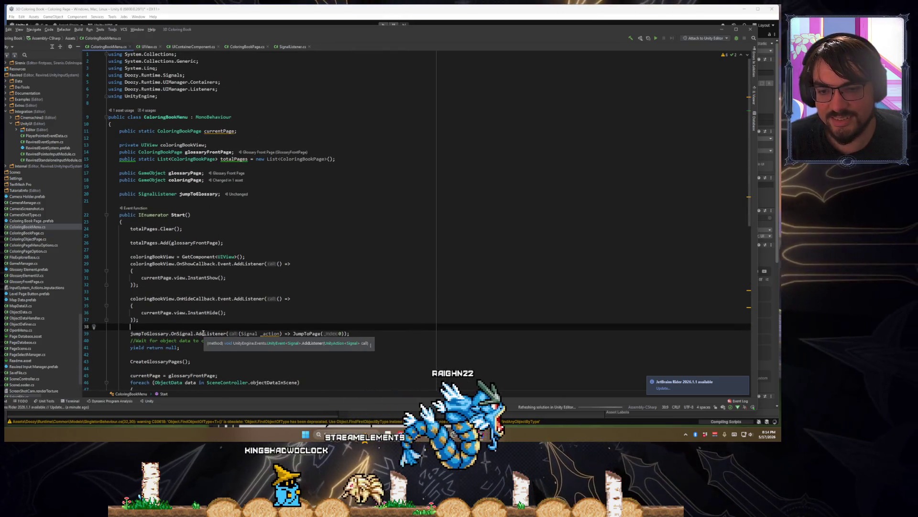
click(196, 334)
text(.)
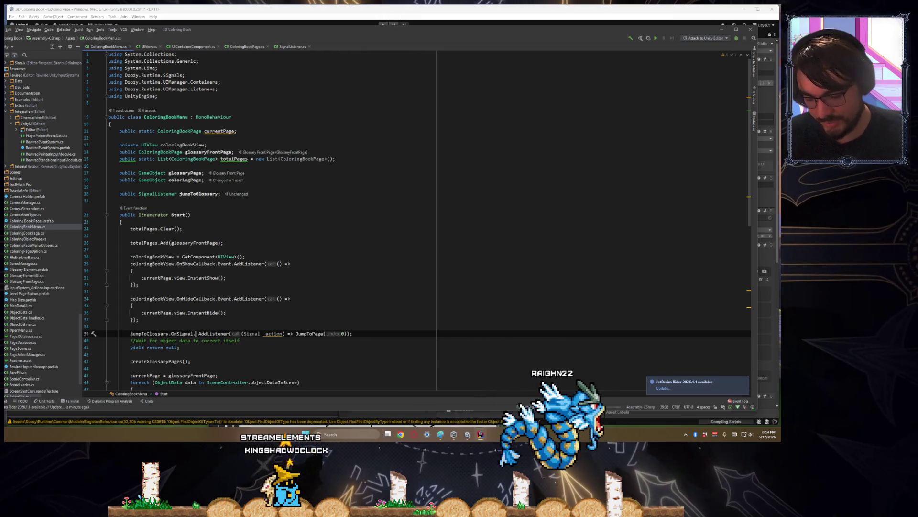
key(ctrl+space)
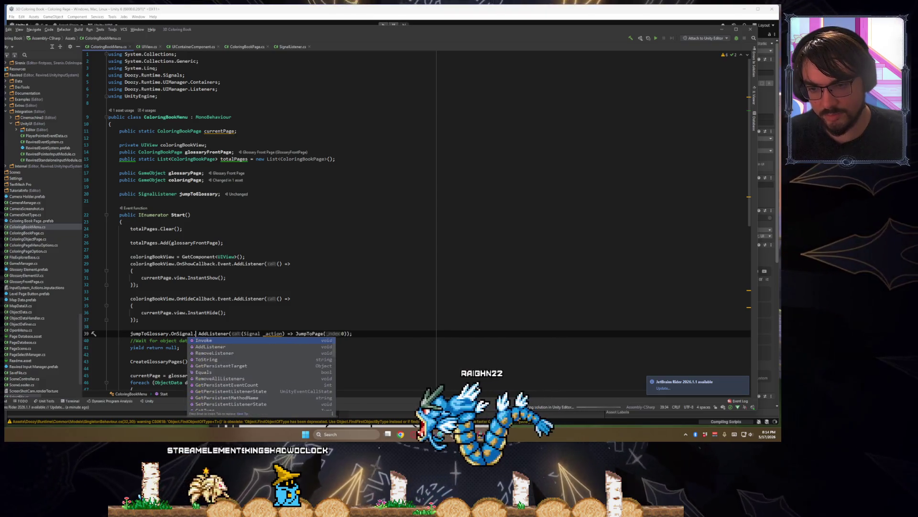
key(BackSpace)
key(ctrl+space)
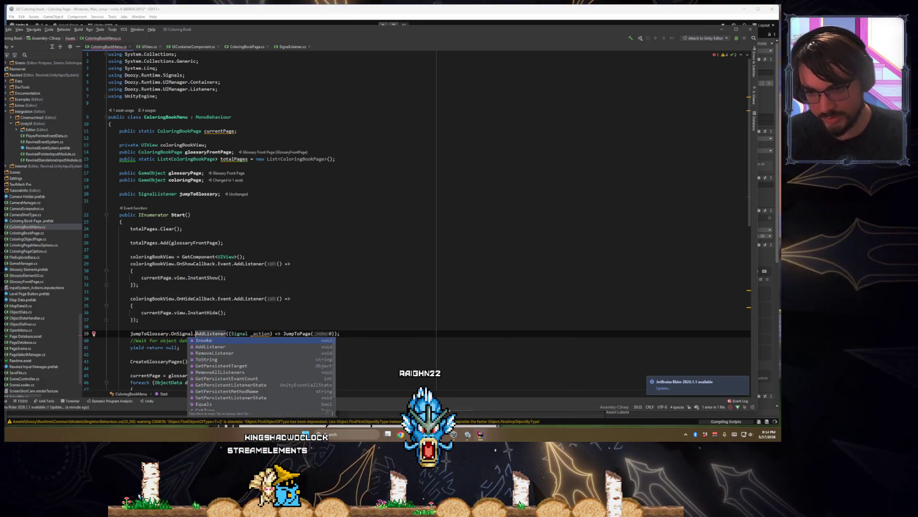
key(Right)
key(Right)
scroll(189, 251, down, 3)
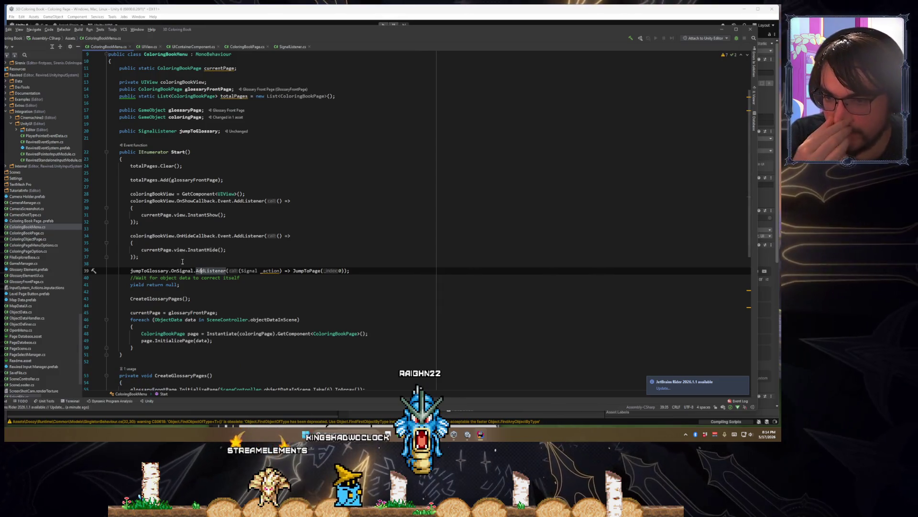
- Review the jumpToGlossary listener statement, then shrink Rider to reveal Unity
triple_click(193, 270)
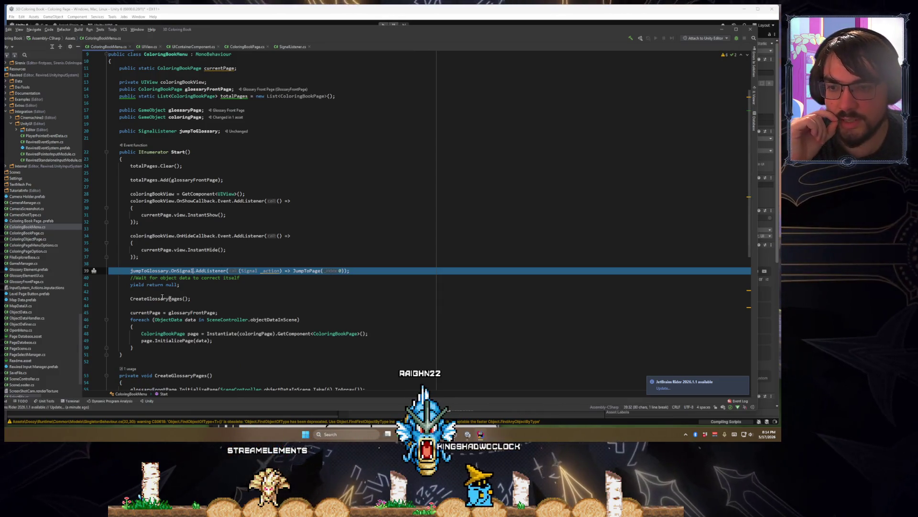
click(365, 273)
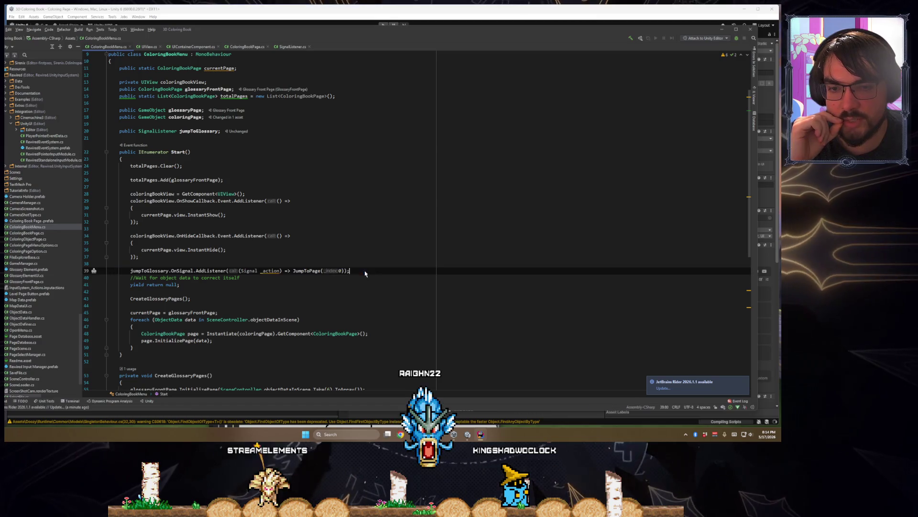
drag(359, 272, 131, 271)
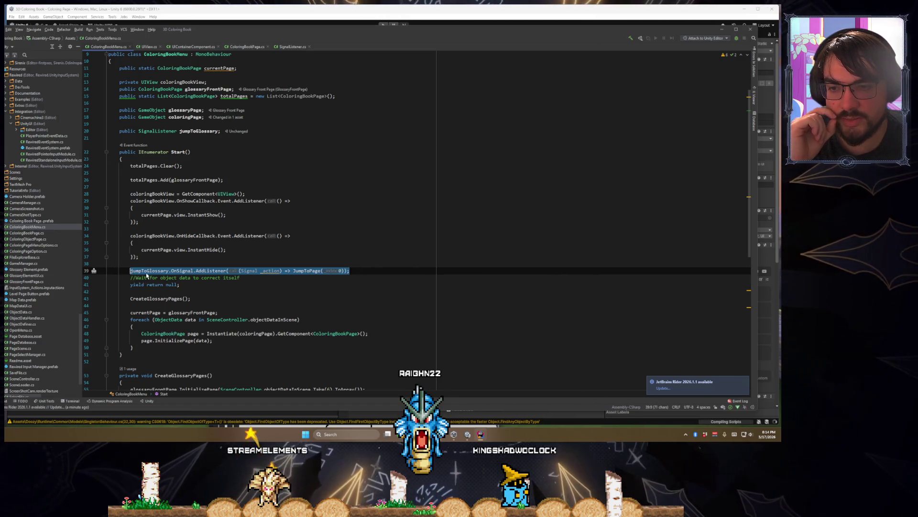
scroll(337, 293, down, 2)
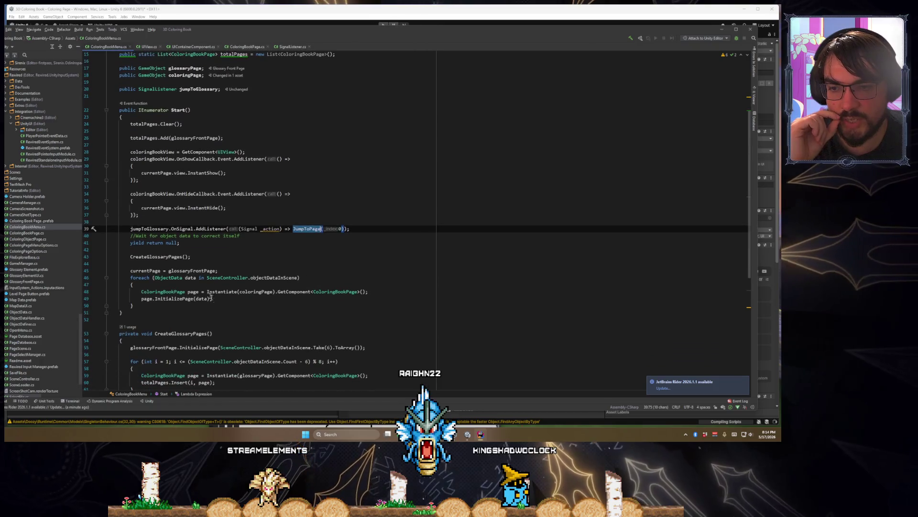
drag(404, 25, 429, 353)
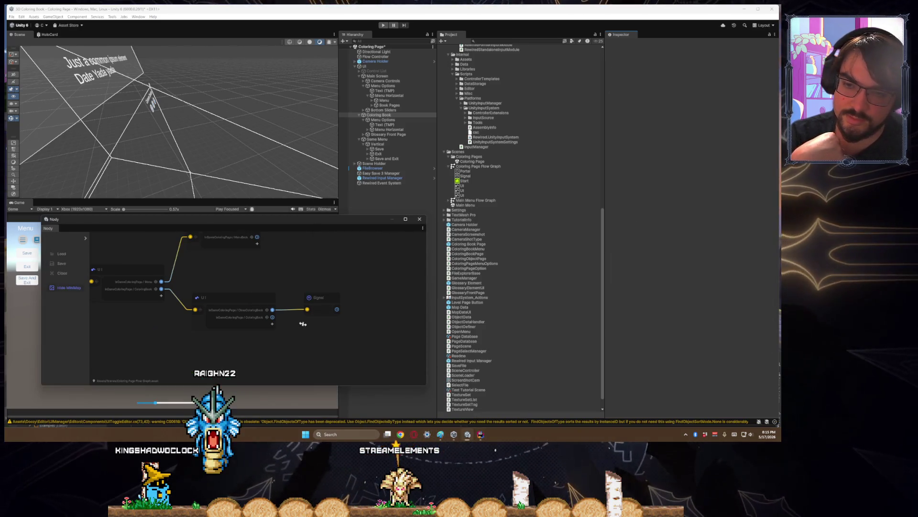
- Add a Signal node to the graph, wired from the UI node's lower output
drag(290, 281, 288, 253)
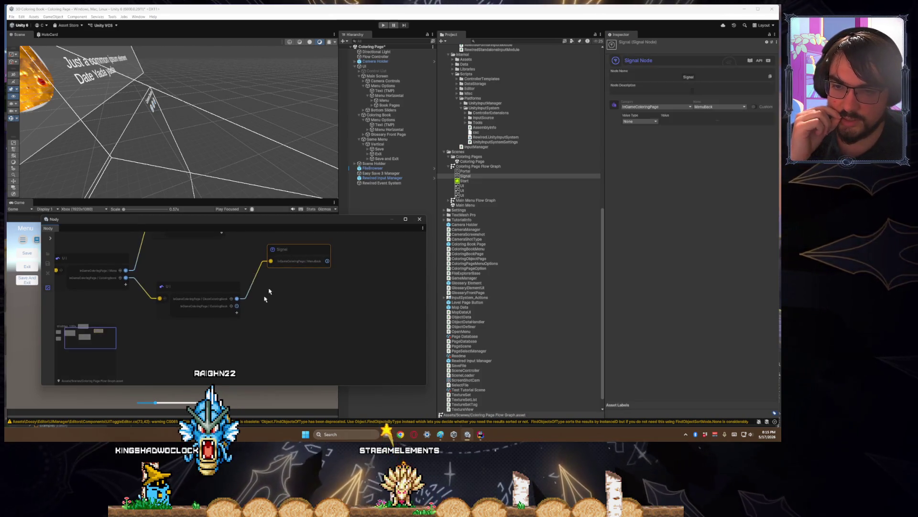
drag(239, 307, 255, 313)
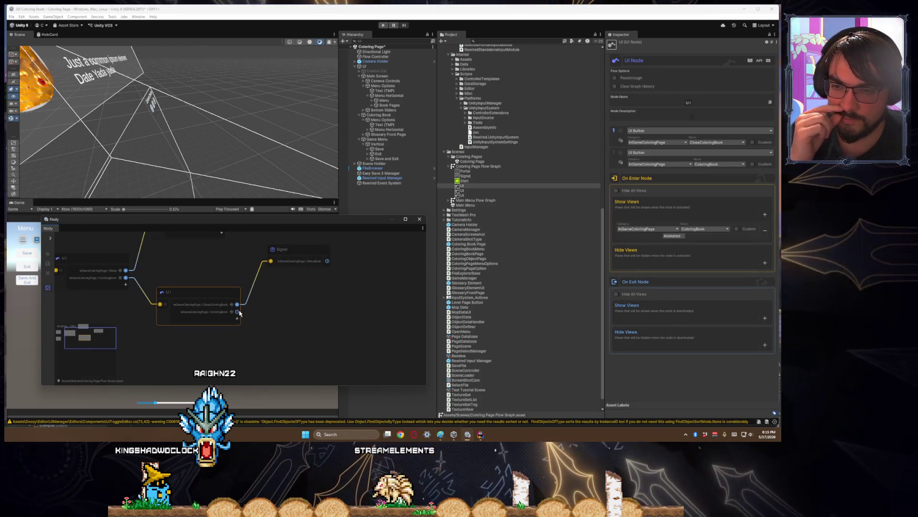
click(268, 317)
key(space)
text(signal)
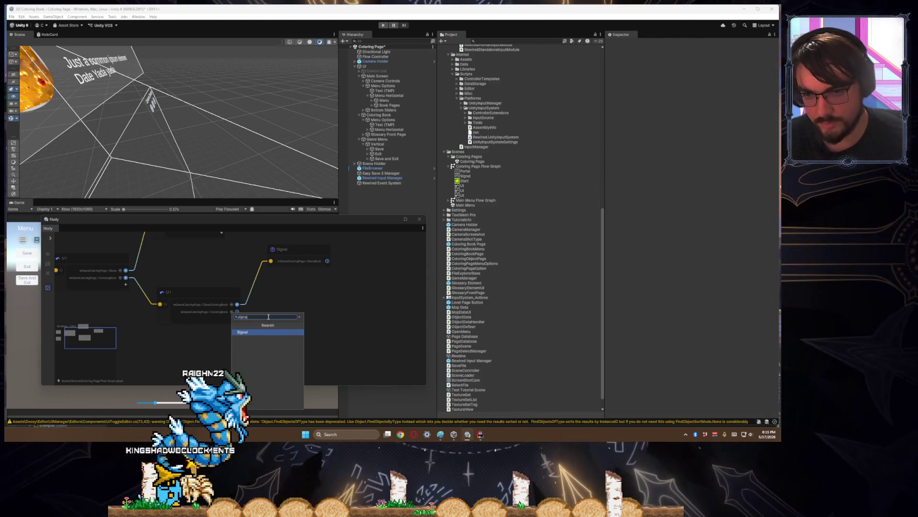
key(Return)
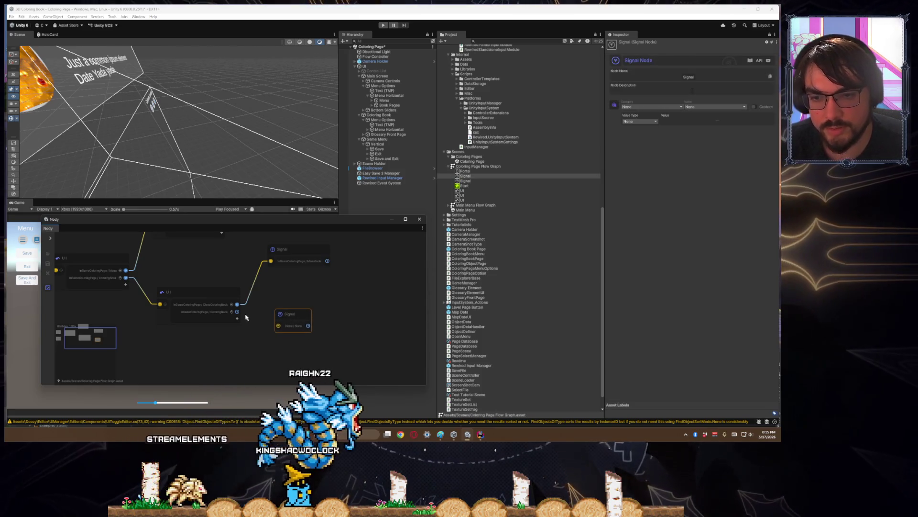
drag(237, 312, 287, 315)
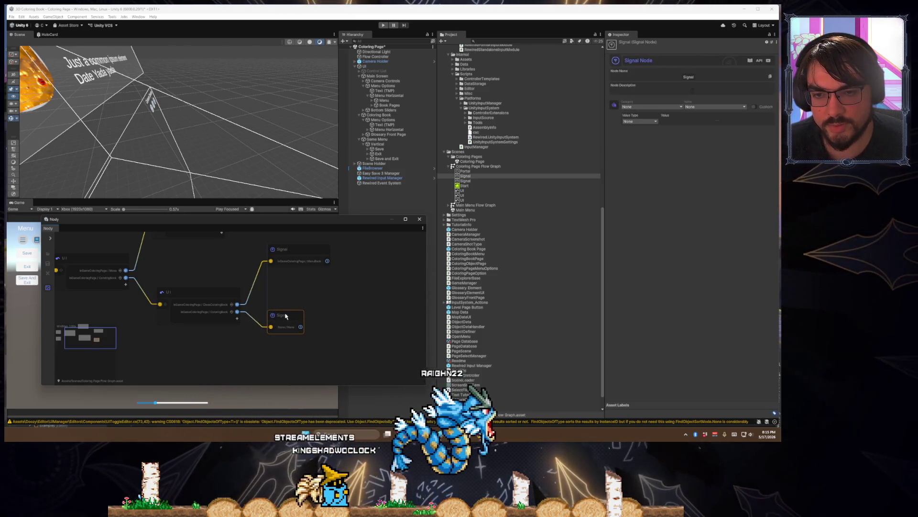
- Set the Signal node to InGameColoringPage / JumpToGlossary, review both nodes, and close the graph
click(653, 108)
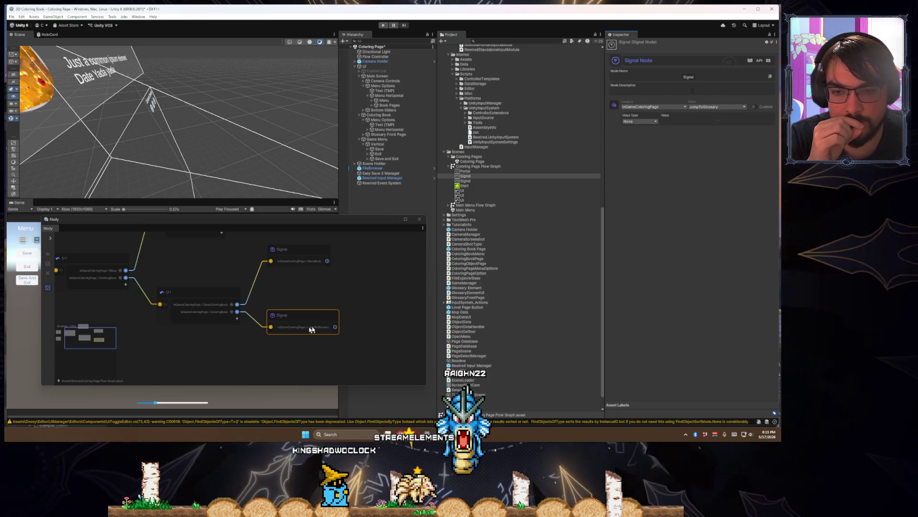
click(296, 302)
click(222, 295)
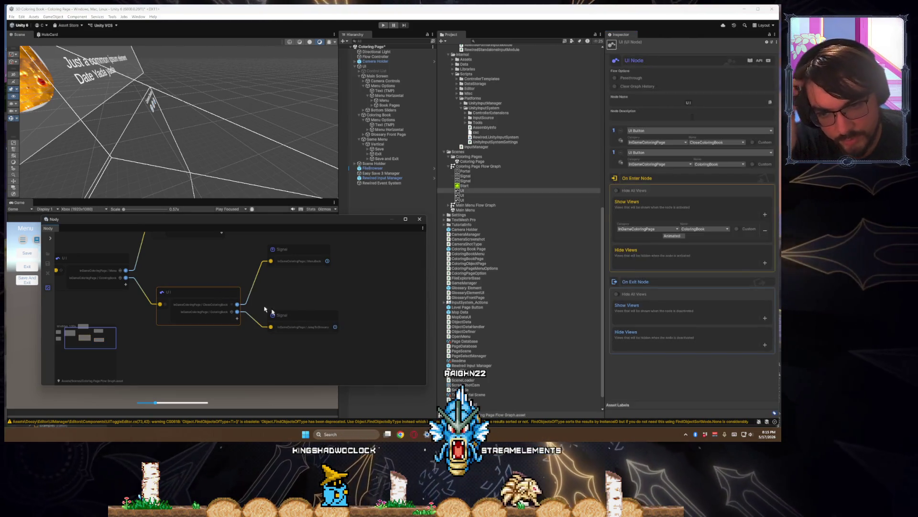
drag(302, 308, 307, 293)
click(326, 303)
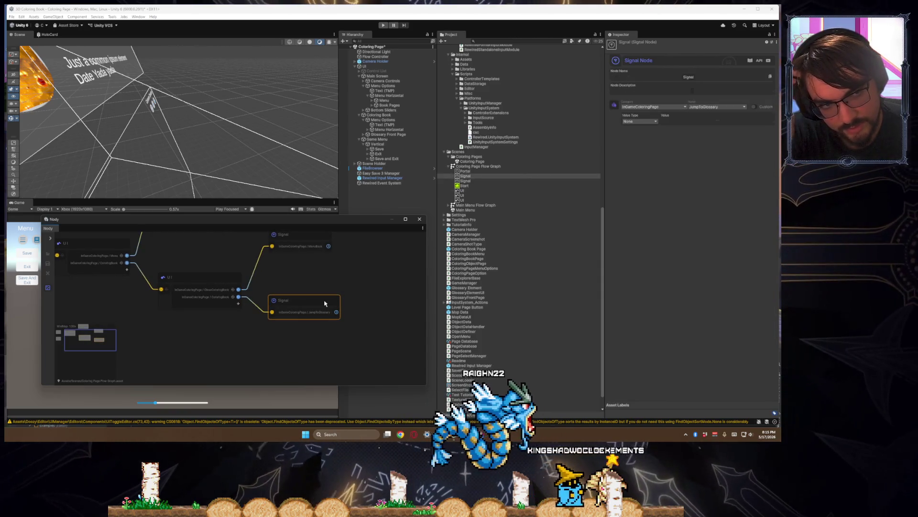
drag(297, 344, 328, 353)
click(238, 288)
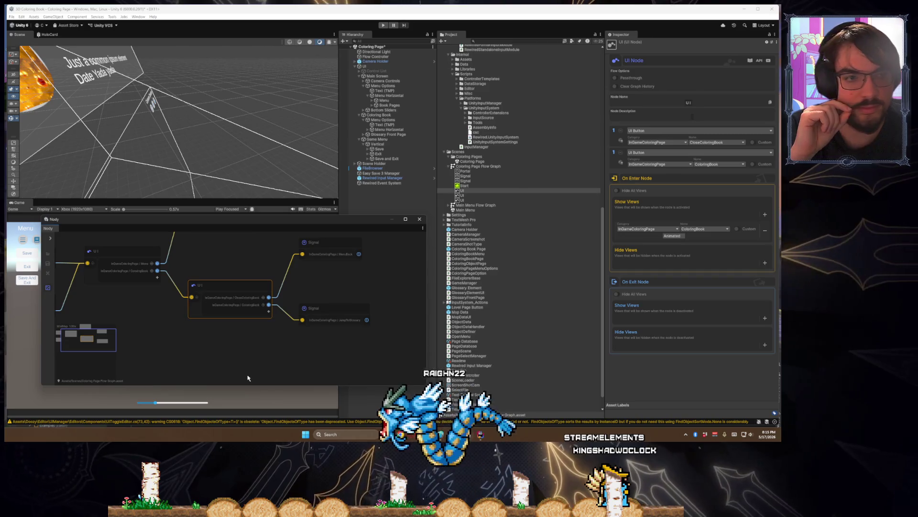
click(391, 219)
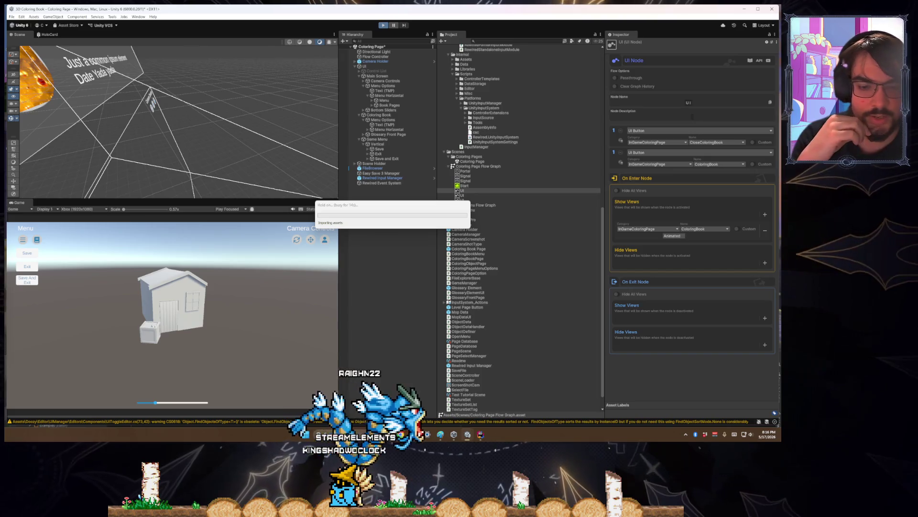
- Bring the Paint sketch of four book-page screens forward and reposition its window
key(alt+Tab)
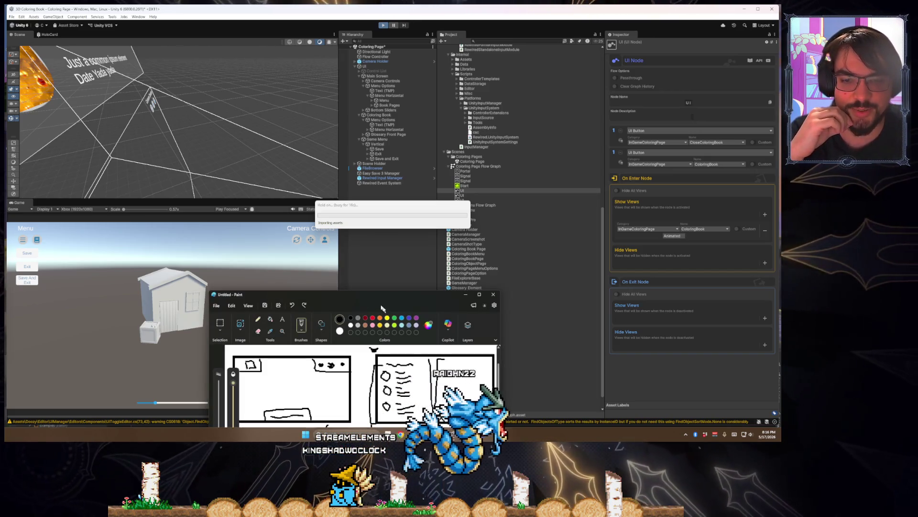
drag(306, 294, 325, 163)
scroll(377, 287, down, 3)
scroll(353, 335, up, 2)
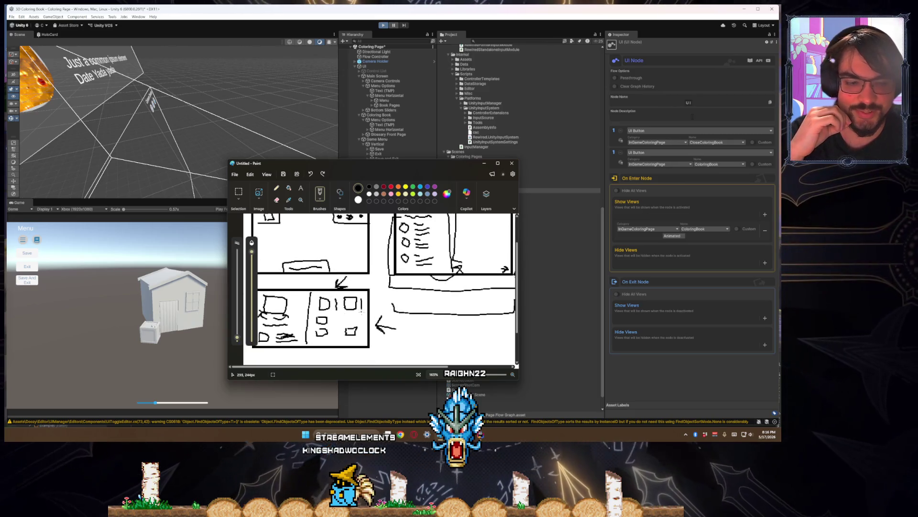
scroll(378, 287, up, 2)
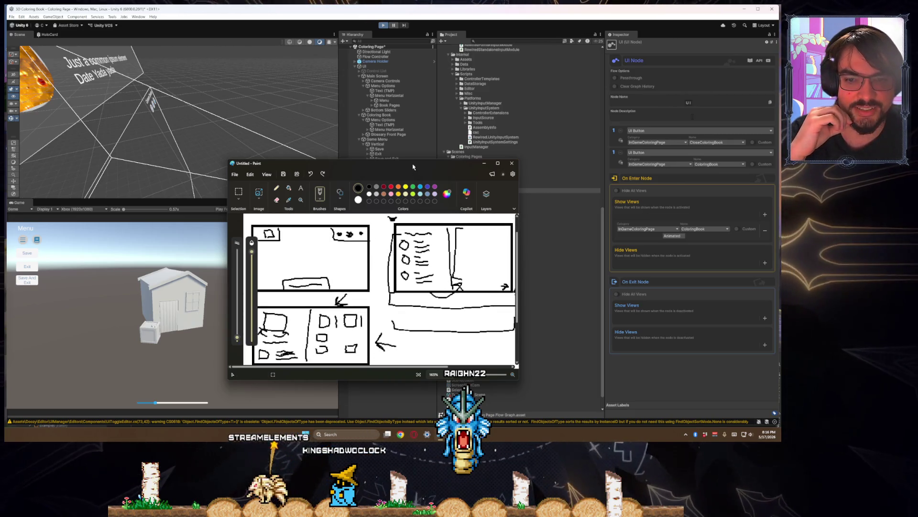
mouse_move(413, 167)
mouse_down()
mouse_move(442, 319)
mouse_move(435, 342)
mouse_move(380, 383)
mouse_up()
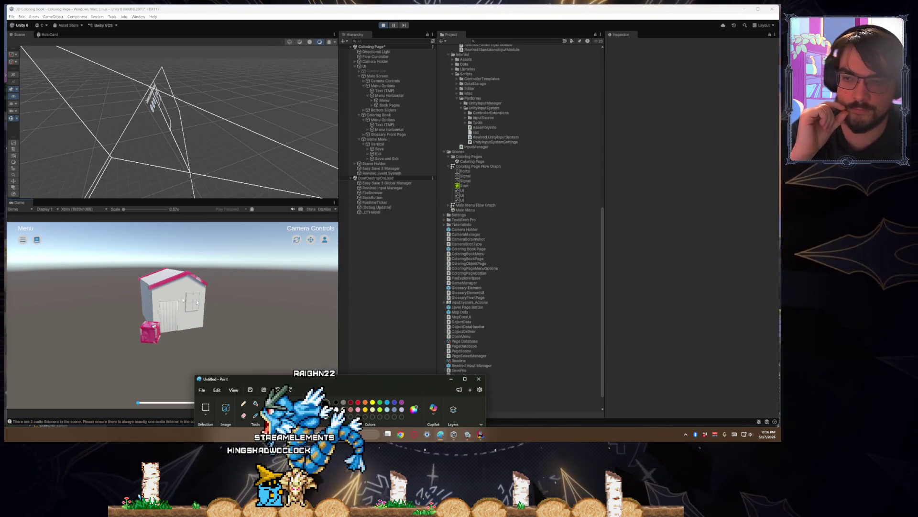
click(39, 245)
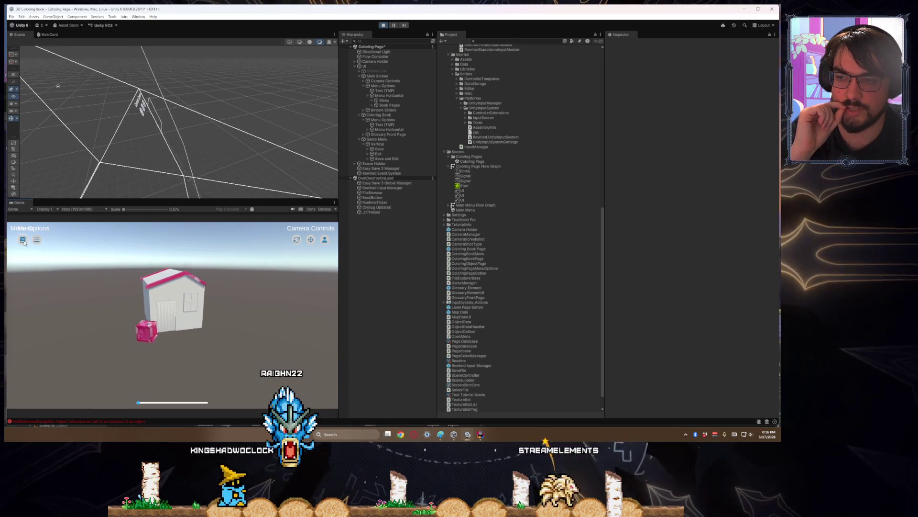
click(385, 24)
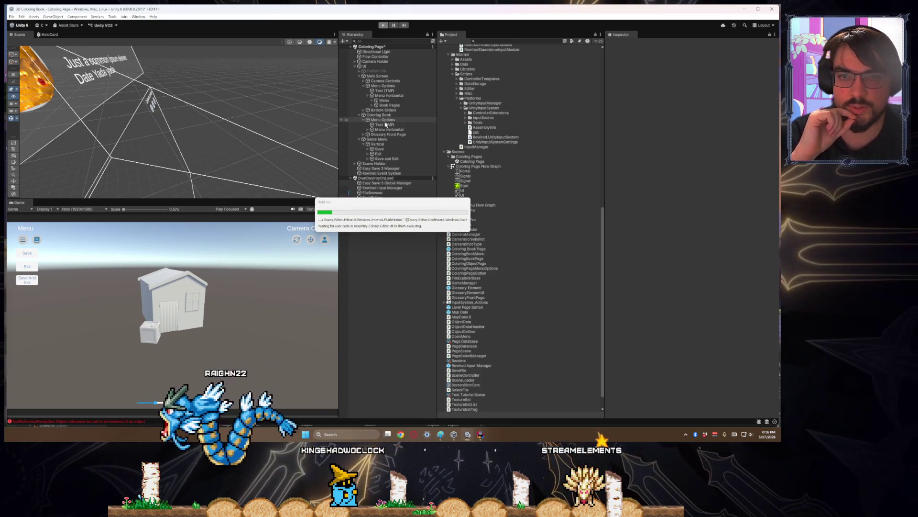
click(378, 120)
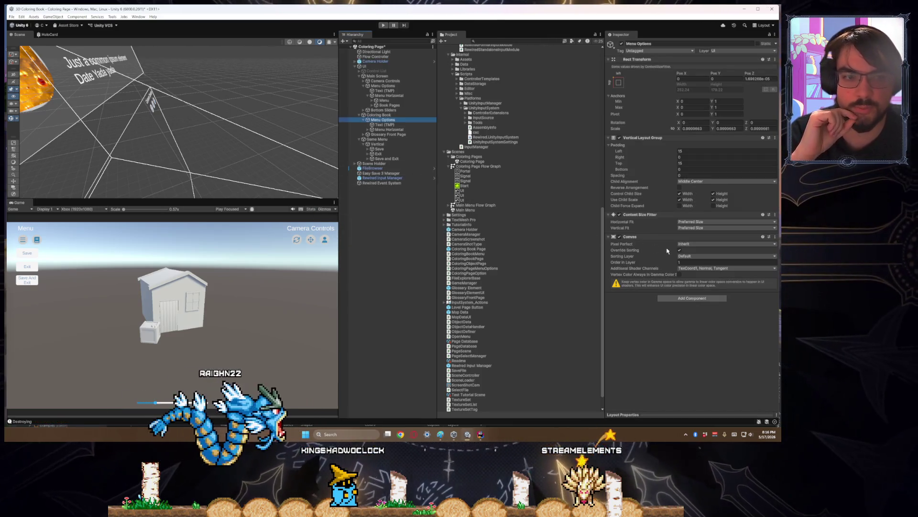
right_click(645, 237)
click(669, 255)
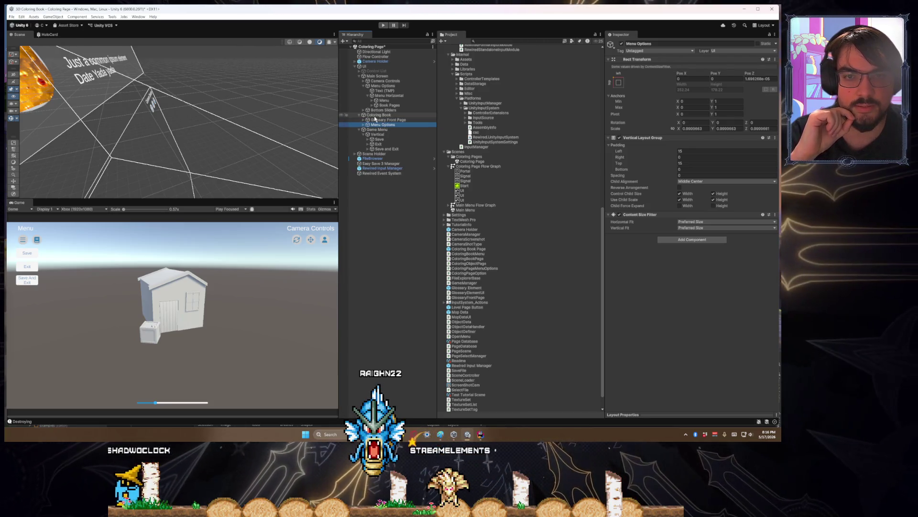
click(376, 117)
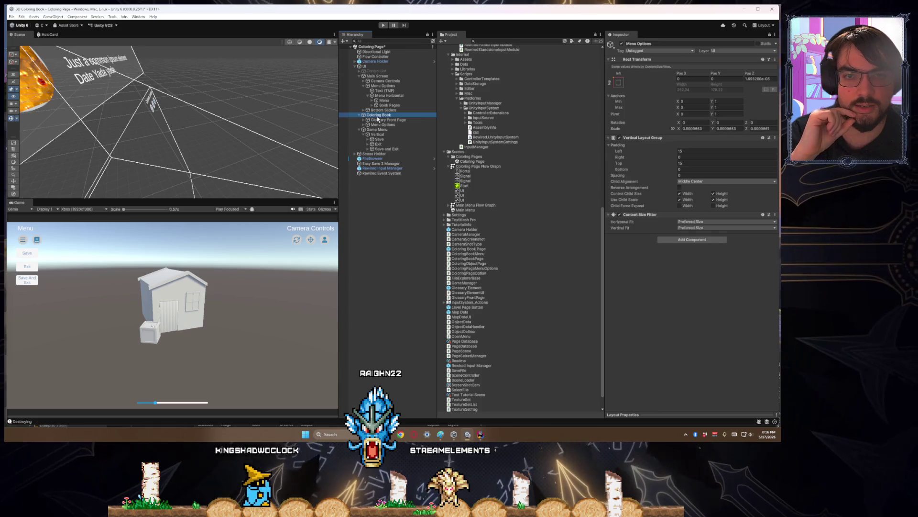
right_click(377, 119)
click(378, 124)
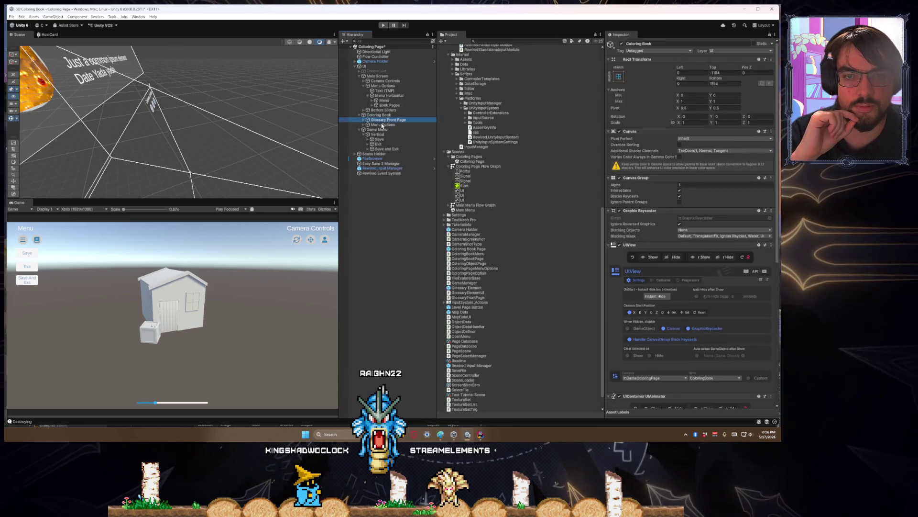
click(383, 26)
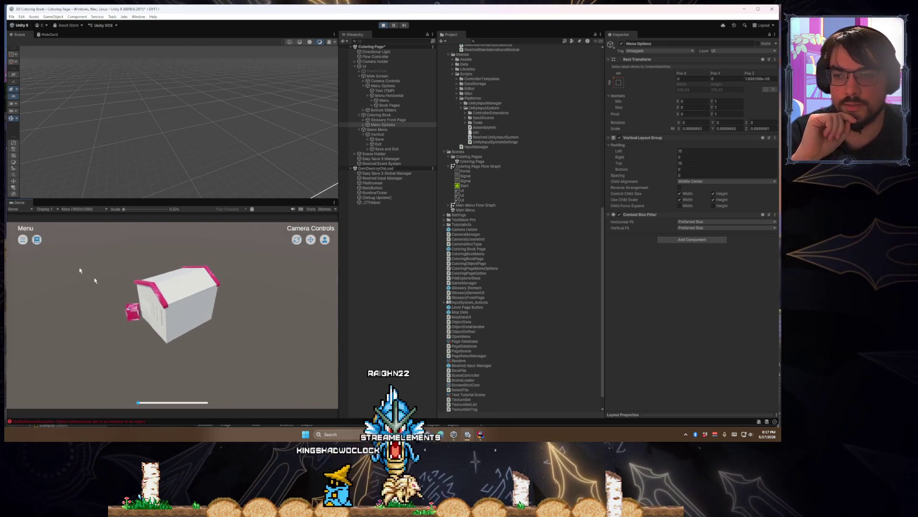
- Orbit the Game-view camera around the house to check its pink outlines, then switch to Rider
mouse_move(106, 286)
mouse_down()
mouse_move(139, 361)
mouse_move(164, 352)
mouse_move(187, 404)
mouse_move(157, 422)
mouse_up()
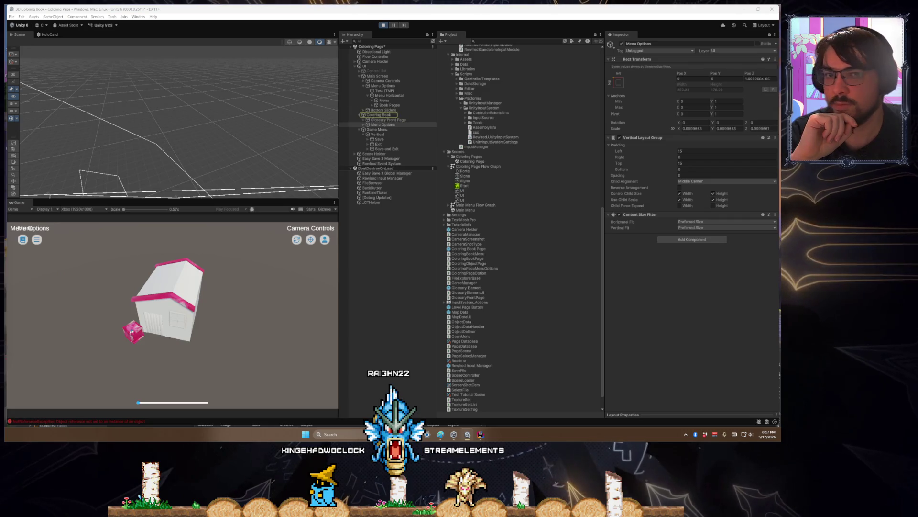
key(alt+Tab)
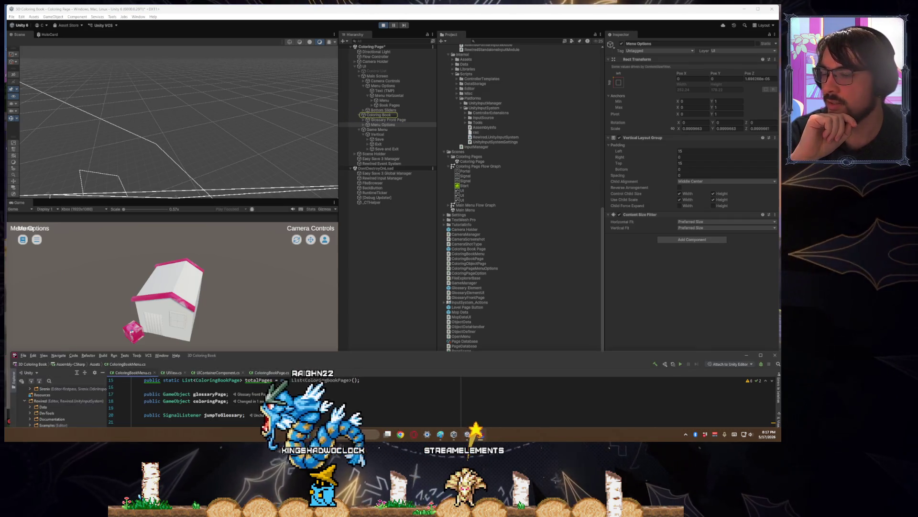
- Enlarge Rider over the screen and inspect the currentPage and coloringBookView fields
drag(318, 352, 335, 185)
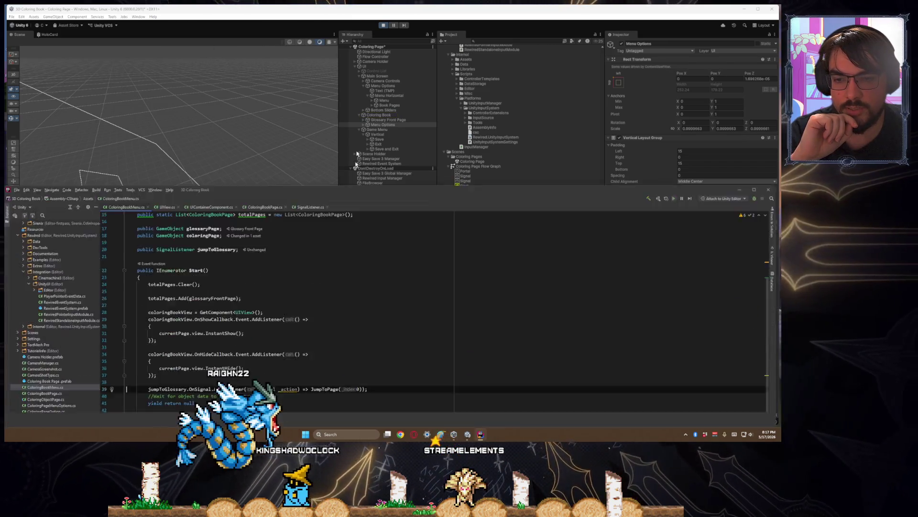
mouse_move(357, 154)
mouse_down()
mouse_move(373, 29)
mouse_move(366, 85)
mouse_up()
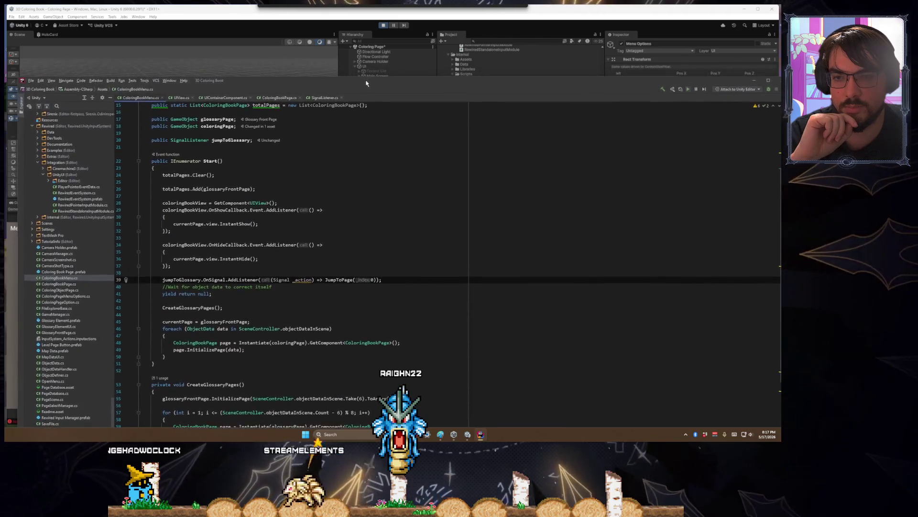
click(194, 226)
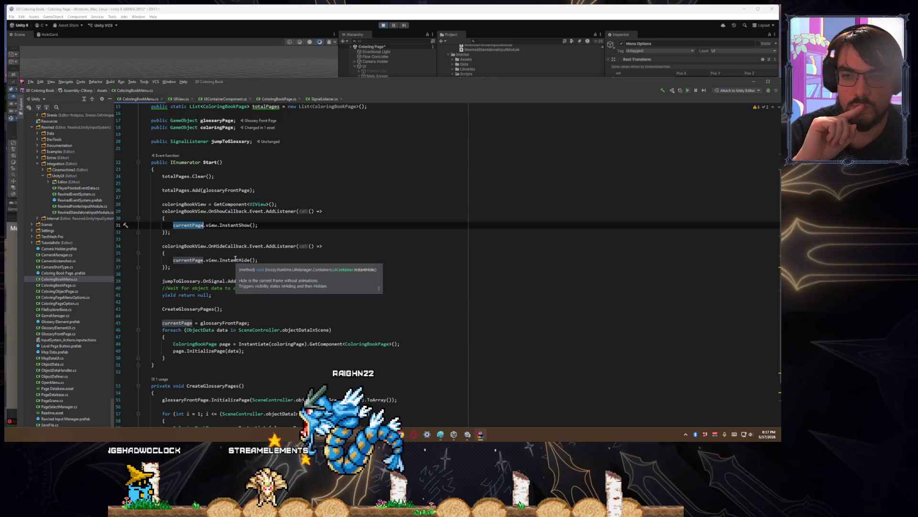
click(186, 213)
click(194, 226)
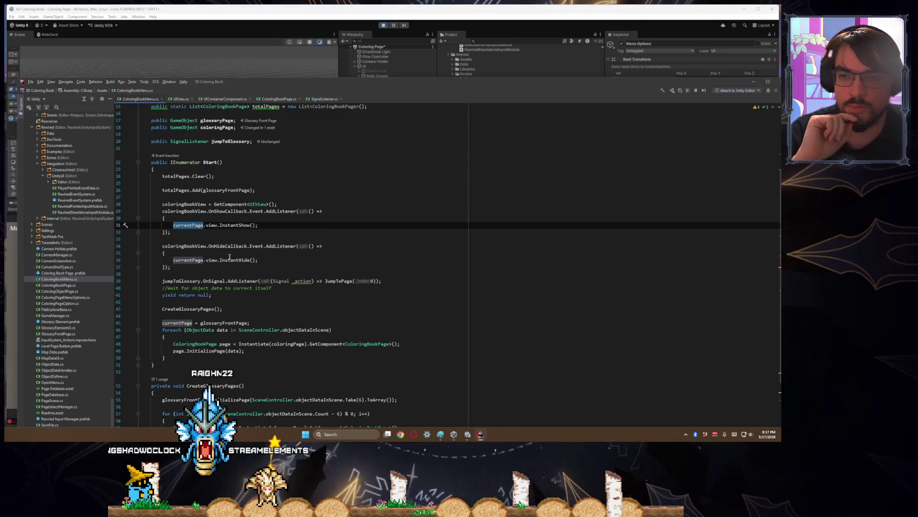
- Trace how currentPage and glossaryFrontPage are used around the show/hide listener blocks in Start()
drag(171, 267, 115, 216)
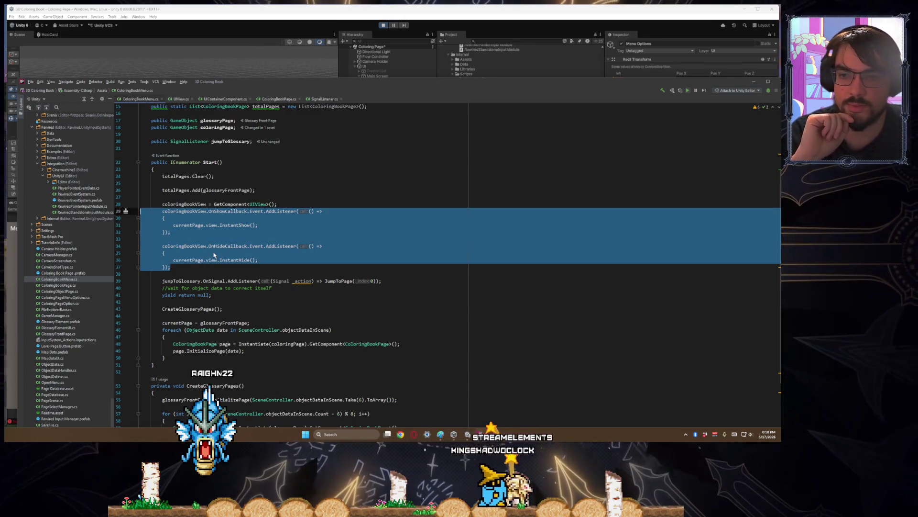
scroll(214, 255, down, 3)
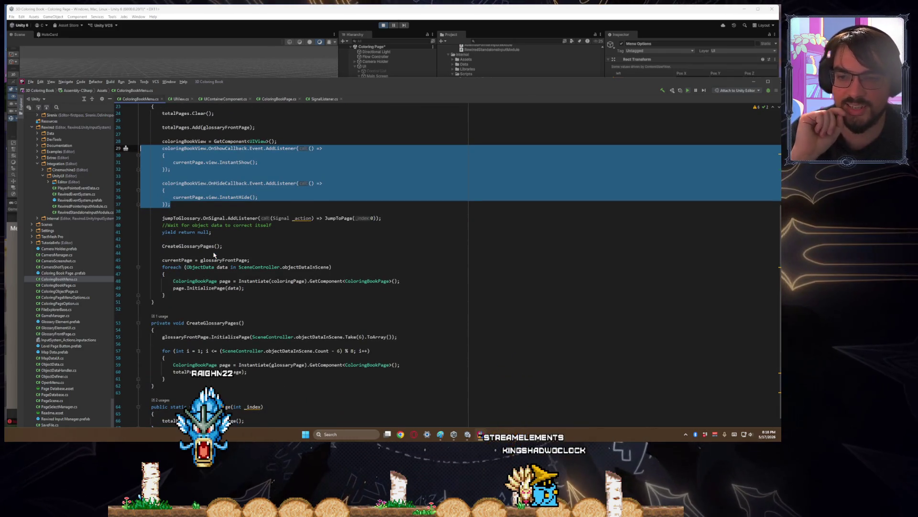
scroll(196, 237, up, 2)
click(181, 207)
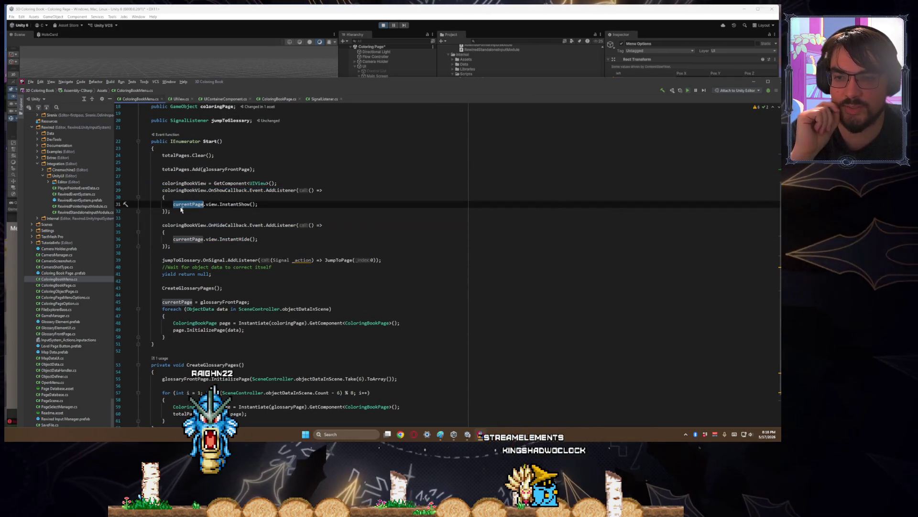
click(189, 302)
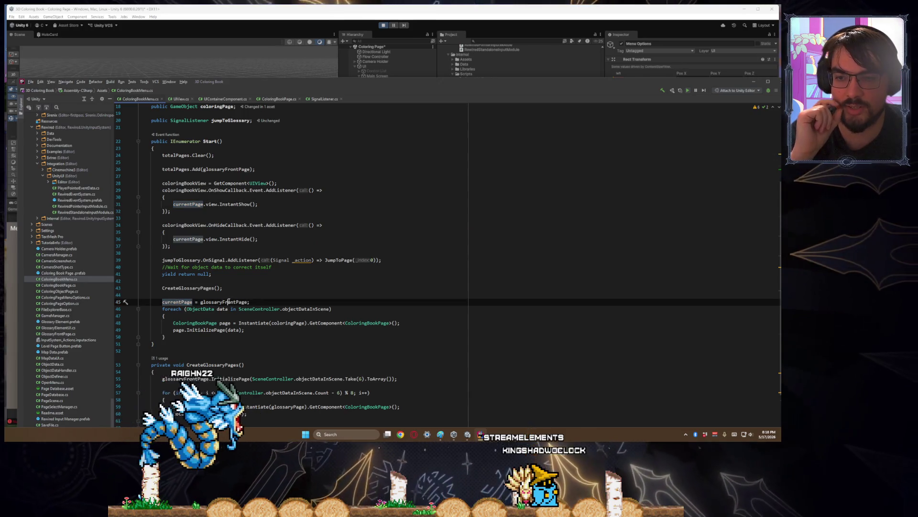
click(220, 302)
key(ctrl+w)
key(ctrl+w)
key(ctrl+w)
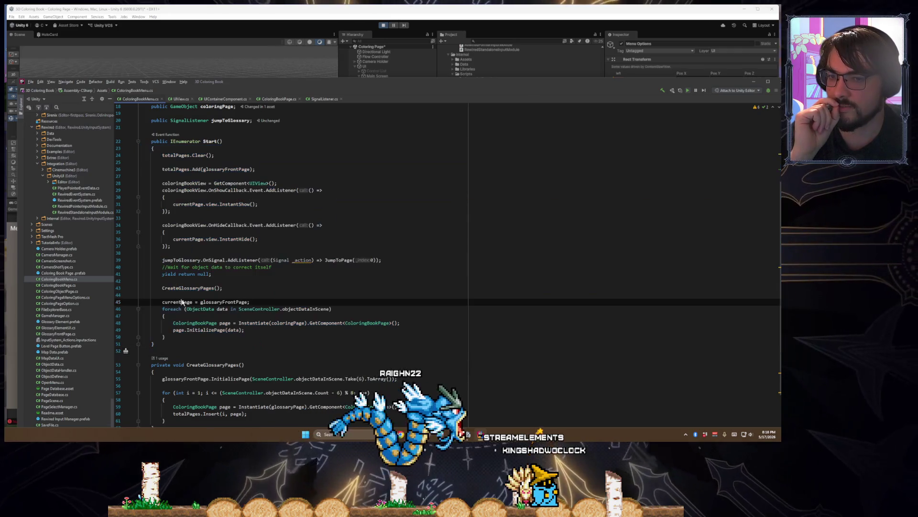
click(179, 301)
click(193, 239)
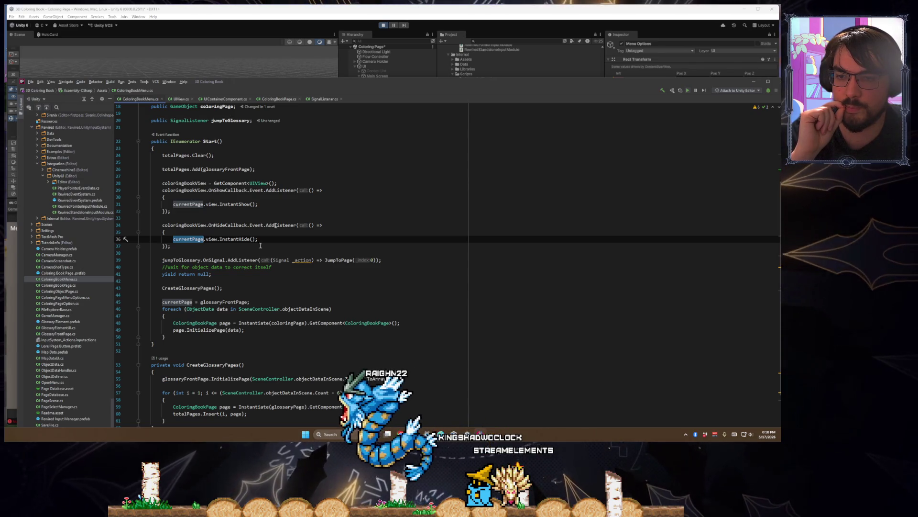
click(228, 308)
- Try moving 'currentPage = glossaryFrontPage' below the GetComponent<UIView> line, then undo it
key(Up)
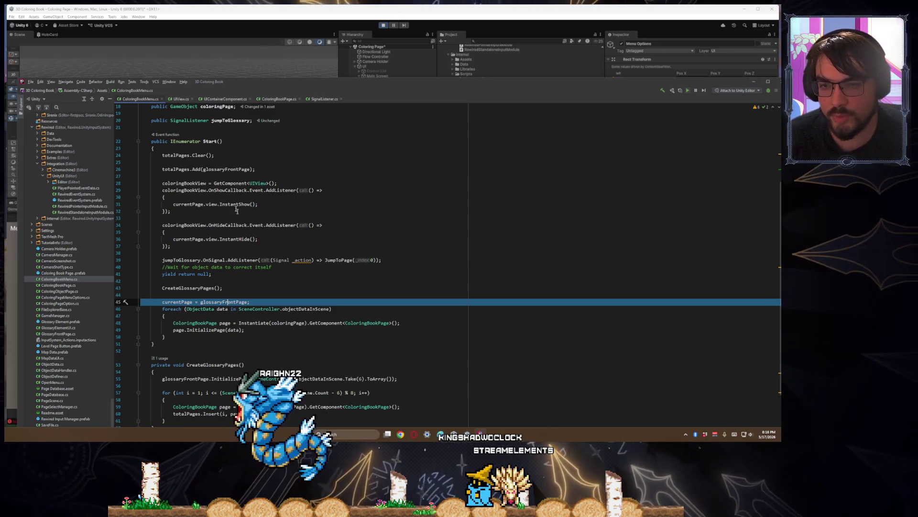
key(ctrl+x)
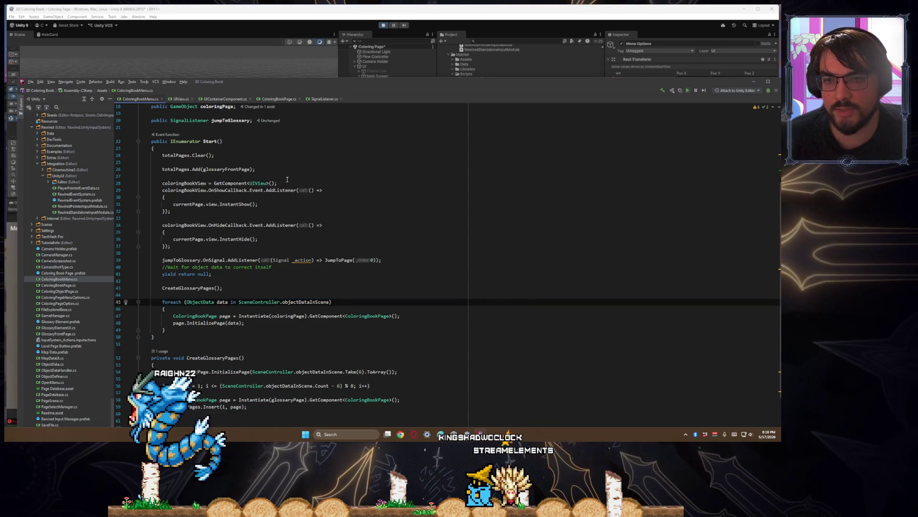
click(295, 185)
key(Return)
key(ctrl+v)
key(Return)
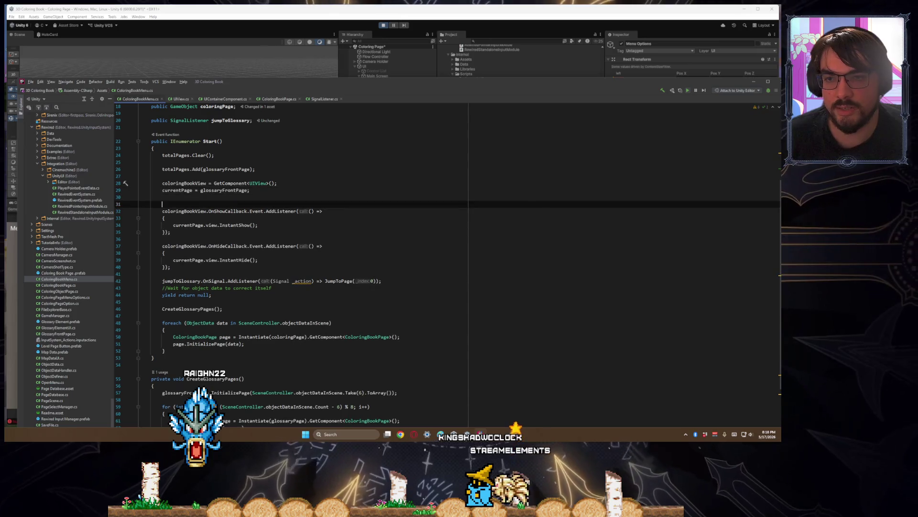
key(BackSpace)
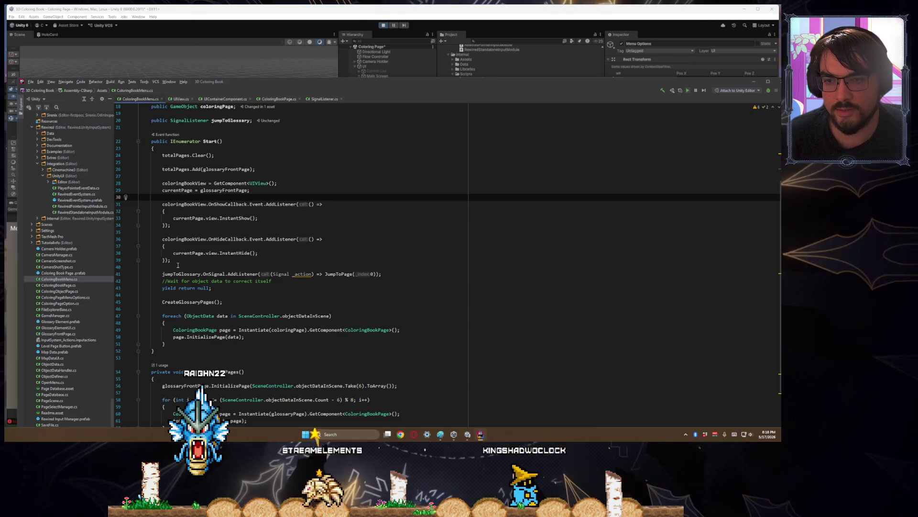
key(ctrl+z)
key(ctrl+z)
key(ctrl+z)
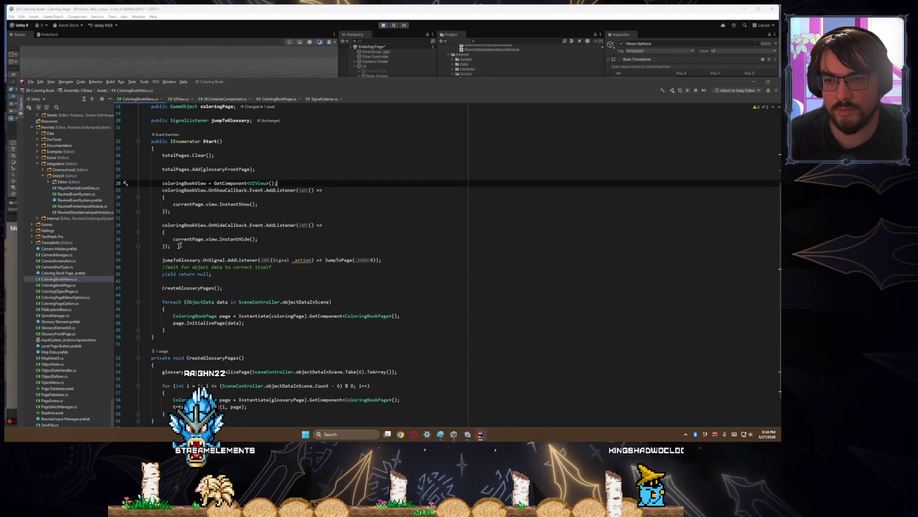
drag(179, 246, 162, 197)
key(ctrl+z)
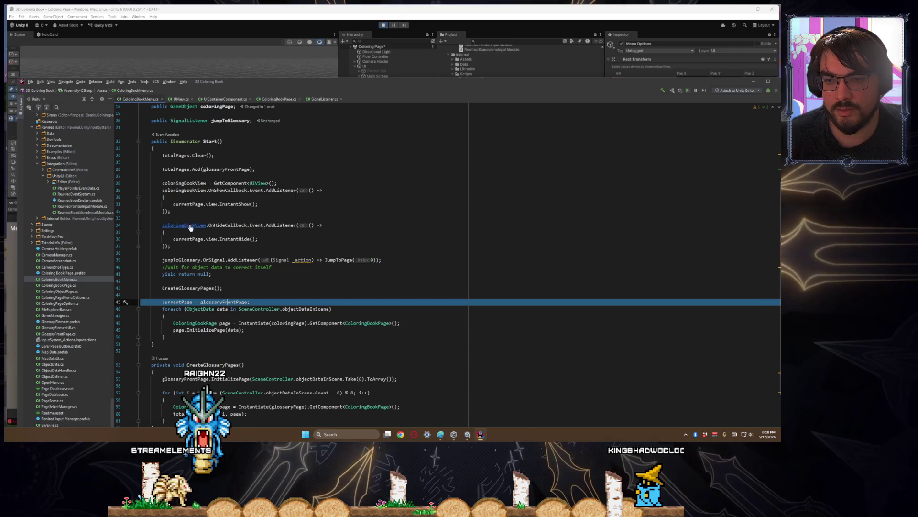
- Move the OnShowCallback/OnHideCallback listener blocks to just after the foreach loop
drag(175, 245, 140, 184)
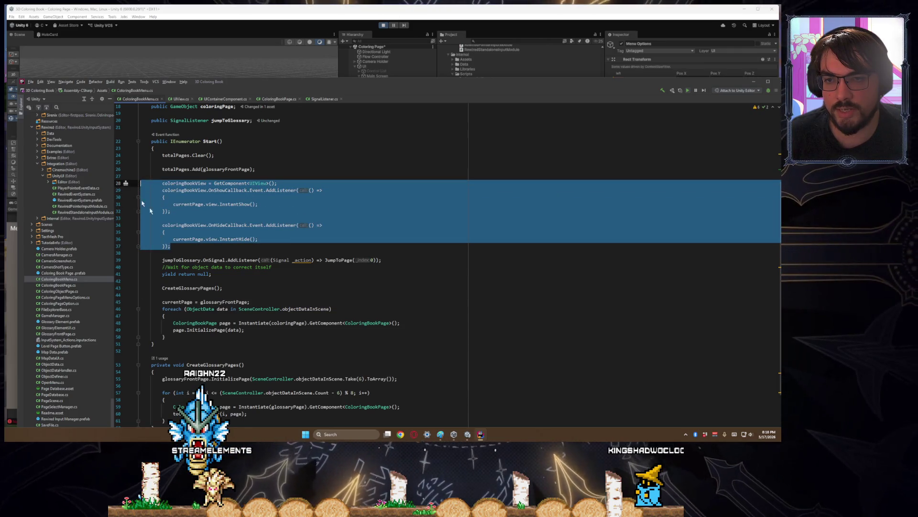
key(Delete)
key(Delete)
key(Delete)
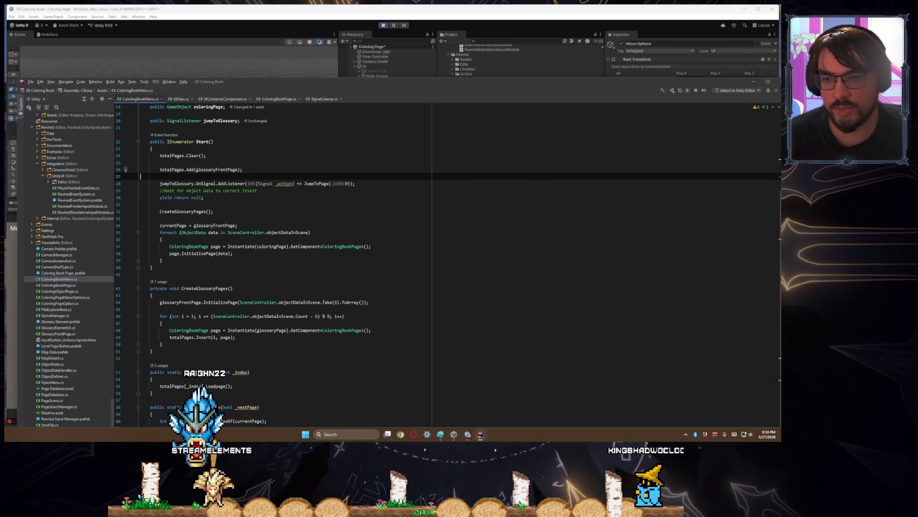
click(178, 260)
key(Return)
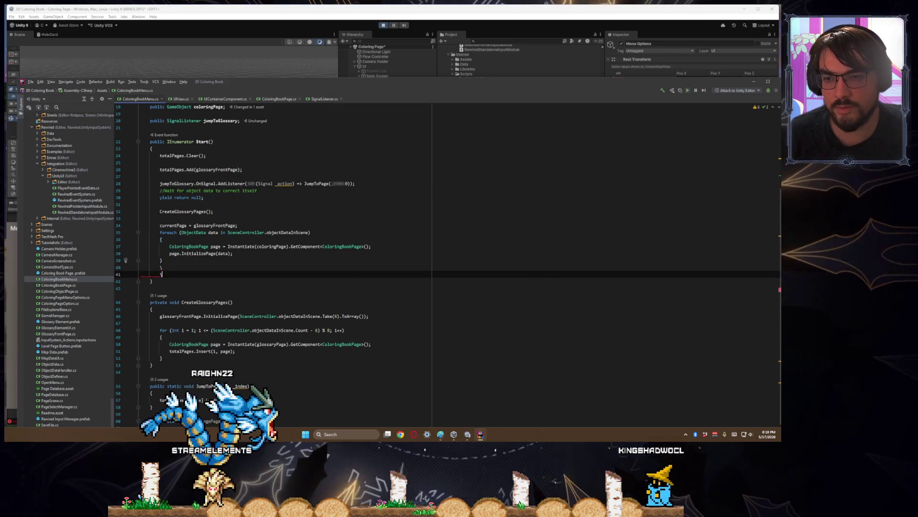
key(ctrl+v)
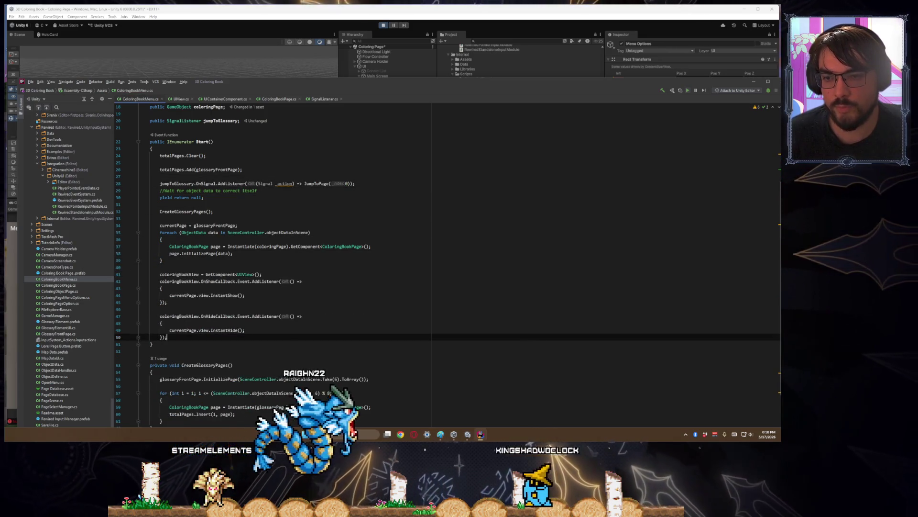
click(187, 295)
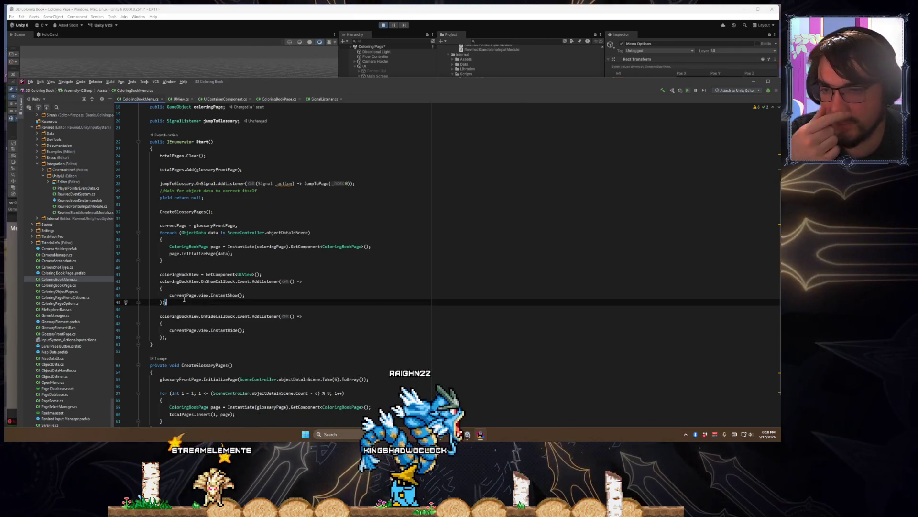
scroll(187, 295, up, 6)
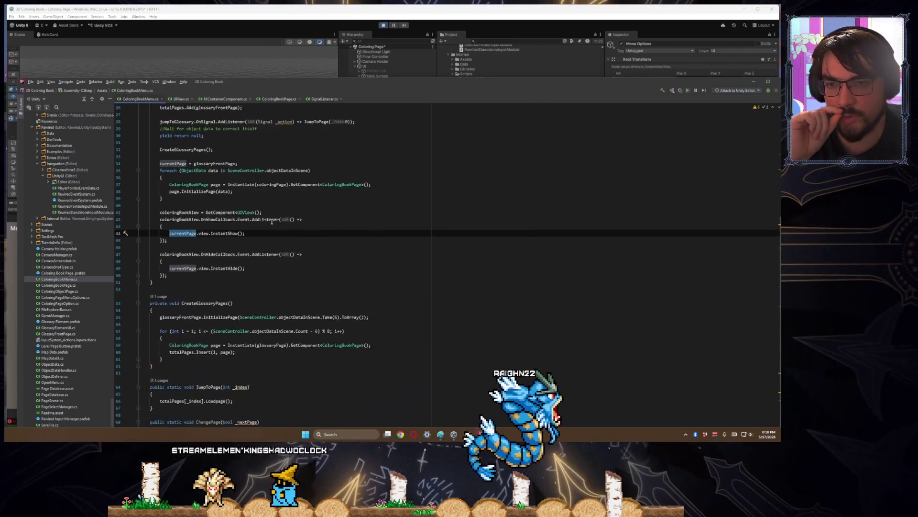
click(386, 18)
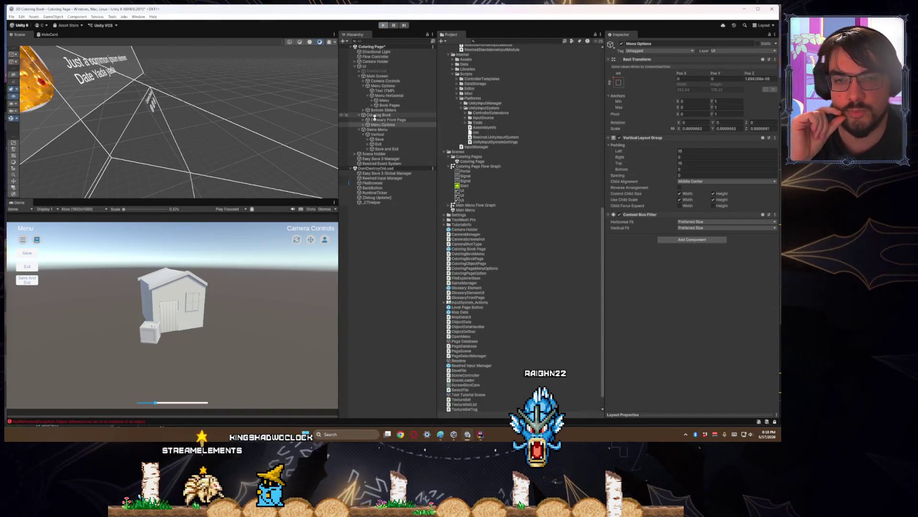
- Change the coloringBookView field's modifier from private to public in ColoringBookMenu
click(480, 434)
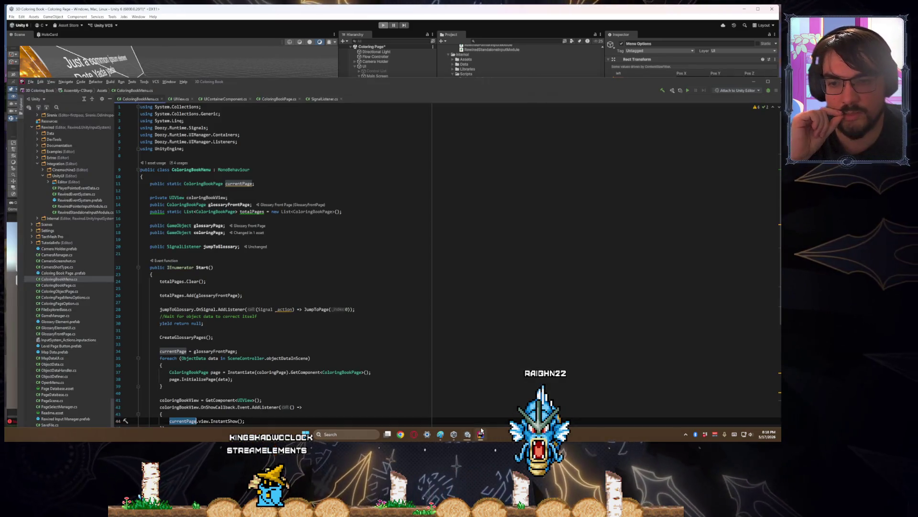
scroll(427, 348, down, 2)
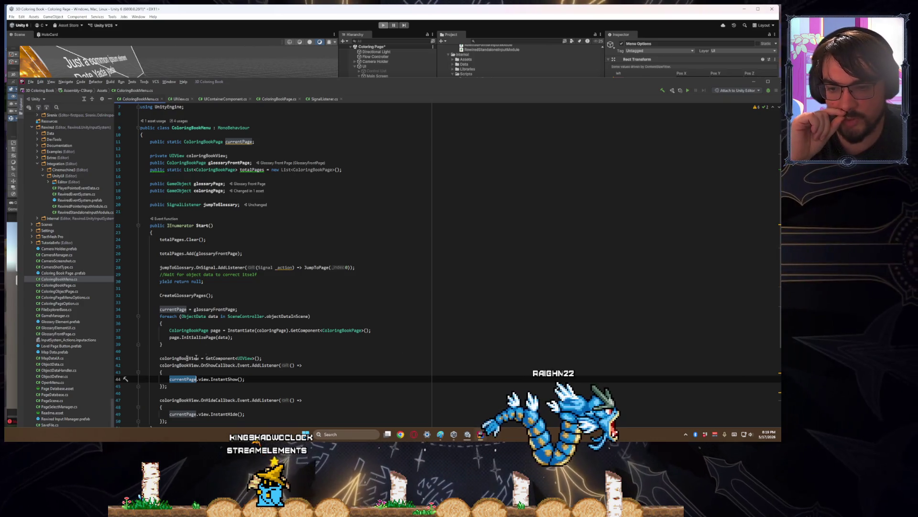
key(Up)
key(Up)
key(Up)
scroll(255, 333, down, 2)
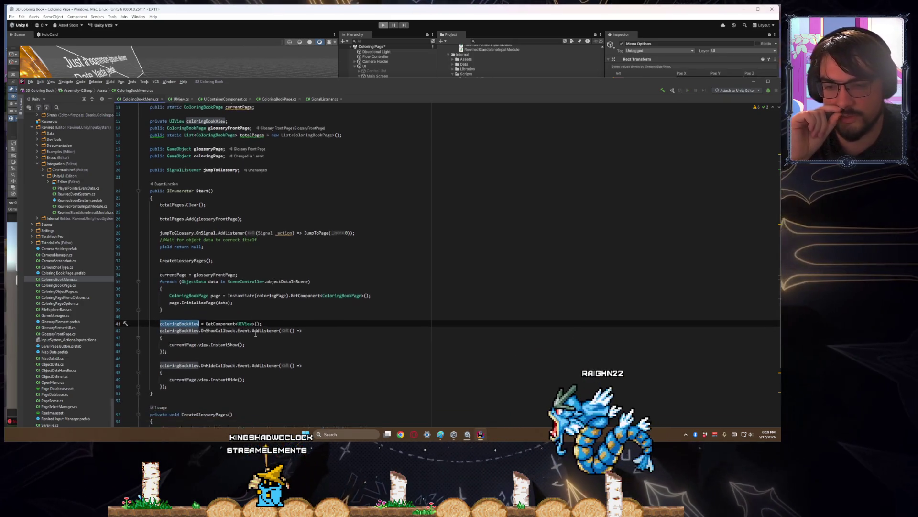
scroll(256, 333, up, 4)
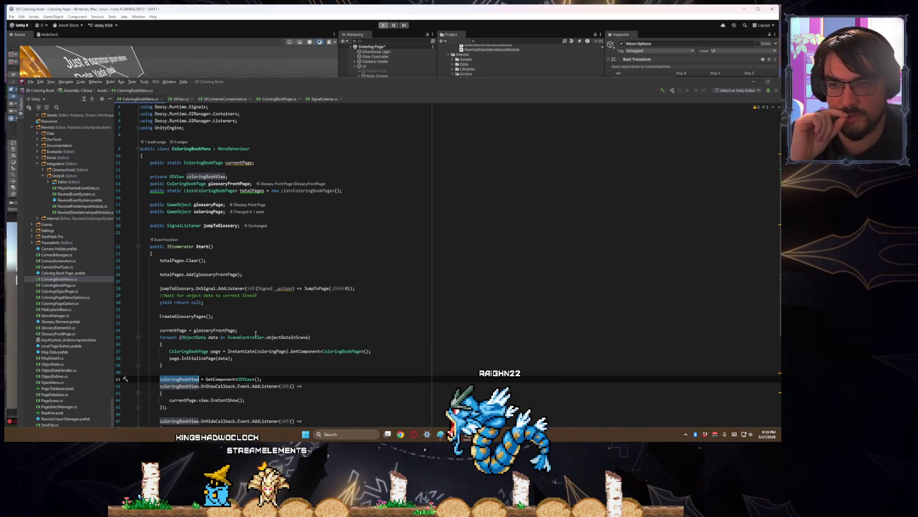
scroll(255, 334, down, 2)
double_click(163, 135)
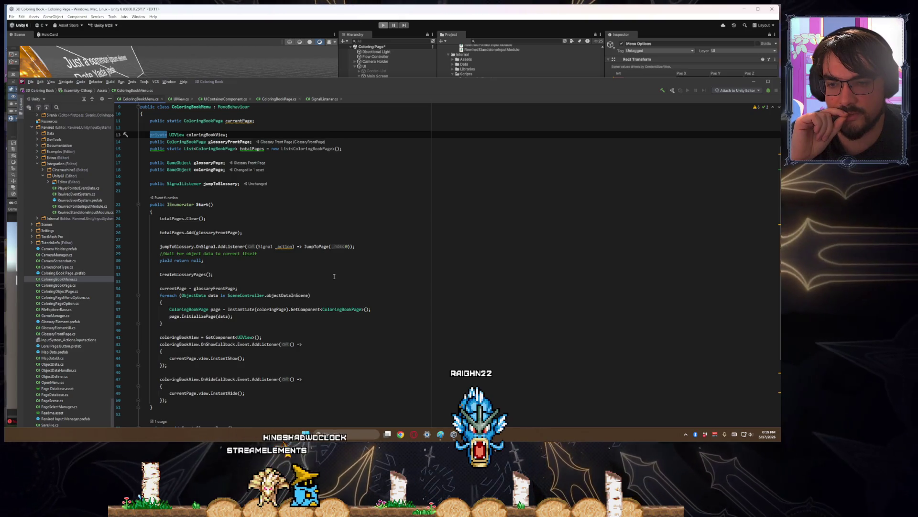
text(ublic)
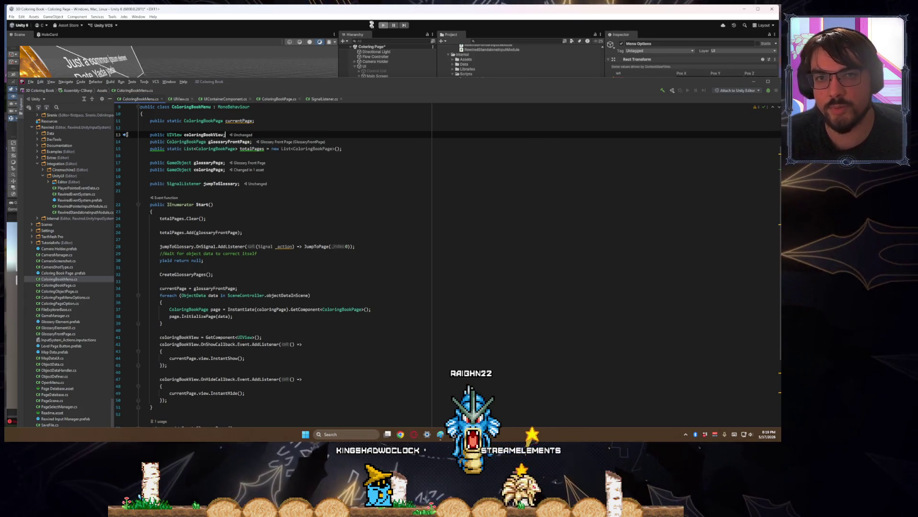
- Delete the coloringBookView GetComponent<UIView>() assignment line from Start
triple_click(256, 339)
key(Delete)
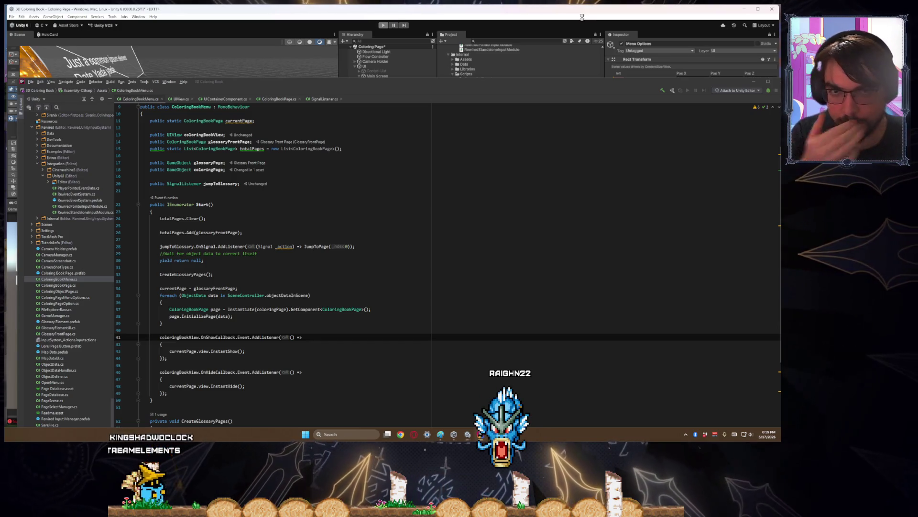
mouse_move(584, 88)
mouse_down()
mouse_move(487, 229)
mouse_move(508, 329)
mouse_up()
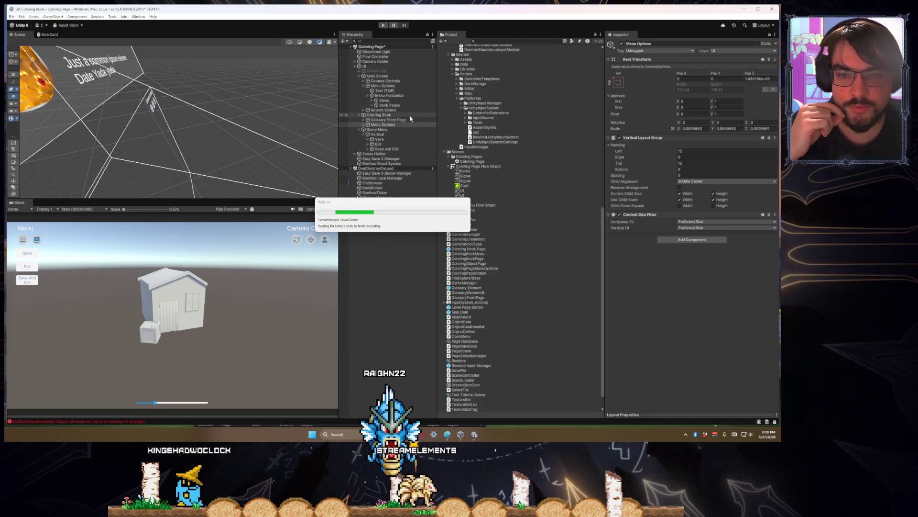
- Assign Coloring Book's Signal Listener to Jump To Glossary and Coloring Book to Coloring Book View
click(410, 119)
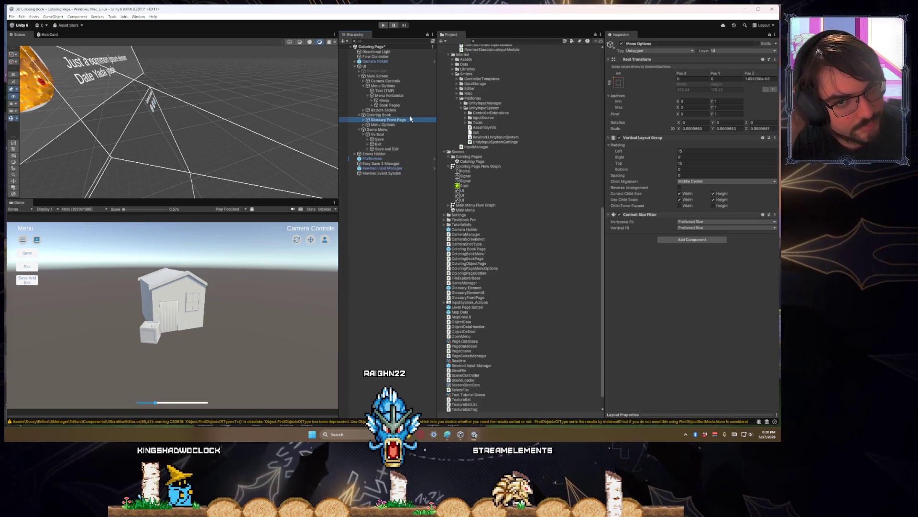
click(408, 114)
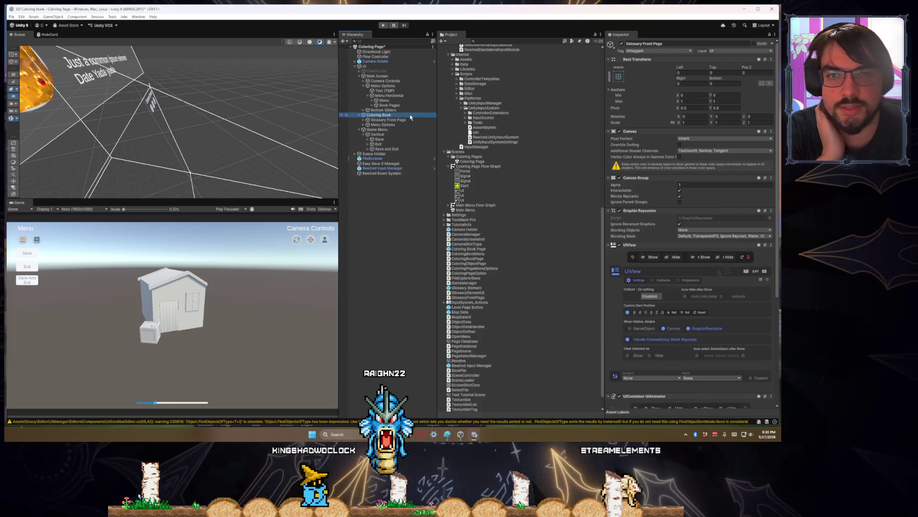
scroll(634, 321, down, 3)
scroll(634, 321, down, 5)
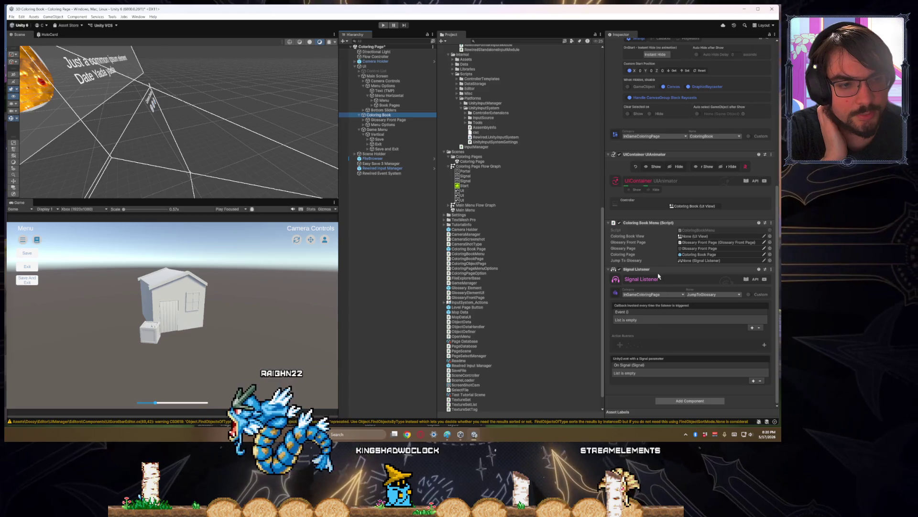
drag(679, 270, 692, 263)
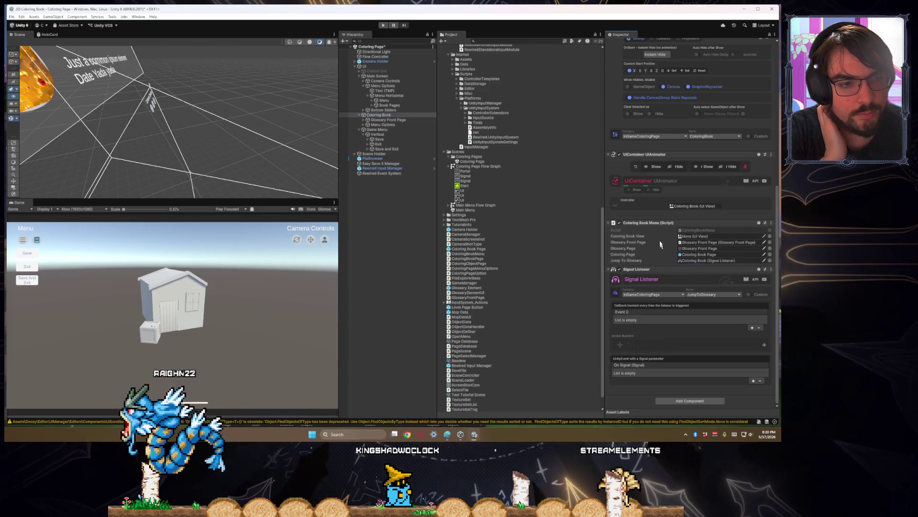
drag(378, 115, 708, 235)
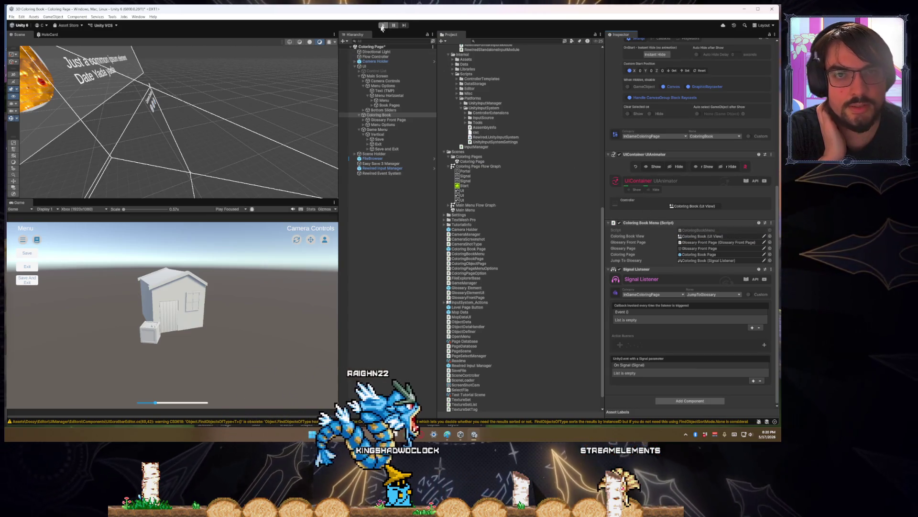
key(ctrl+p)
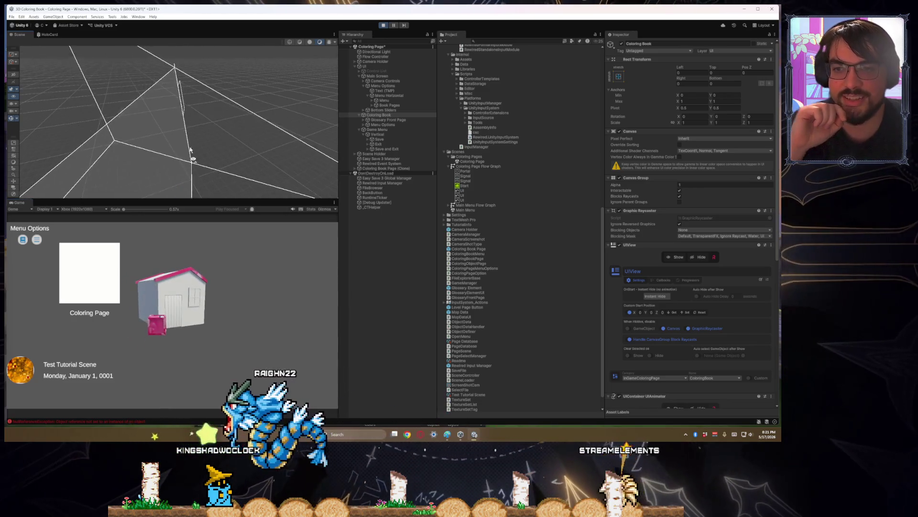
- Play-test the menu buttons, toggling between Menu Options and Camera Controls, then stop the game
mouse_move(190, 158)
mouse_down()
mouse_move(215, 181)
mouse_move(172, 140)
mouse_move(181, 140)
mouse_move(159, 161)
mouse_up()
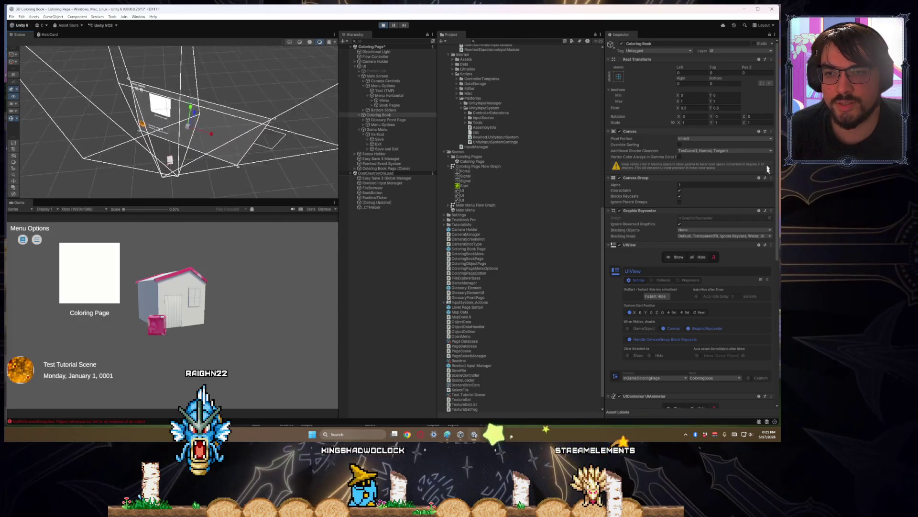
drag(19, 136, 22, 134)
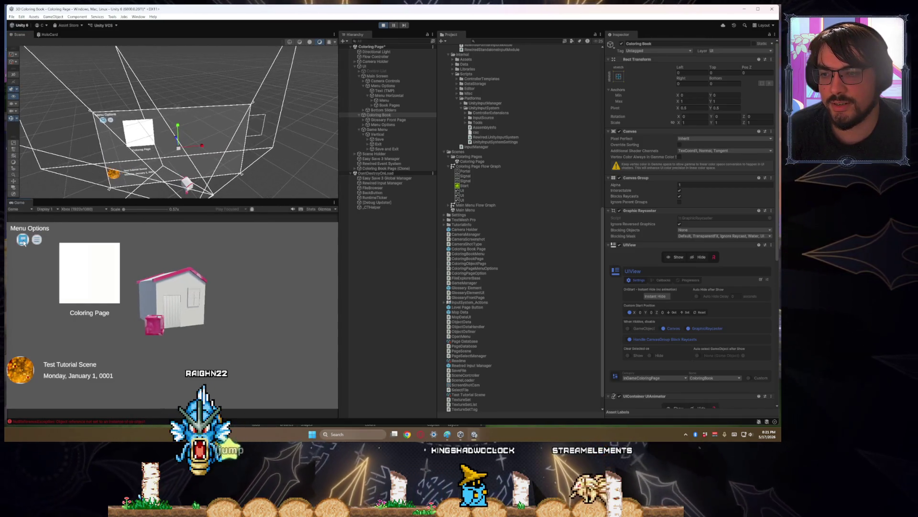
click(23, 240)
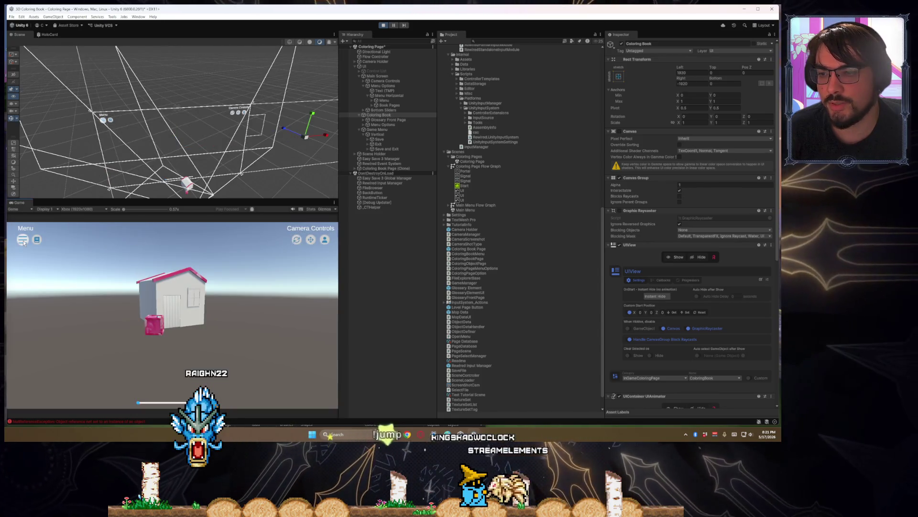
click(37, 240)
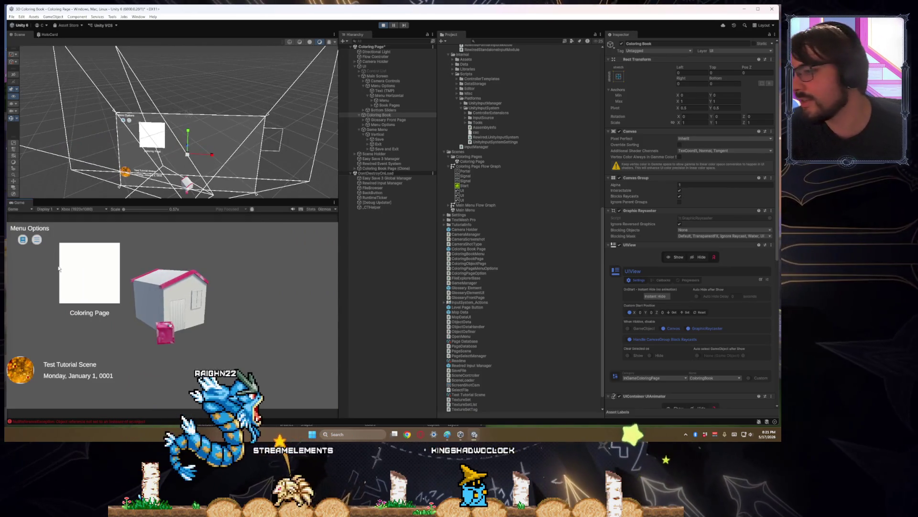
click(22, 241)
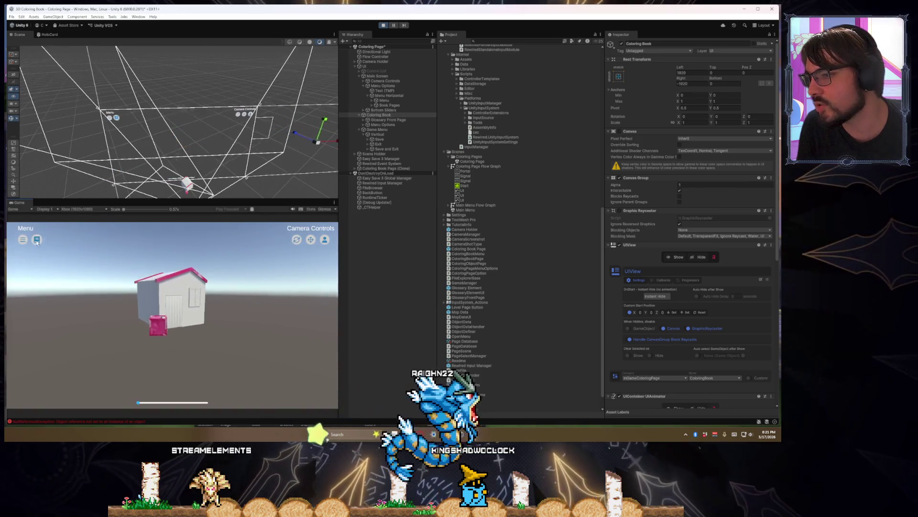
click(39, 244)
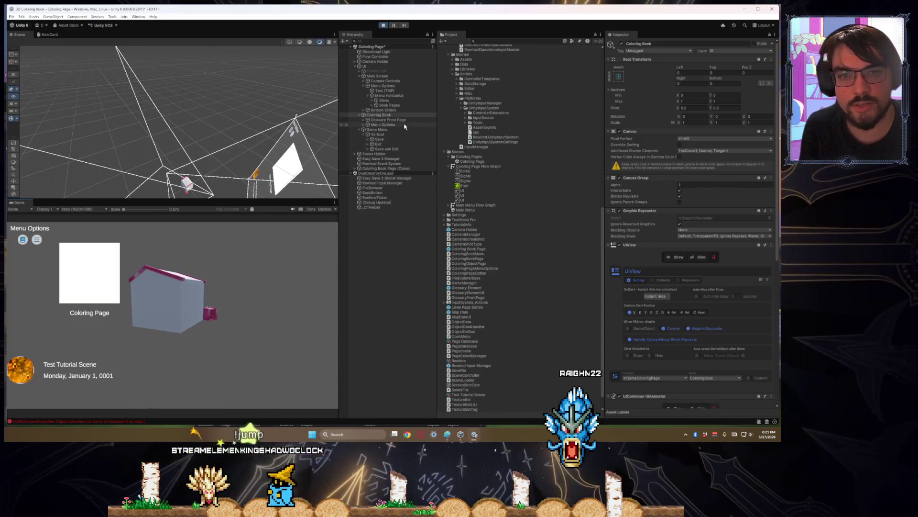
click(403, 125)
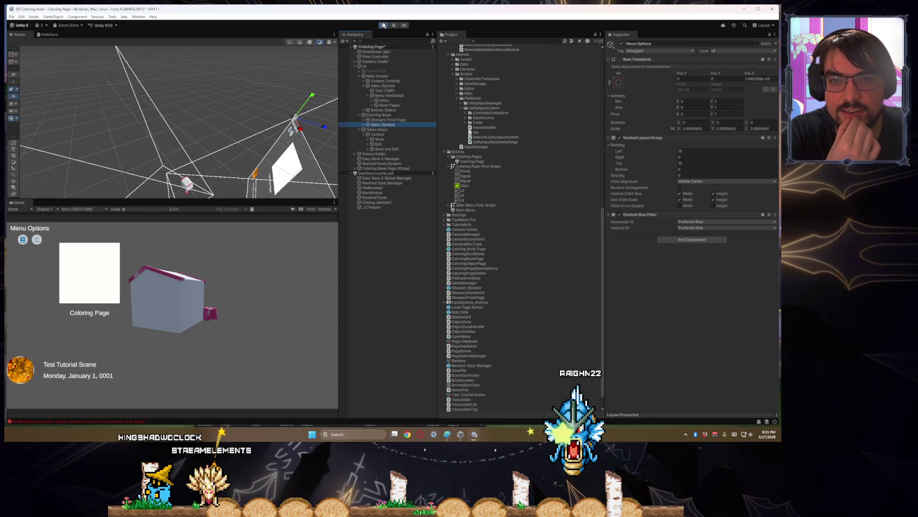
key(ctrl+p)
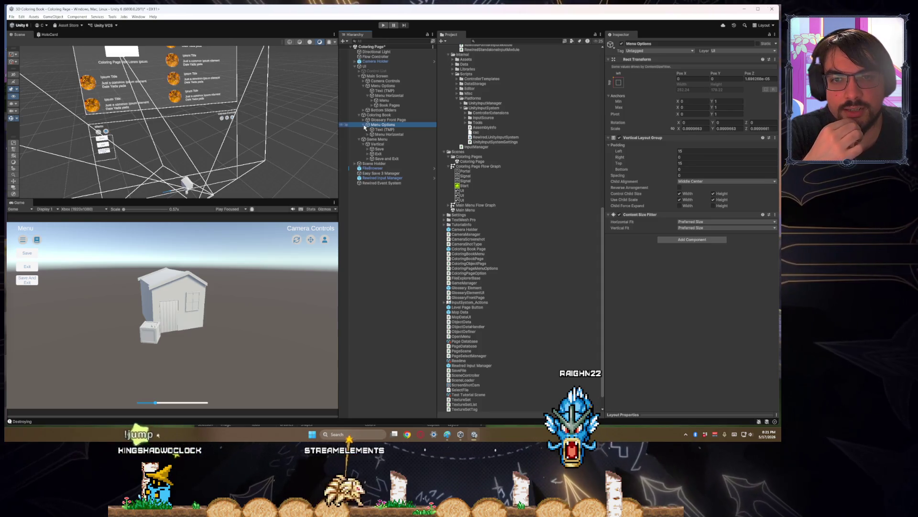
- Set the UIButton signal of Menu Options > Menu Horizontal > Menu to ColoringBookGlossary
click(364, 125)
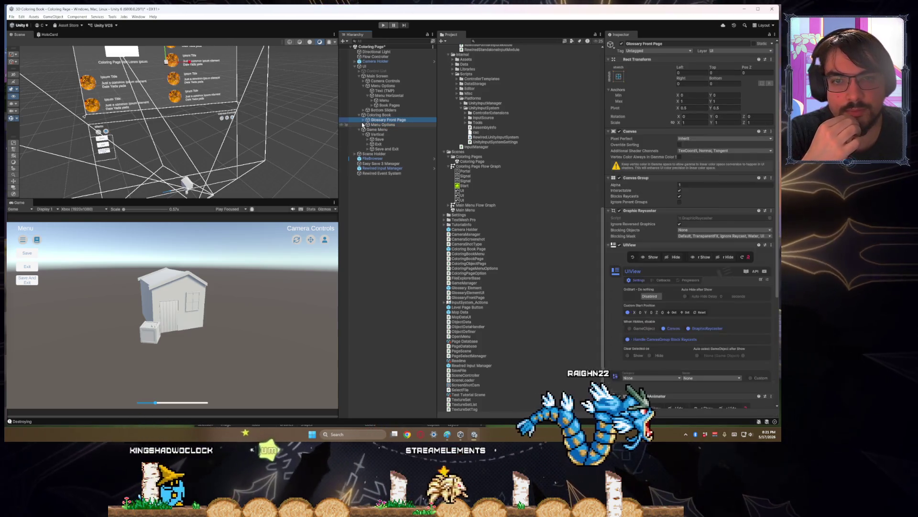
click(366, 124)
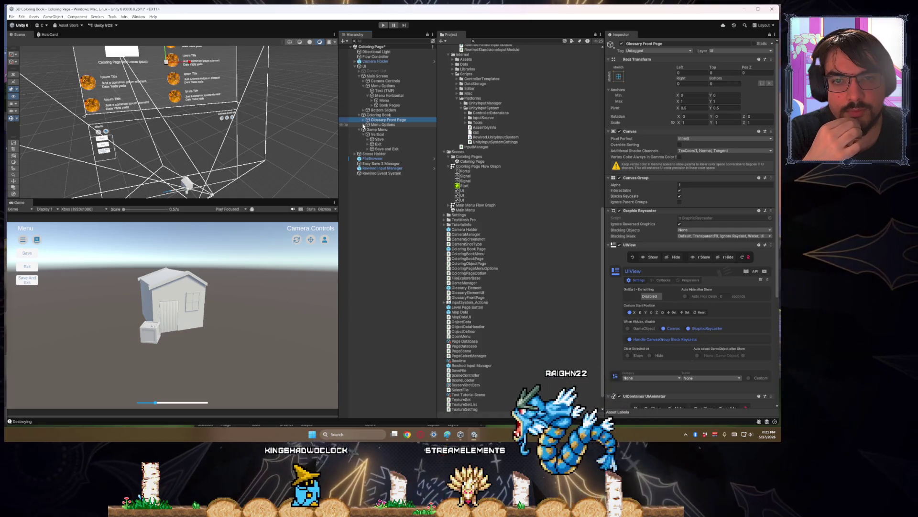
click(385, 134)
click(369, 135)
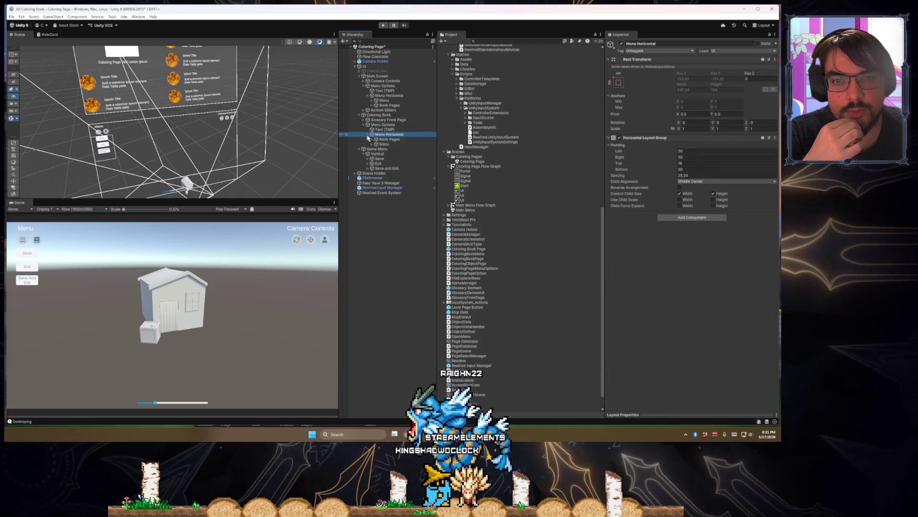
click(385, 144)
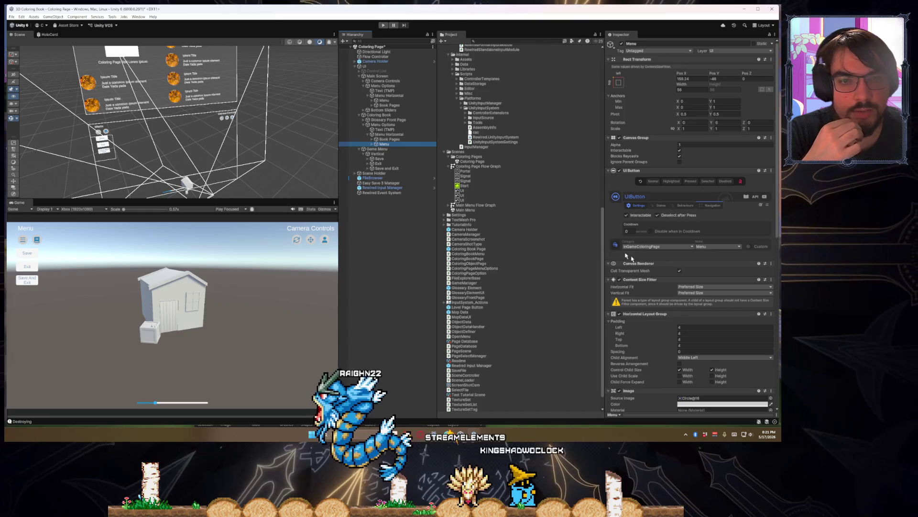
scroll(683, 209, down, 3)
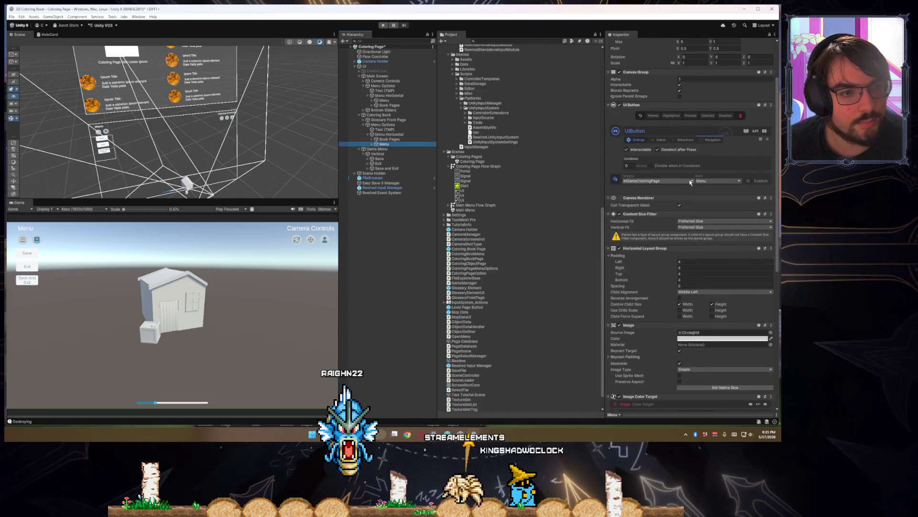
click(704, 181)
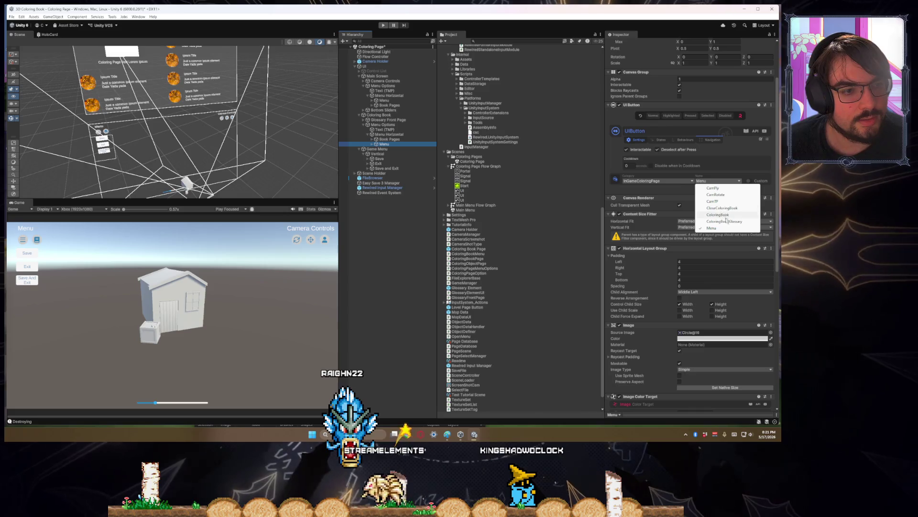
click(727, 221)
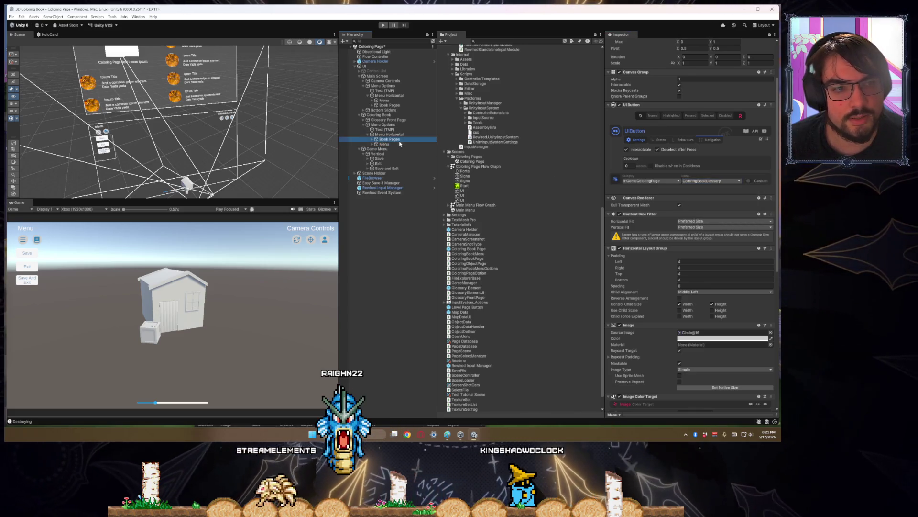
click(383, 25)
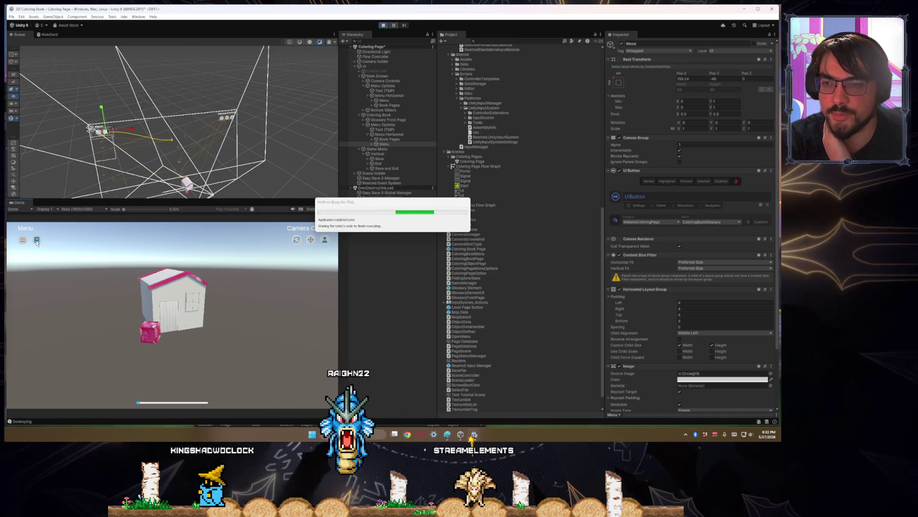
- Toggle the game's menu button until Menu Options shows the Coloring Page tile
click(37, 240)
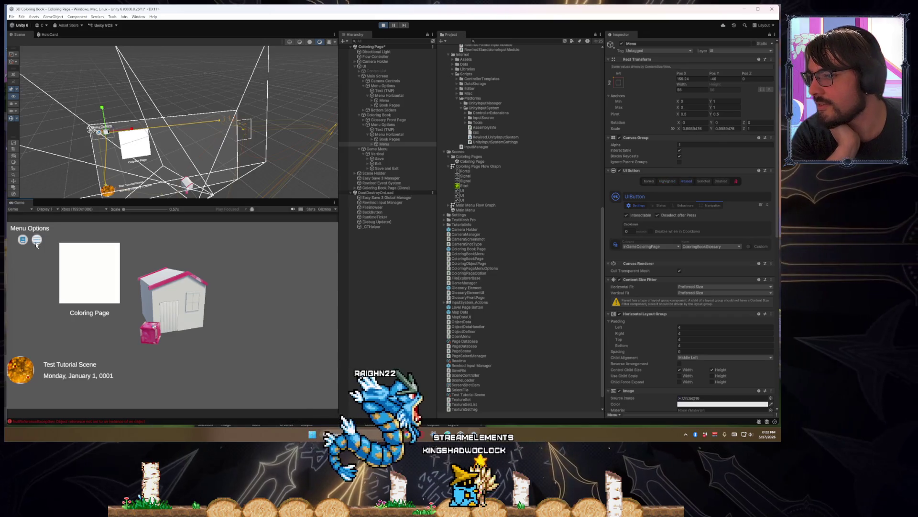
click(20, 243)
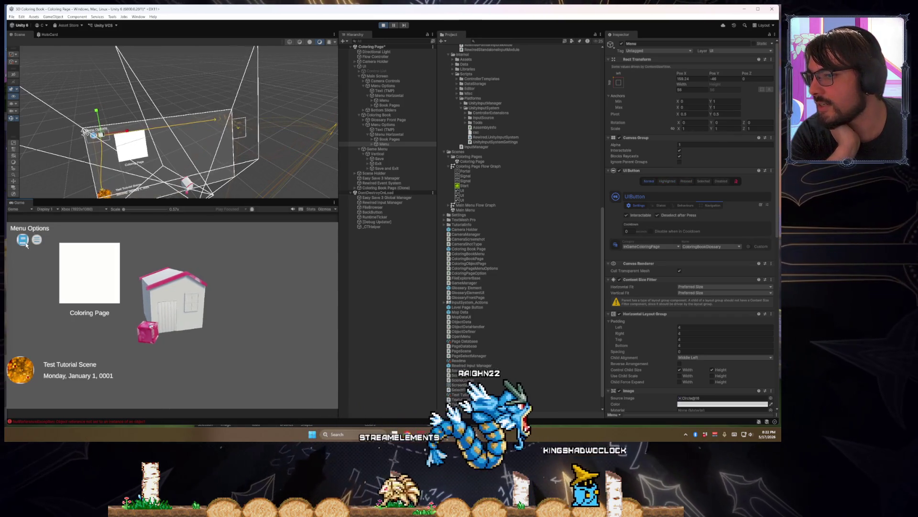
click(37, 241)
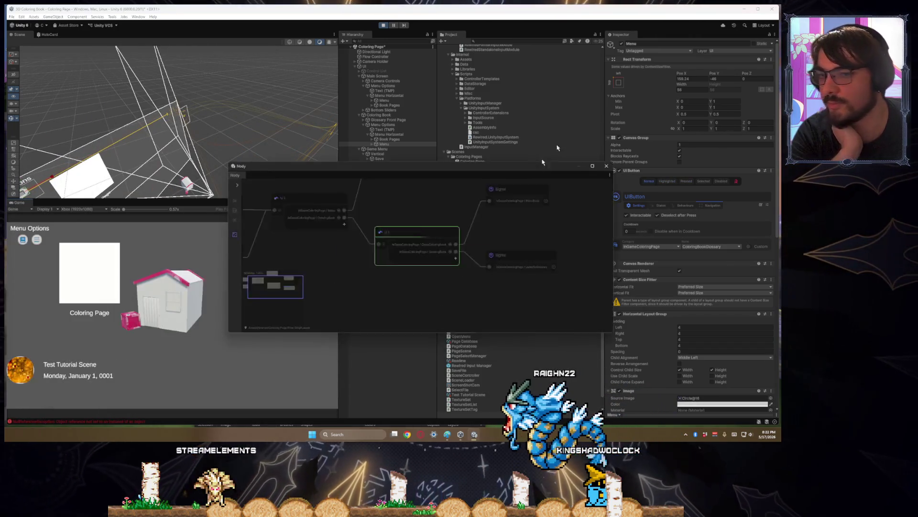
- Inspect the Nody graph's UI node, JumpToGlossary and MenuBack signal nodes, and portal node
drag(536, 171, 664, 187)
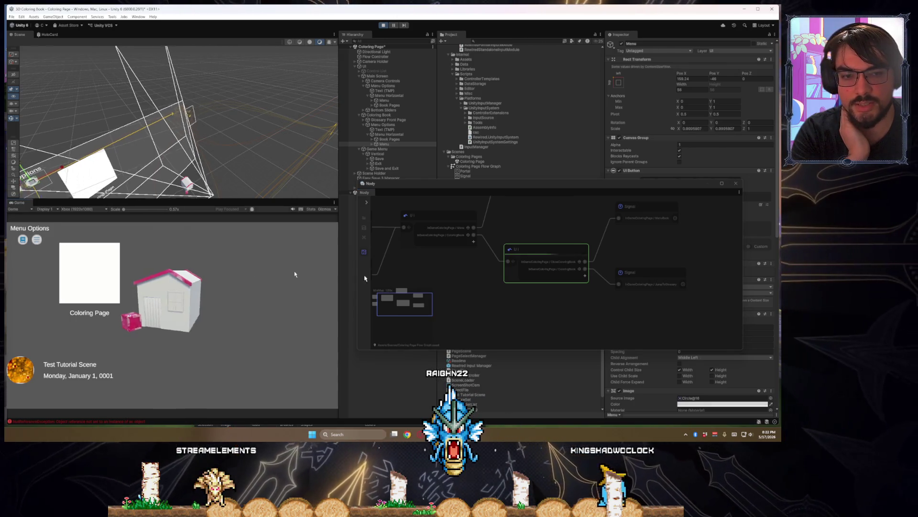
click(546, 246)
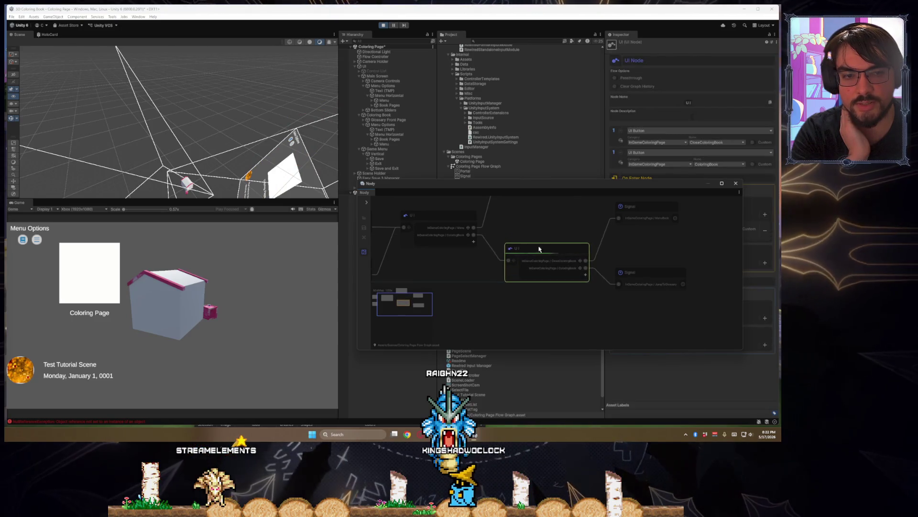
click(662, 287)
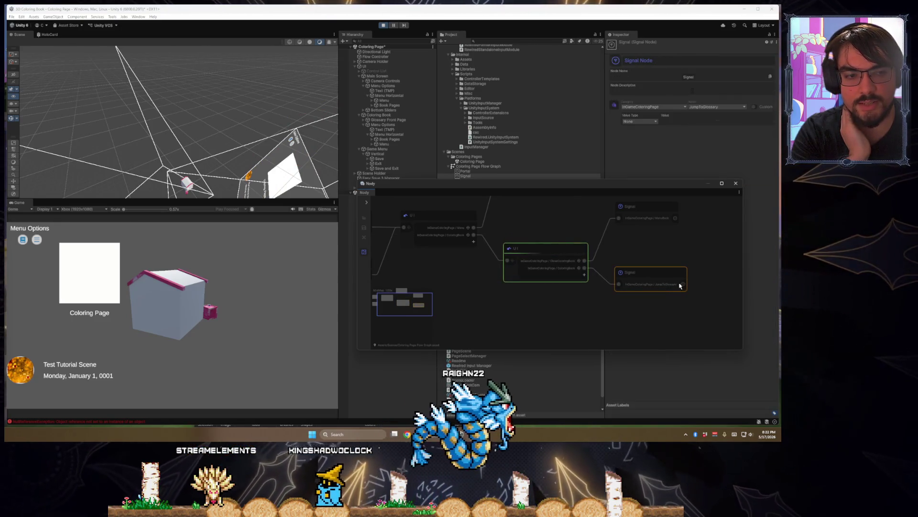
click(555, 251)
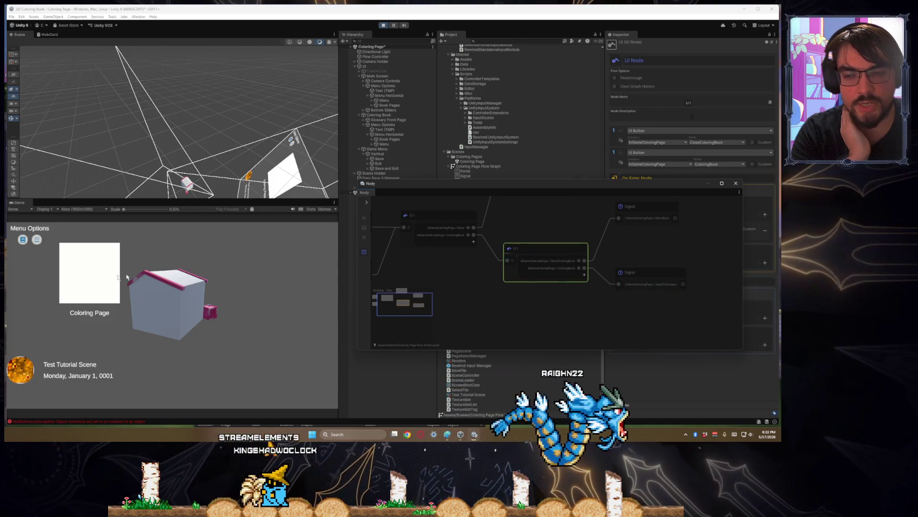
click(52, 271)
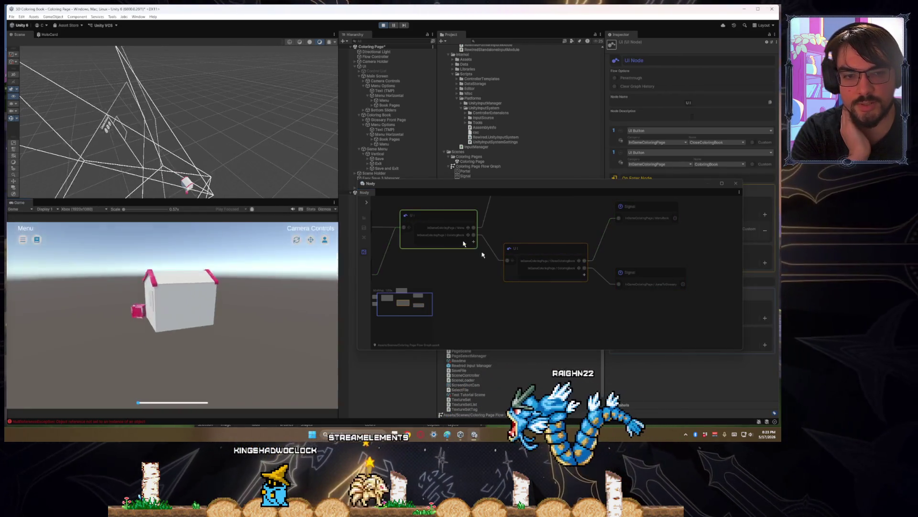
click(631, 211)
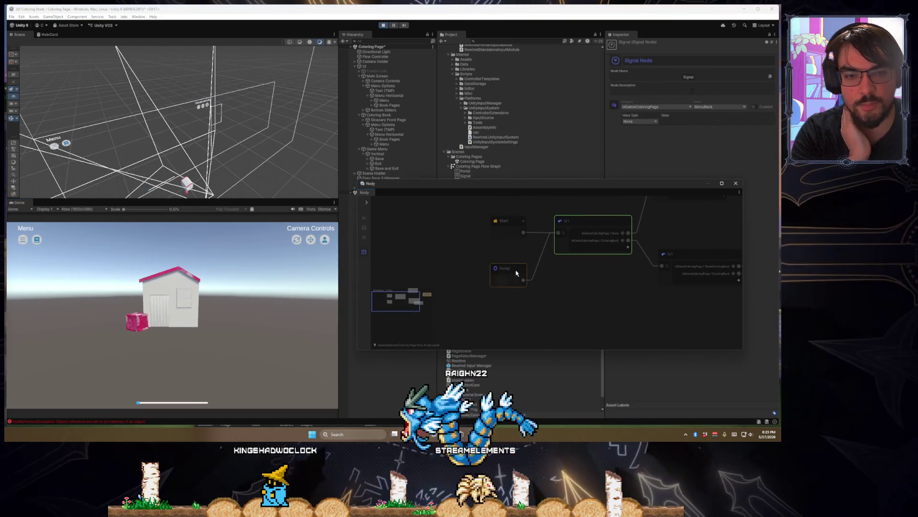
click(500, 268)
click(493, 250)
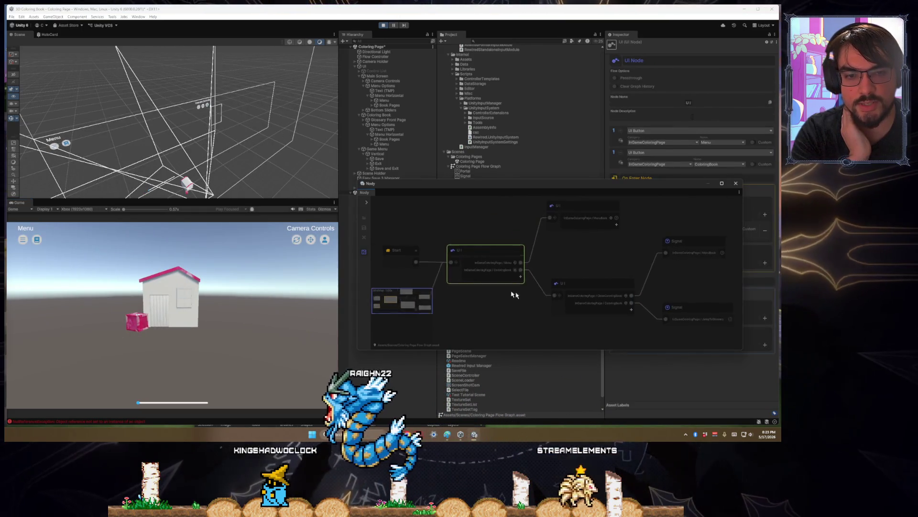
- Open Menu Options in the game, stop Play mode, and bring up the Paint sketch
click(37, 244)
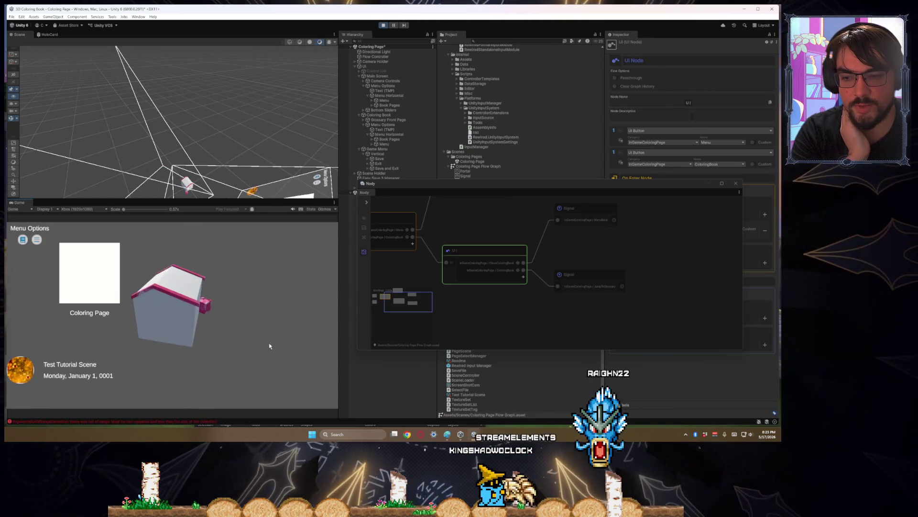
click(383, 27)
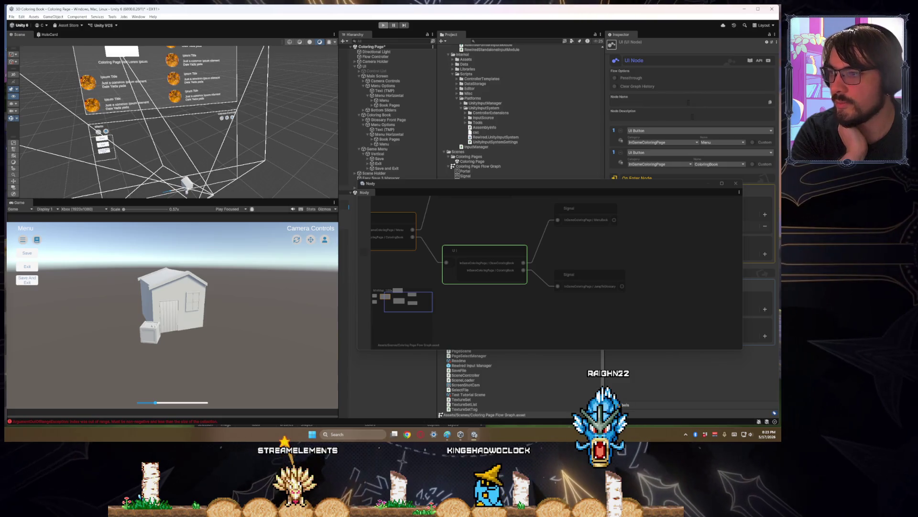
click(454, 435)
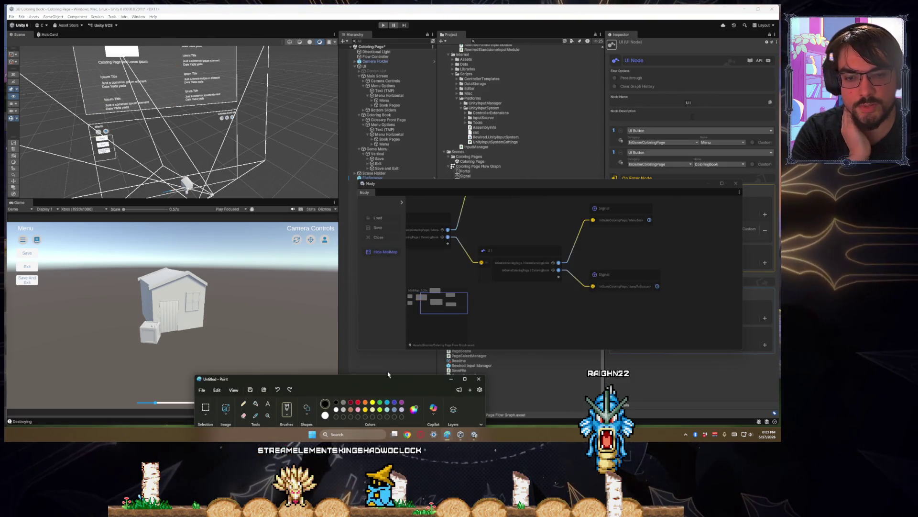
- Look over the coloring book page sketch in Paint, then switch back to ColoringBookMenu.cs
drag(395, 380, 381, 69)
scroll(288, 182, down, 3)
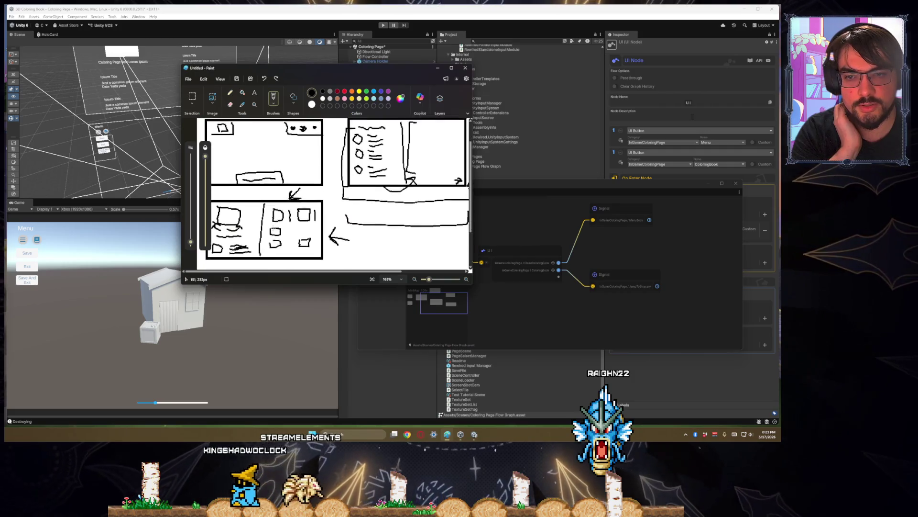
scroll(256, 189, up, 1)
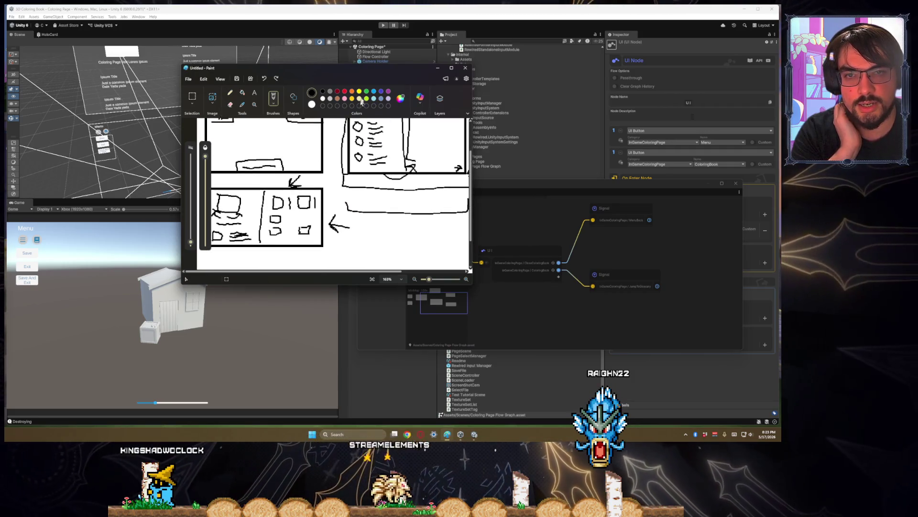
mouse_move(364, 73)
mouse_down()
mouse_move(363, 196)
mouse_move(225, 191)
mouse_up()
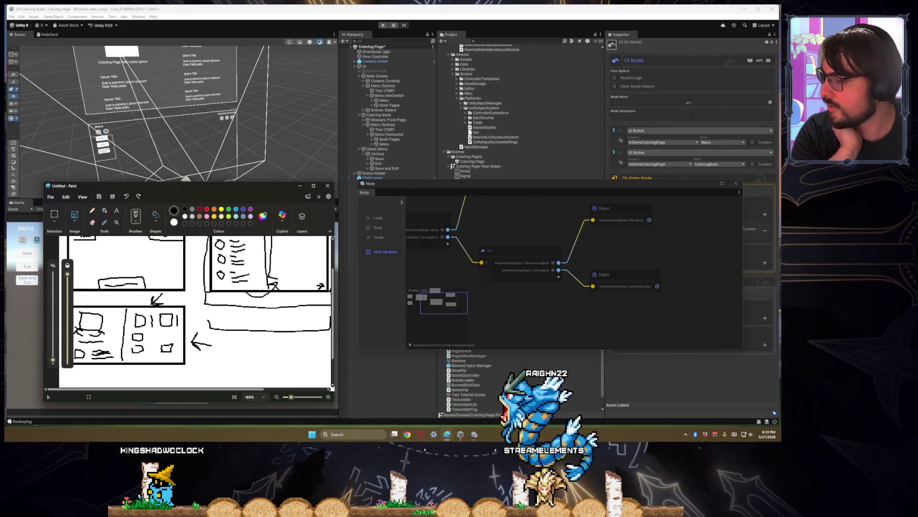
click(424, 365)
key(alt+Tab)
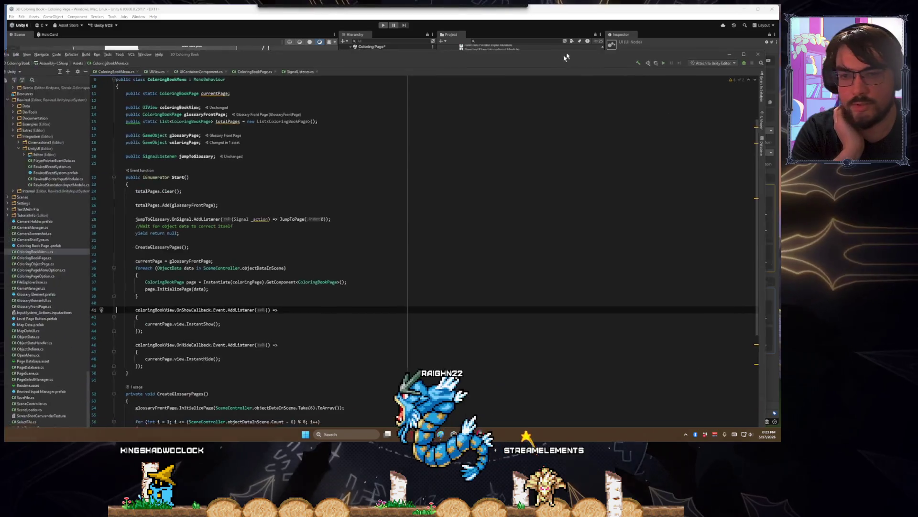
- Review the page-building loops in Start, highlighting usages of the page variable
scroll(318, 244, down, 5)
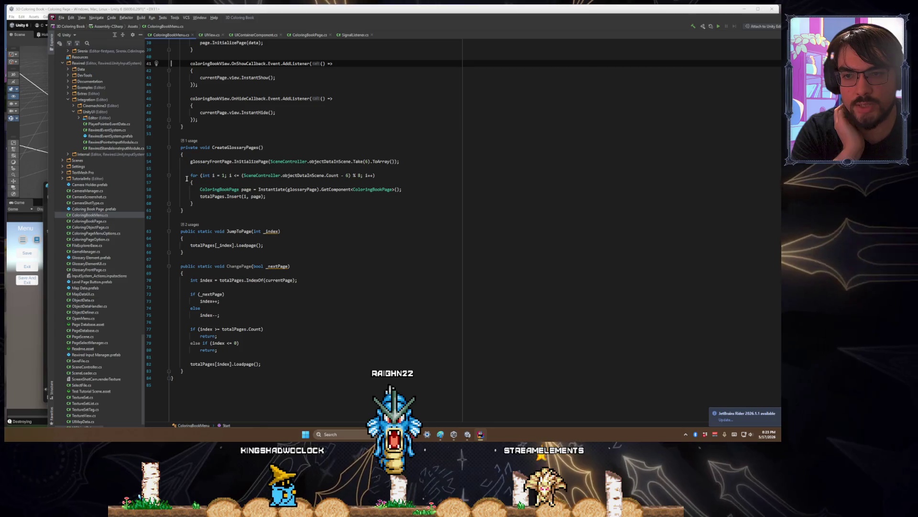
drag(186, 178, 232, 212)
click(236, 251)
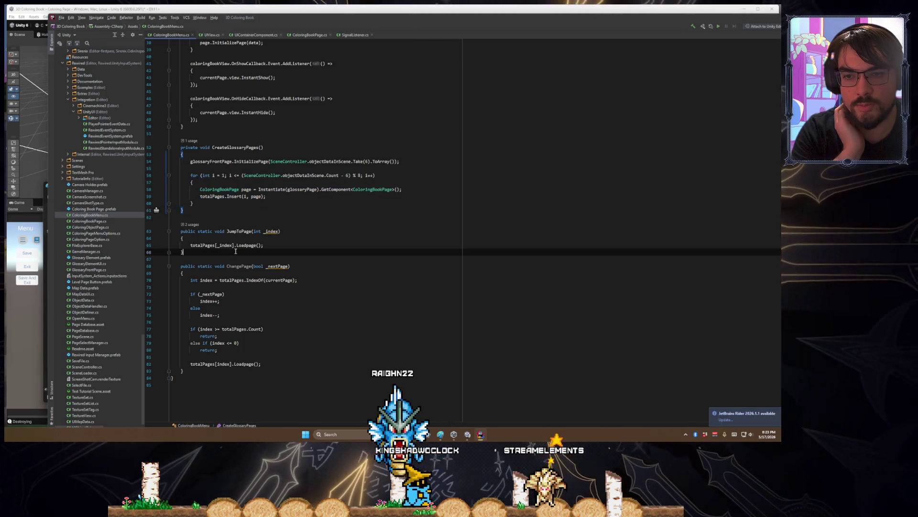
drag(180, 269, 183, 371)
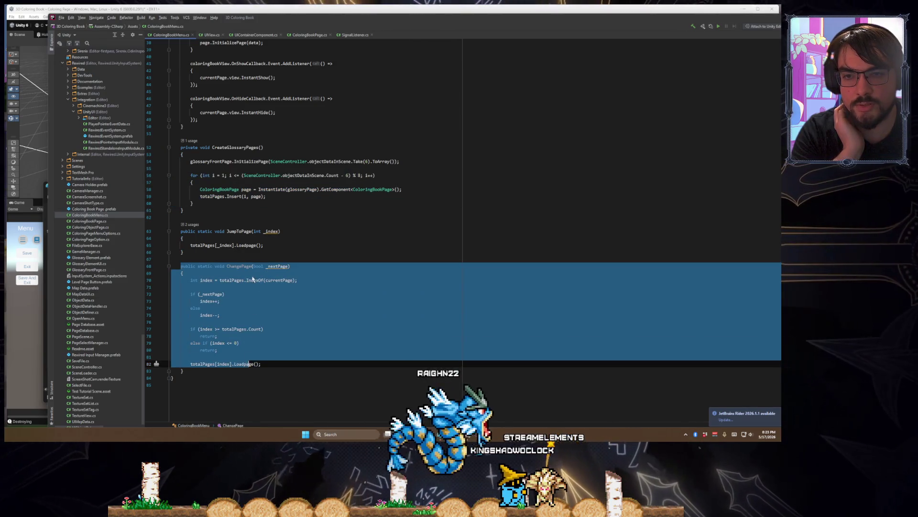
scroll(251, 297, up, 7)
scroll(251, 297, up, 1)
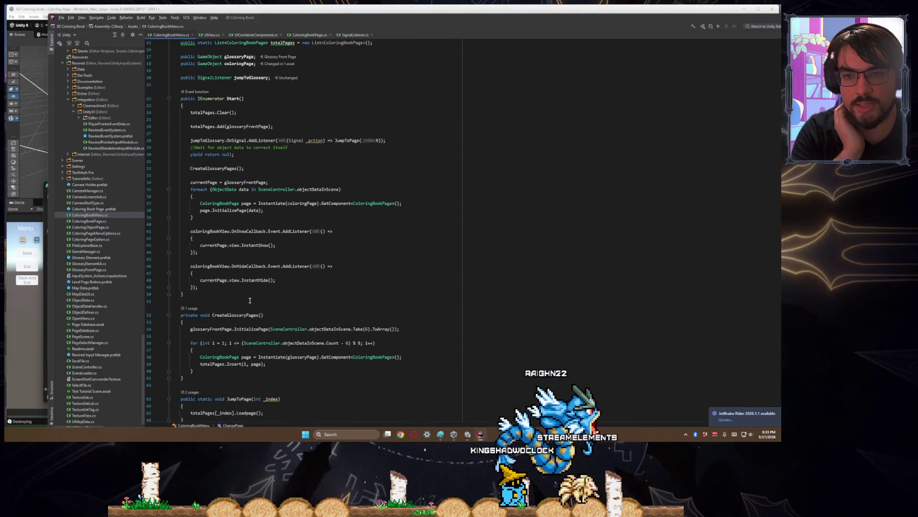
scroll(249, 300, down, 1)
click(244, 182)
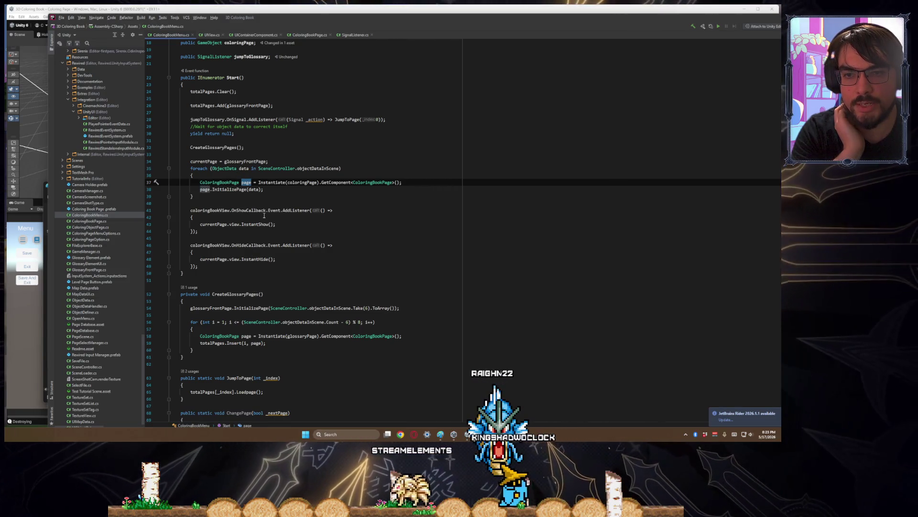
scroll(264, 216, up, 1)
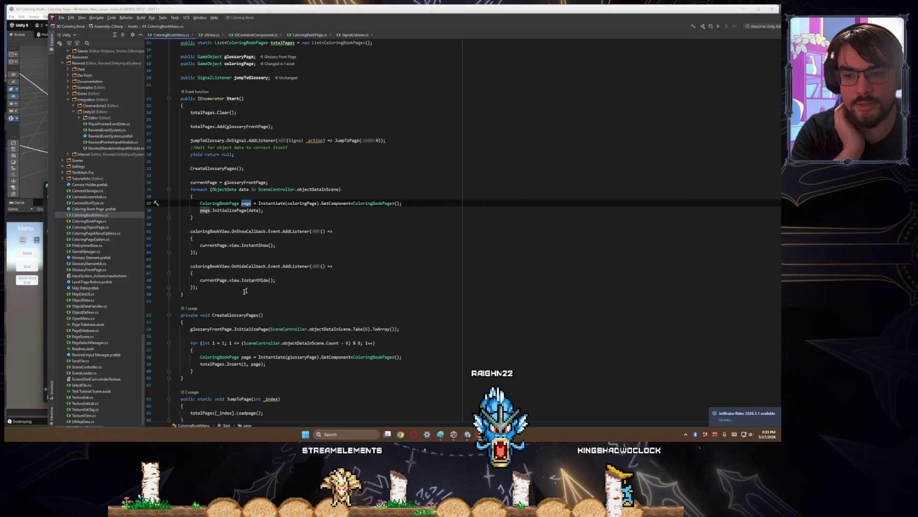
- Examine CreateGlossaryPages' InitializePage call, then insert a blank line after line 33
click(239, 315)
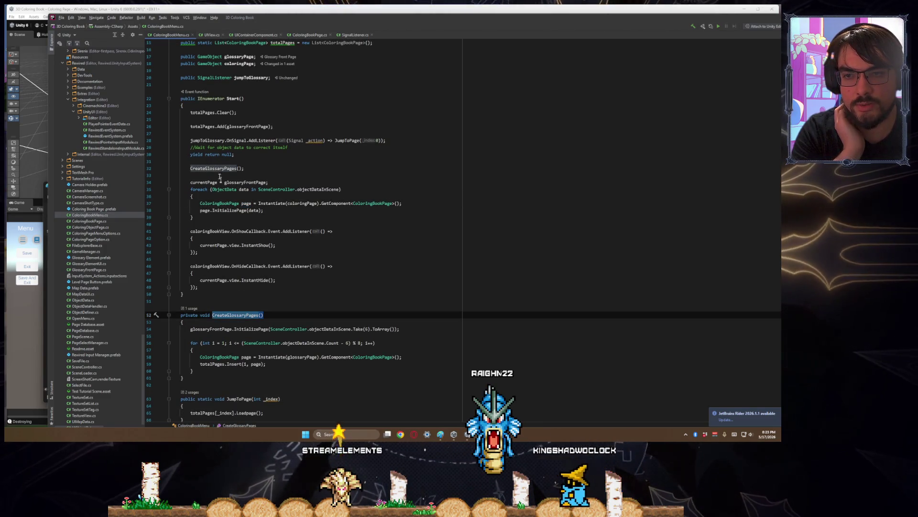
click(269, 329)
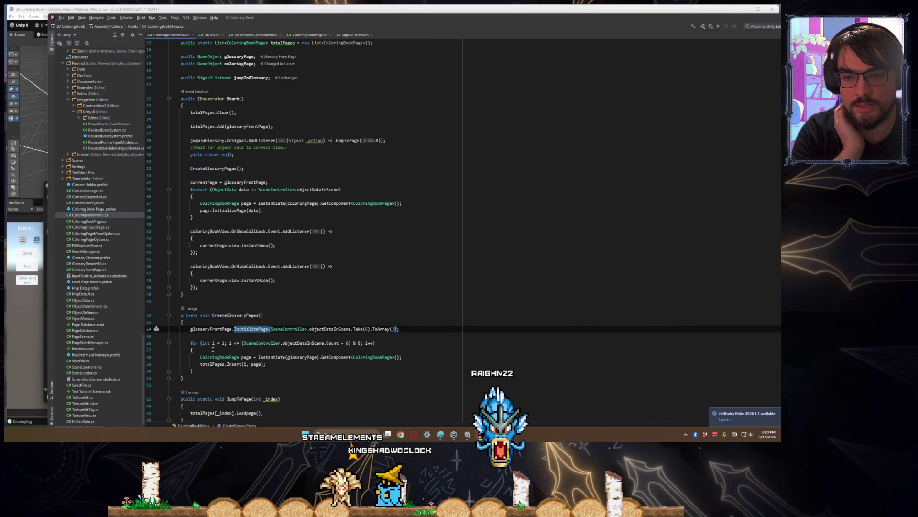
drag(256, 342, 335, 364)
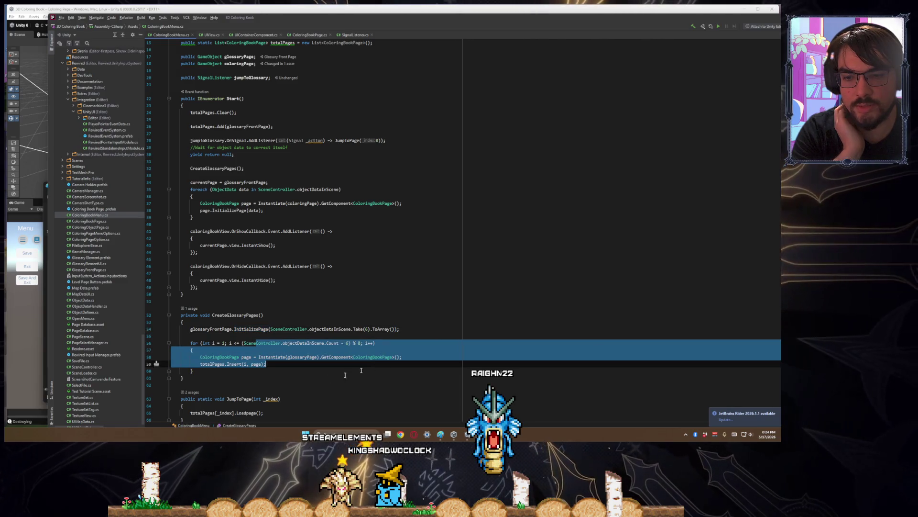
drag(190, 191, 243, 215)
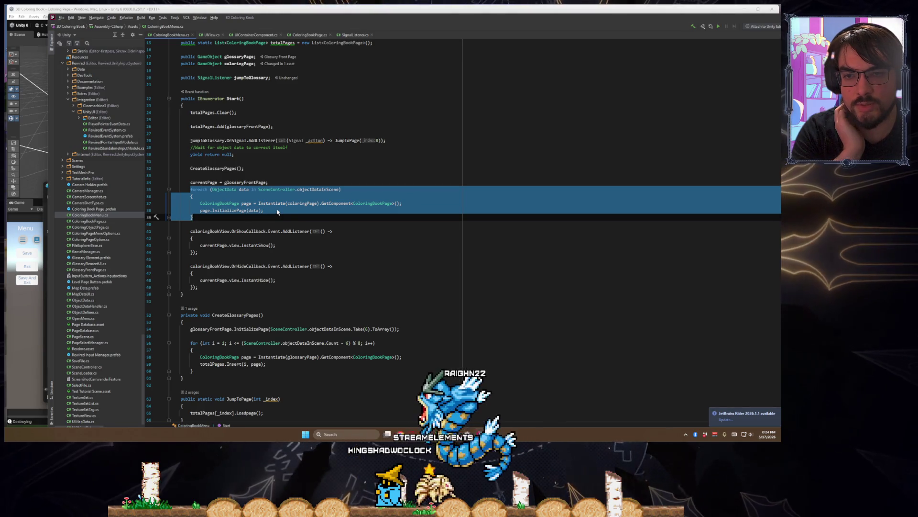
click(283, 175)
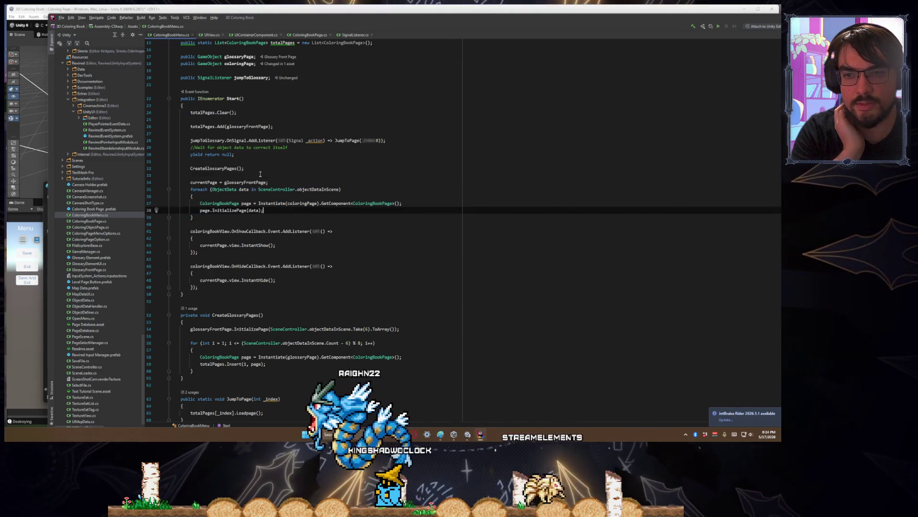
key(Return)
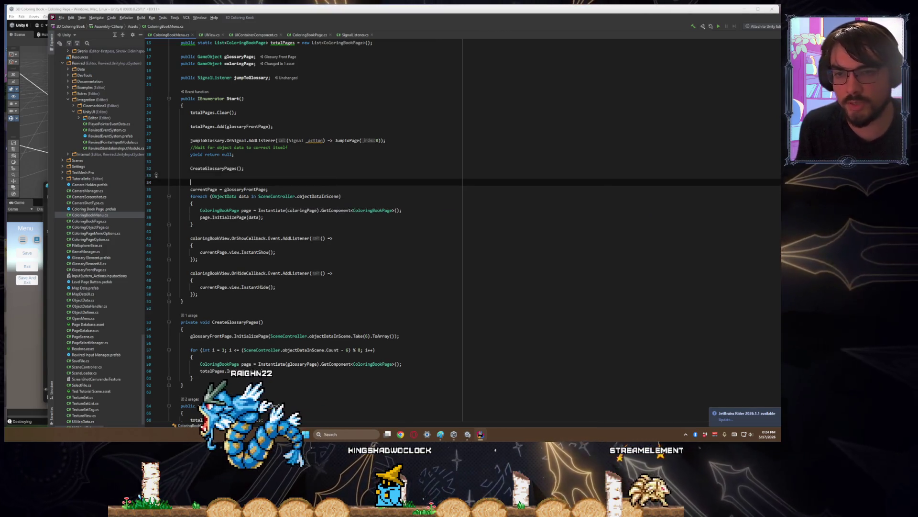
- Add an empty private void CreatePages() method below Start
key(Down)
key(Down)
key(Down)
key(Down)
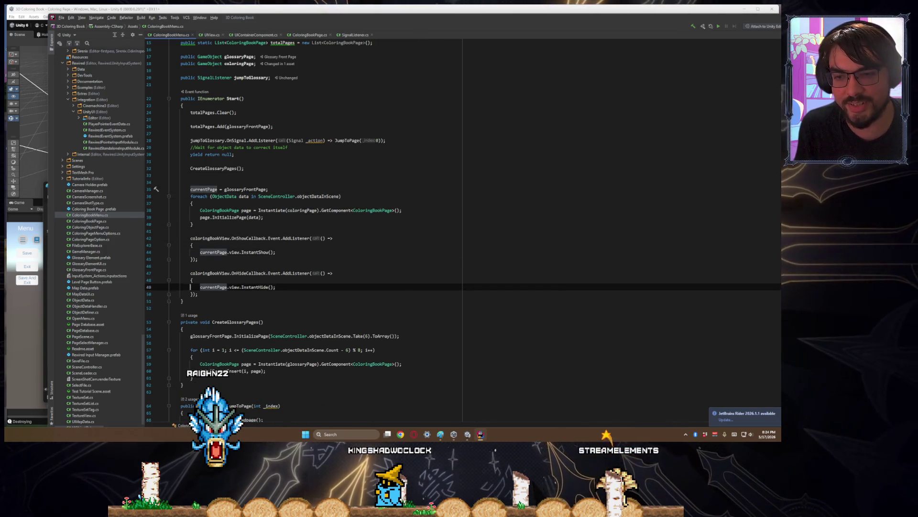
key(Return)
text(priv)
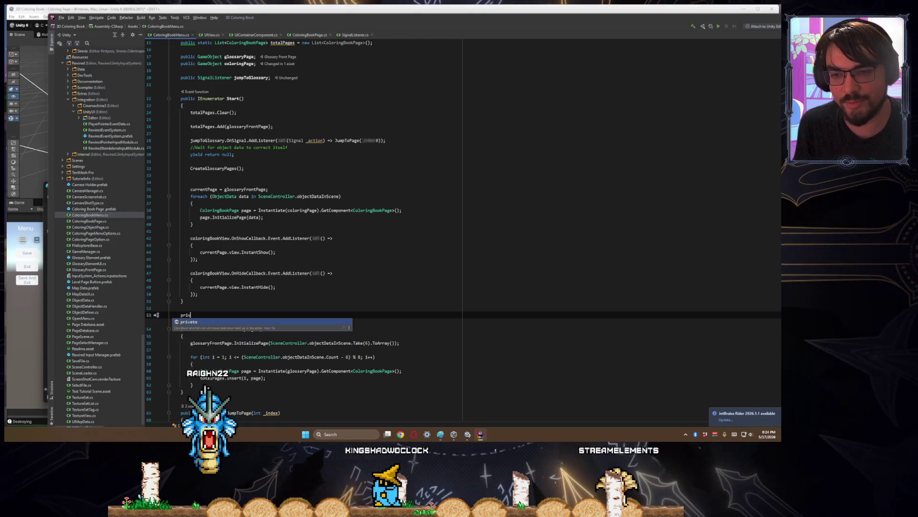
text(ate voireatePage)
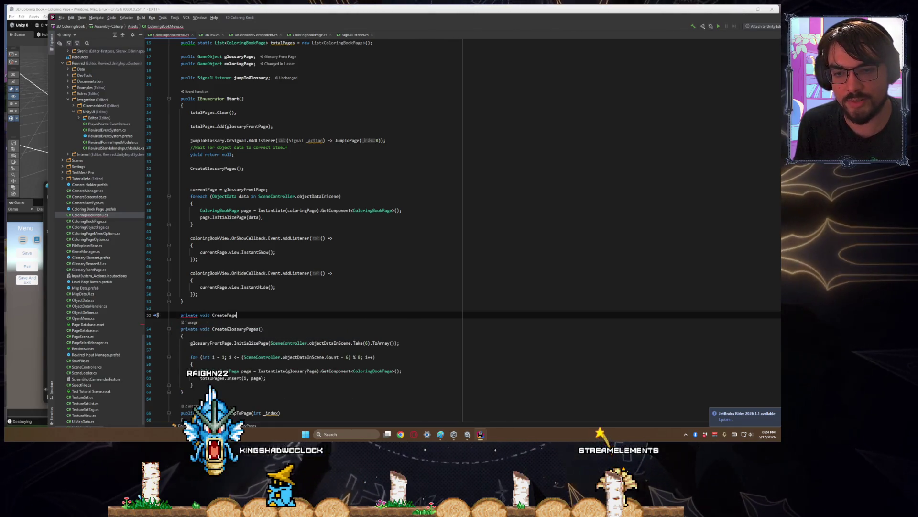
text({)
key(Return)
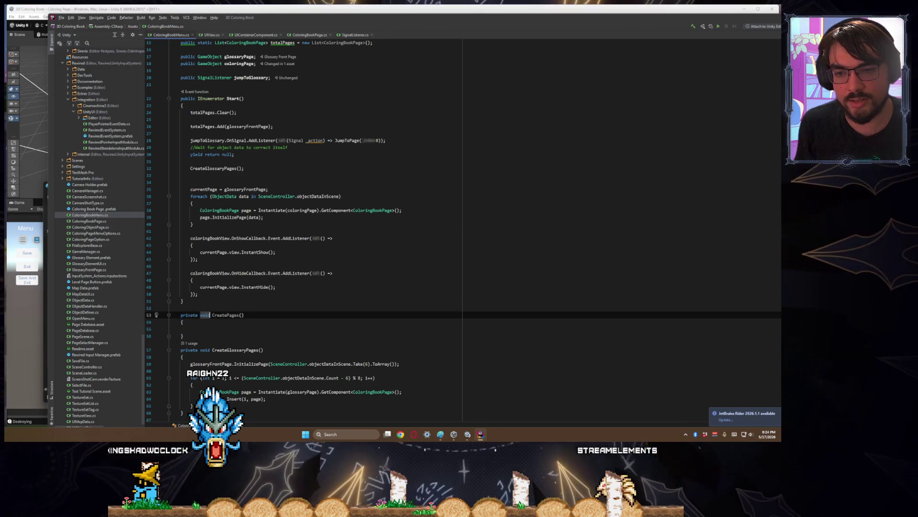
key(Down)
key(Down)
key(Down)
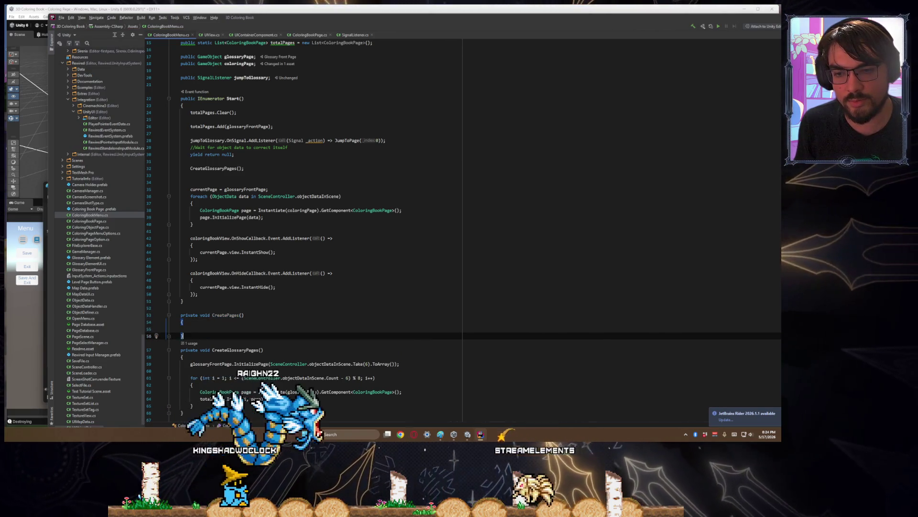
key(Return)
key(Up)
key(Up)
key(Tab)
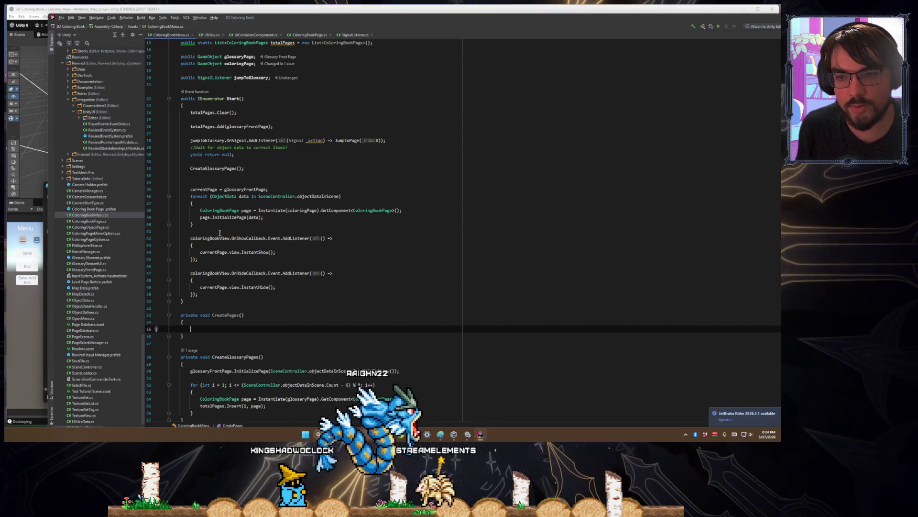
- Move the CreateGlossaryPages() call and the coloring-page foreach loop from Start into CreatePages
mouse_move(203, 225)
mouse_down()
mouse_move(190, 196)
mouse_move(172, 189)
mouse_up()
key(ctrl+c)
key(BackSpace)
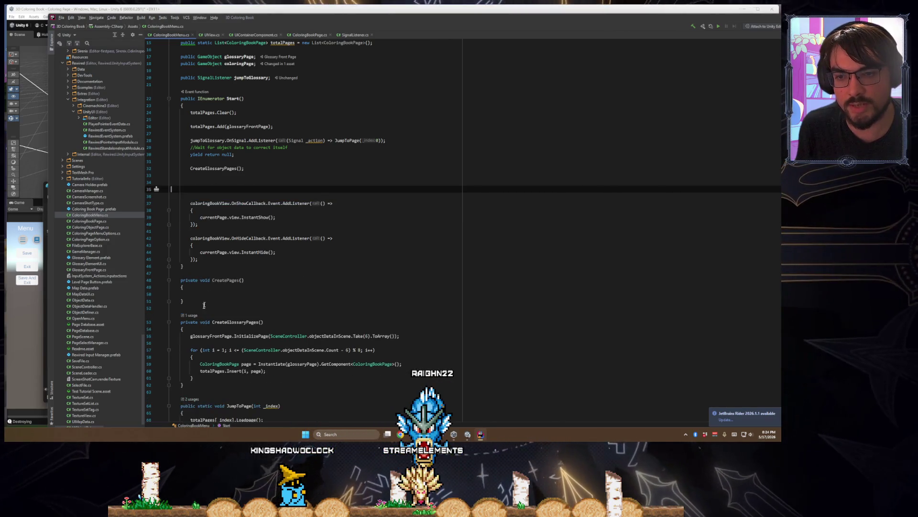
key(ctrl+z)
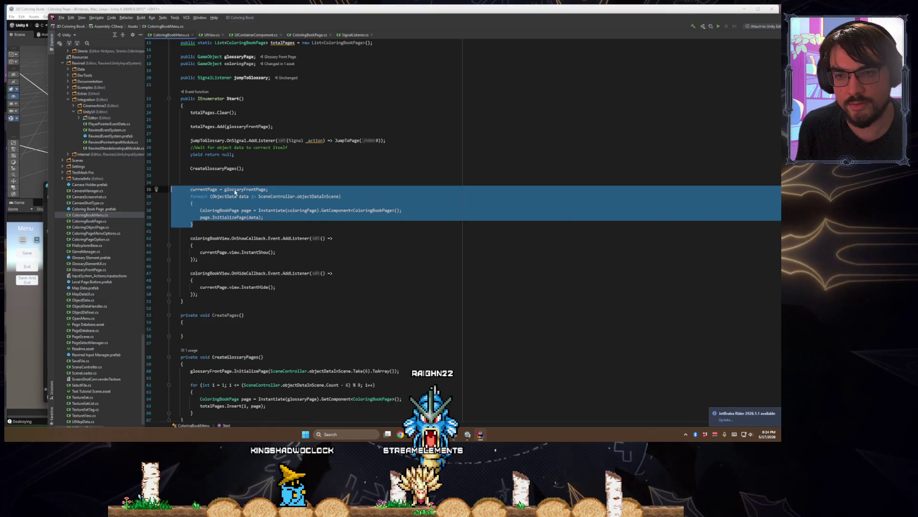
drag(204, 229, 171, 168)
key(BackSpace)
click(212, 272)
text(CreateGlossaryPages();)
key(Return)
key(ctrl+v)
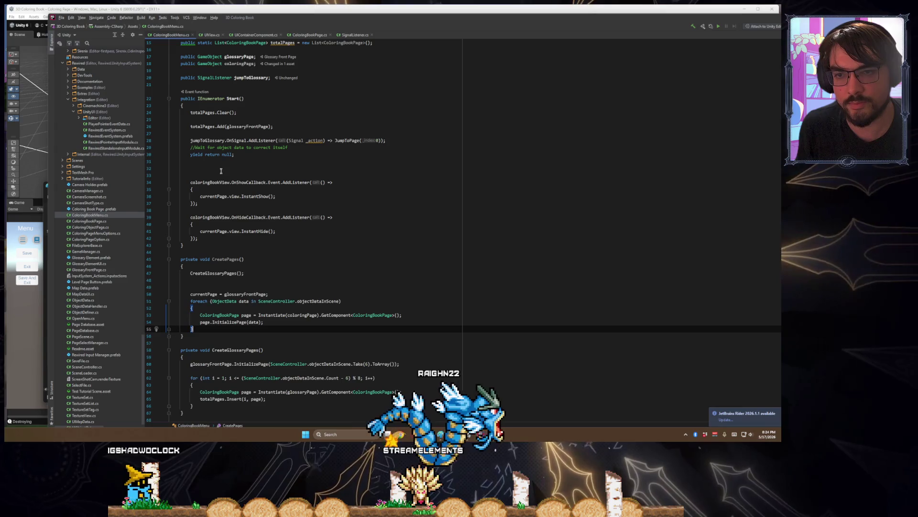
- Call CreatePages() in Start and move the currentPage = glossaryFrontPage assignment after it
click(220, 163)
key(Return)
text(c)
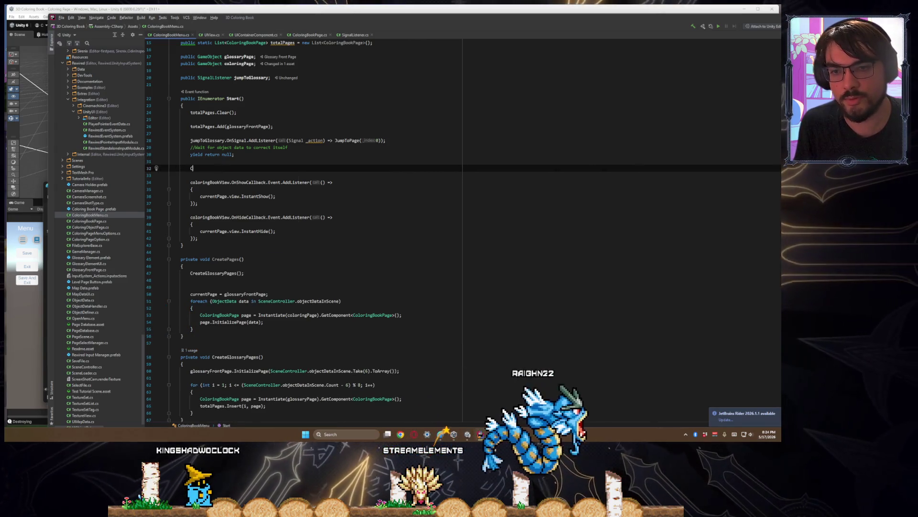
text(CreatePages)
key(BackSpace)
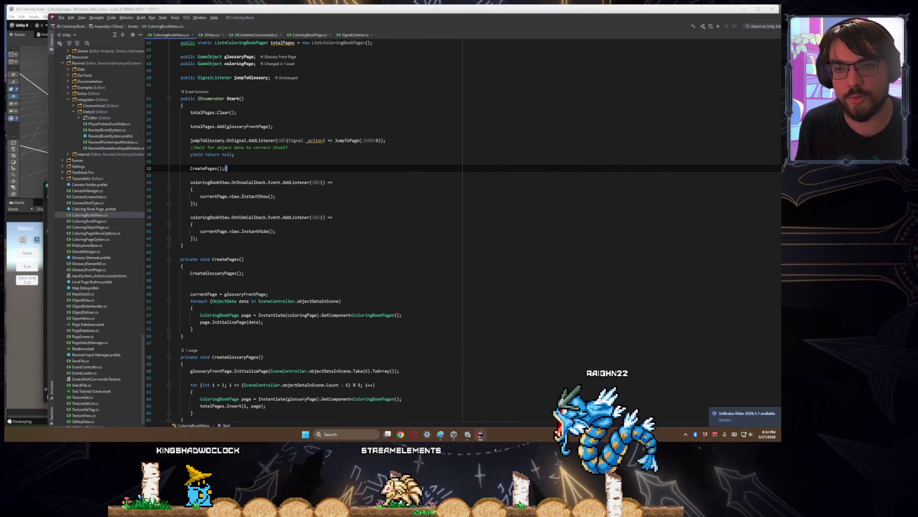
click(268, 301)
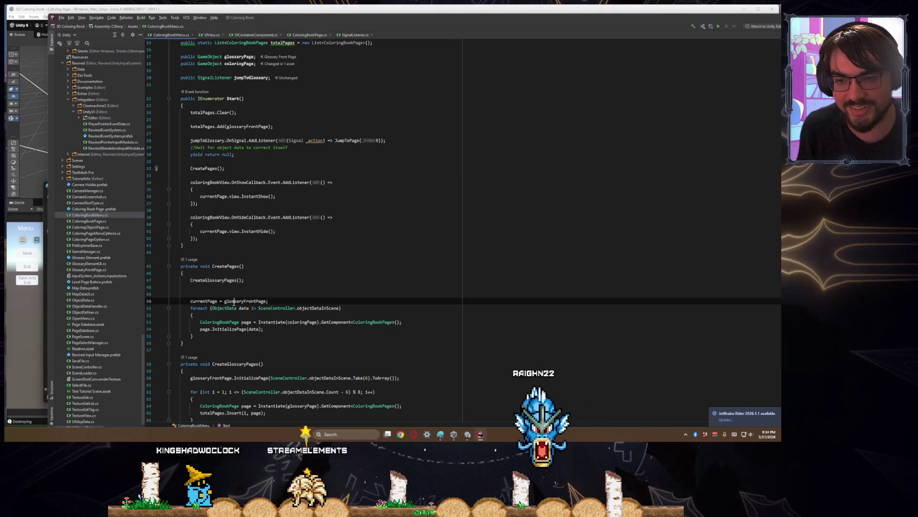
key(ctrl+x)
click(220, 174)
key(ctrl+v)
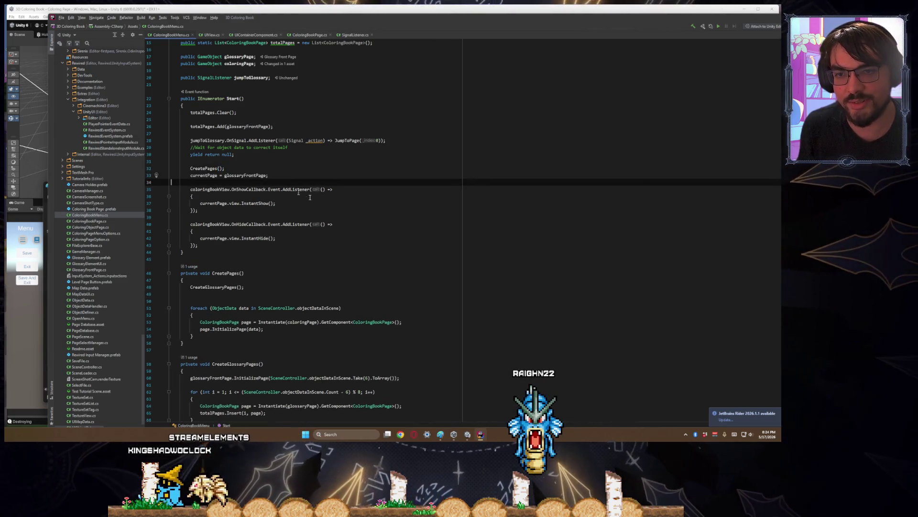
- Tidy blank lines in CreatePages and select coloringPage in its Instantiate call
key(Down)
key(Down)
key(Down)
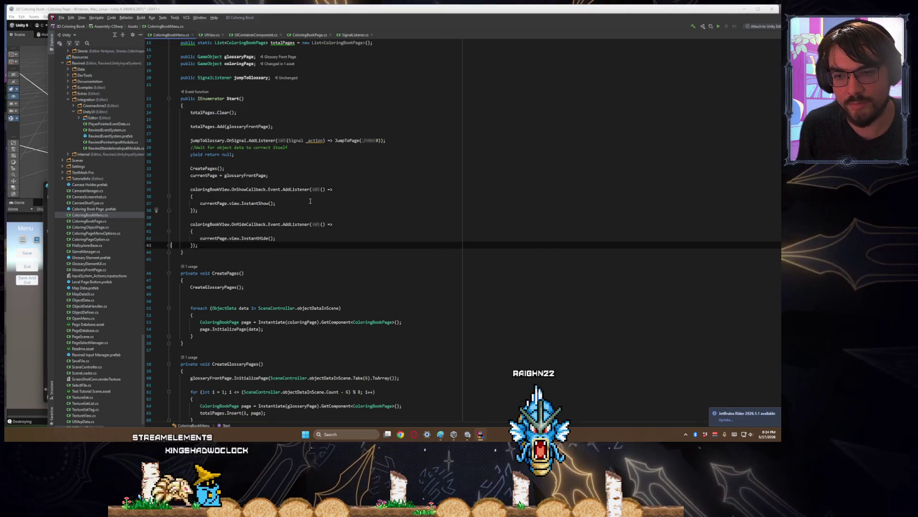
key(Down)
key(End)
key(Delete)
key(Delete)
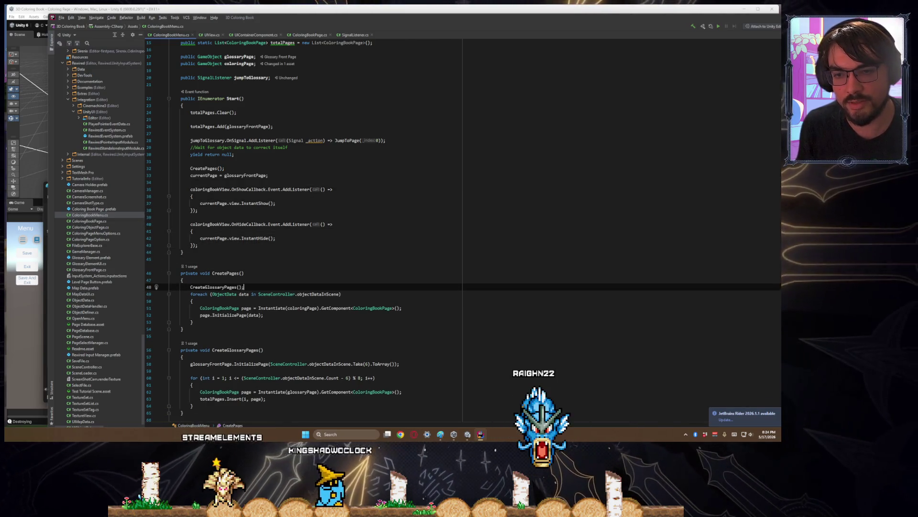
key(Return)
scroll(219, 221, down, 5)
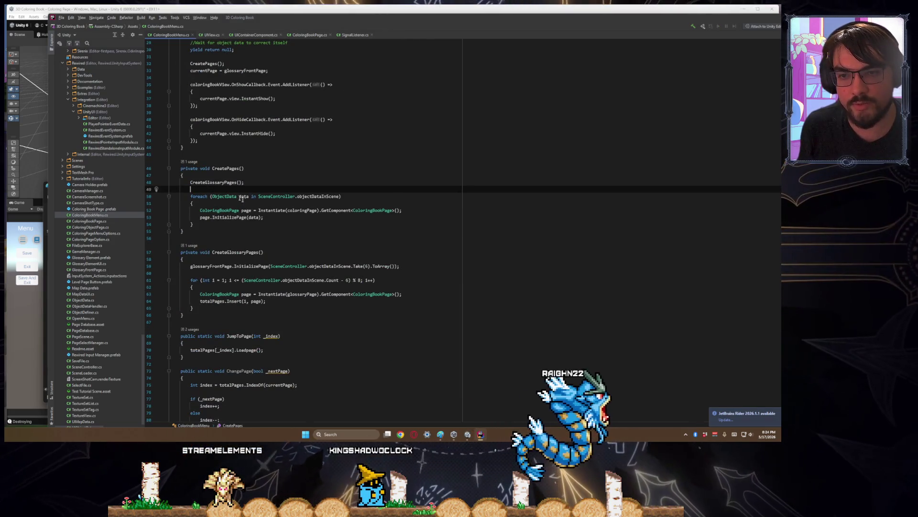
click(260, 210)
drag(286, 211, 318, 211)
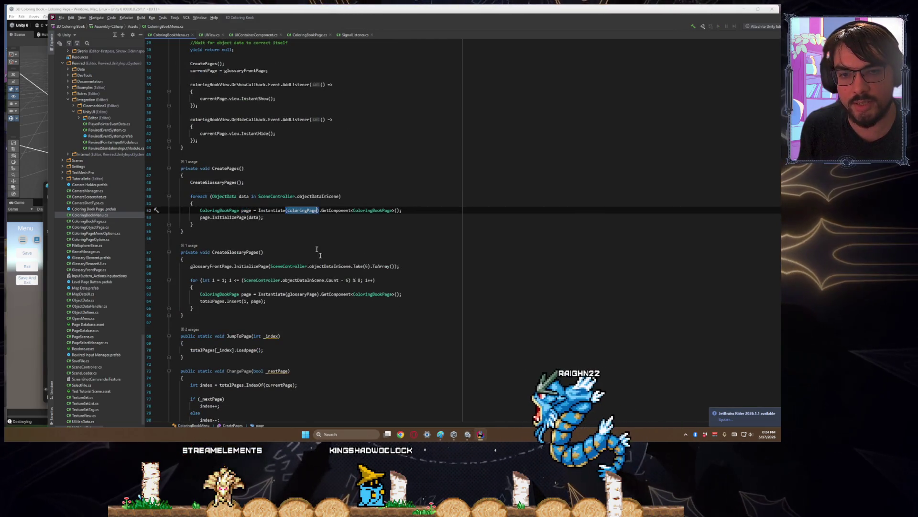
- Add ', transform' as the parent argument to the coloring page Instantiate call
scroll(317, 249, up, 5)
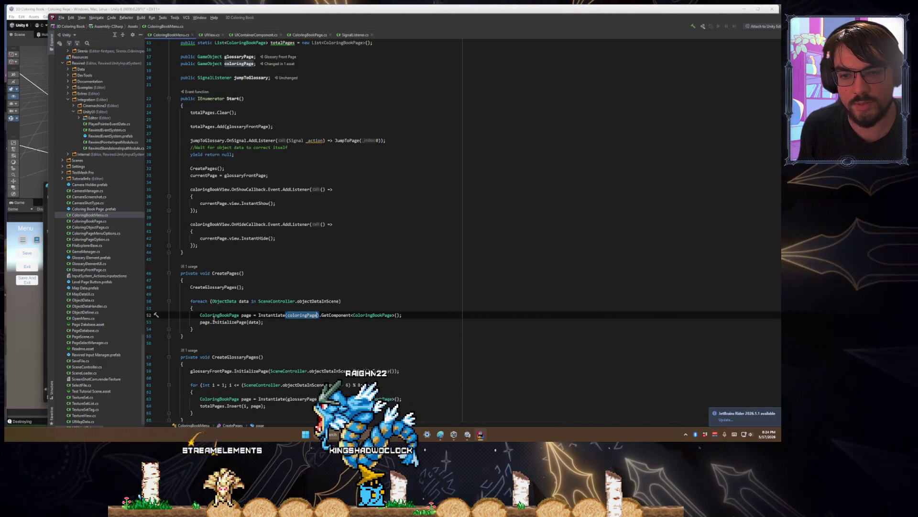
scroll(213, 318, down, 2)
double_click(318, 259)
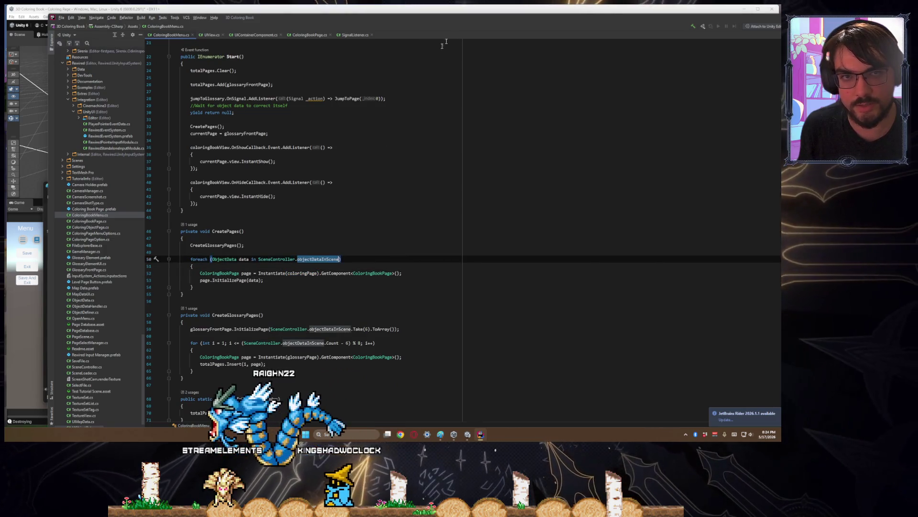
mouse_move(466, 24)
mouse_down()
mouse_move(402, 316)
mouse_move(402, 397)
mouse_move(409, 257)
mouse_move(424, 347)
mouse_move(428, 40)
mouse_up()
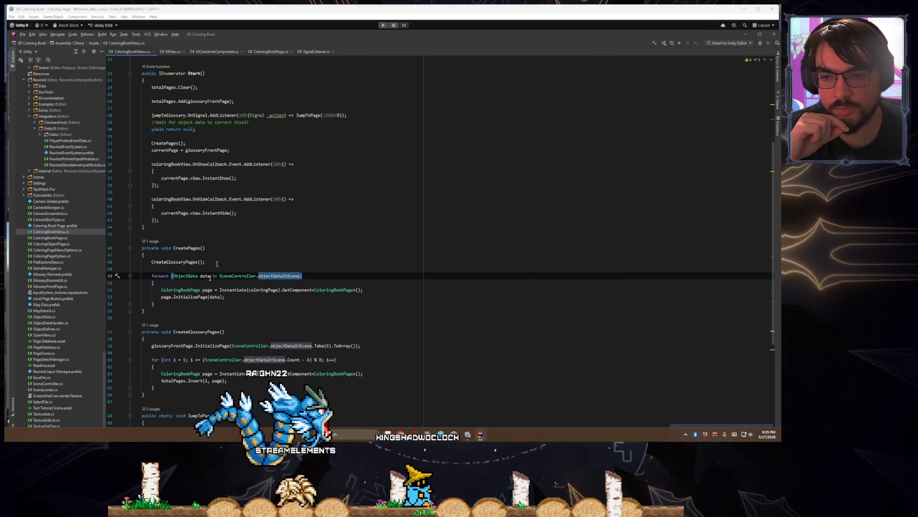
click(248, 289)
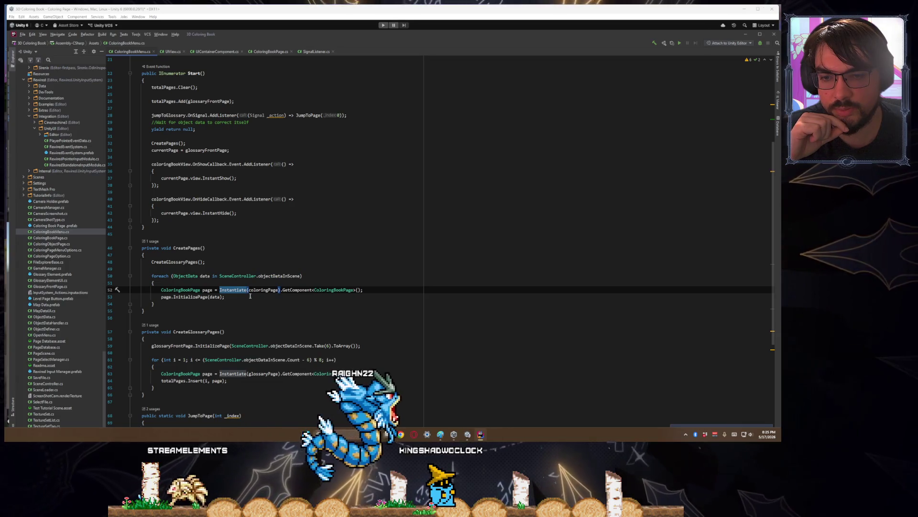
scroll(335, 315, down, 1)
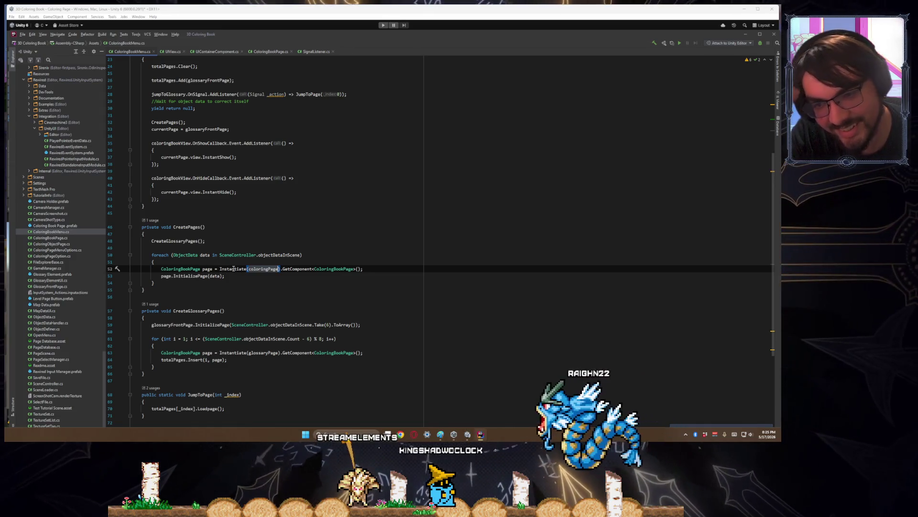
mouse_move(233, 269)
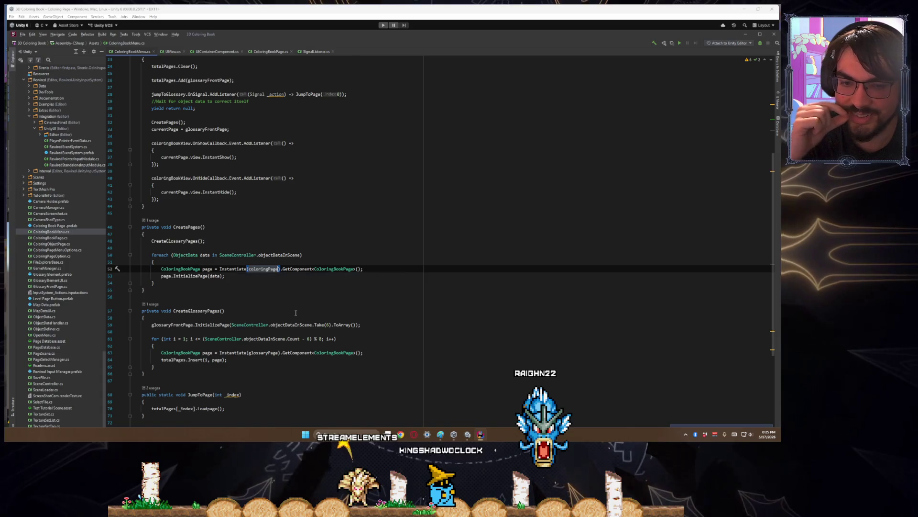
scroll(276, 302, down, 6)
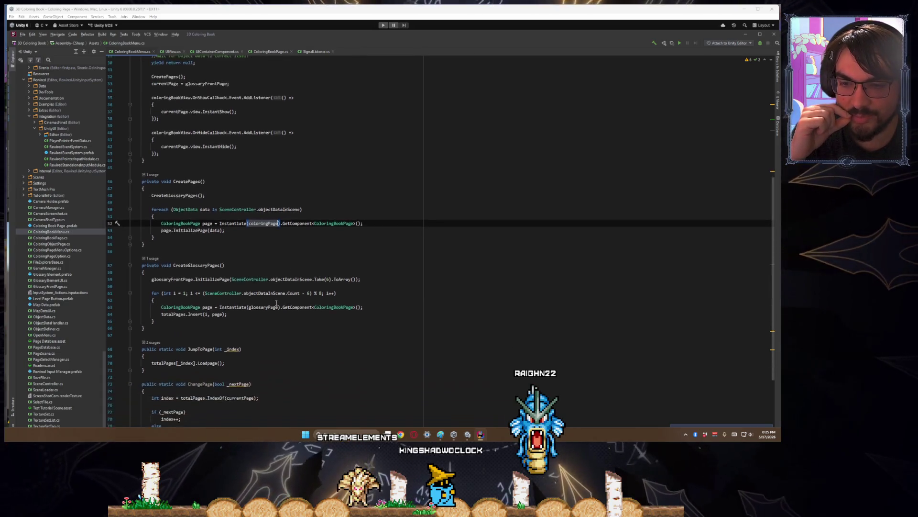
scroll(276, 303, up, 6)
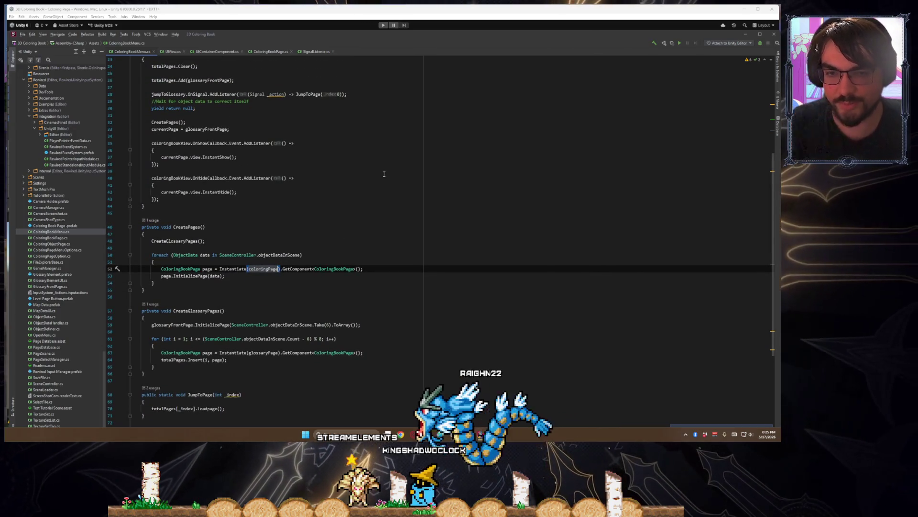
text(.trans)
key(BackSpace)
key(BackSpace)
key(BackSpace)
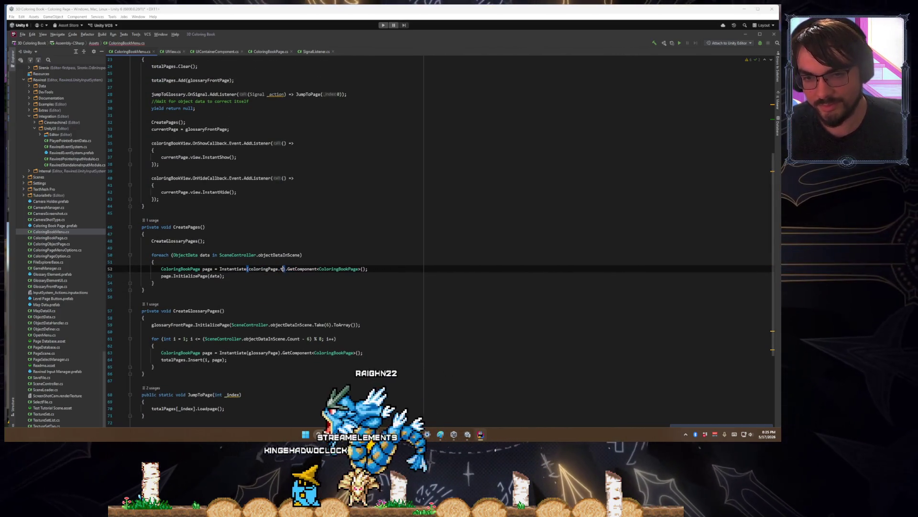
text(, transform)
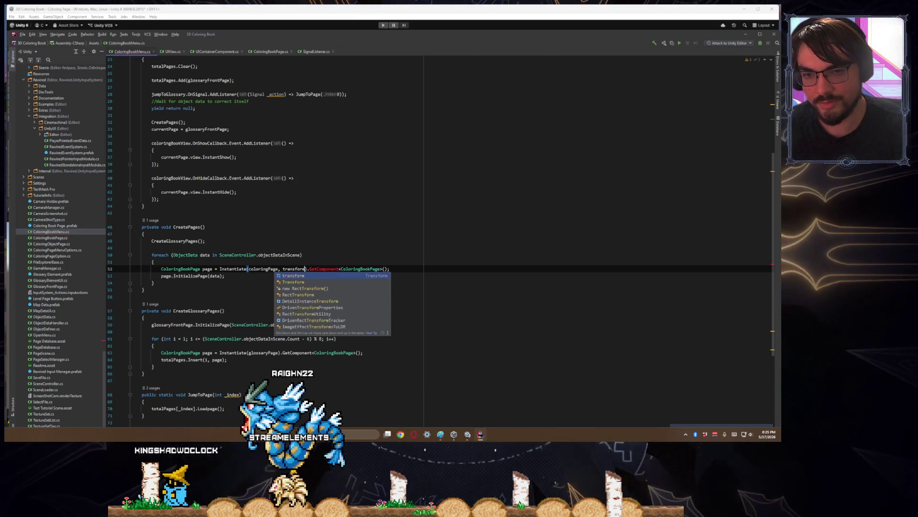
key(Return)
- Give the glossary page Instantiate call transform as its parent argument too
click(224, 276)
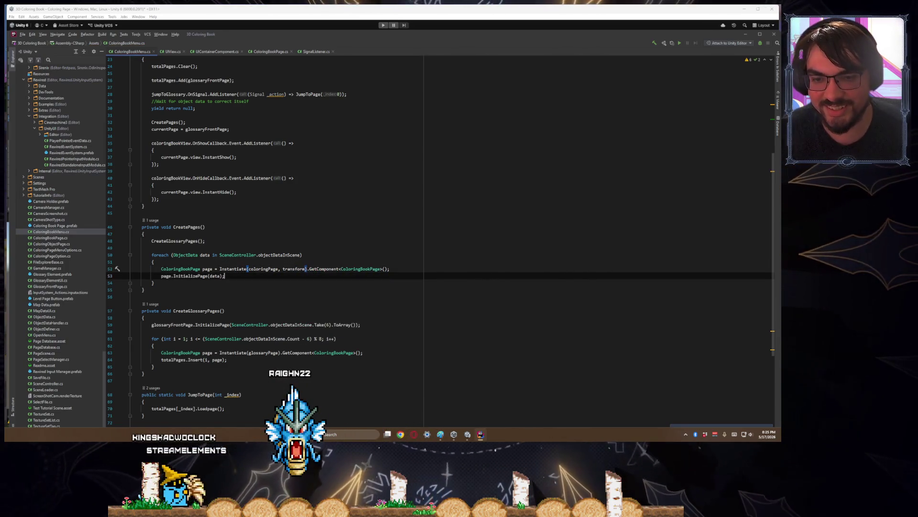
key(Down)
key(Down)
key(Down)
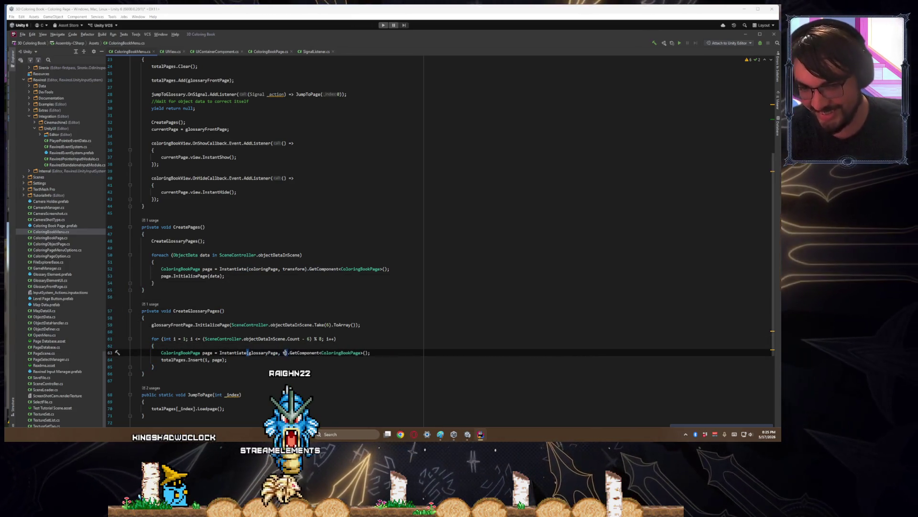
key(Return)
key(Up)
key(Up)
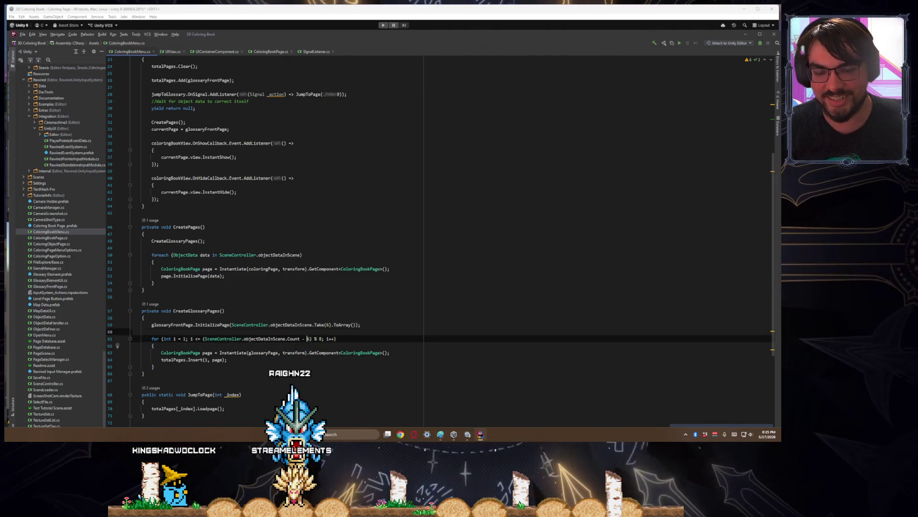
key(Up)
key(Up)
key(Up)
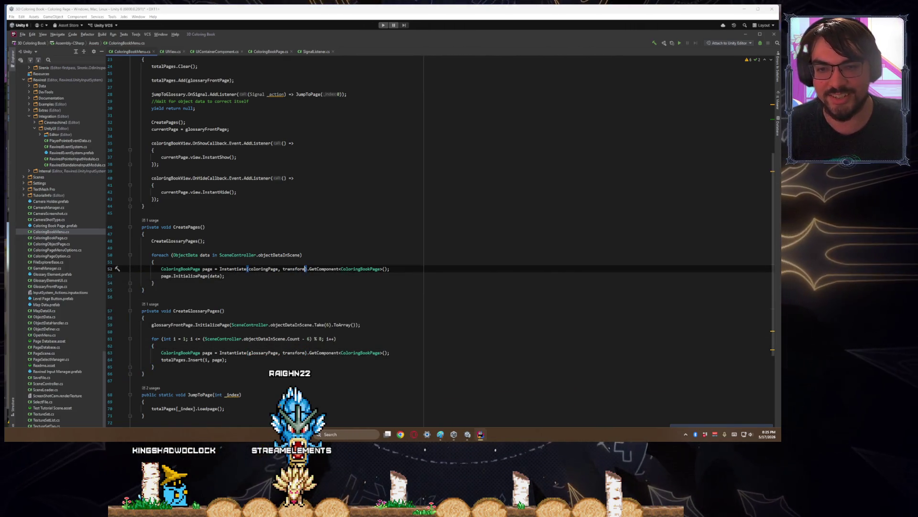
mouse_move(522, 39)
mouse_down()
mouse_move(540, 6)
mouse_move(528, 37)
mouse_up()
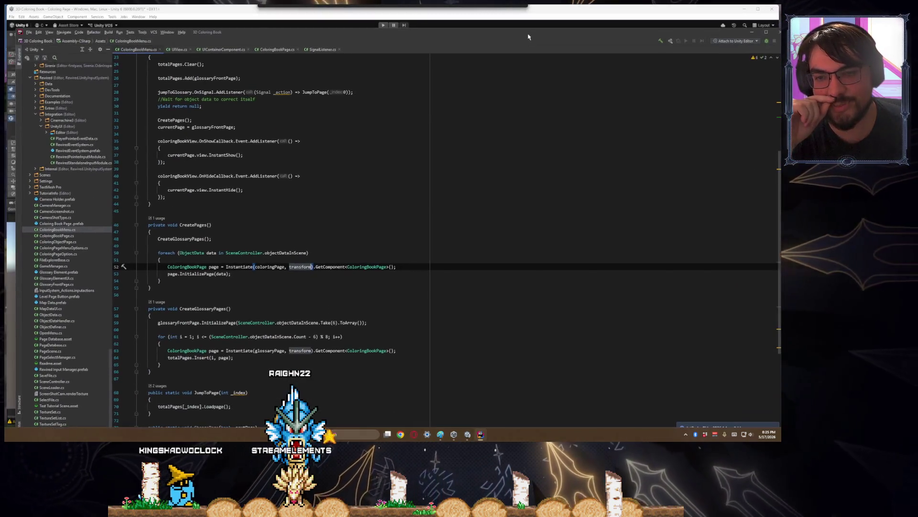
scroll(247, 258, up, 8)
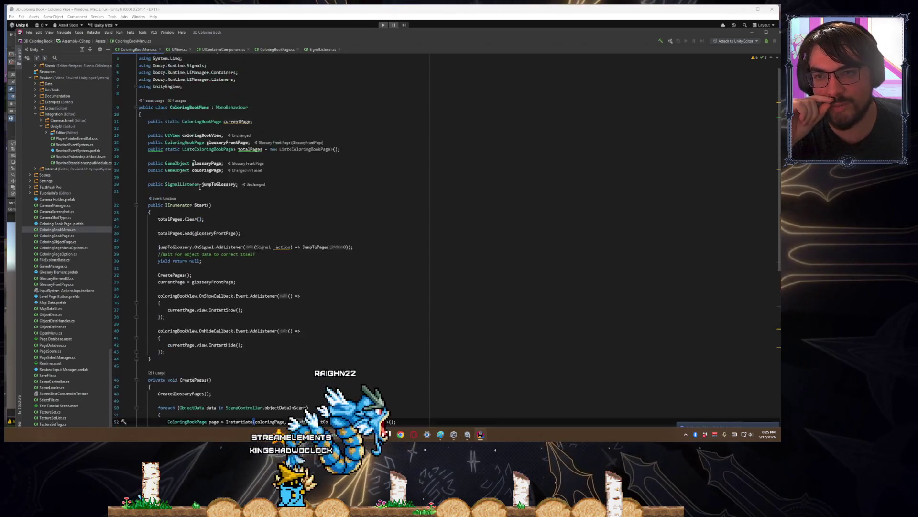
- Add 'public Transform bookMenu;' on a new line below jumpToGlossary in ColoringBookMenu
click(193, 203)
key(Return)
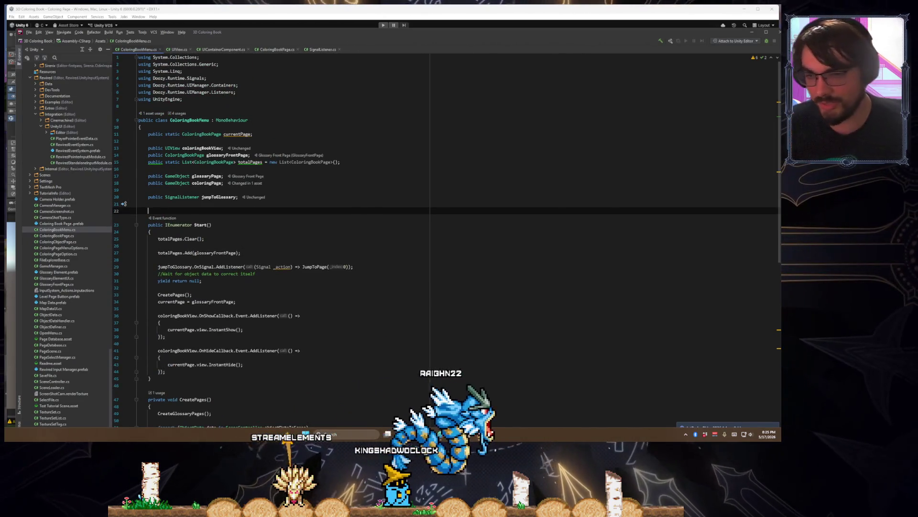
text(public Transform )
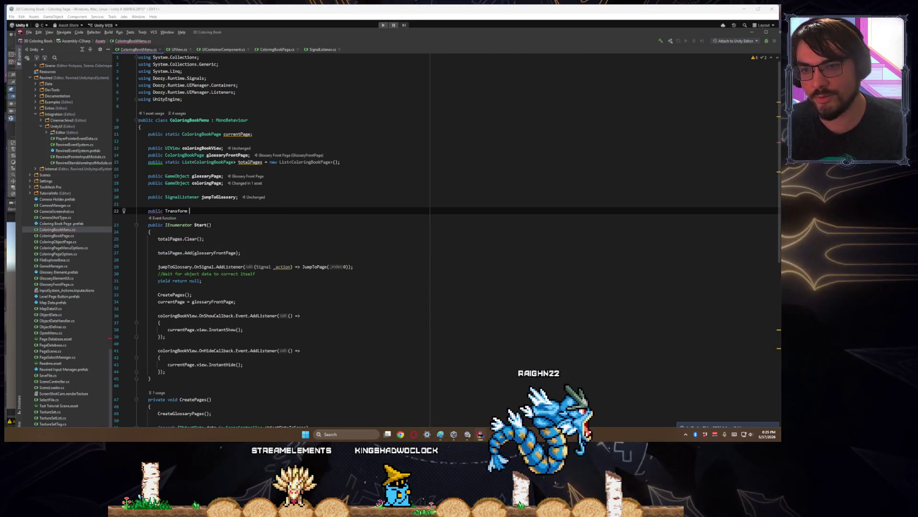
text(bookMenu;)
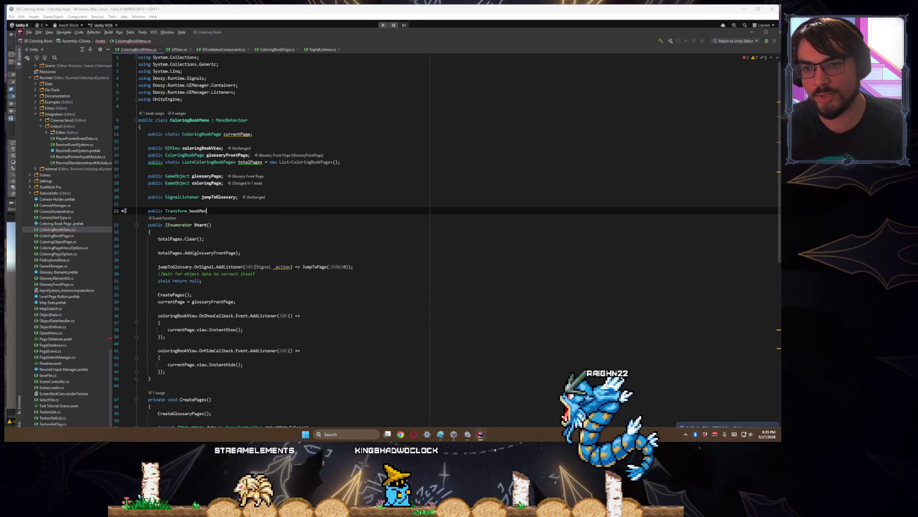
key(Down)
key(Down)
key(Down)
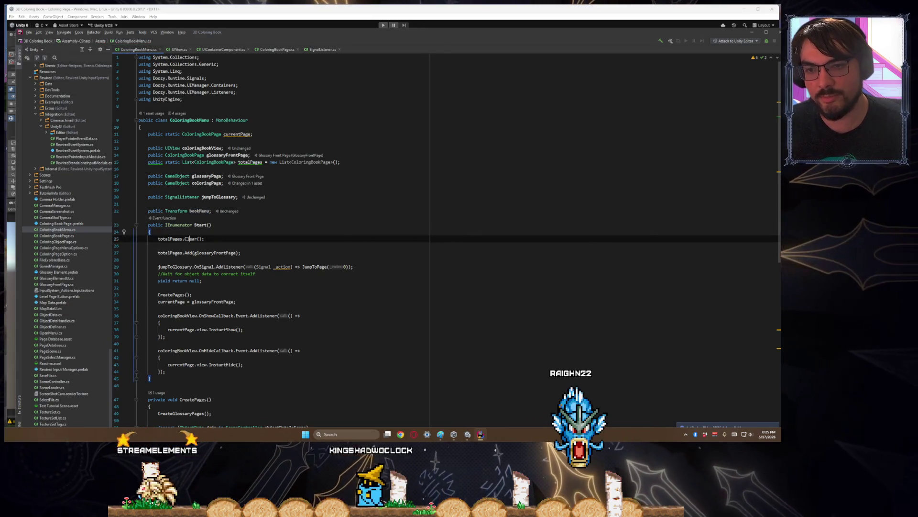
key(Down)
key(Down)
key(Down)
key(Up)
key(Up)
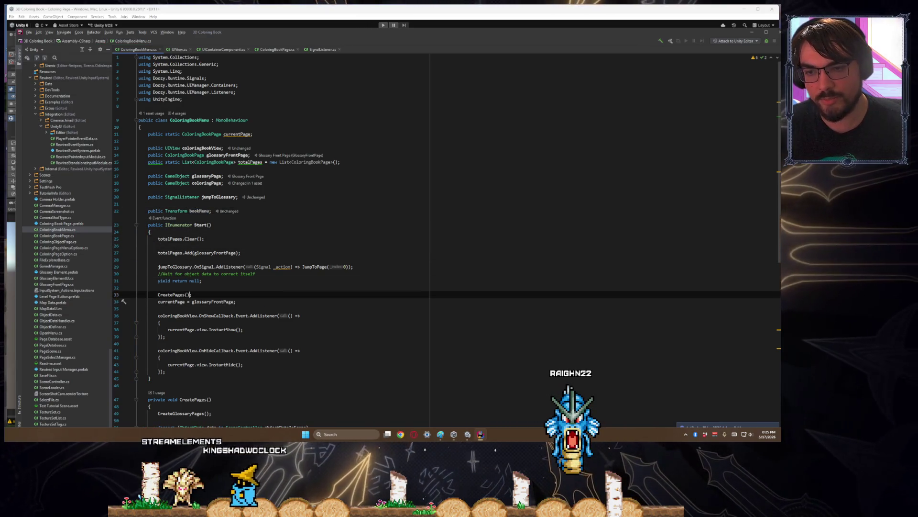
- Open an indented blank line directly after the CreatePages() call in Start
key(Down)
key(End)
key(Return)
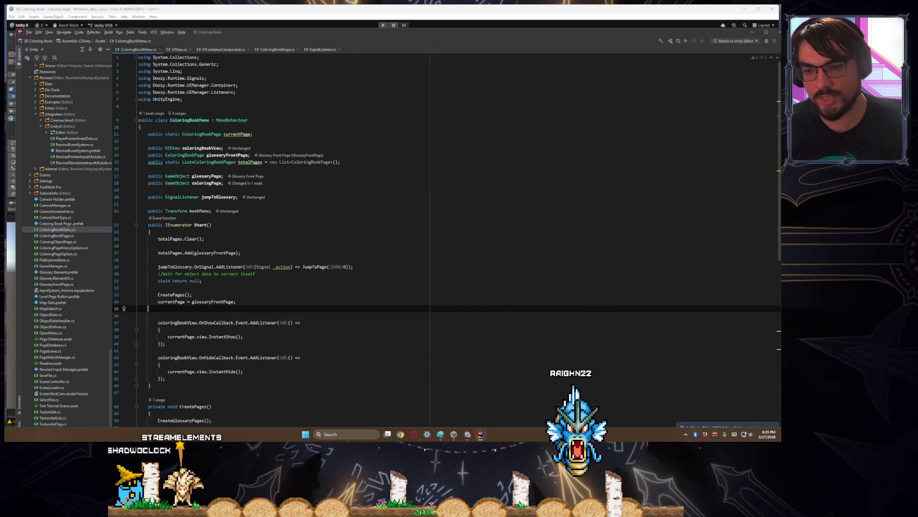
key(alt+shift+Up)
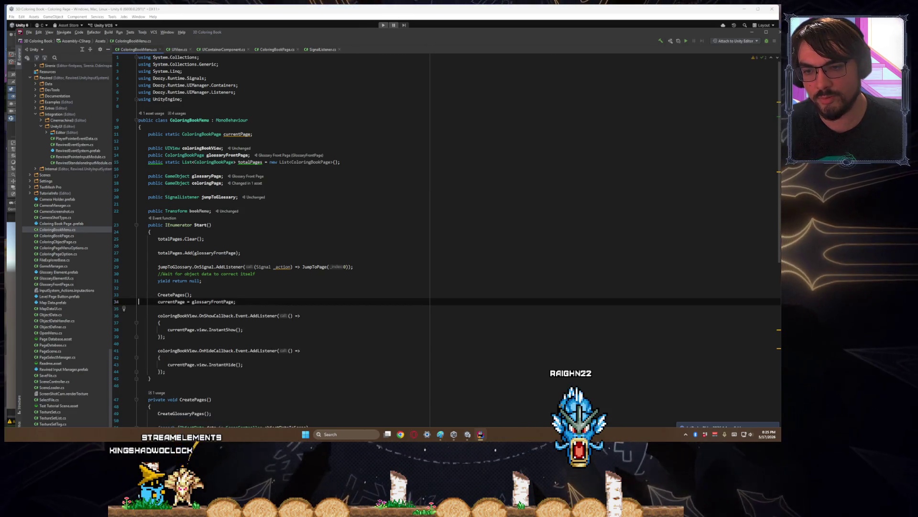
key(Tab)
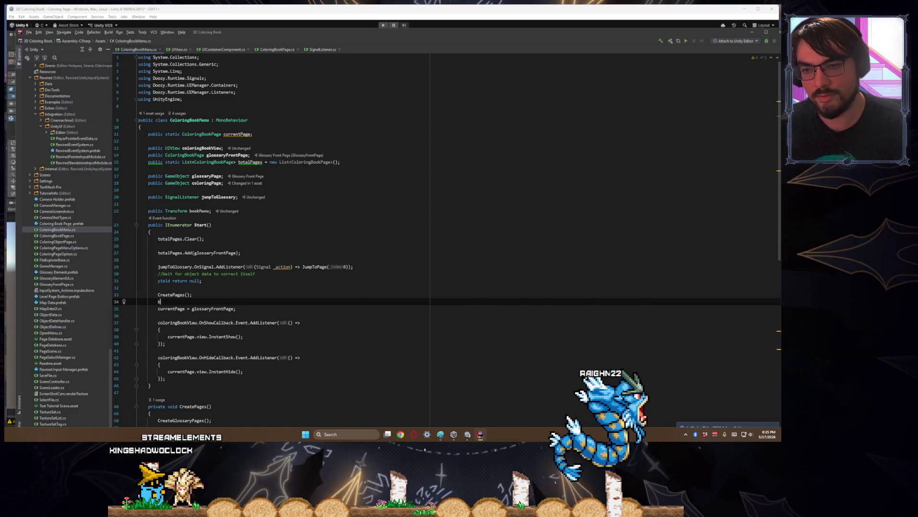
- Write bookMenu.transform.SetParent(transform); on that line, followed by a blank line
text(ookMenu.transfo)
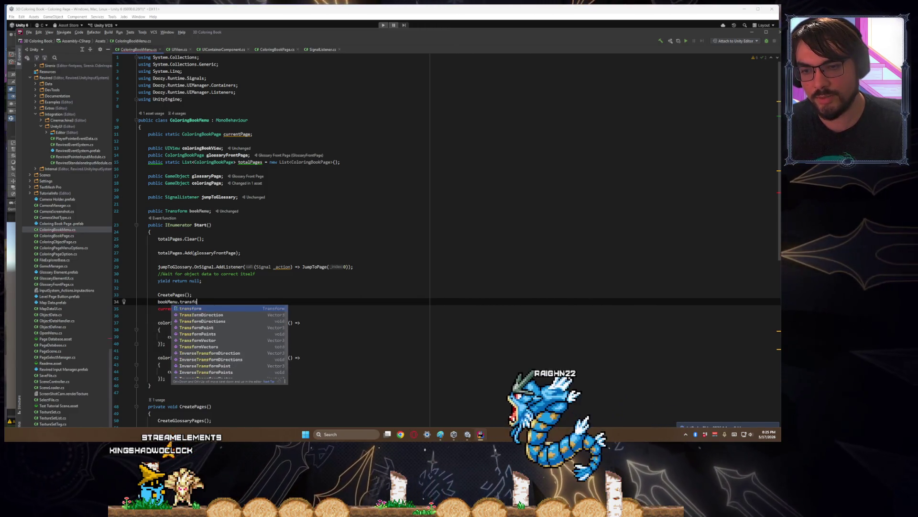
text(rm.parent)
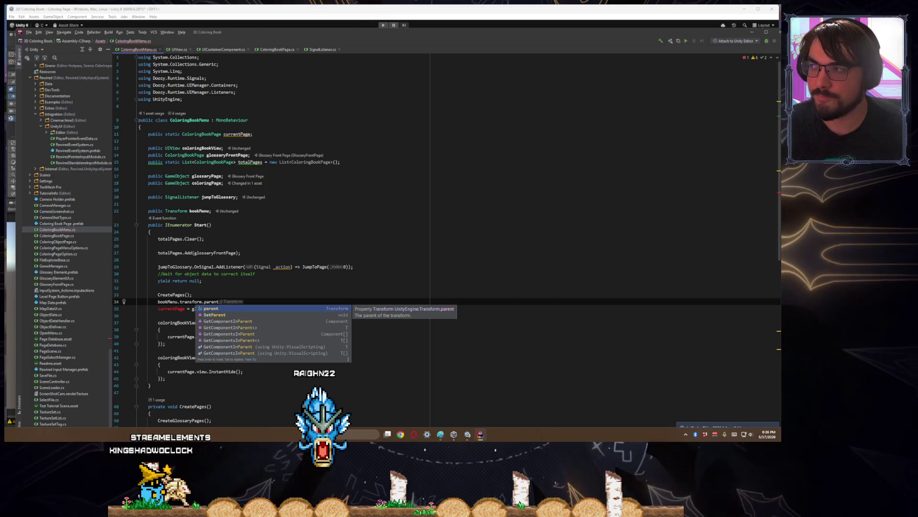
click(139, 308)
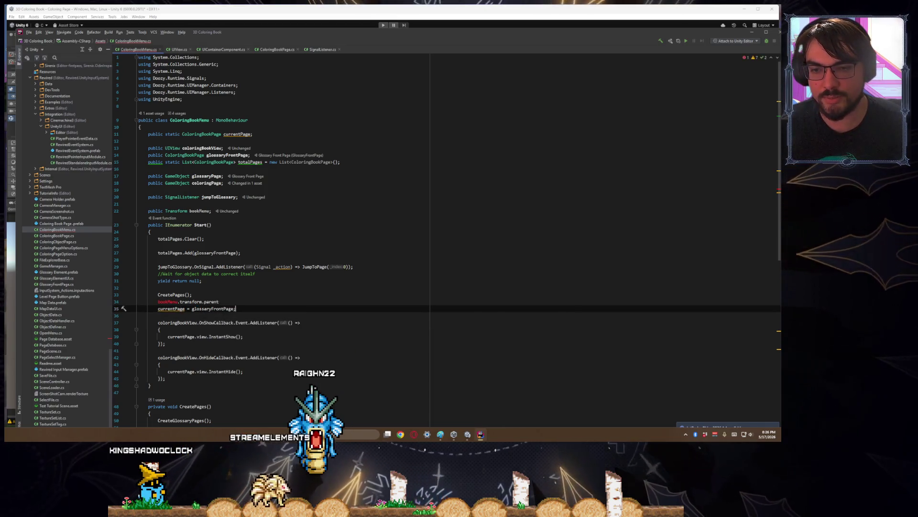
click(219, 301)
text(etp)
key(Return)
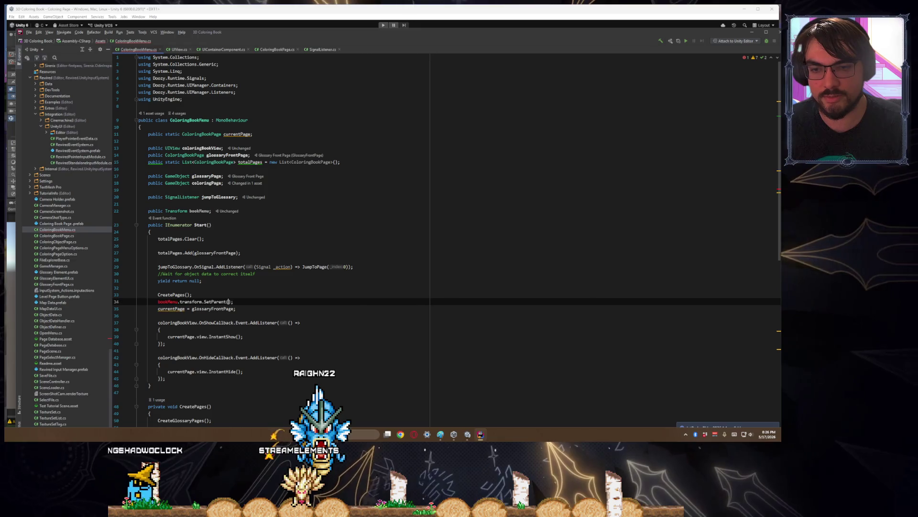
text(tran)
key(Return)
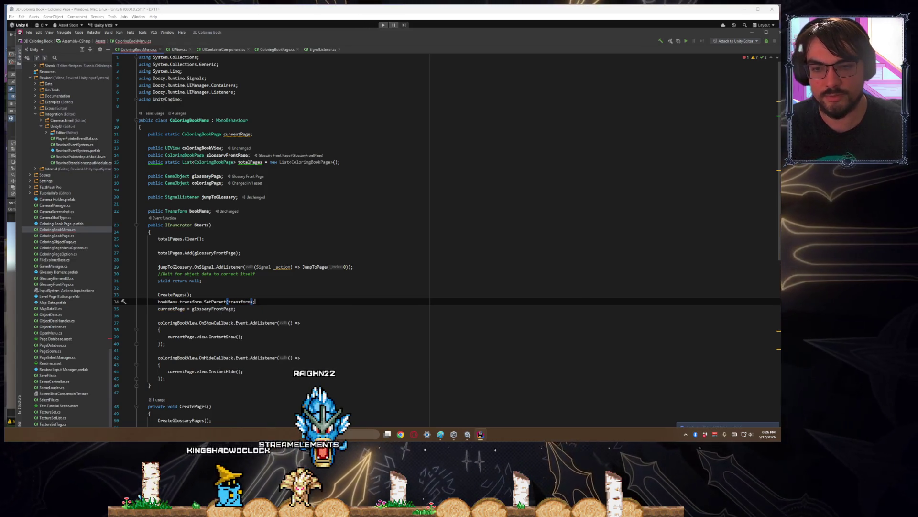
key(Return)
key(Down)
key(Down)
key(Down)
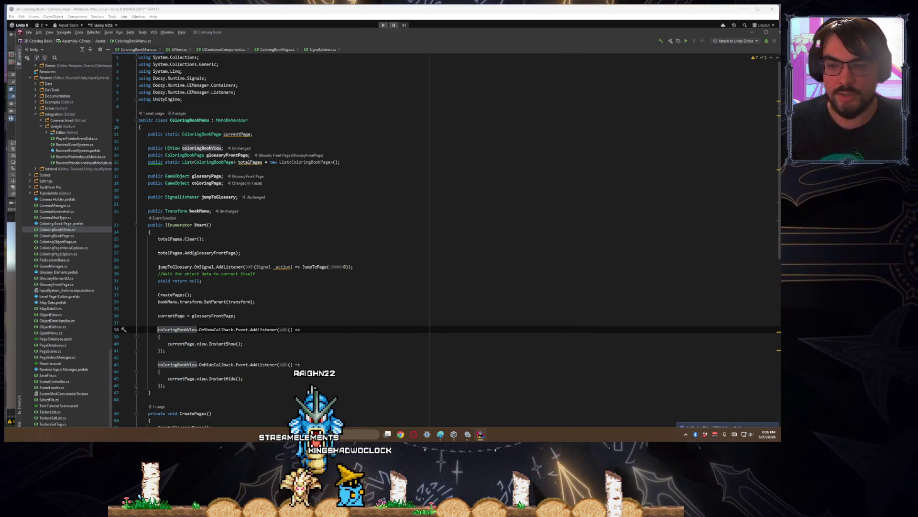
double_click(214, 301)
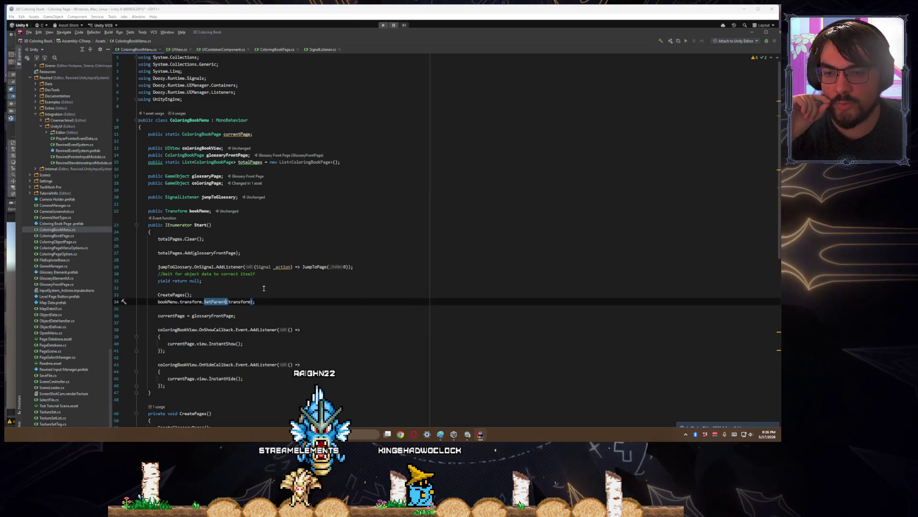
- Review the new reparent line, then jump to the ColoringBookPage declaration with F12
scroll(264, 288, down, 3)
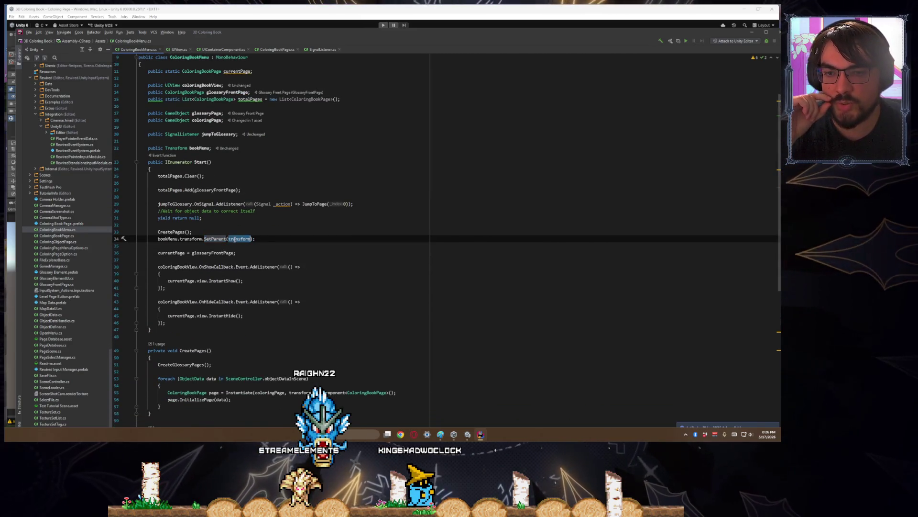
drag(258, 236, 158, 239)
click(221, 239)
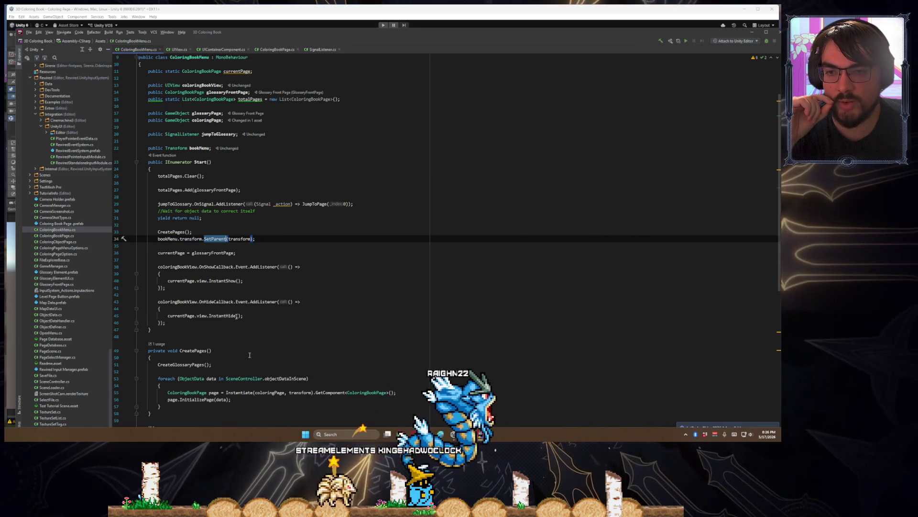
mouse_move(376, 33)
mouse_down()
mouse_move(380, 306)
mouse_move(370, 285)
mouse_move(379, 232)
mouse_move(378, 4)
mouse_move(378, 287)
mouse_move(385, 119)
mouse_move(375, 333)
mouse_move(378, 33)
mouse_up()
scroll(292, 180, down, 3)
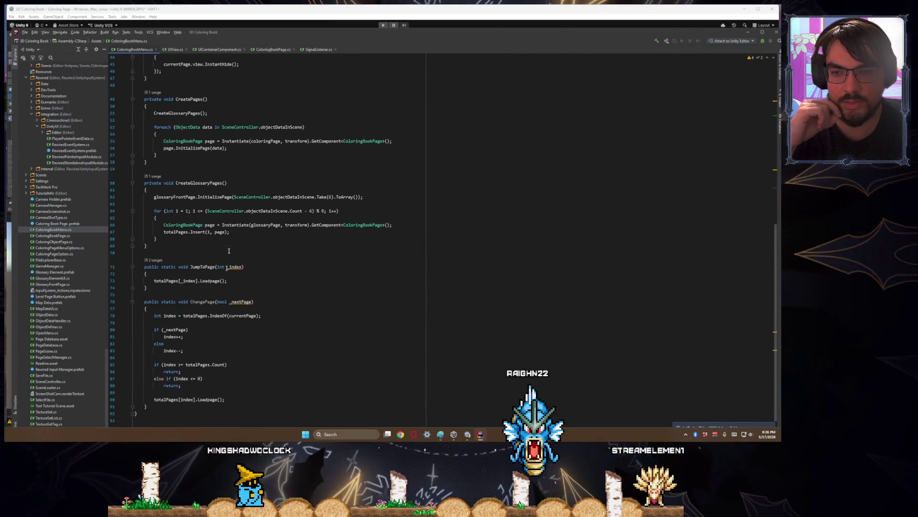
double_click(260, 224)
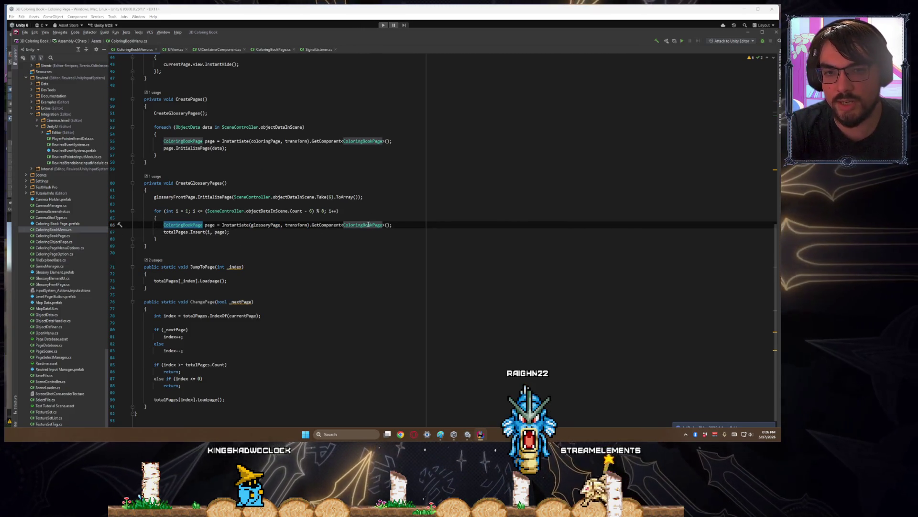
key(F12)
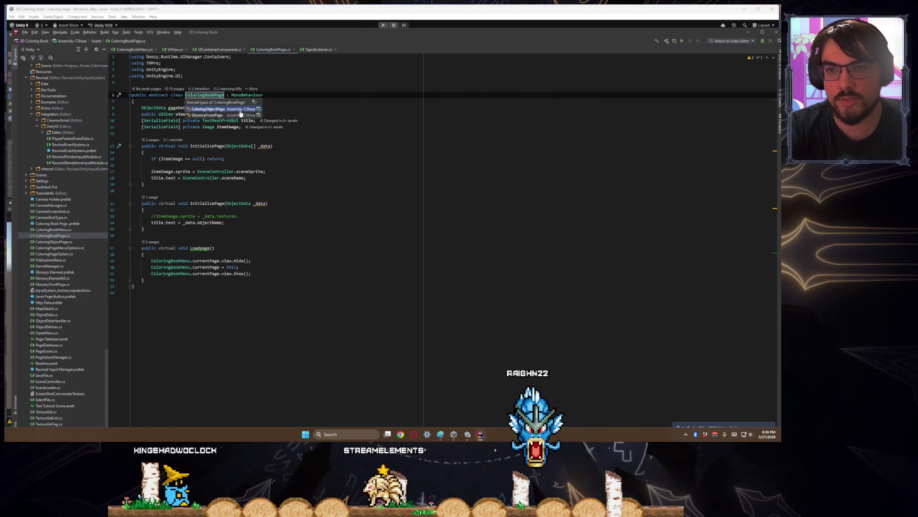
- Open ColoringObjectPage, then open GlossaryFrontPage from ColoringBookPage's derived types
click(209, 109)
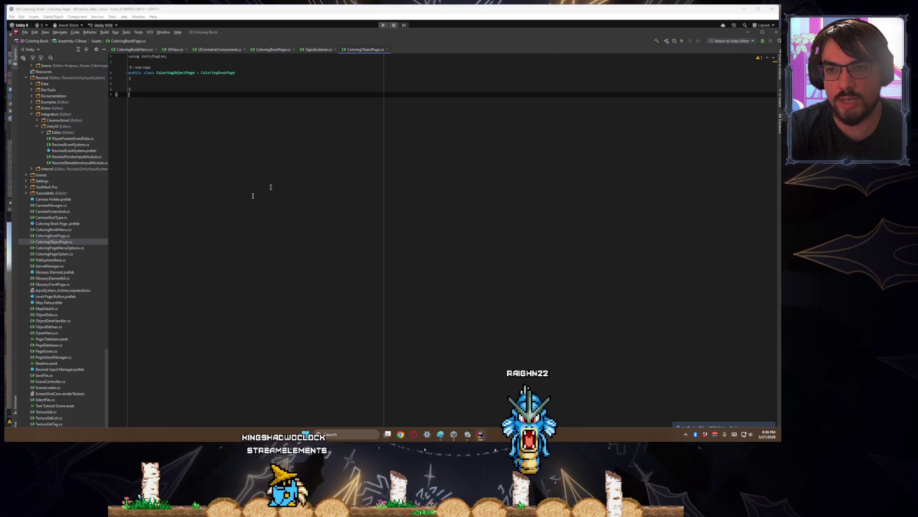
click(168, 84)
double_click(353, 36)
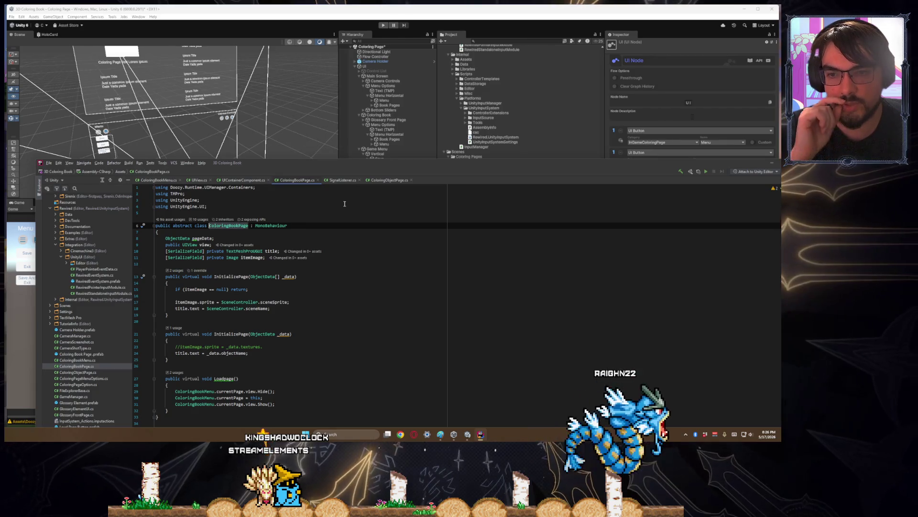
click(229, 220)
click(250, 246)
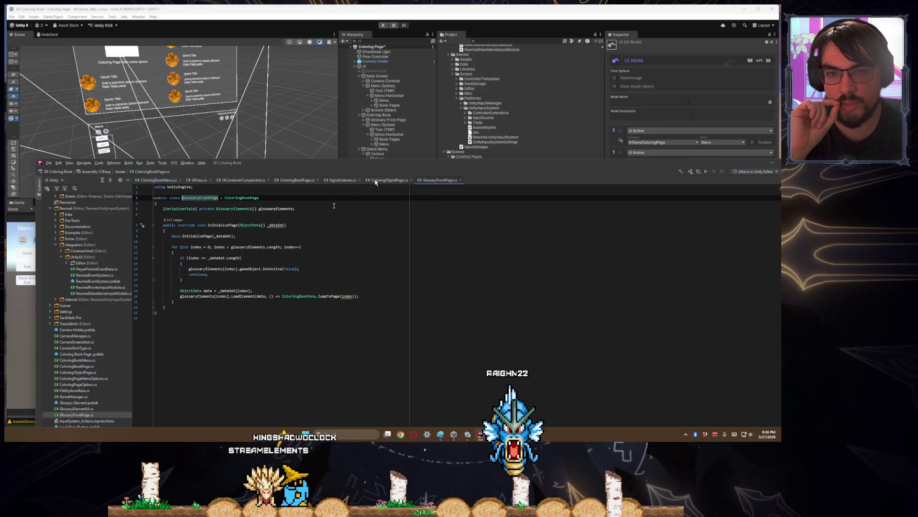
- Paste GlossaryFrontPage's class body into ColoringObjectPage and jump to the GlossaryElementUI definition
drag(193, 312, 128, 235)
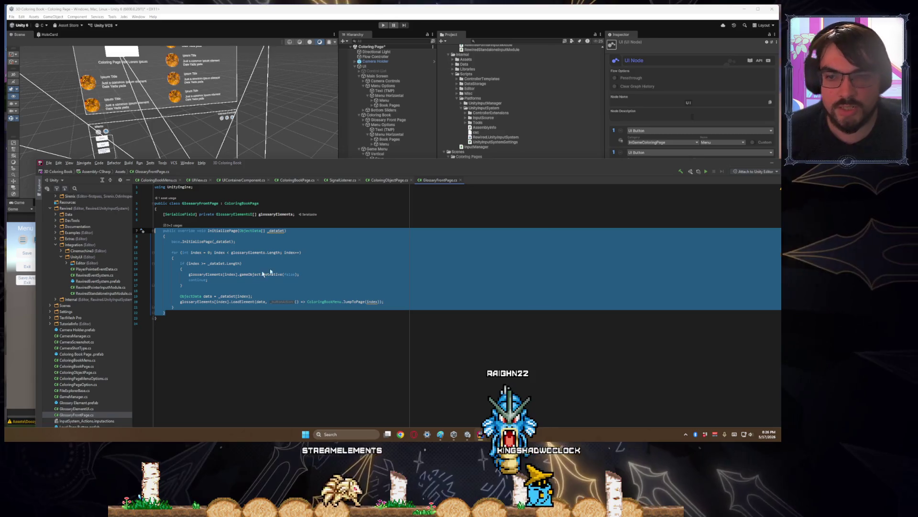
click(172, 306)
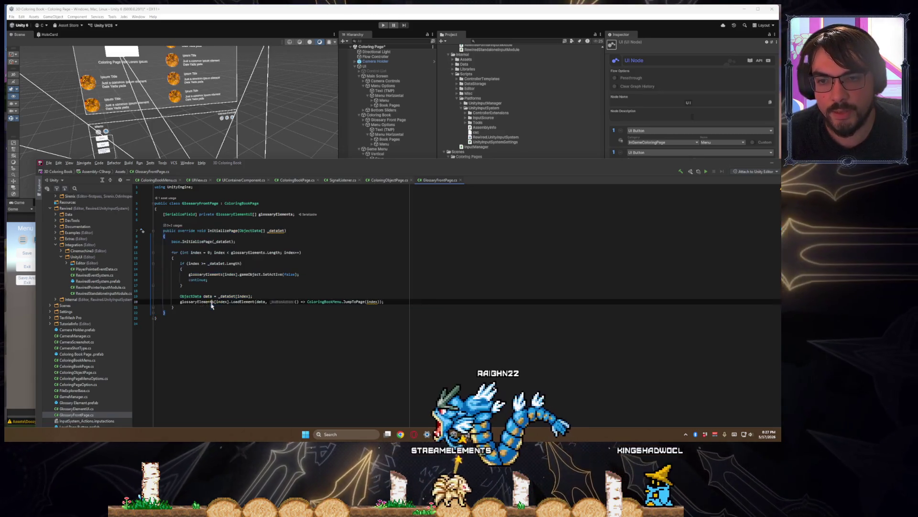
drag(171, 307, 165, 313)
key(ctrl+w)
key(ctrl+w)
key(ctrl+w)
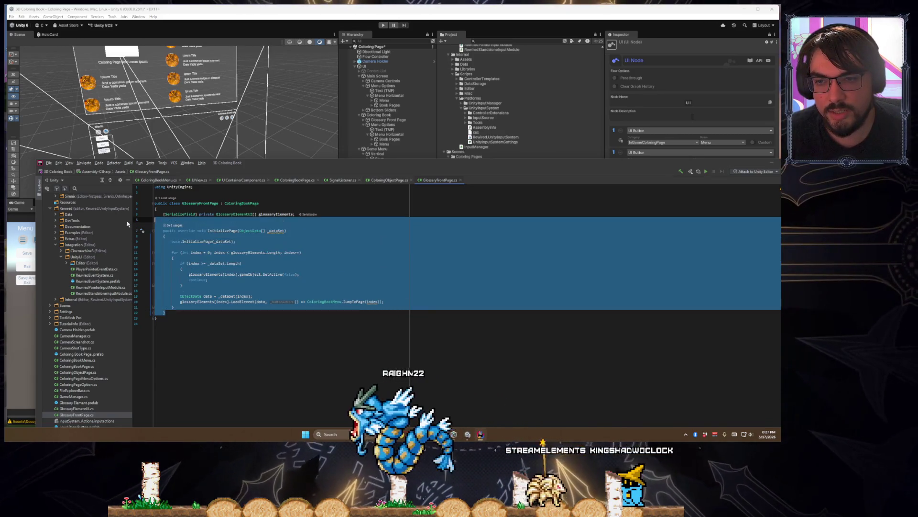
click(387, 180)
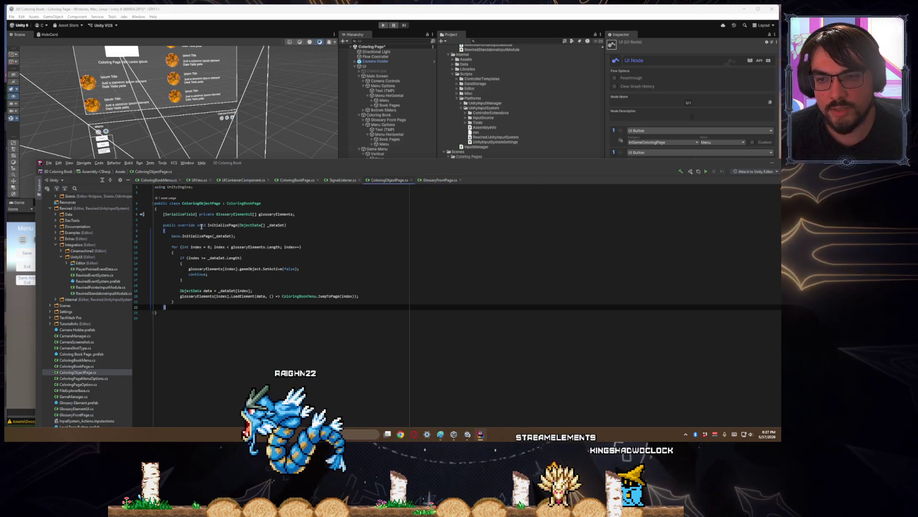
key(ctrl+v)
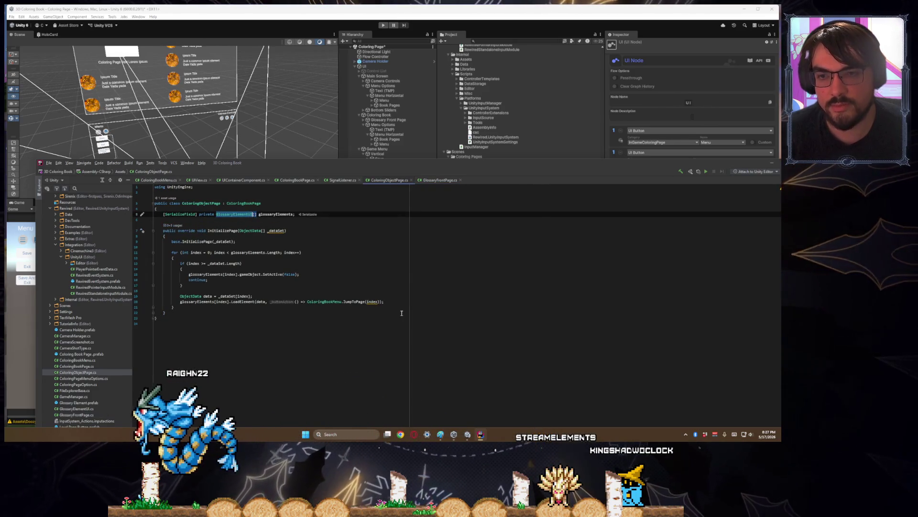
key(ctrl+shift+w)
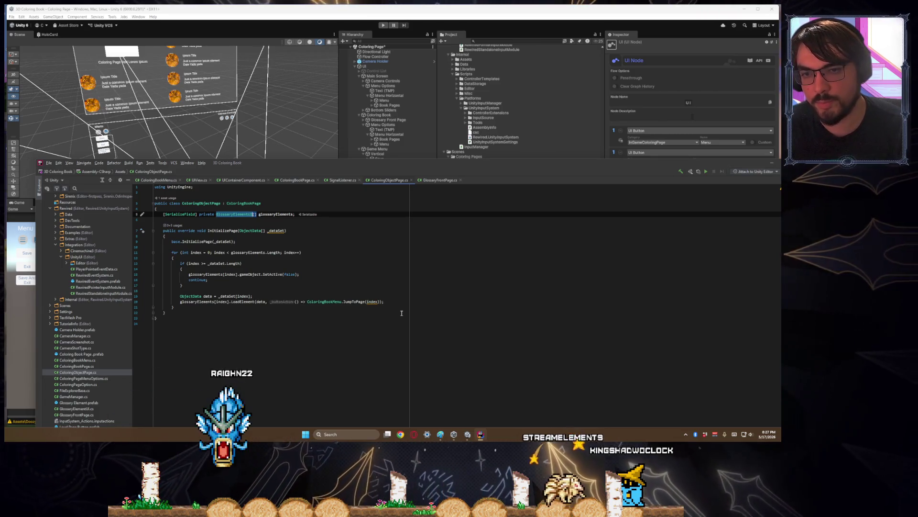
ctrl+click(239, 215)
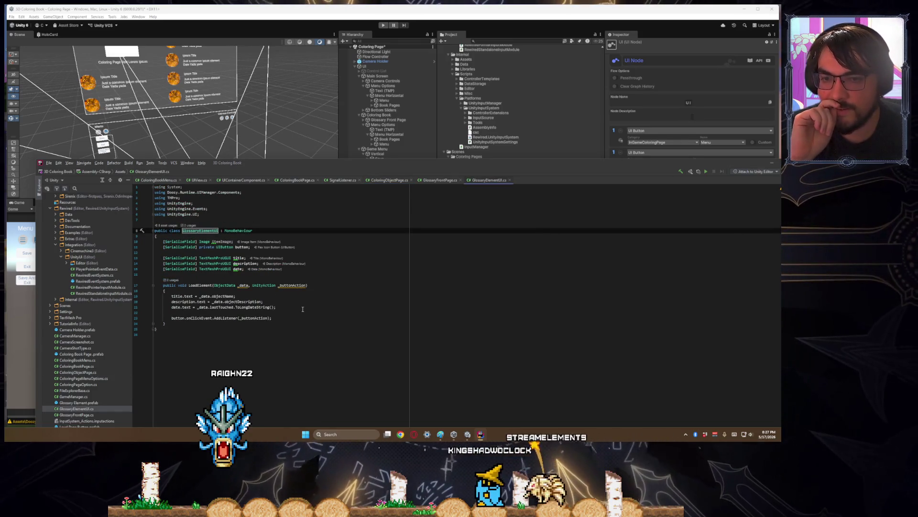
- Uncover the Paint sketch and draw check-mark strokes in its lower-left box, undoing a stray arrow
key(ctrl+alt+Left)
mouse_move(431, 169)
mouse_down()
mouse_move(387, 381)
mouse_move(391, 216)
mouse_move(385, 293)
mouse_move(597, 335)
mouse_move(628, 143)
mouse_up()
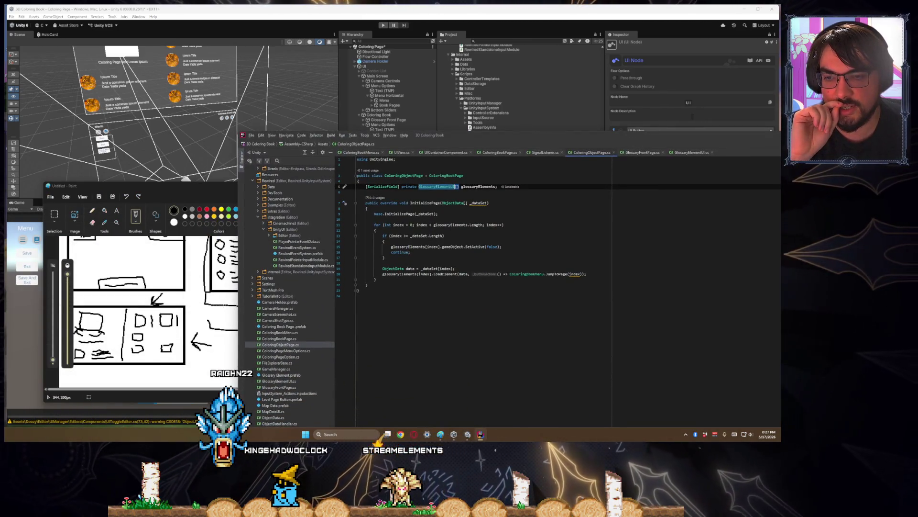
click(140, 302)
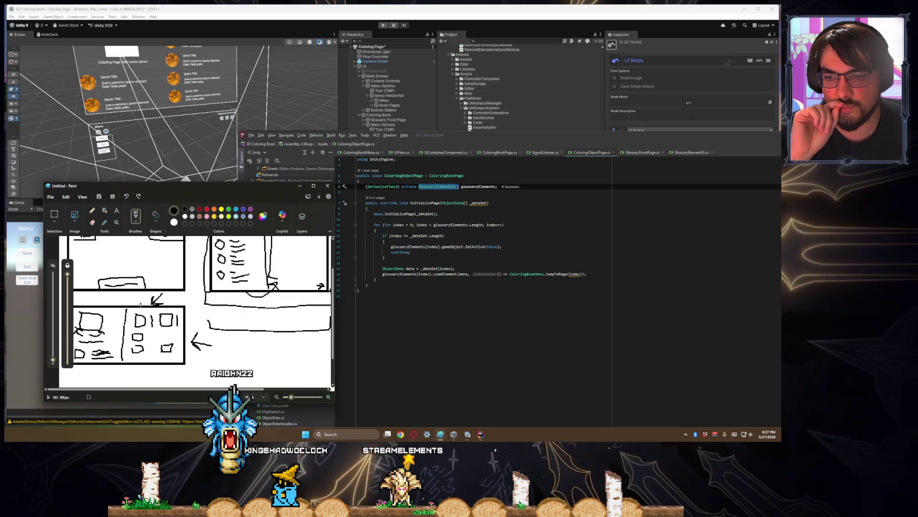
drag(146, 304, 138, 312)
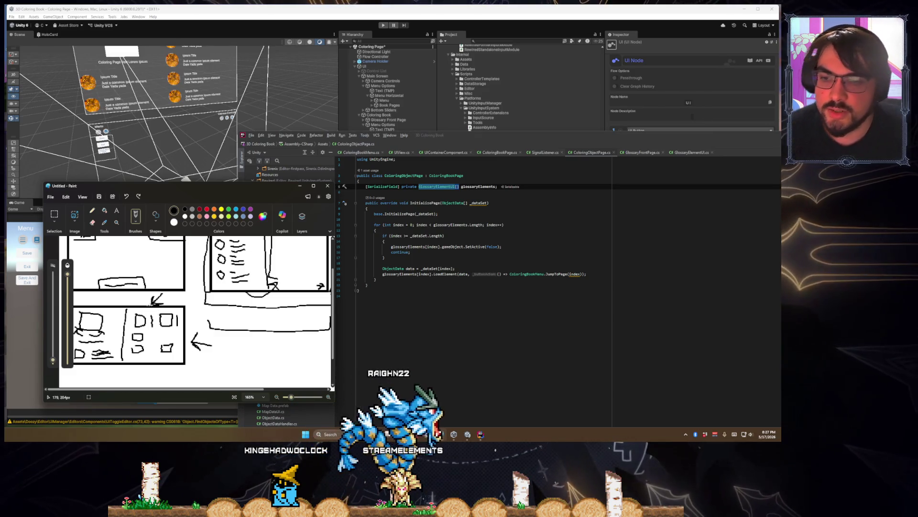
key(ctrl+z)
drag(137, 305, 132, 314)
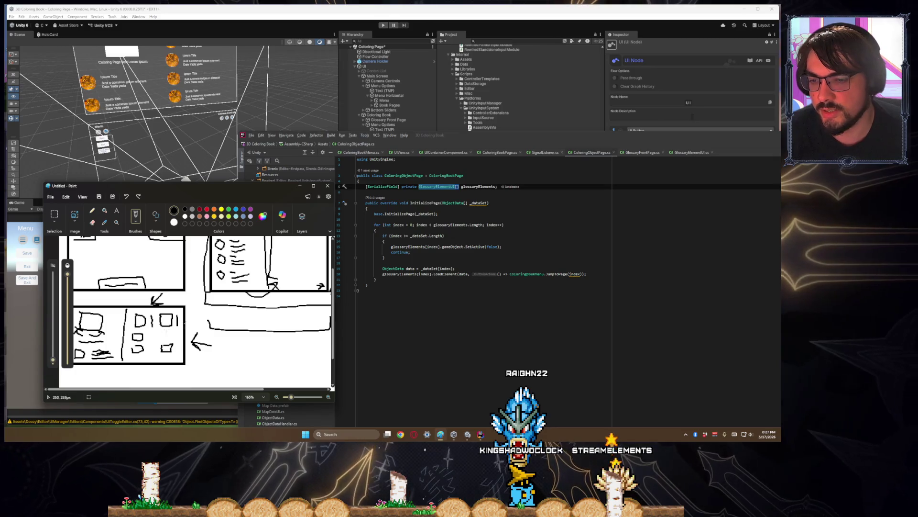
drag(108, 340, 116, 337)
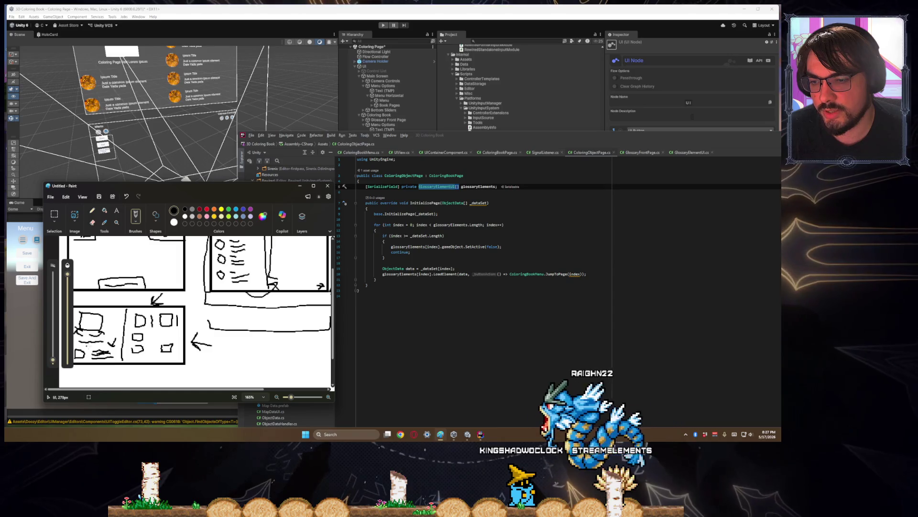
drag(80, 347, 103, 344)
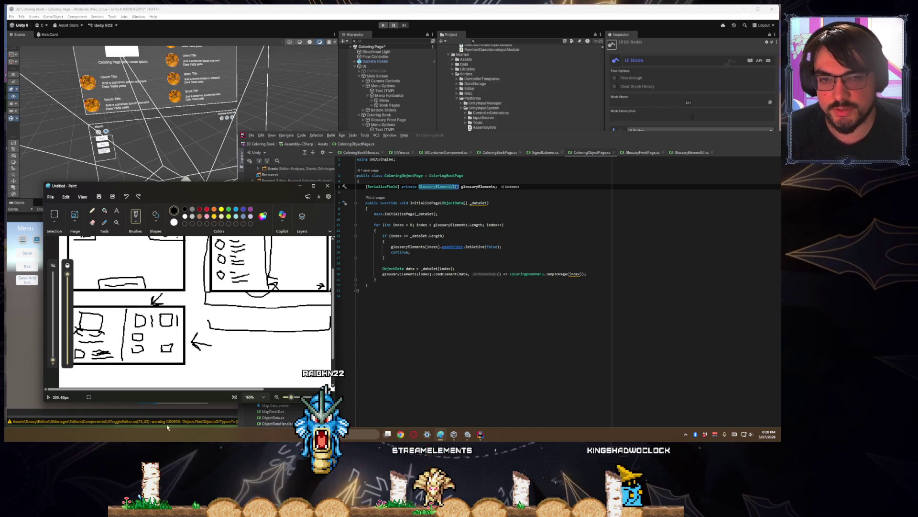
- Change the glossaryElements field to a Transform array field named textureTypes
click(480, 209)
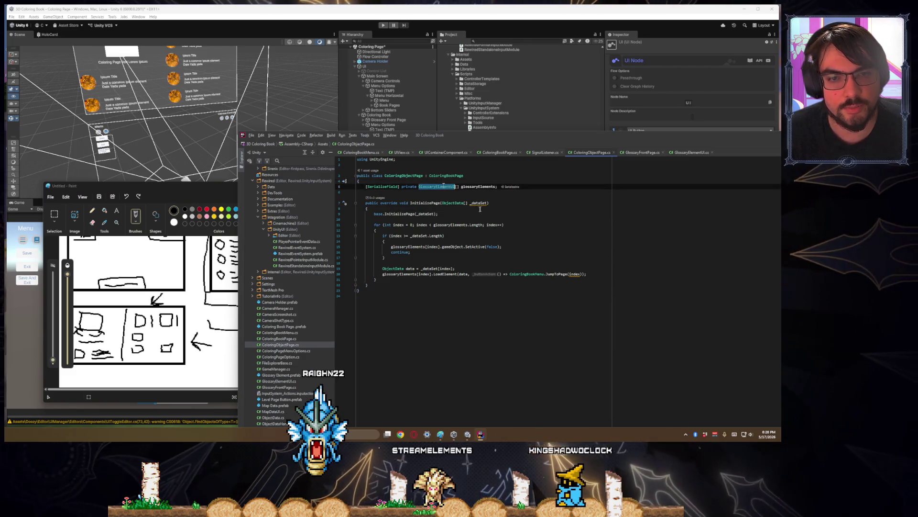
text(Transform)
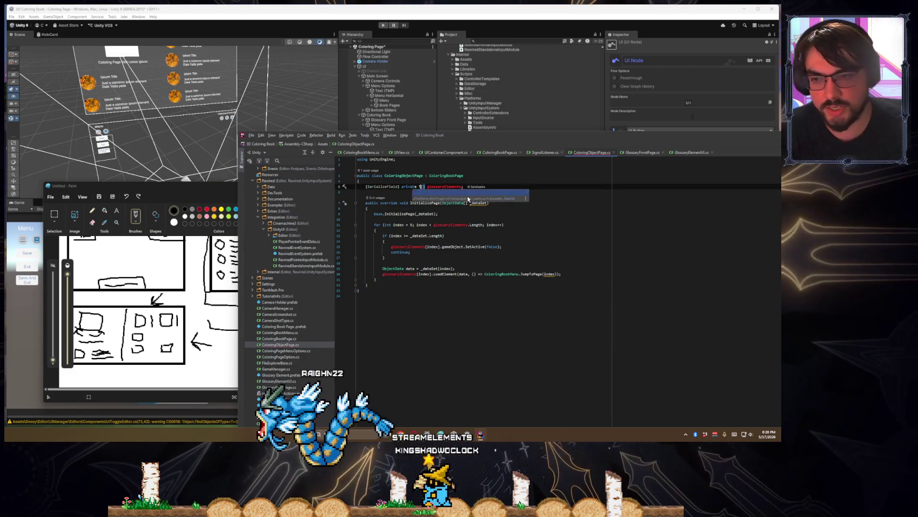
key(Escape)
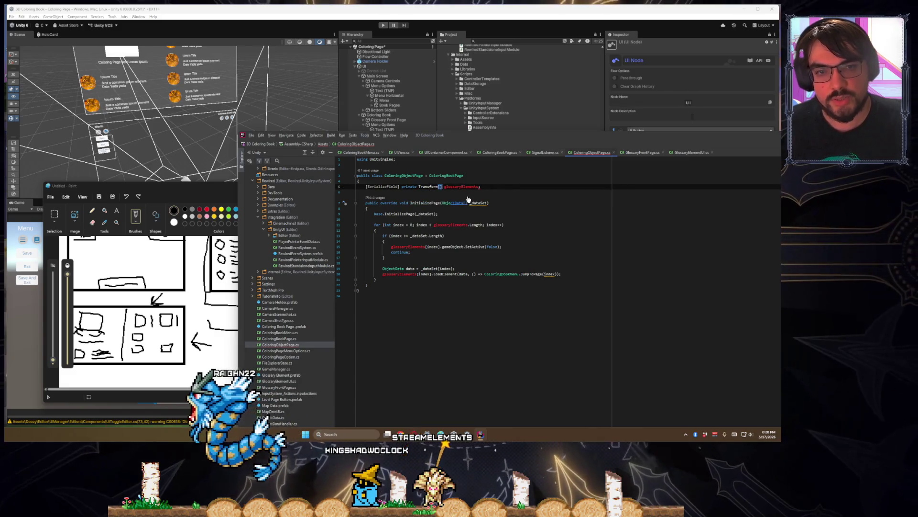
double_click(461, 186)
text(pageElement)
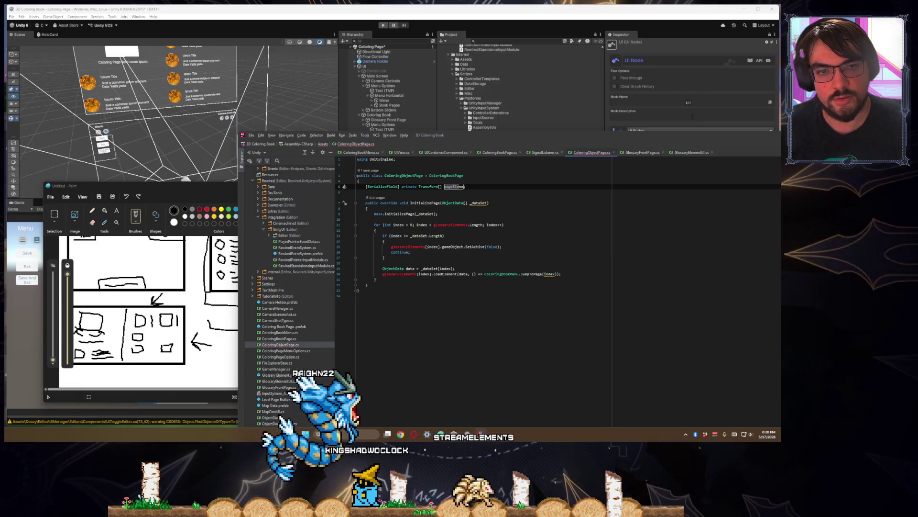
key(ctrl+BackSpace)
text(textur)
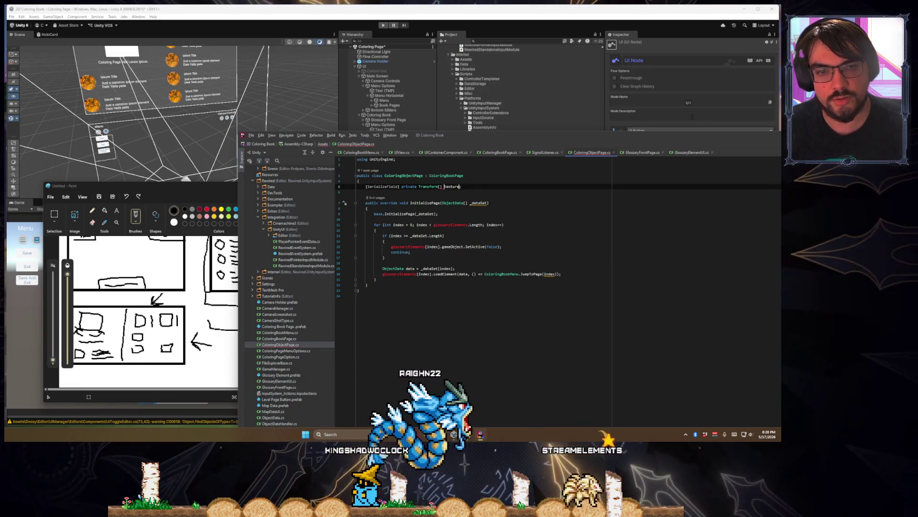
text(eElements)
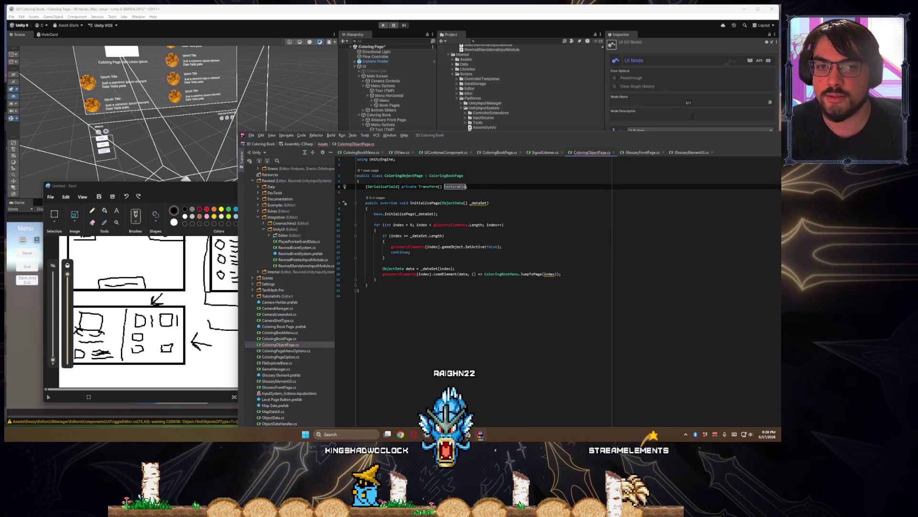
text(Types)
- Start a new line below textureTypes and move the code editor window higher
click(357, 192)
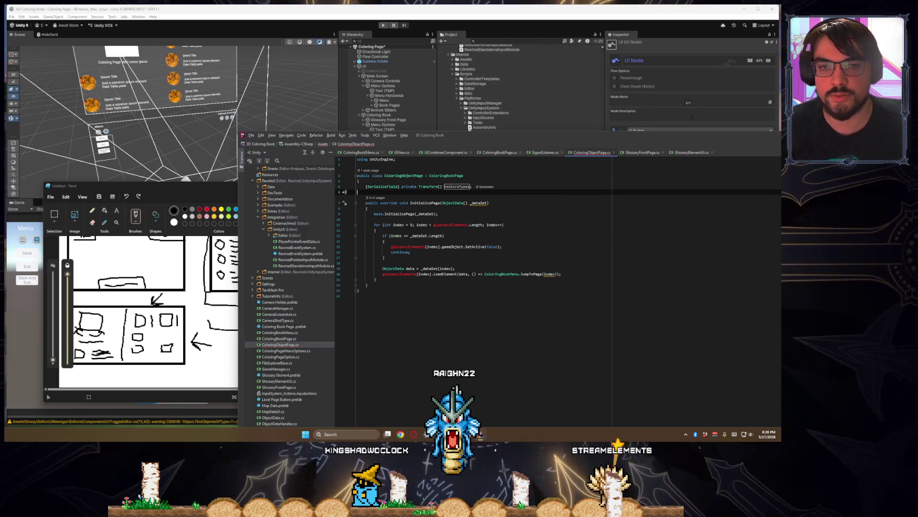
text(Seri)
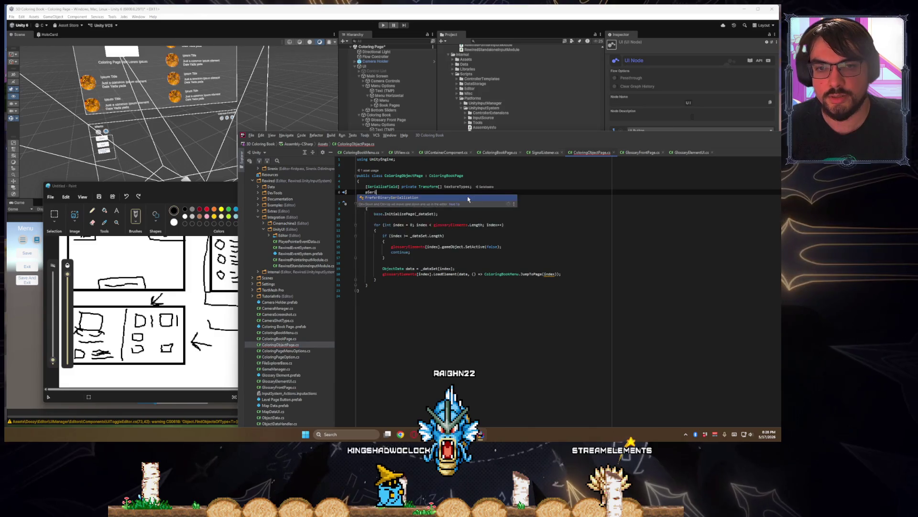
key(BackSpace)
key(BackSpace)
key(BackSpace)
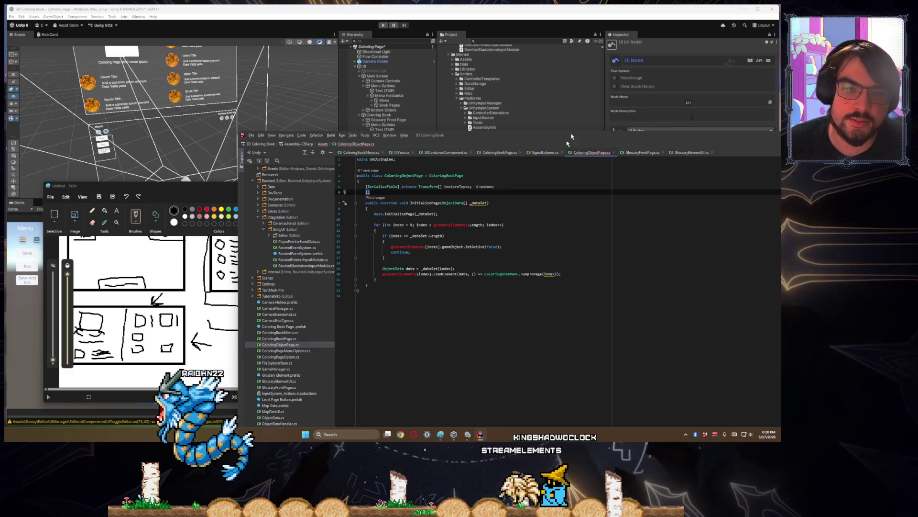
click(428, 436)
click(428, 435)
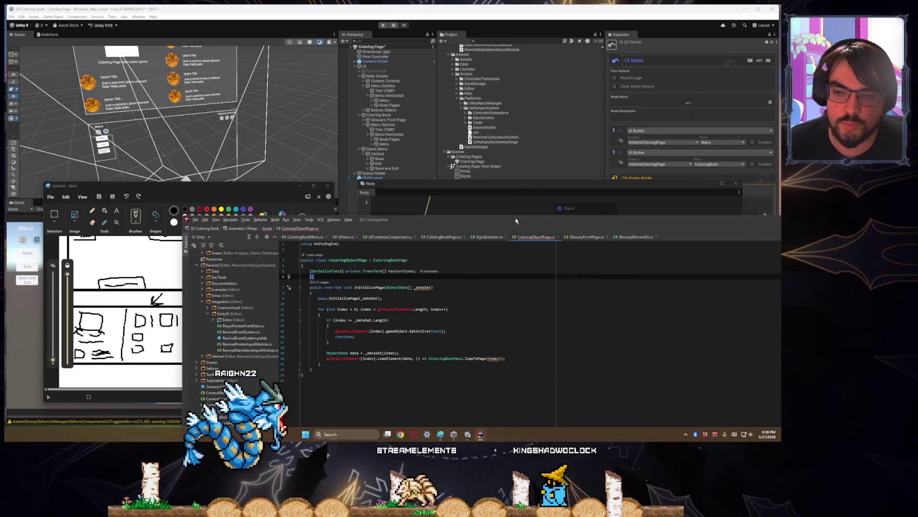
mouse_move(516, 221)
mouse_down()
mouse_move(540, 211)
mouse_move(526, 114)
mouse_move(483, 110)
mouse_move(557, 87)
mouse_move(503, 193)
mouse_move(551, 118)
mouse_move(569, 55)
mouse_move(454, 83)
mouse_move(555, 83)
mouse_move(478, 83)
mouse_move(523, 169)
mouse_up()
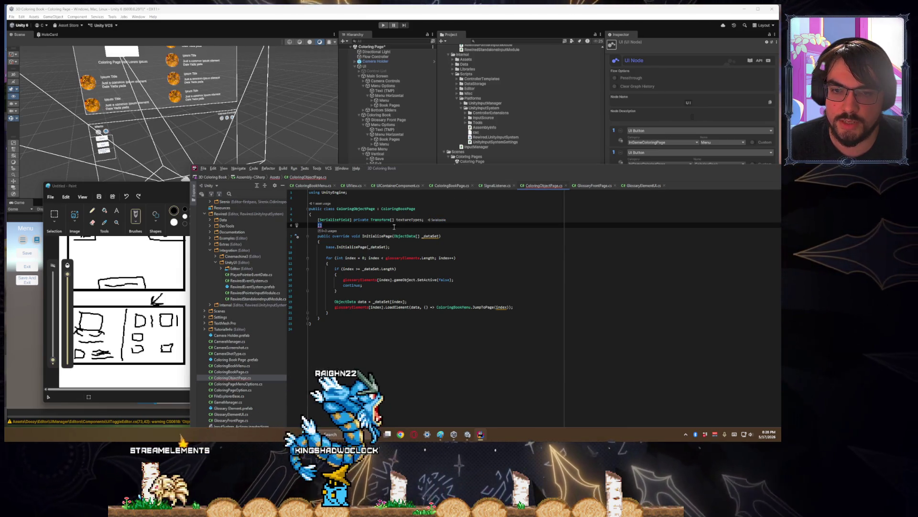
- Add a [SerializeField] private Image[] textureSprites field and generate a placeholder Image class
text(Serialize)
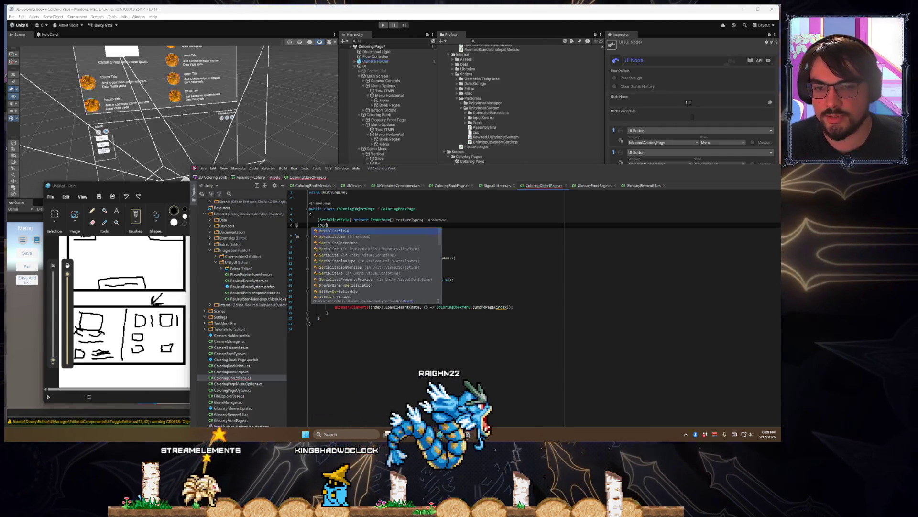
key(Return)
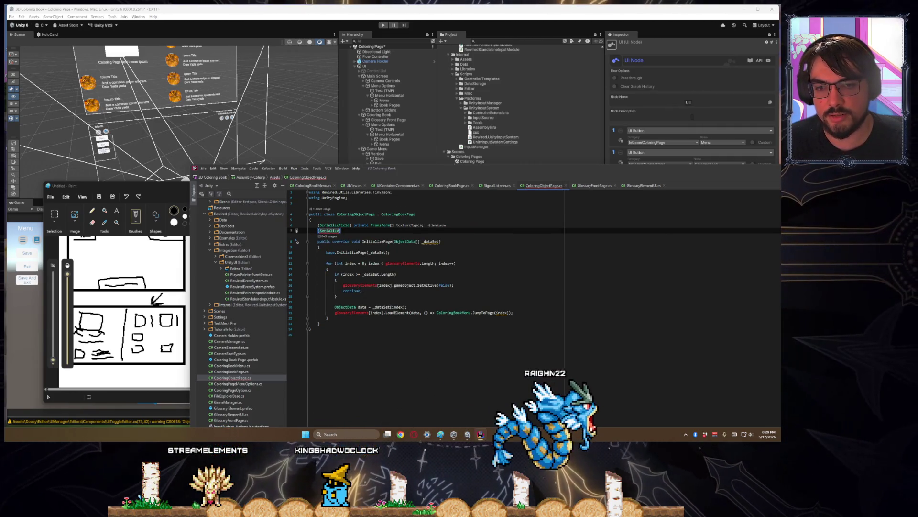
text(private I)
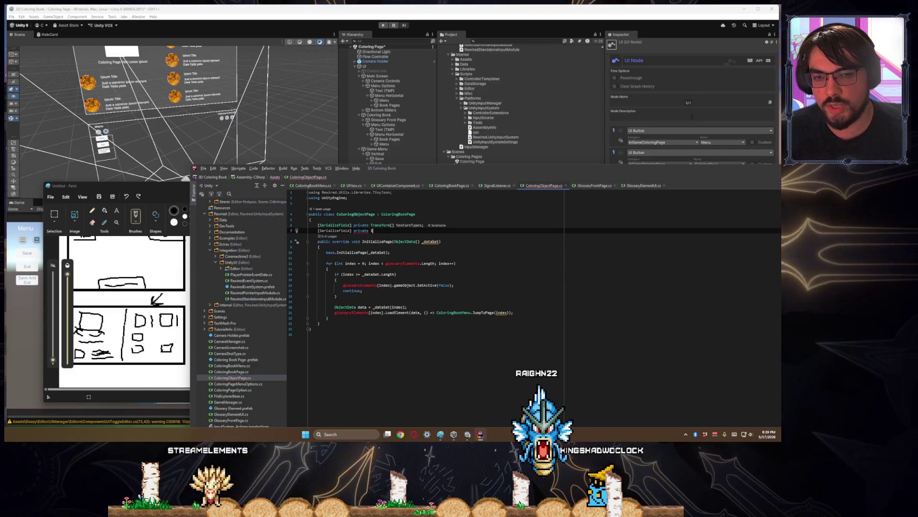
text(mage[] textures)
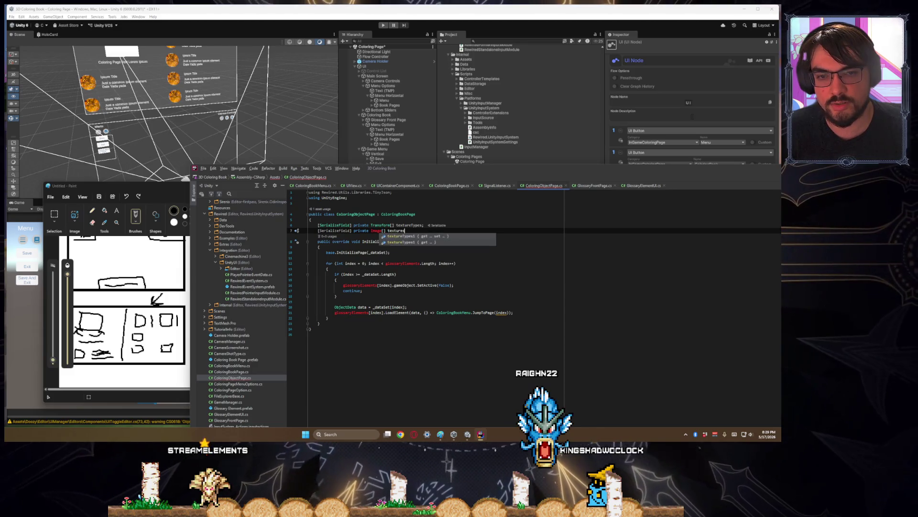
key(Escape)
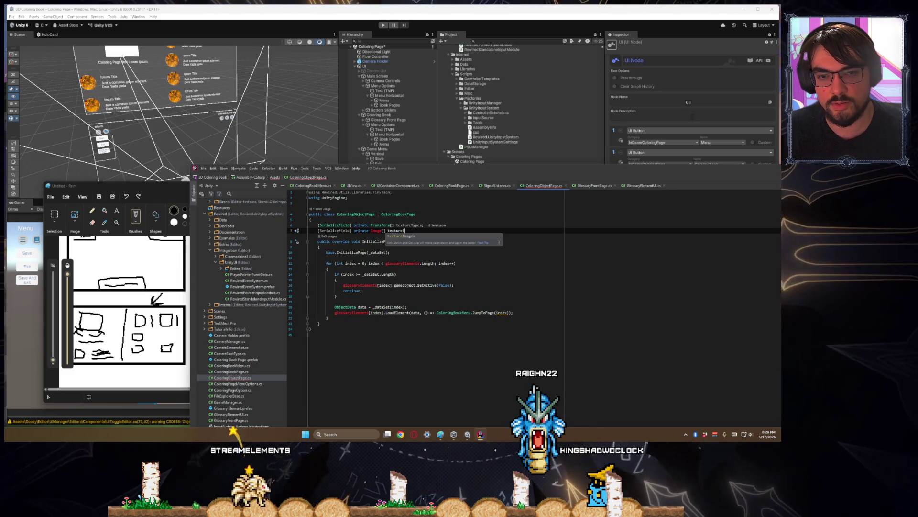
text(Sprites;)
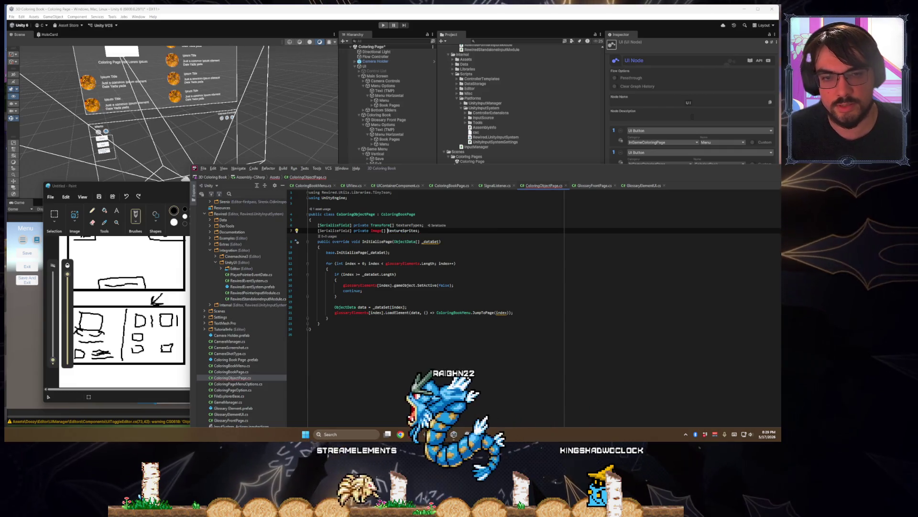
click(381, 231)
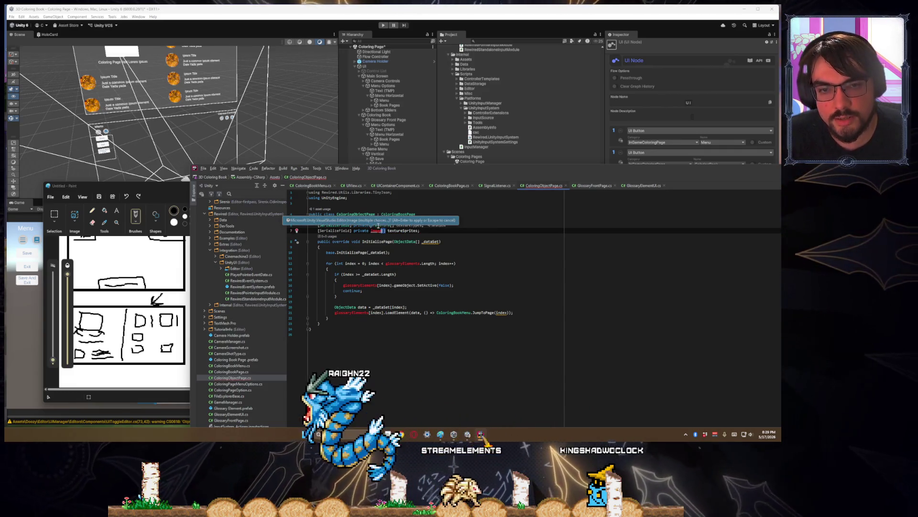
key(alt+Return)
key(Escape)
key(alt+Return)
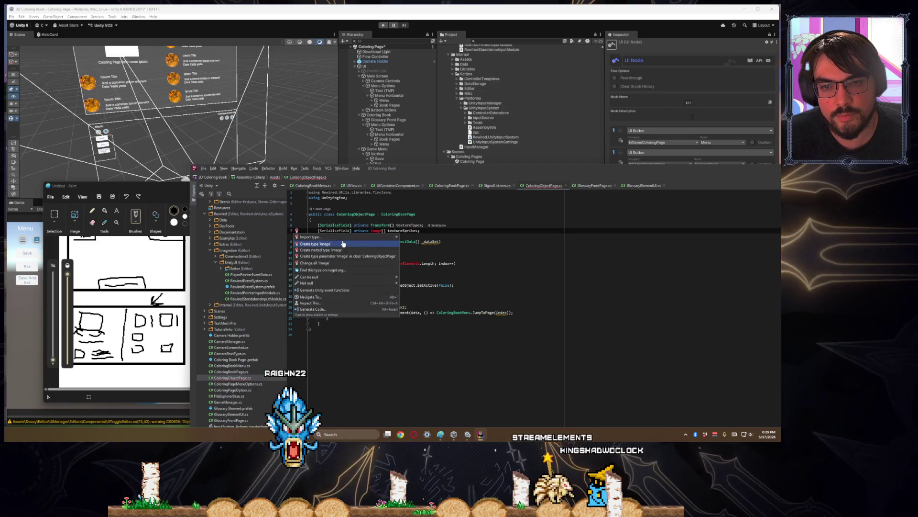
click(346, 244)
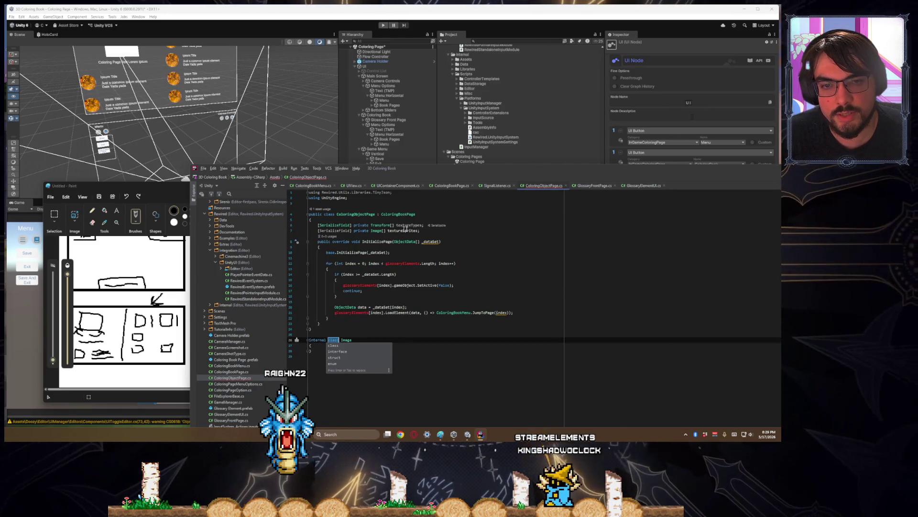
- Initialise textureTypes with new Transform[] and textureSprites with new Image[0]
click(422, 225)
text(new)
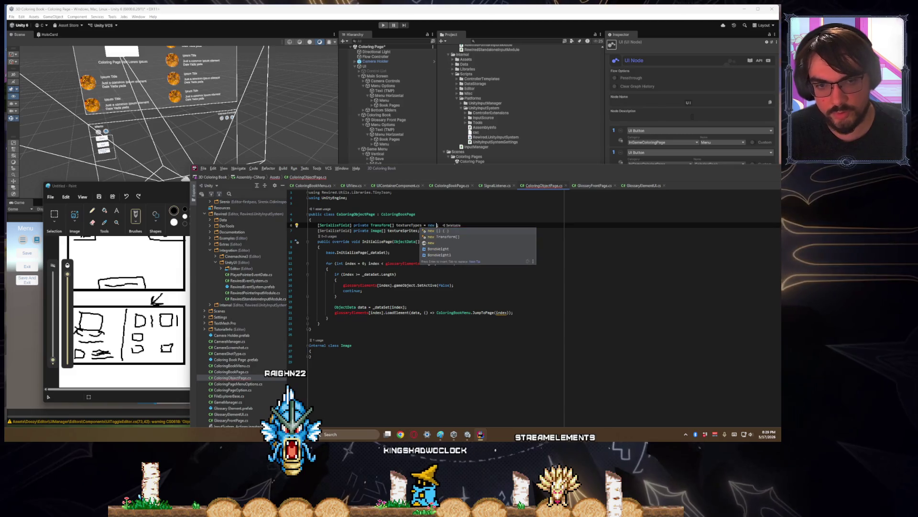
key(Down)
key(Return)
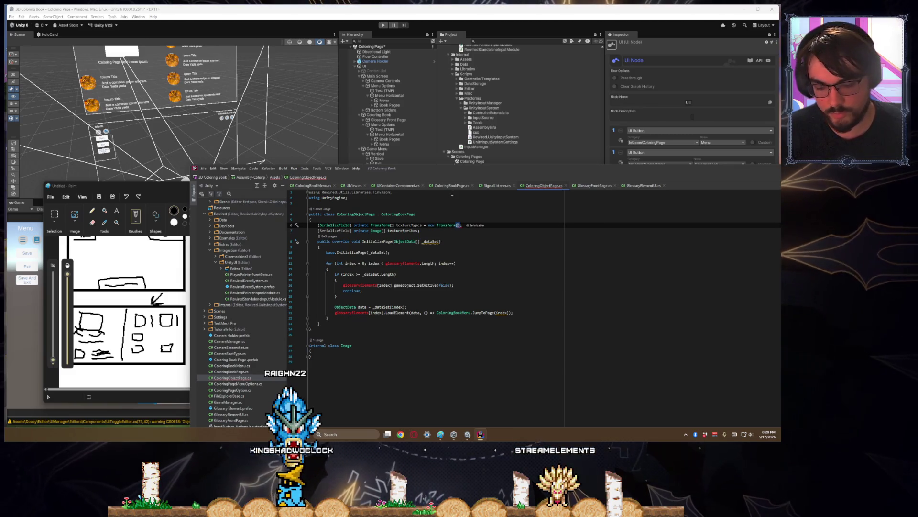
click(419, 230)
text(= new Ima)
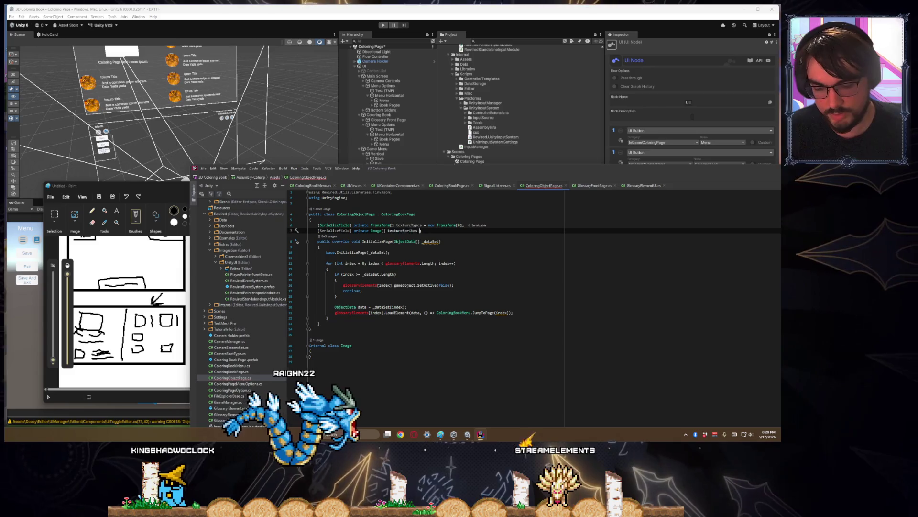
key(Return)
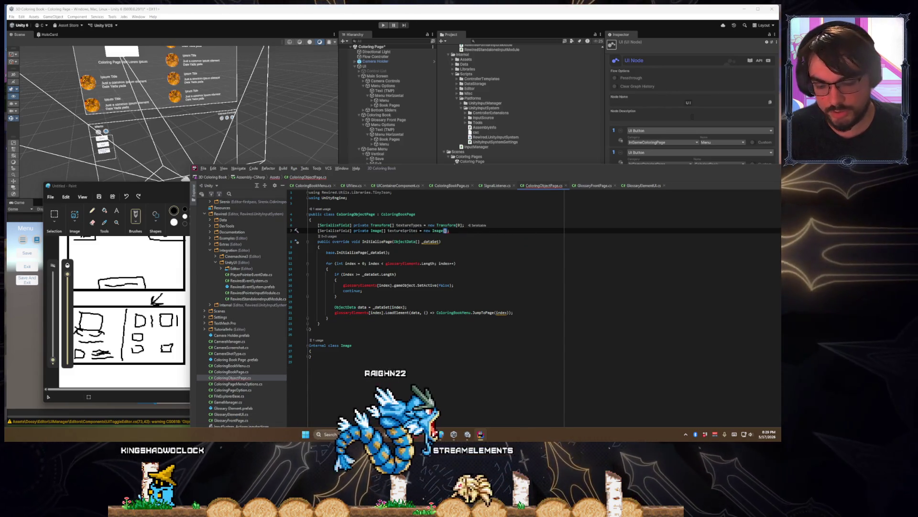
text(0)
- After a blank line, begin a new [SerializeField] private Image field
key(End)
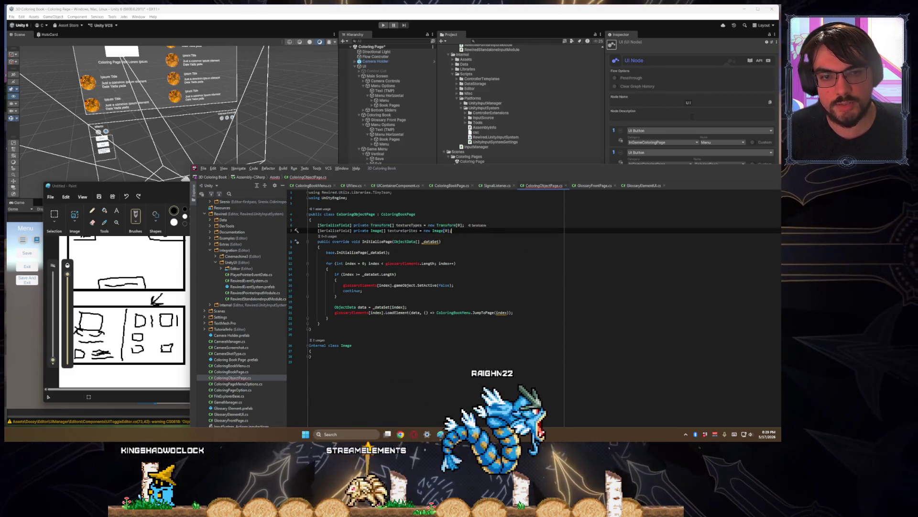
key(Return)
key(Return)
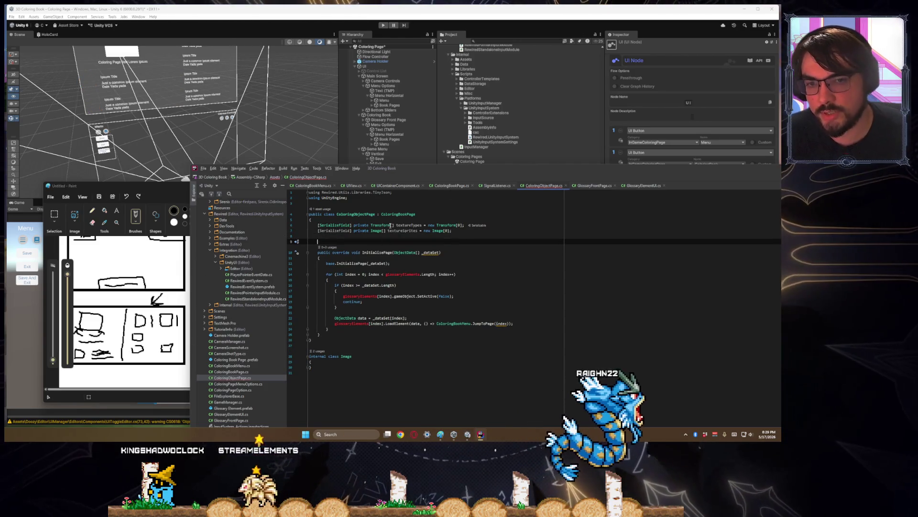
key(ctrl+space)
key(Escape)
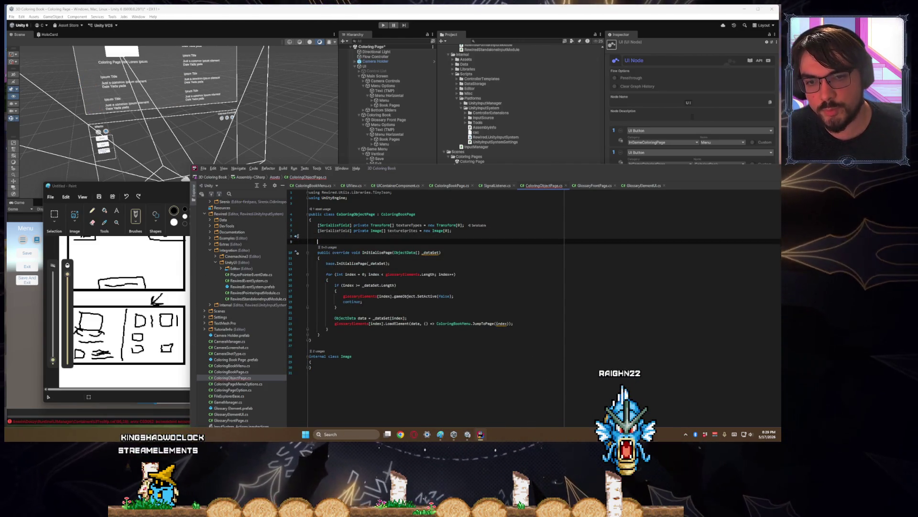
text(priva)
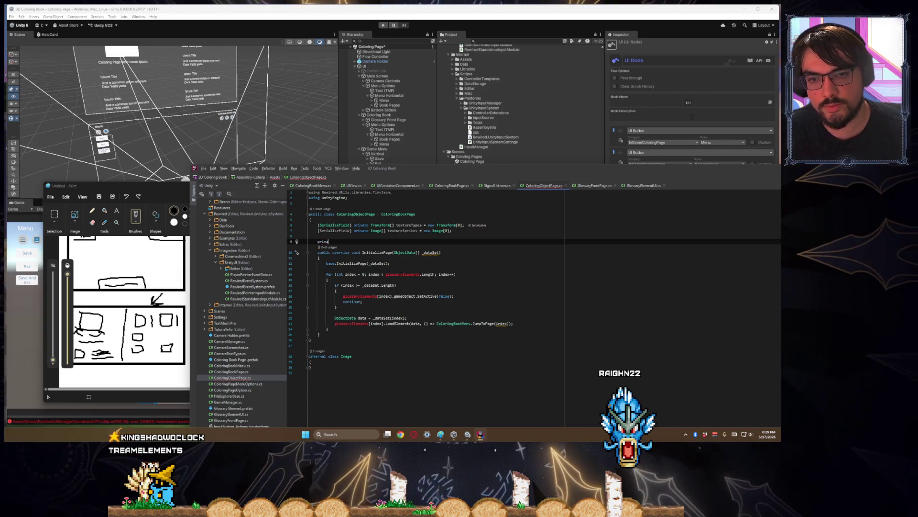
text(te Seri)
key(Return)
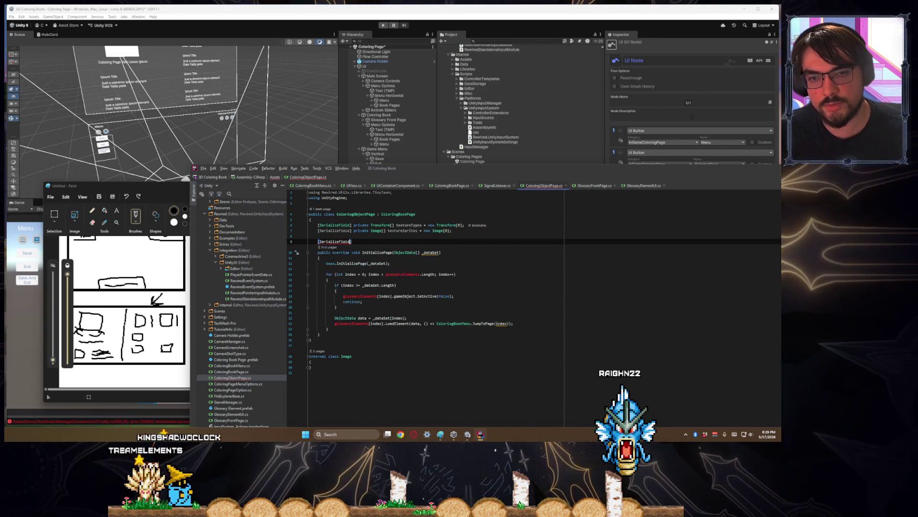
text(private Image)
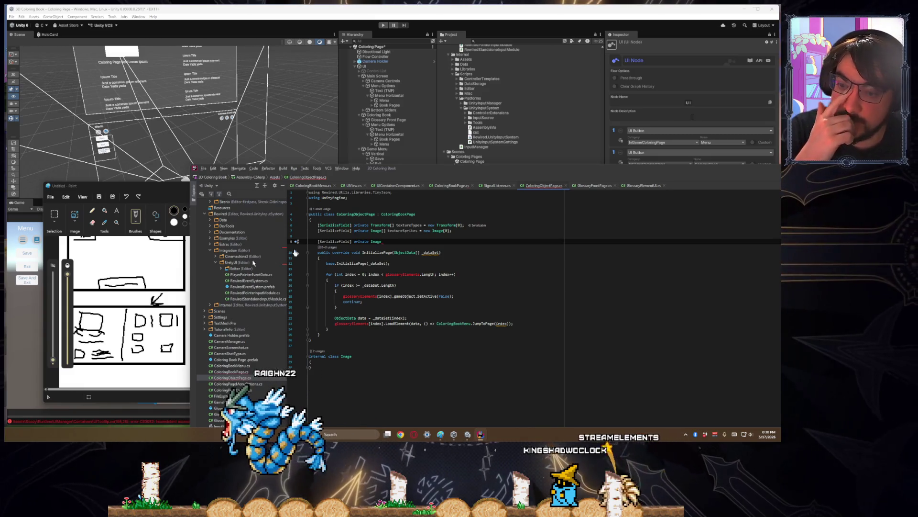
- Draw a small arrow on the layout sketch, look over the sketch, and return to Unity
drag(105, 300, 96, 308)
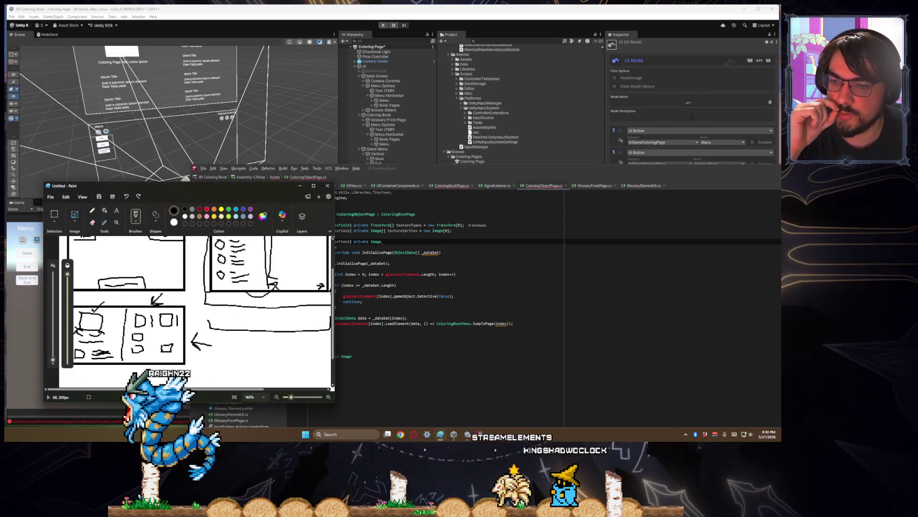
click(113, 310)
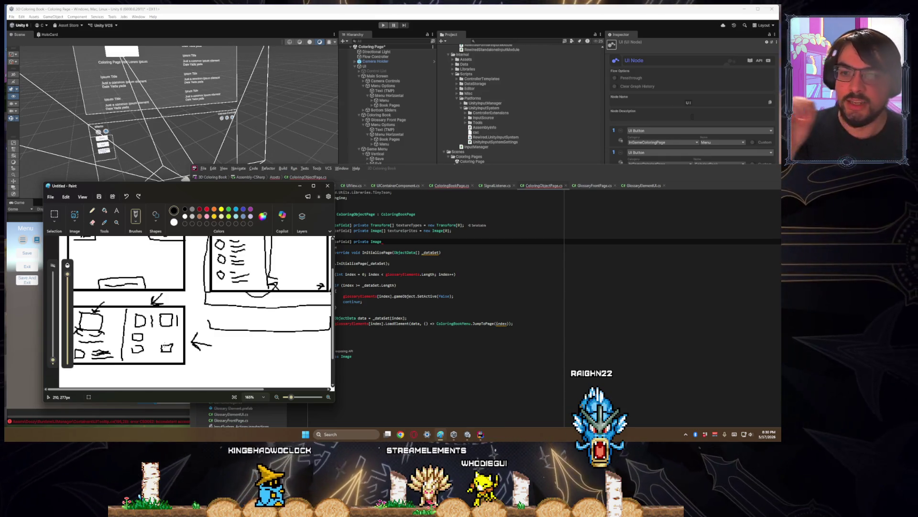
scroll(191, 255, up, 2)
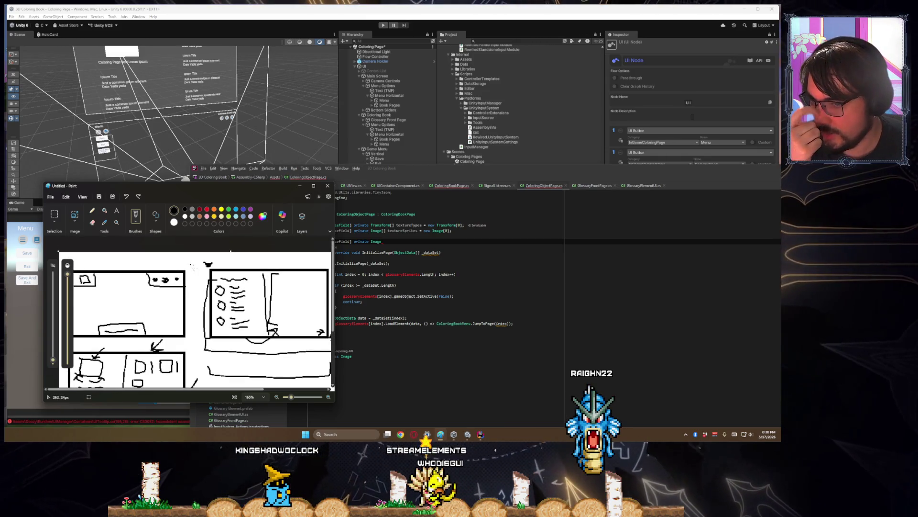
scroll(192, 268, down, 1)
scroll(193, 268, right, 3)
scroll(195, 272, left, 3)
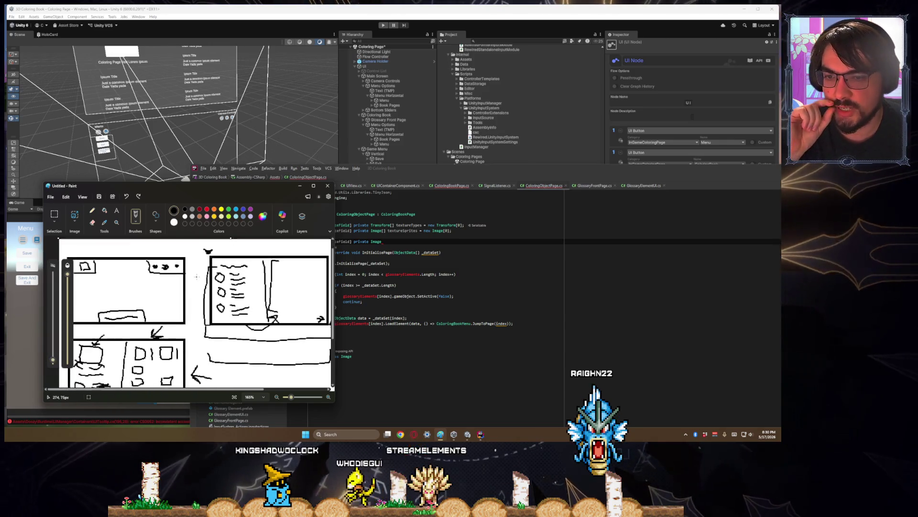
scroll(196, 276, up, 1)
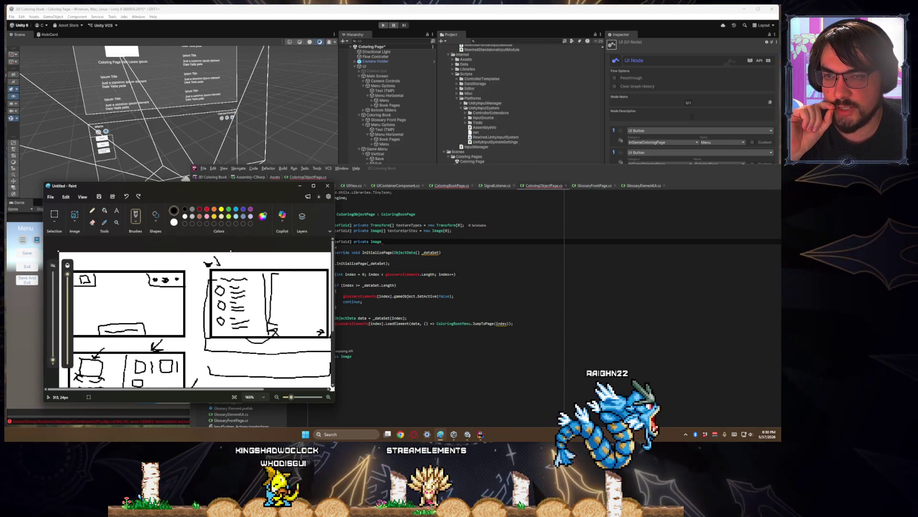
click(202, 149)
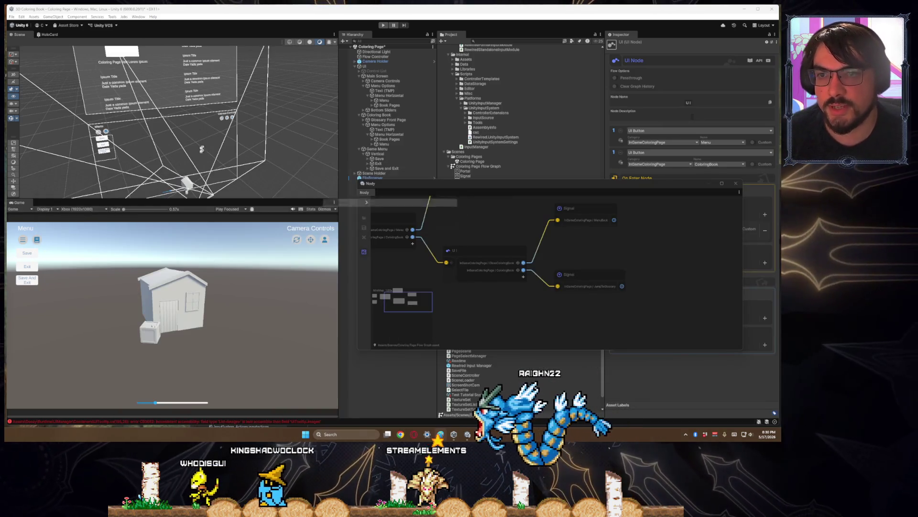
right_click(174, 82)
mouse_move(217, 132)
mouse_down()
mouse_move(141, 117)
mouse_move(135, 134)
mouse_move(170, 158)
mouse_move(166, 193)
mouse_move(181, 139)
mouse_move(140, 168)
mouse_move(221, 134)
mouse_up()
scroll(141, 117, up, 5)
scroll(135, 133, up, 3)
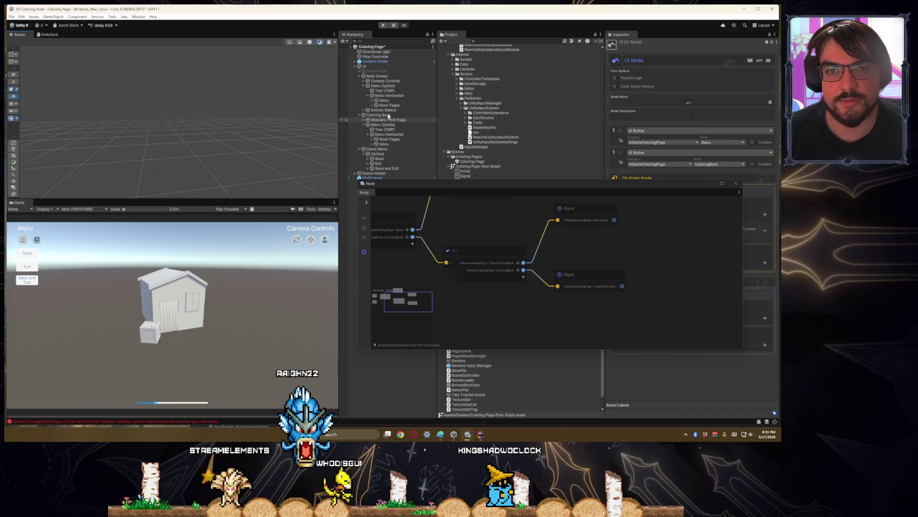
- Select Coloring Book, frame it with F, and orbit until the canvas faces the camera
click(248, 135)
key(f)
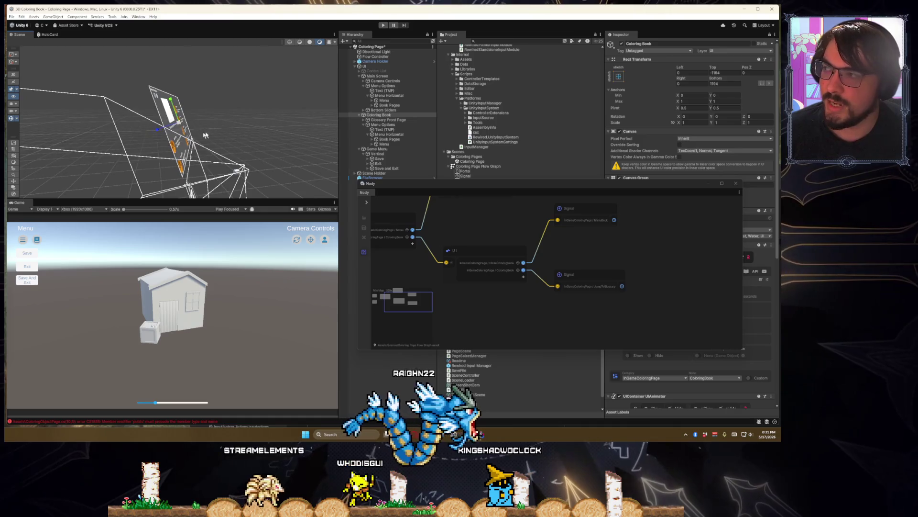
mouse_move(155, 135)
mouse_down()
mouse_move(57, 140)
mouse_move(54, 157)
mouse_up()
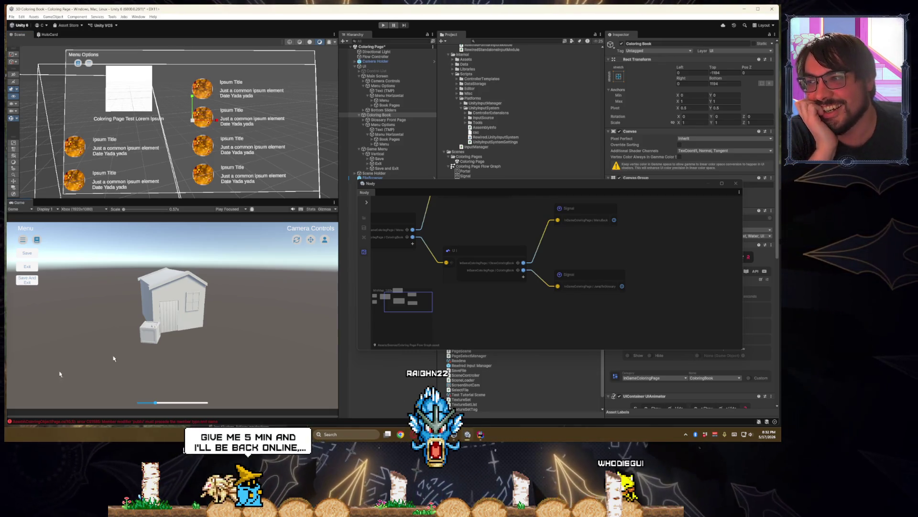
click(481, 434)
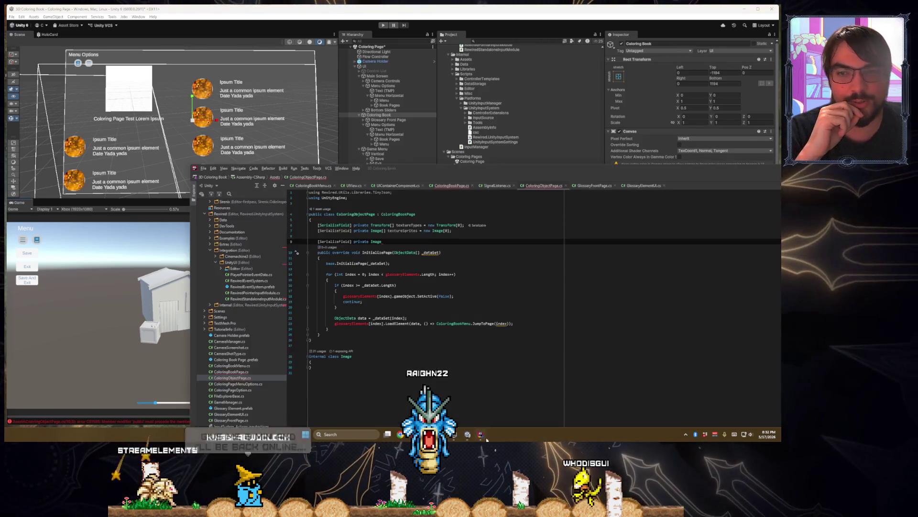
- Turn the unfinished Image field into [SerializeField] private ObjectData objectData;
double_click(411, 275)
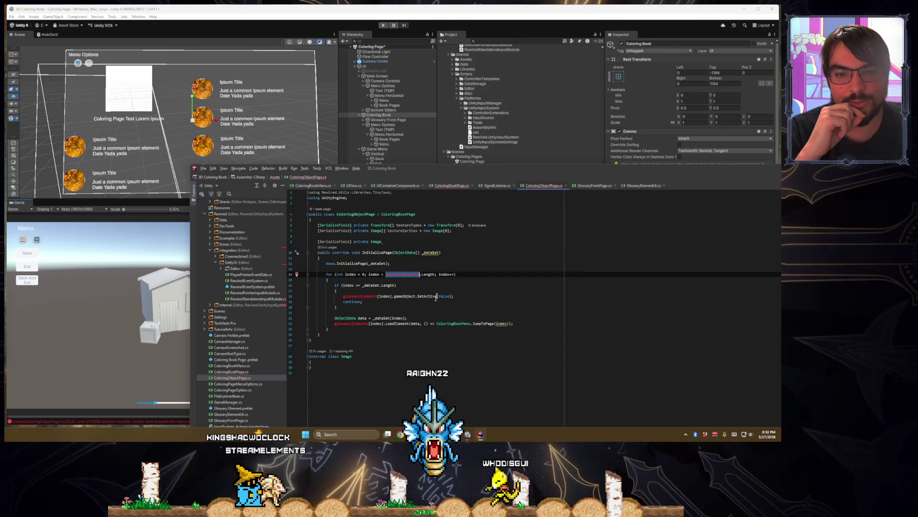
click(403, 242)
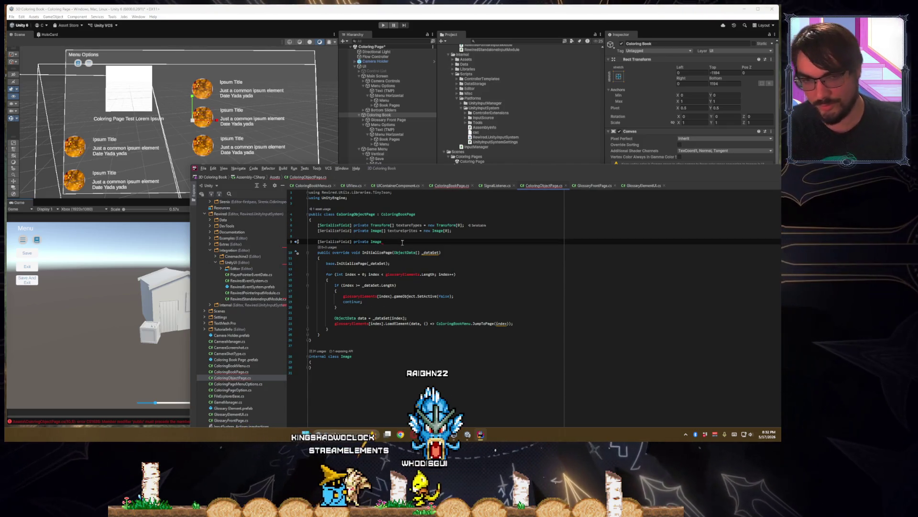
key(BackSpace)
key(BackSpace)
key(BackSpace)
text(Re)
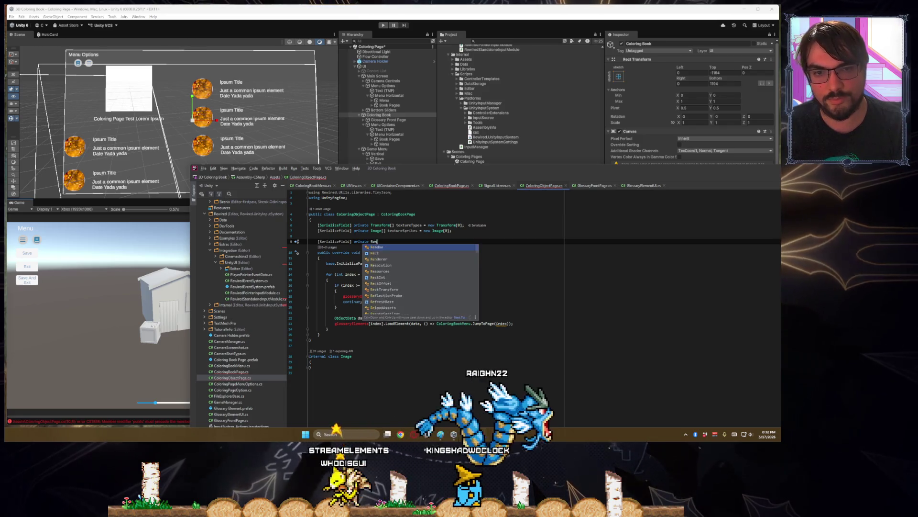
text(n)
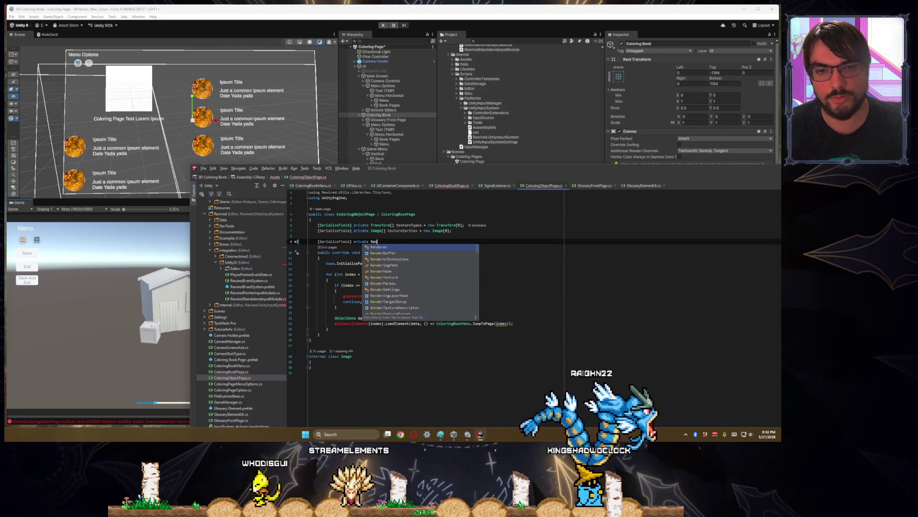
key(BackSpace)
key(BackSpace)
key(BackSpace)
text(Gam)
key(Return)
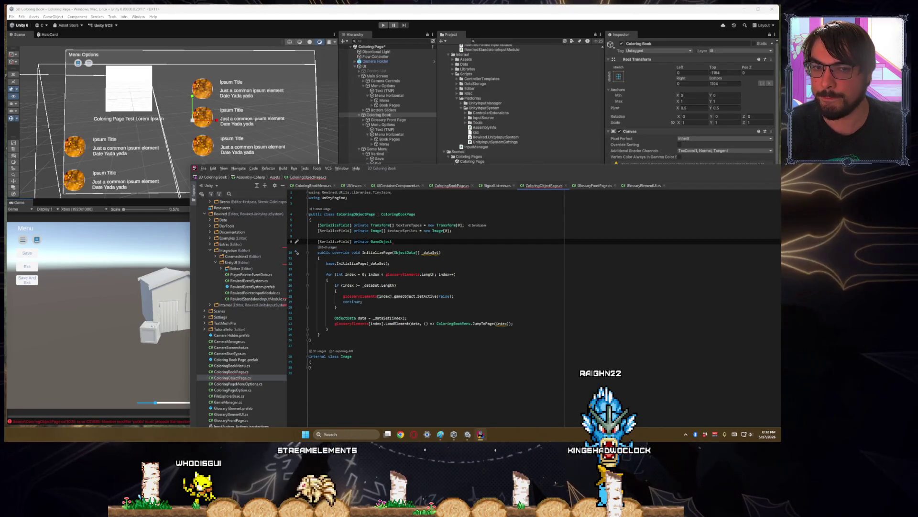
key(ctrl+shift+Left)
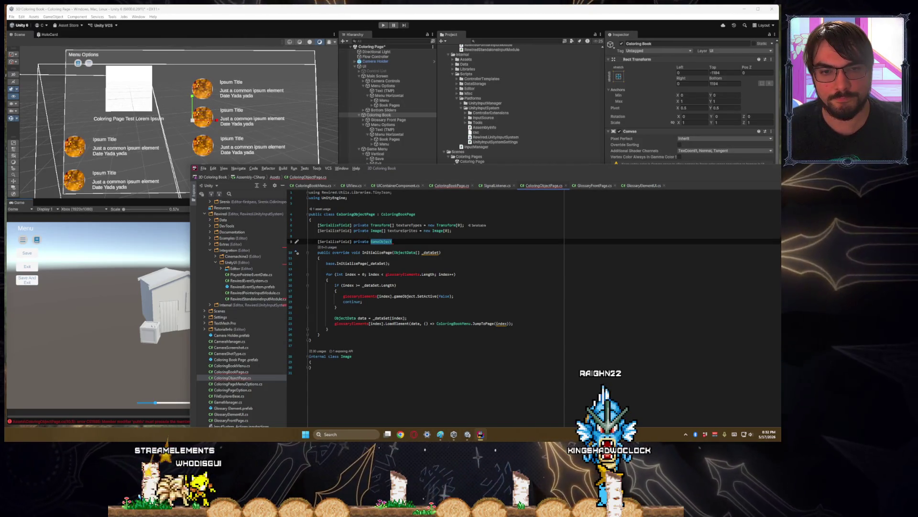
text(bjectData dat)
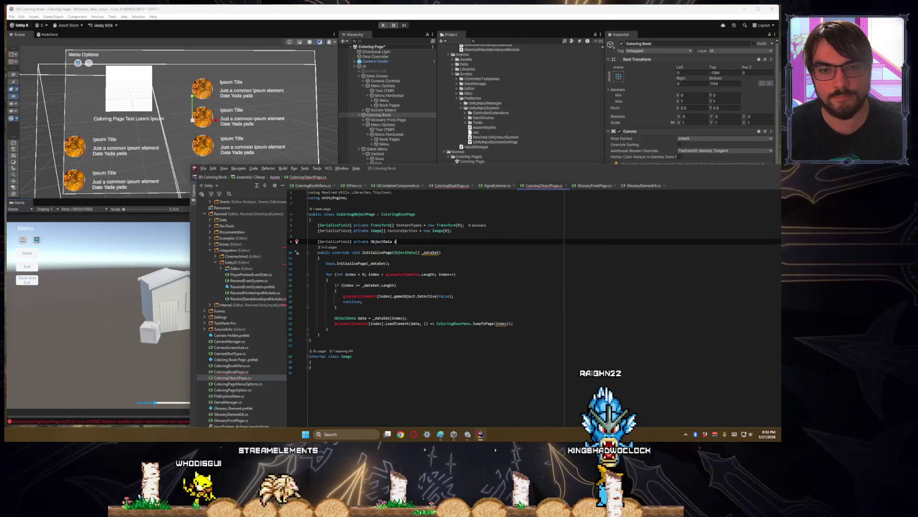
key(Down)
key(Down)
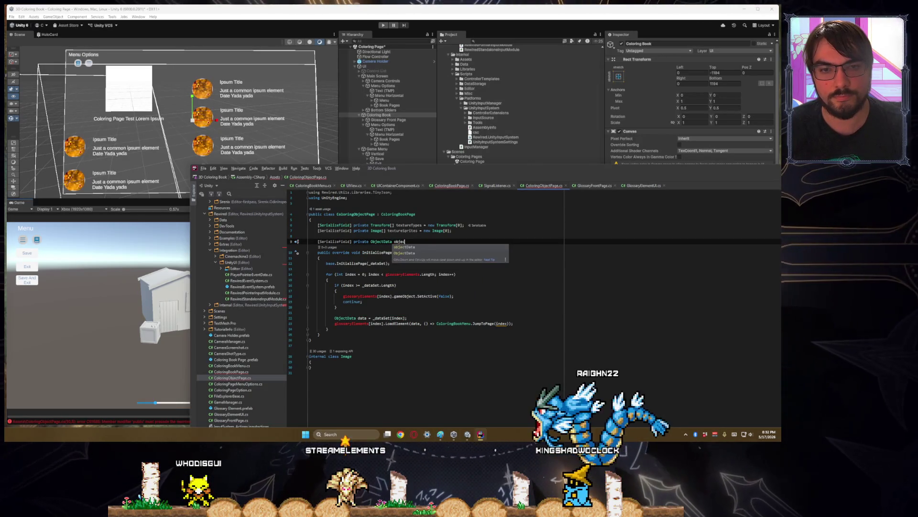
key(Return)
text(;)
- Delete the extra half-typed field line and switch to Unity so scripts recompile
key(Return)
key(Return)
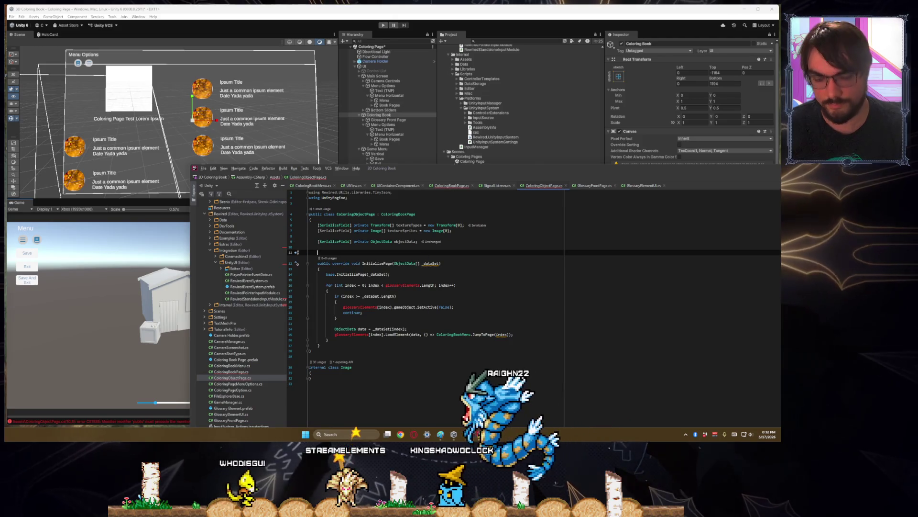
text([Serializ)
key(Return)
text(] private)
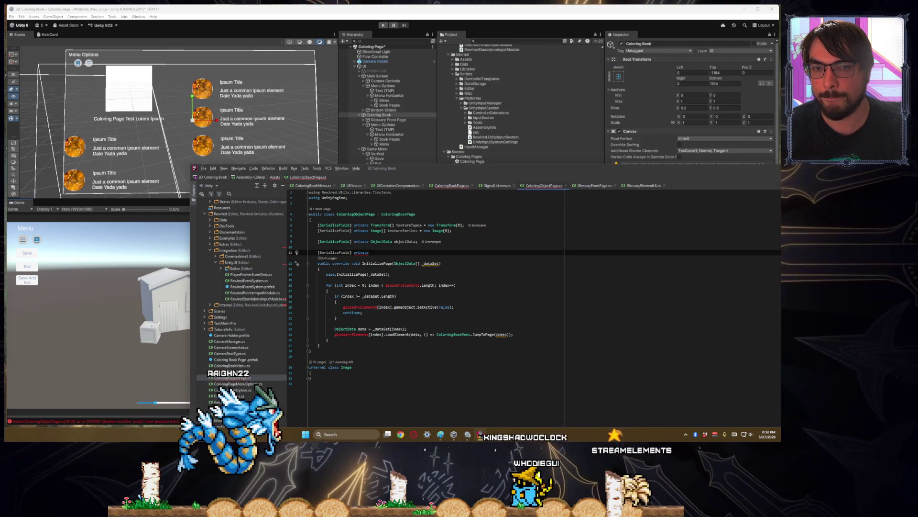
key(BackSpace)
key(BackSpace)
key(BackSpace)
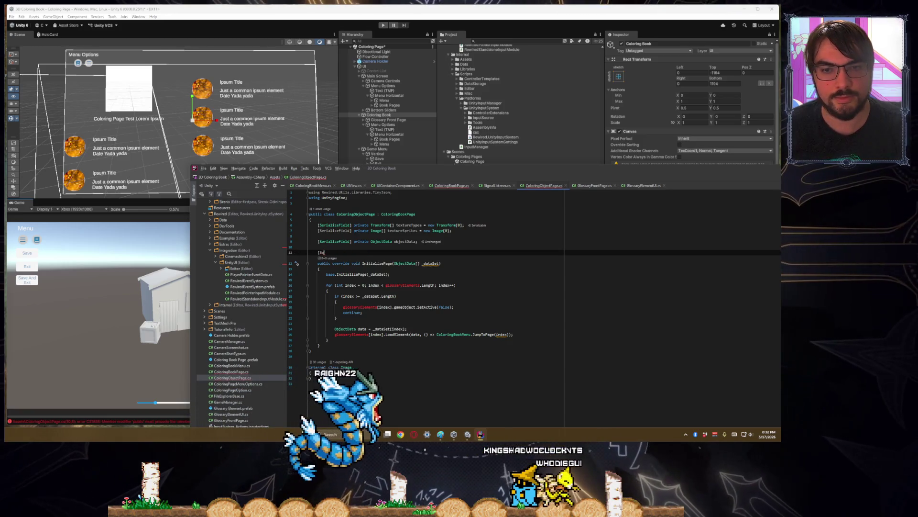
key(BackSpace)
key(BackSpace)
key(BackSpace)
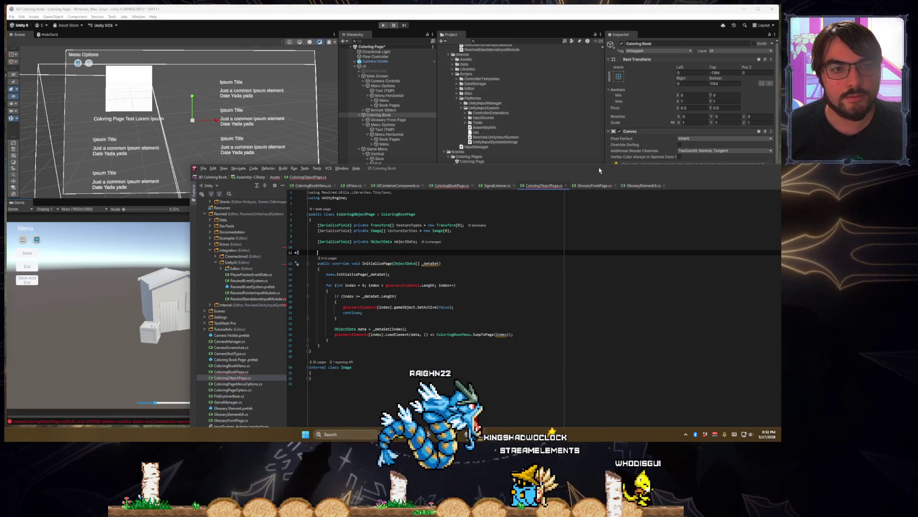
key(alt+Tab)
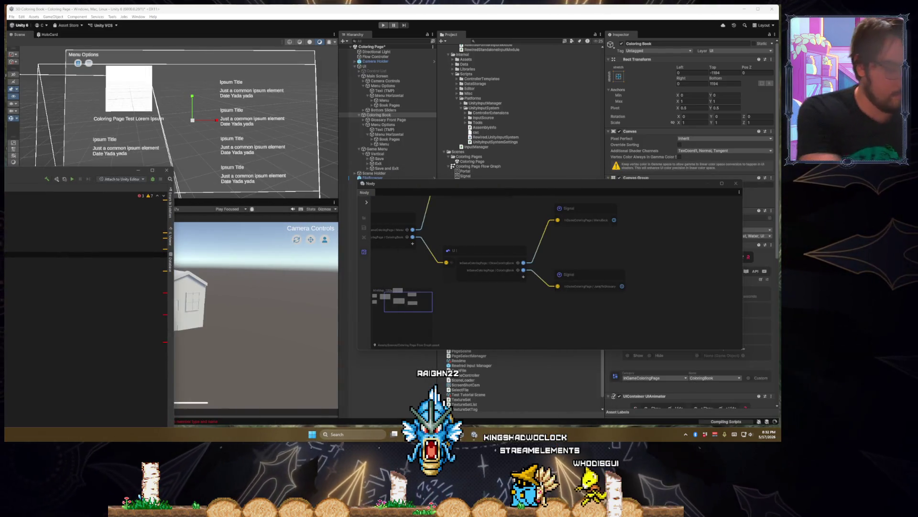
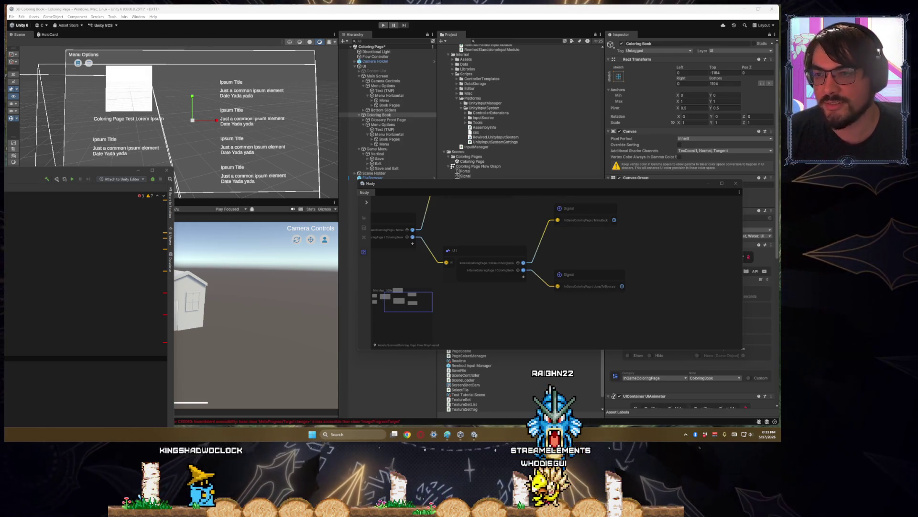
- Glance at ColoringObjectPage.cs, then orbit and zoom the Scene view to face the Menu Options canvas
key(alt+Tab)
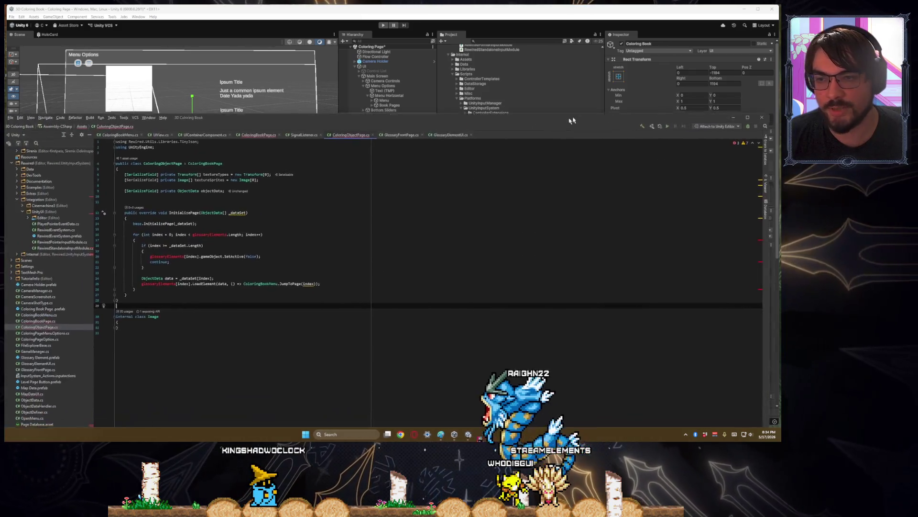
key(alt+Tab)
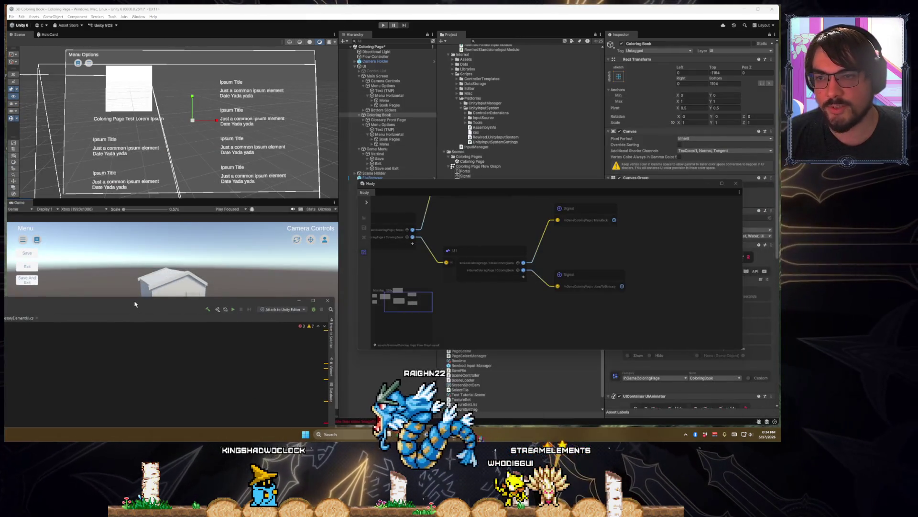
drag(181, 124, 99, 129)
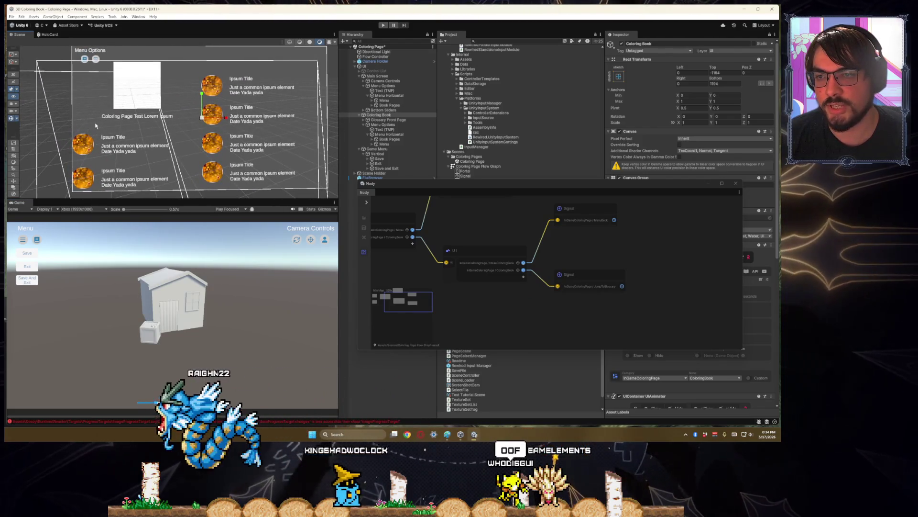
scroll(116, 185, down, 3)
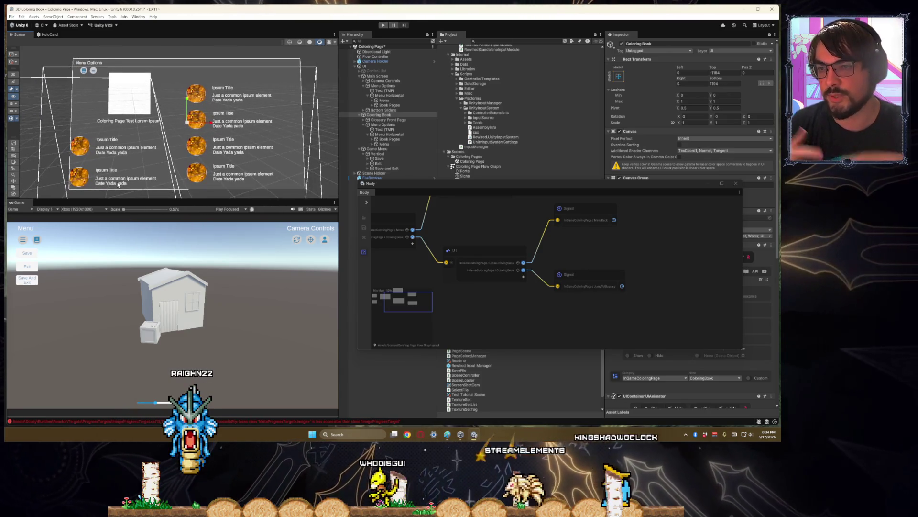
scroll(118, 184, down, 4)
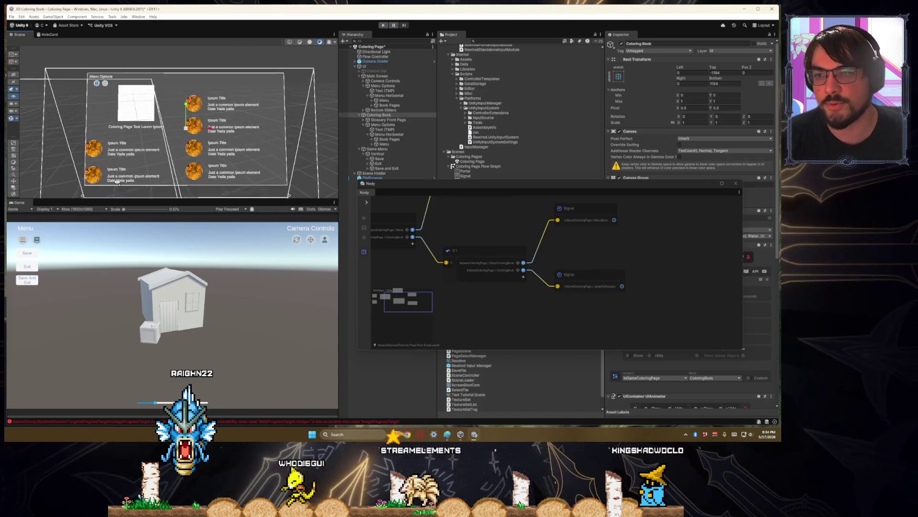
drag(119, 185, 126, 155)
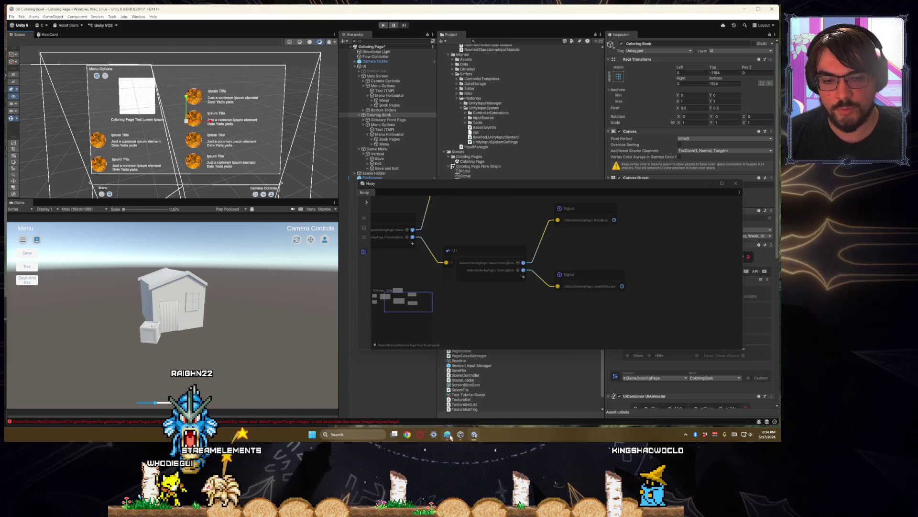
- Bring the Paint UI layout sketch up over the coloring-book scene
click(449, 435)
drag(257, 190, 281, 132)
scroll(128, 224, down, 3)
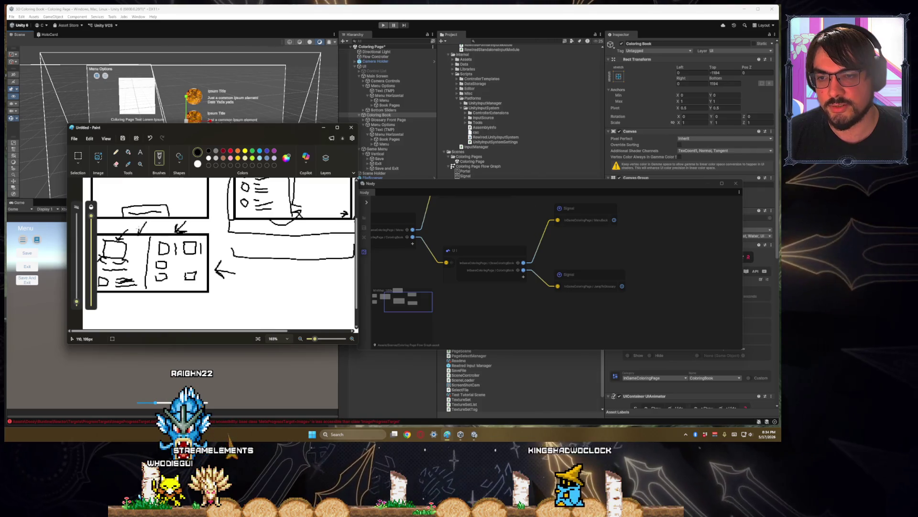
- Undo the last stroke on the sketch, try an arrowhead on the diagonal line, and undo it
key(ctrl+z)
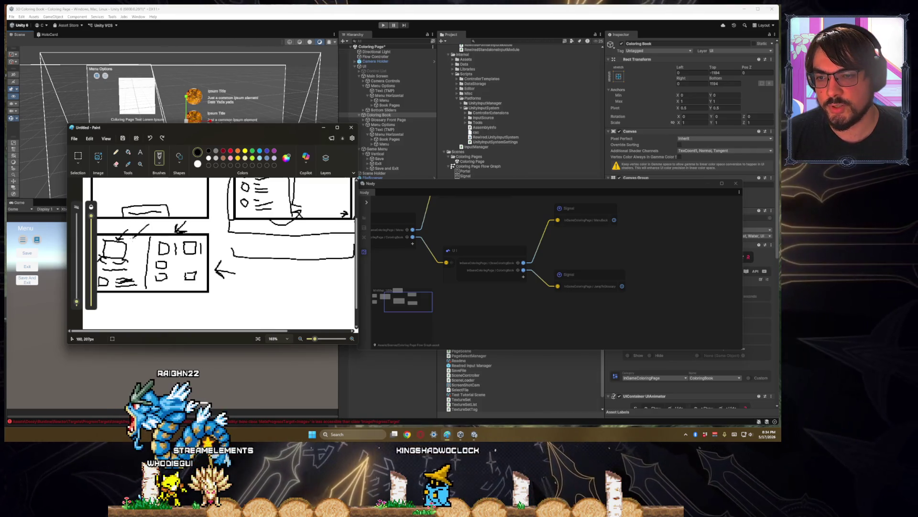
drag(138, 231, 125, 239)
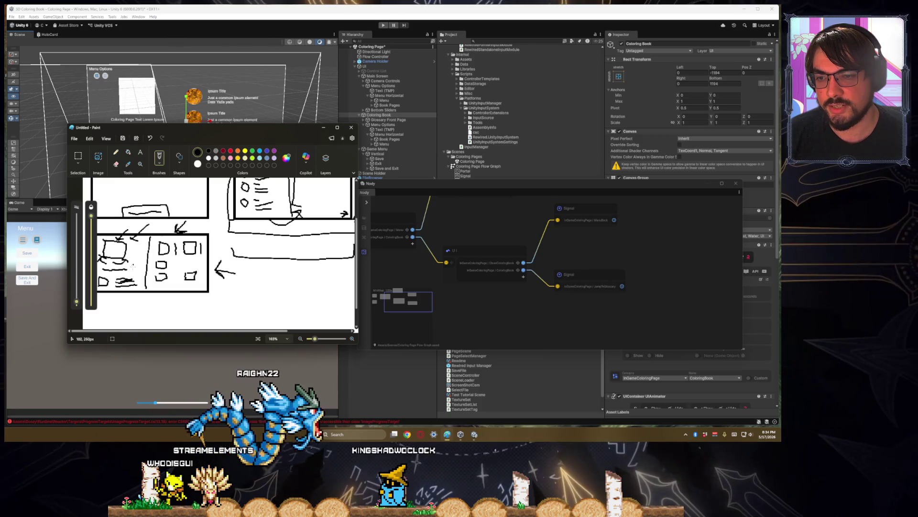
key(ctrl+z)
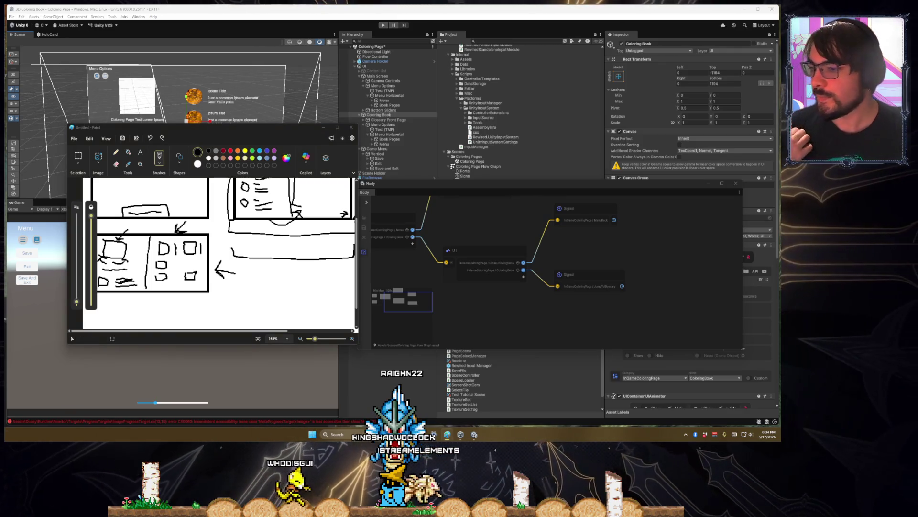
- Move the Paint sketch window aside so Unity's Menu Options page and house model show
scroll(239, 273, up, 3)
scroll(239, 273, down, 3)
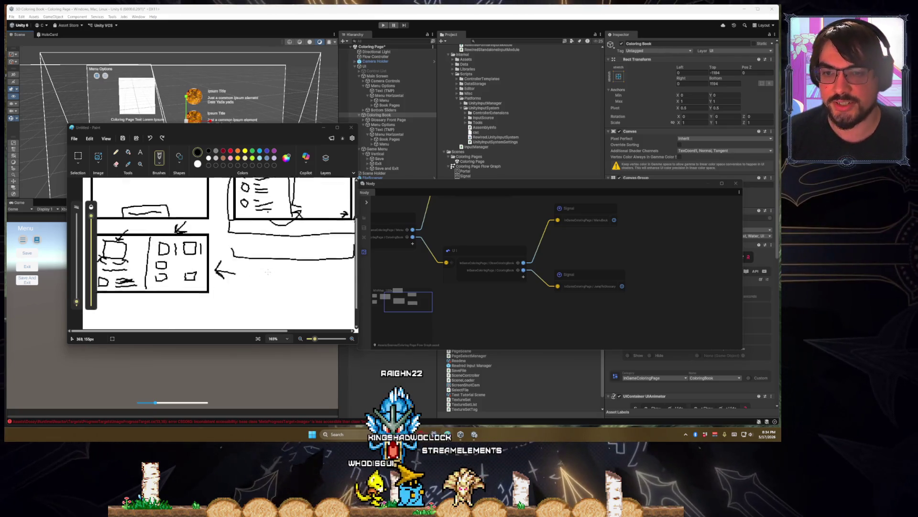
scroll(254, 274, up, 3)
scroll(253, 273, down, 1)
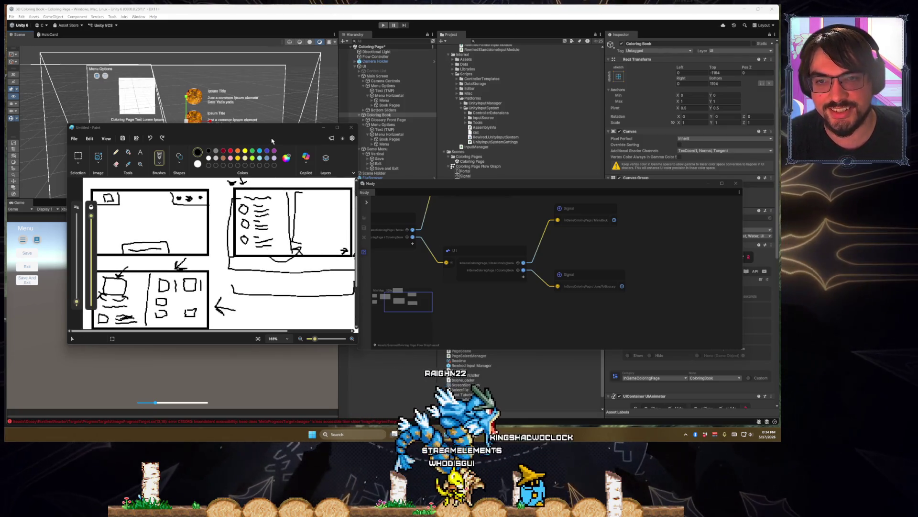
mouse_move(294, 138)
mouse_down()
mouse_move(407, 210)
mouse_move(448, 224)
mouse_move(349, 205)
mouse_move(367, 205)
mouse_move(390, 179)
mouse_move(396, 134)
mouse_move(445, 119)
mouse_move(519, 132)
mouse_move(430, 72)
mouse_move(406, 83)
mouse_move(281, 92)
mouse_up()
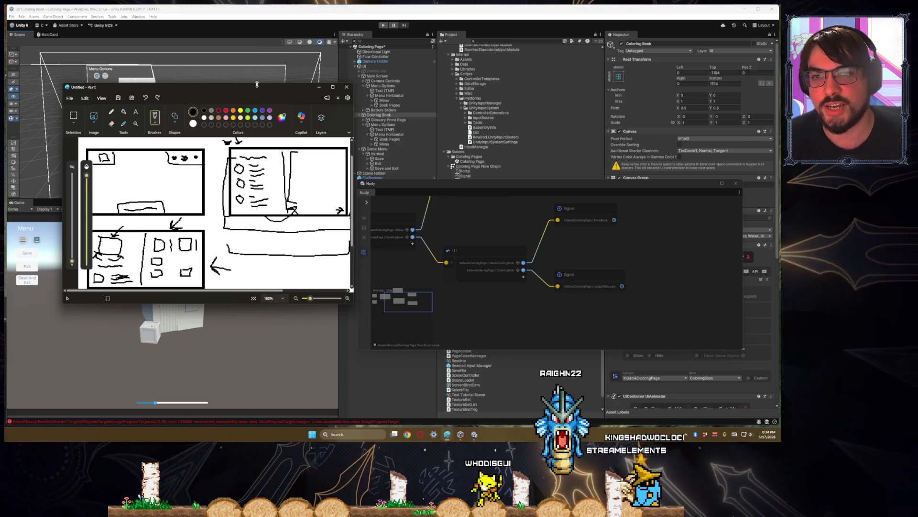
mouse_move(262, 91)
mouse_down()
mouse_move(240, 94)
mouse_move(245, 80)
mouse_move(227, 95)
mouse_move(0, 127)
mouse_up()
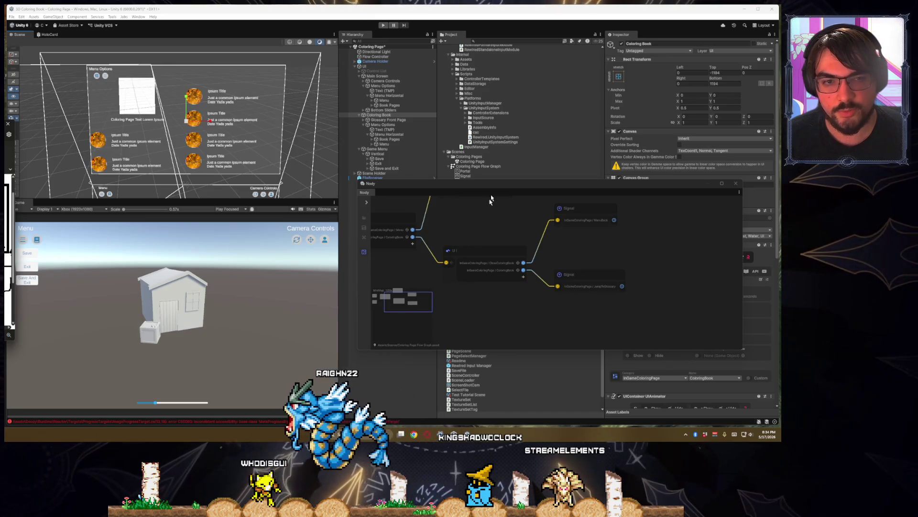
- Move the Nody graph window lower and collapse Menu Options and the UI groups in the Hierarchy
mouse_move(495, 187)
mouse_down()
mouse_move(435, 246)
mouse_move(486, 315)
mouse_move(516, 234)
mouse_move(461, 306)
mouse_move(500, 284)
mouse_move(275, 334)
mouse_move(346, 351)
mouse_move(368, 253)
mouse_move(369, 296)
mouse_move(342, 342)
mouse_up()
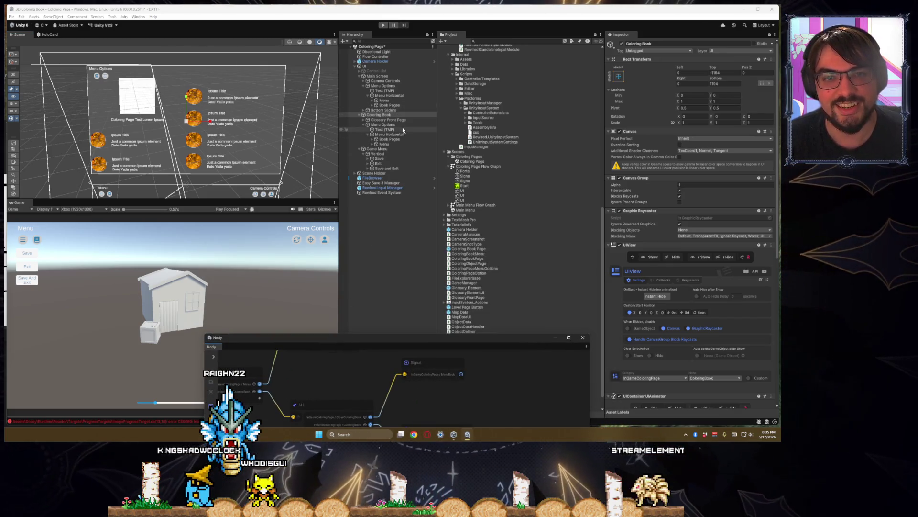
click(384, 125)
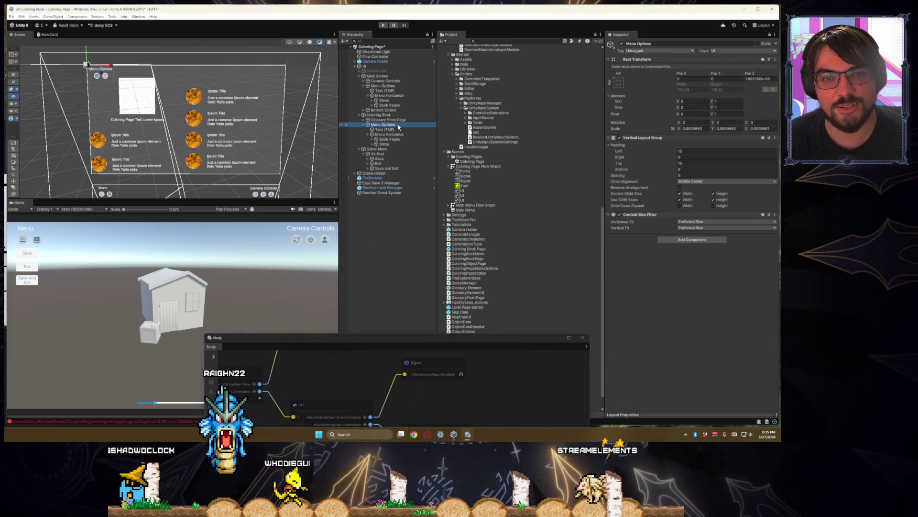
click(363, 125)
alt+click(356, 66)
click(356, 66)
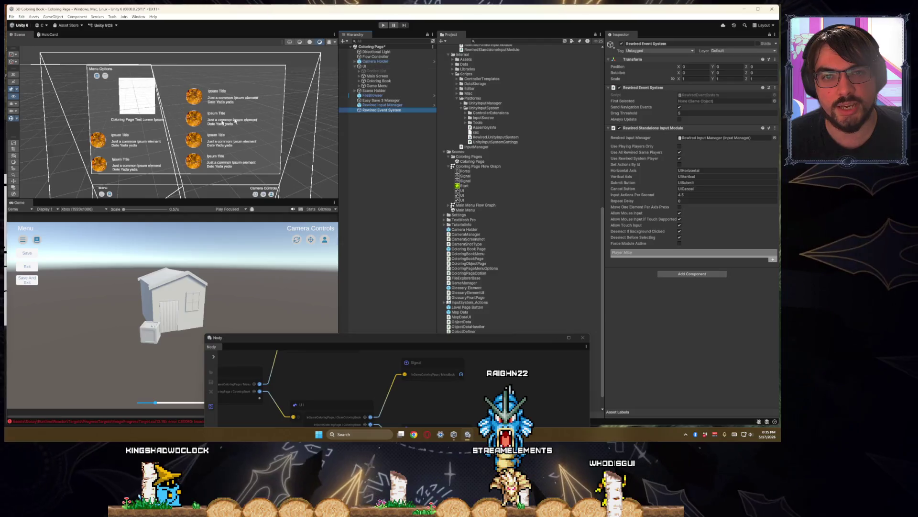
double_click(381, 110)
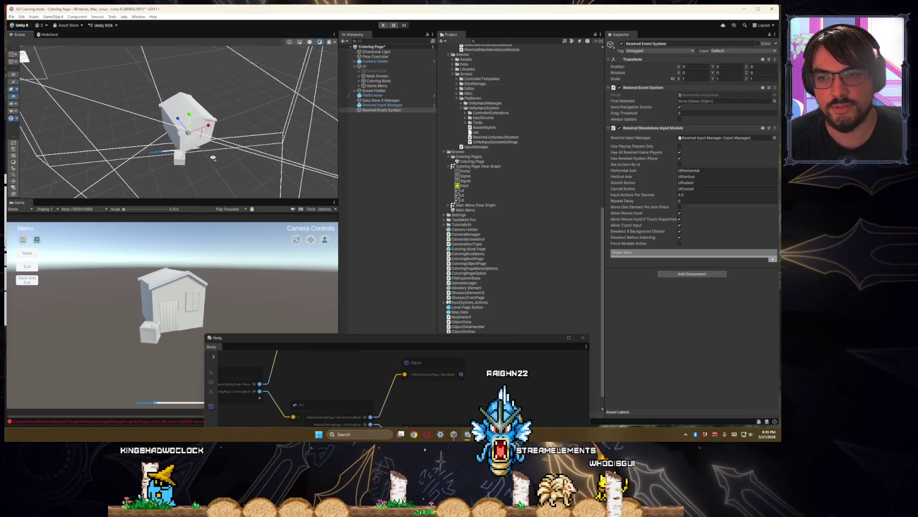
- Select the Tutorial Scene house, frame it with F, and orbit to its door side
click(221, 142)
key(f)
drag(220, 142, 180, 127)
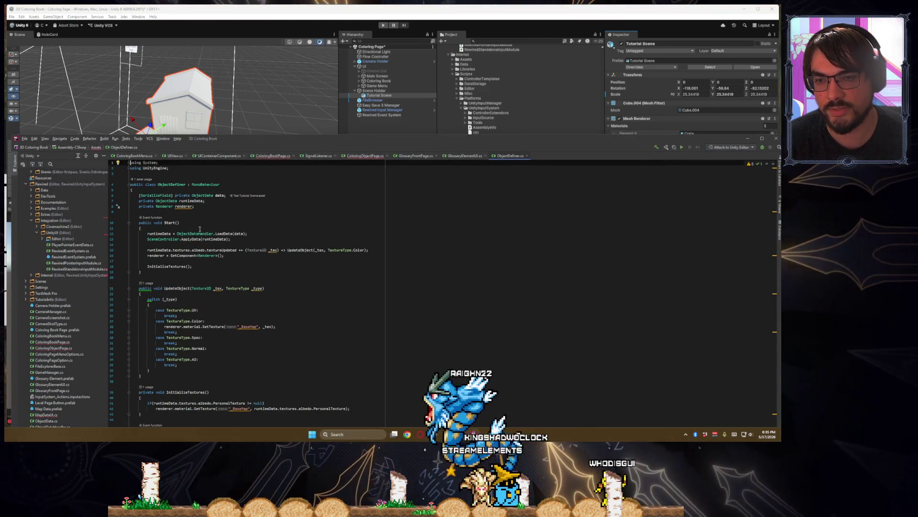
- Jump from ObjectDefiner's ApplyData call to SceneController.cs and inspect the objectDataInScene list on line 8
click(195, 240)
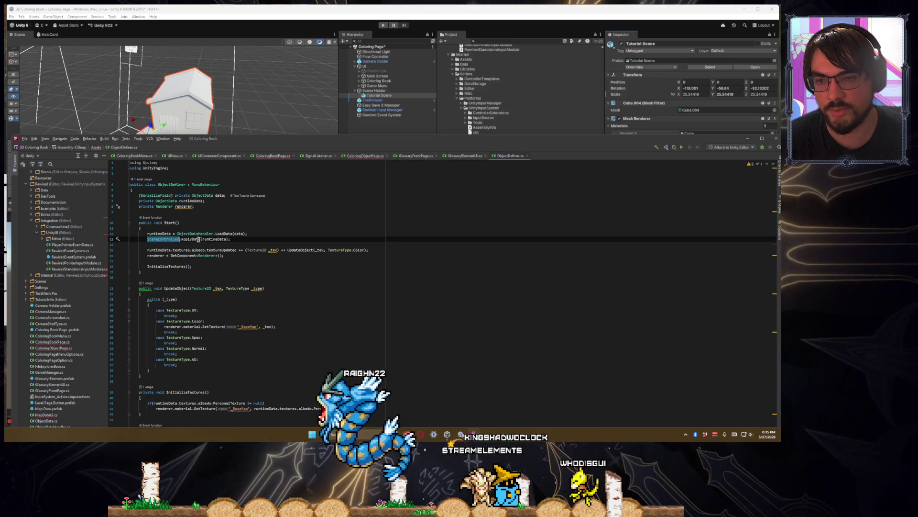
ctrl+click(194, 239)
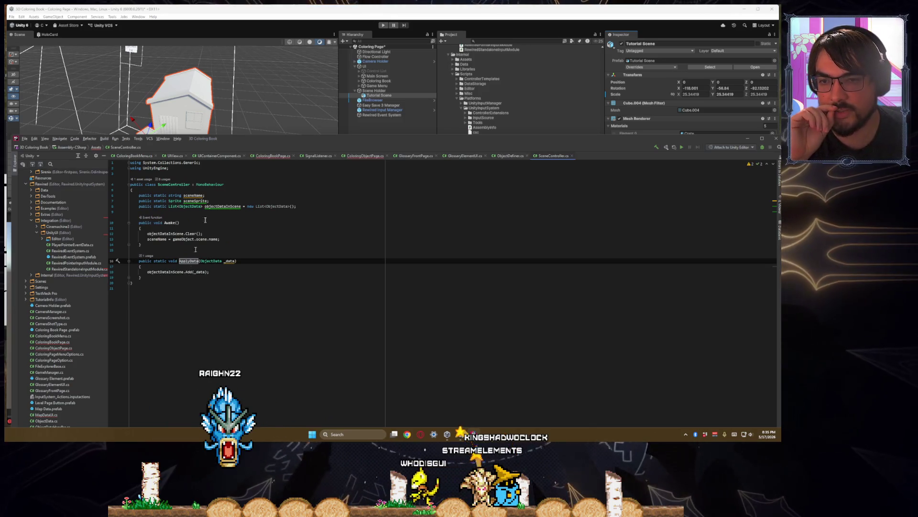
click(209, 207)
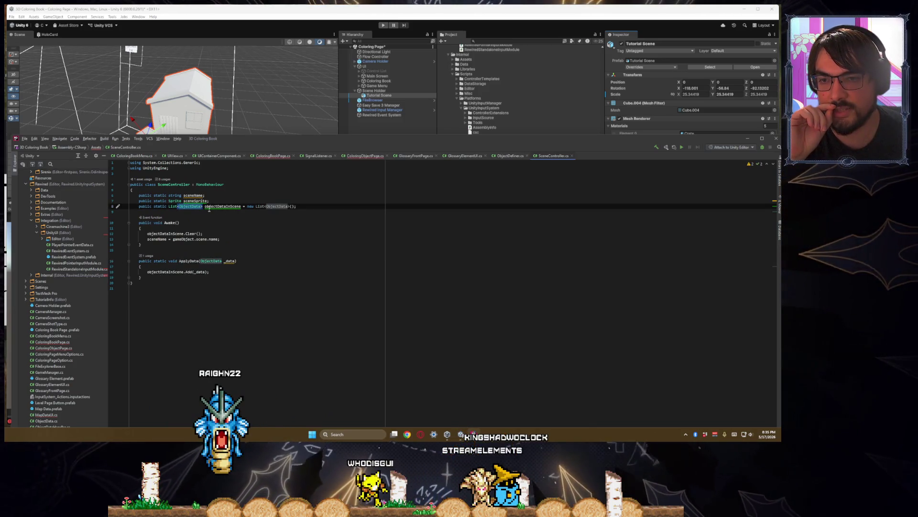
click(211, 206)
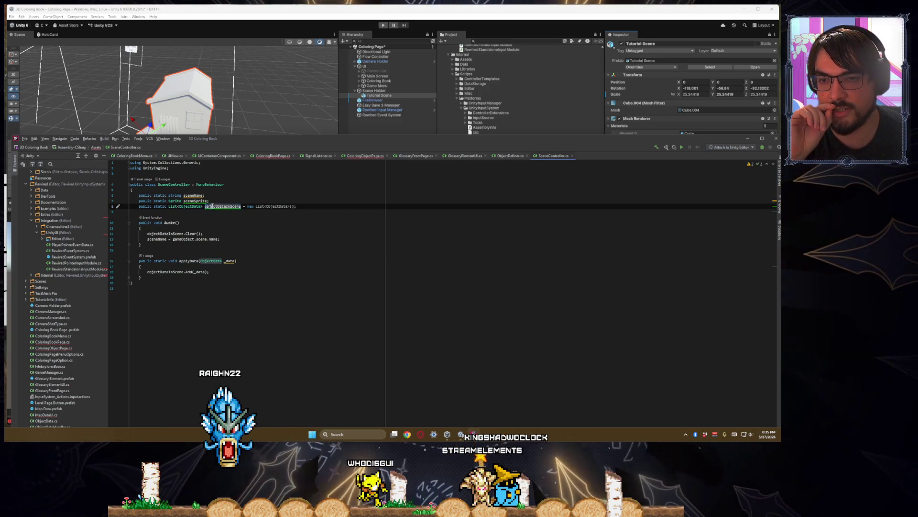
click(170, 207)
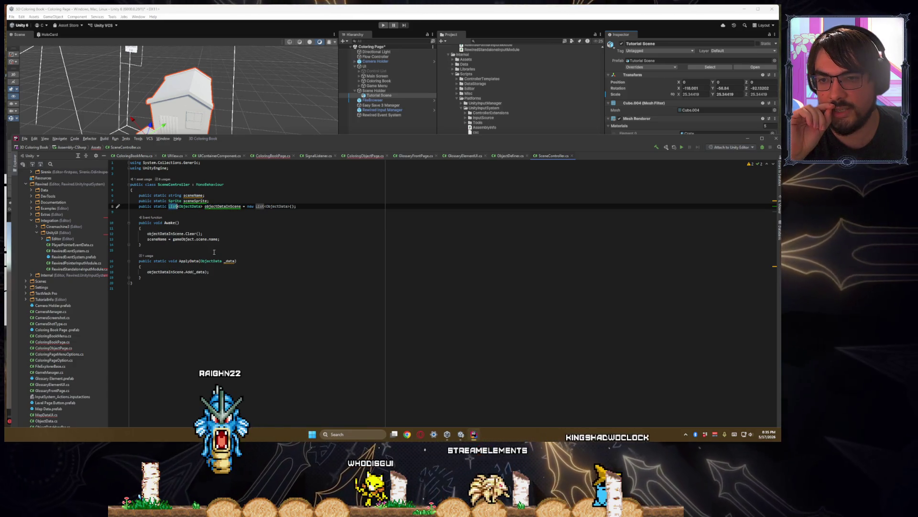
click(204, 213)
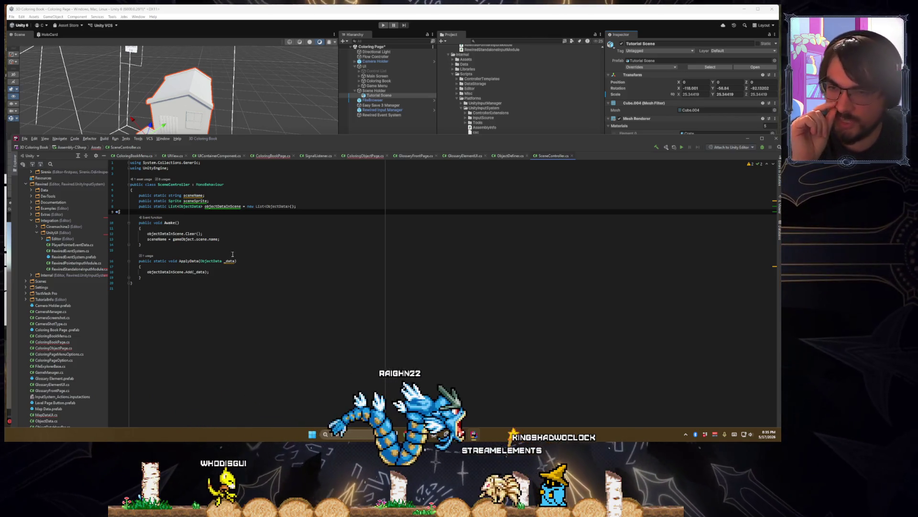
- Declare 'public static Dictionary<string, GameObject> objectDataDefined = new Dictionary<string, GameObject>();' below objectDataInScene
key(Return)
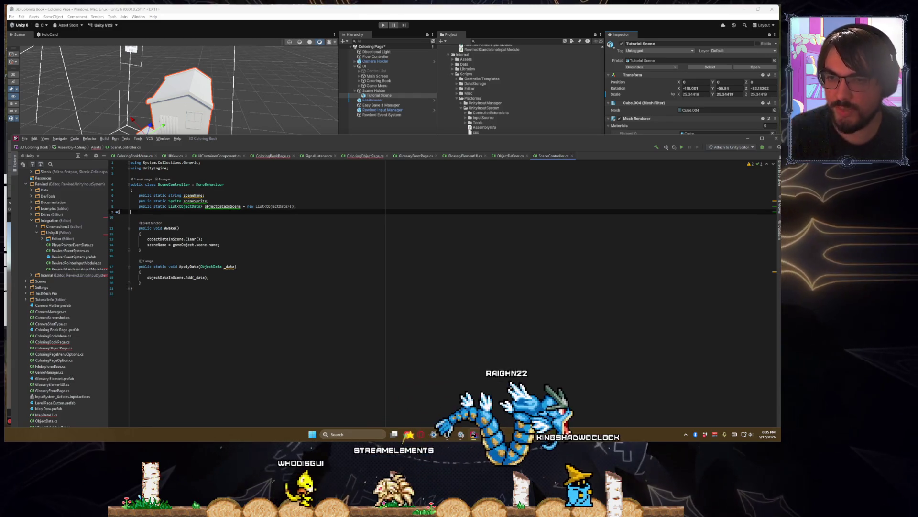
text(public stati)
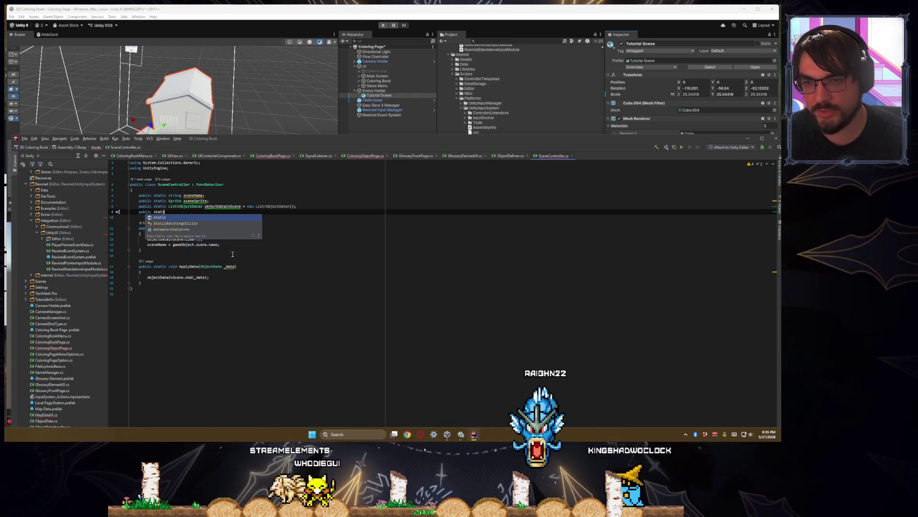
text(c Dictionary<)
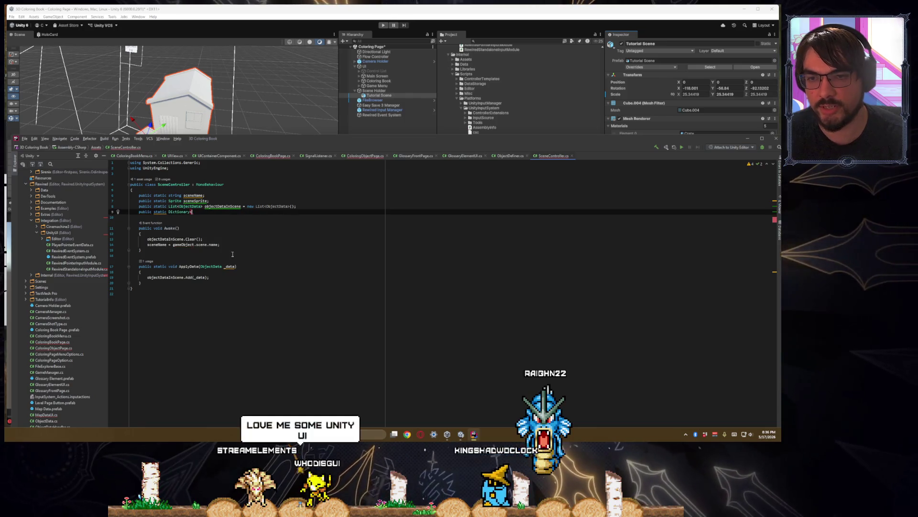
text(string, gam)
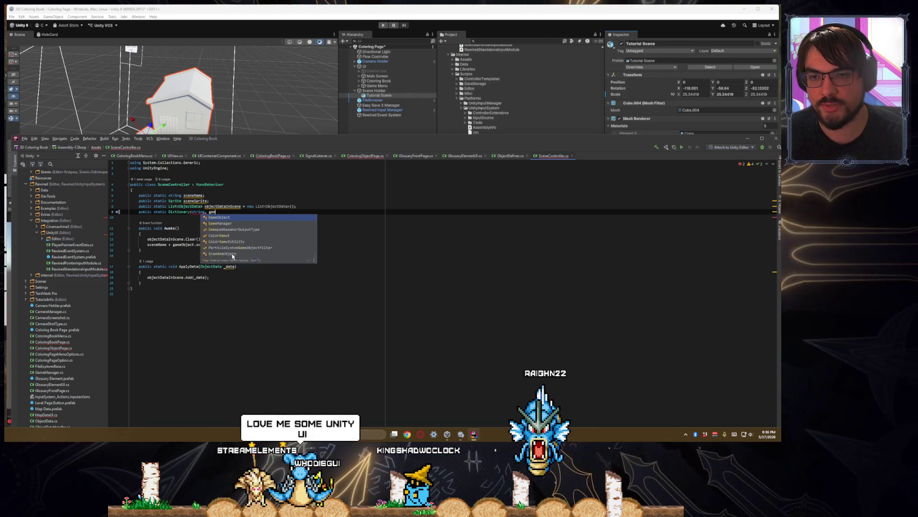
text(eobject)
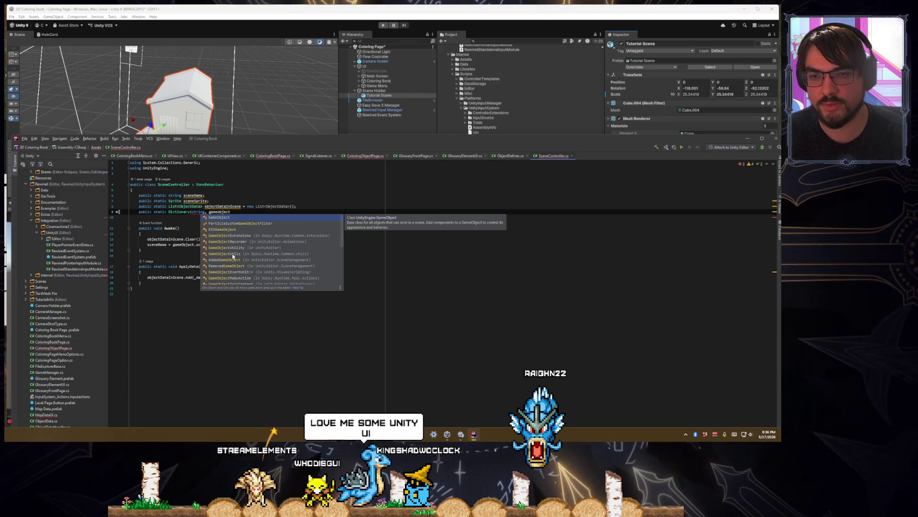
text(>)
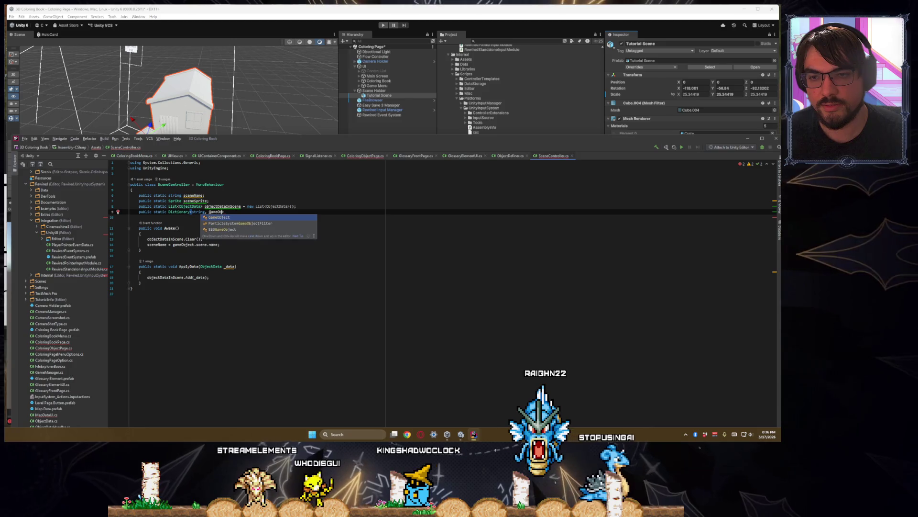
key(Return)
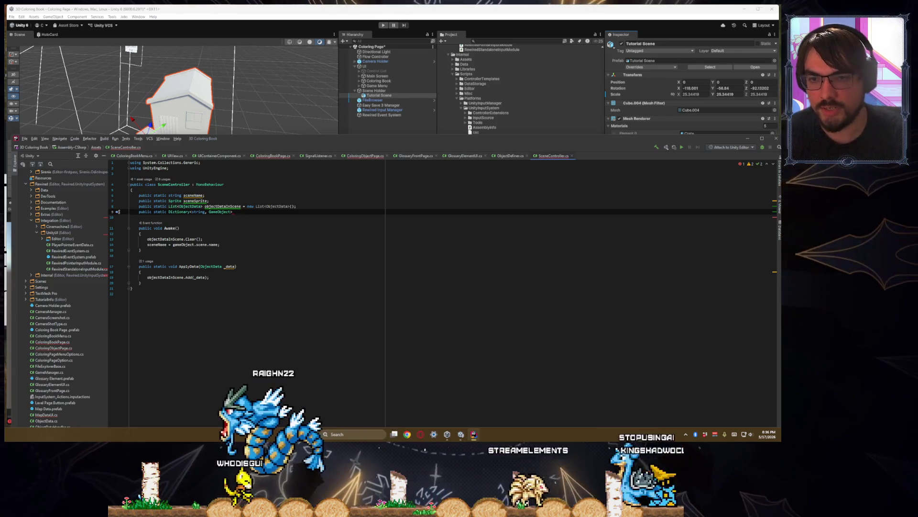
text( obj)
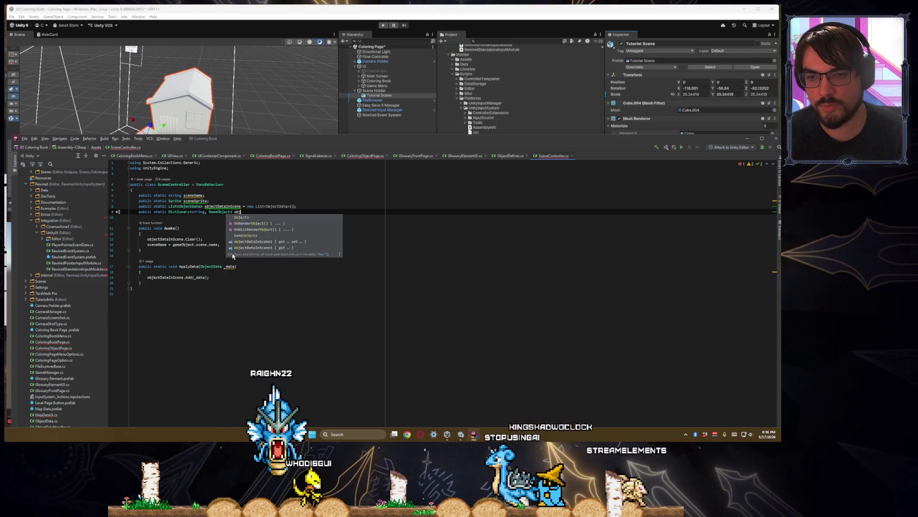
text(ect)
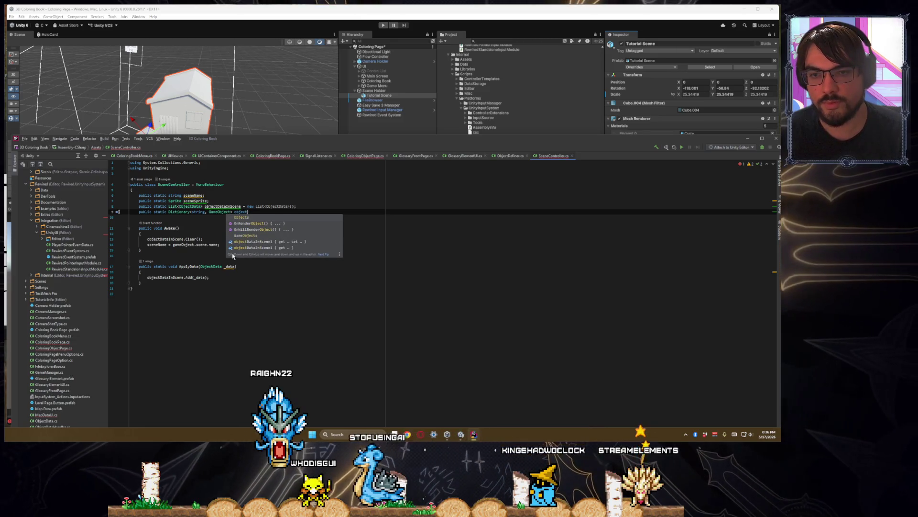
text(DataDefined)
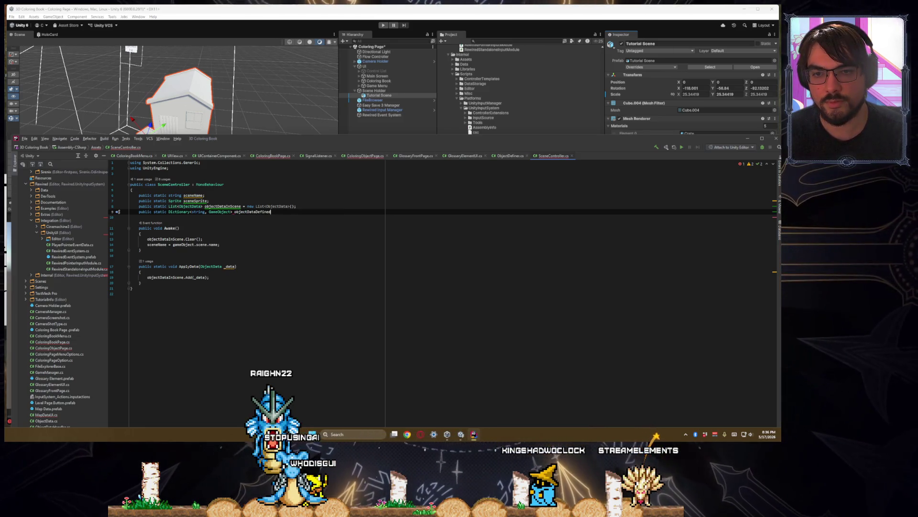
text( Dooz)
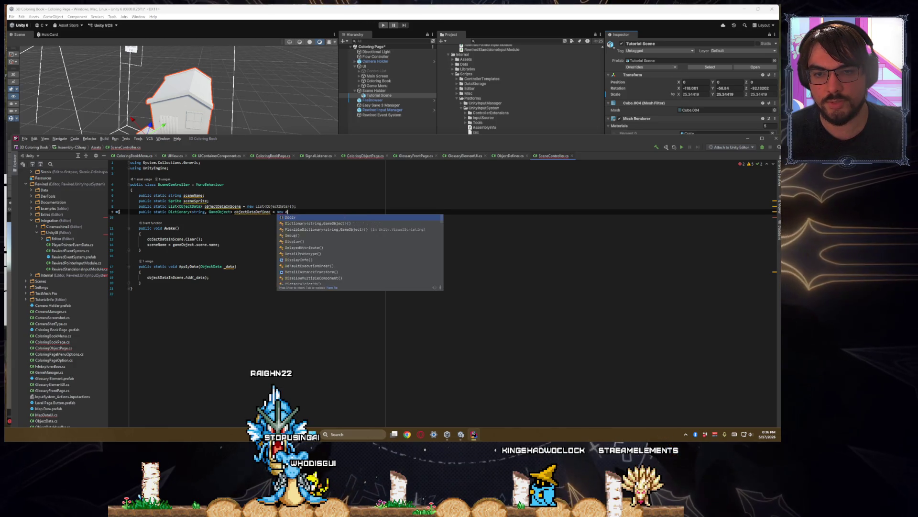
text(ictionary<string, GameObject>();)
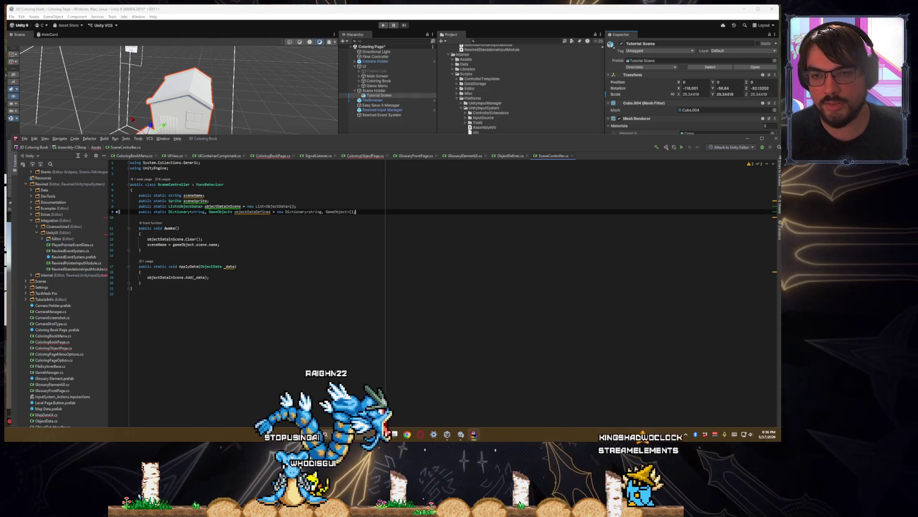
key(Down)
key(Down)
key(Down)
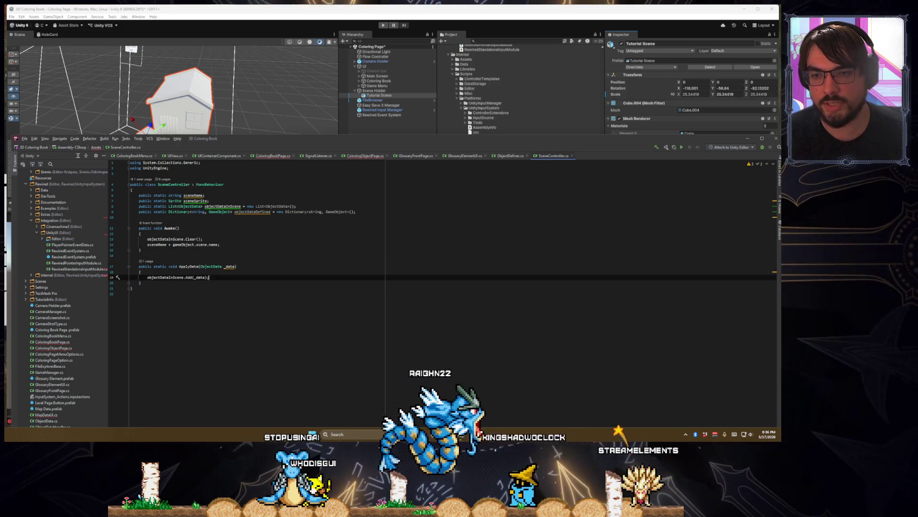
key(Up)
key(Up)
key(Up)
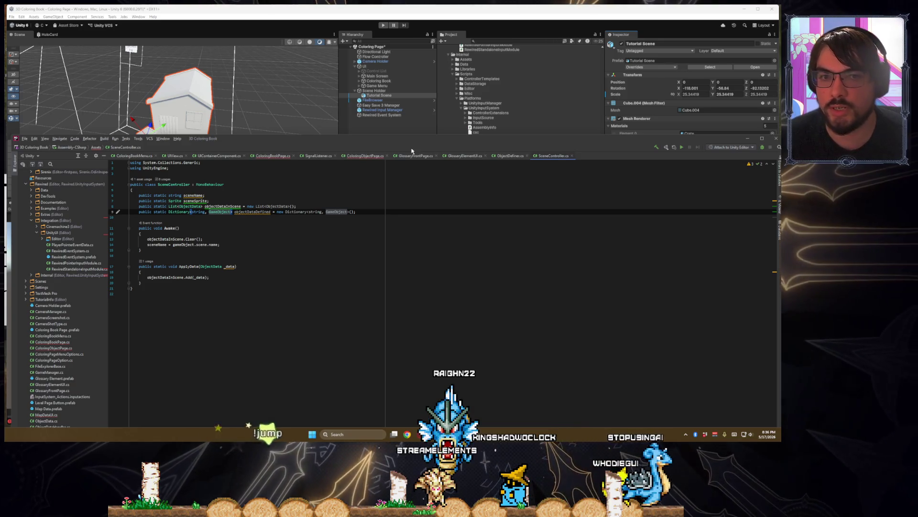
- Move Rider aside and set the Tutorial Scene house's Rendering Layer Mask to Light Layer 3 only
mouse_move(417, 146)
mouse_down()
mouse_move(408, 366)
mouse_move(405, 325)
mouse_up()
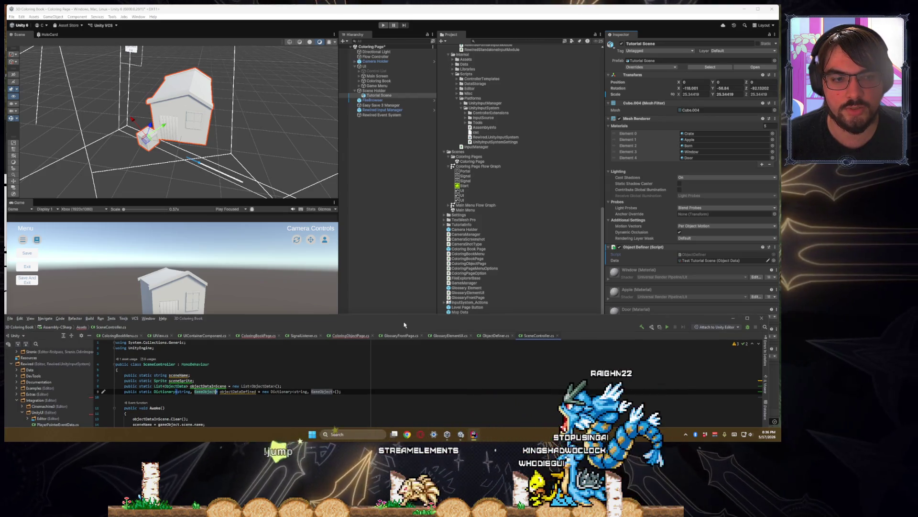
mouse_move(405, 325)
mouse_down()
mouse_move(406, 276)
mouse_move(576, 274)
mouse_move(392, 277)
mouse_move(434, 276)
mouse_up()
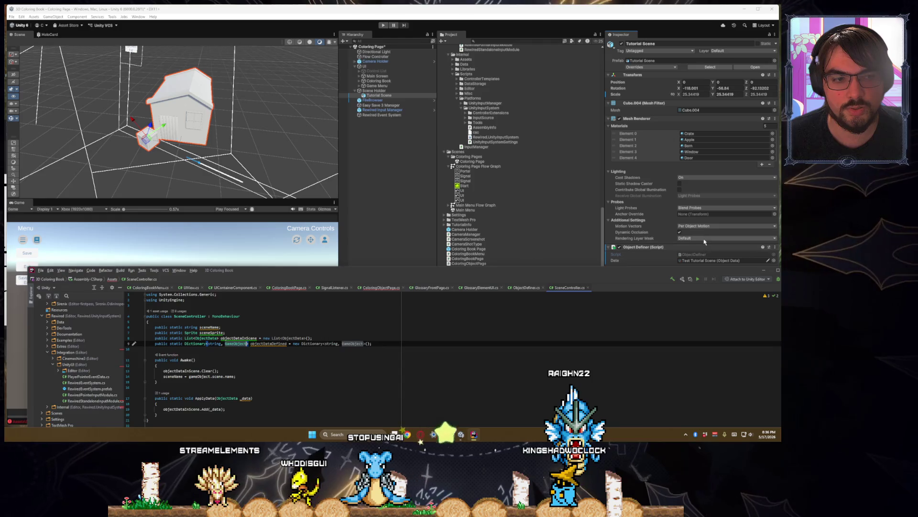
click(704, 239)
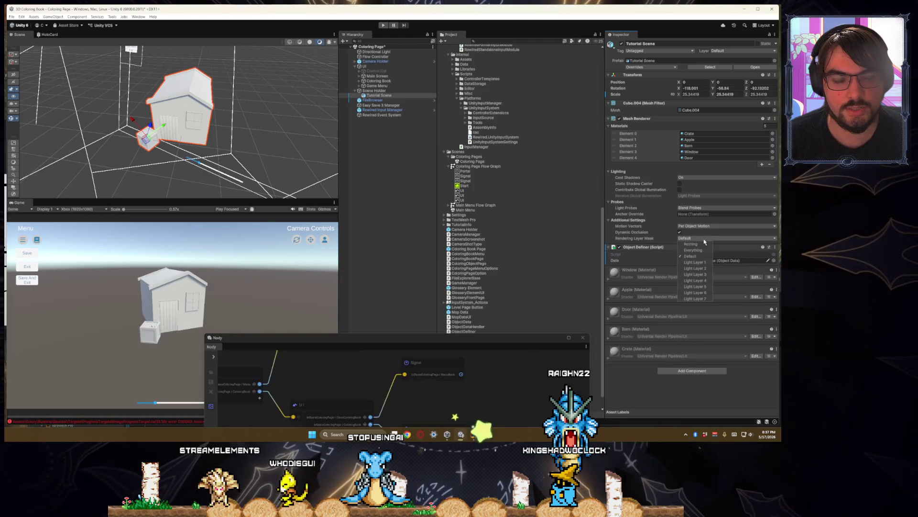
click(662, 240)
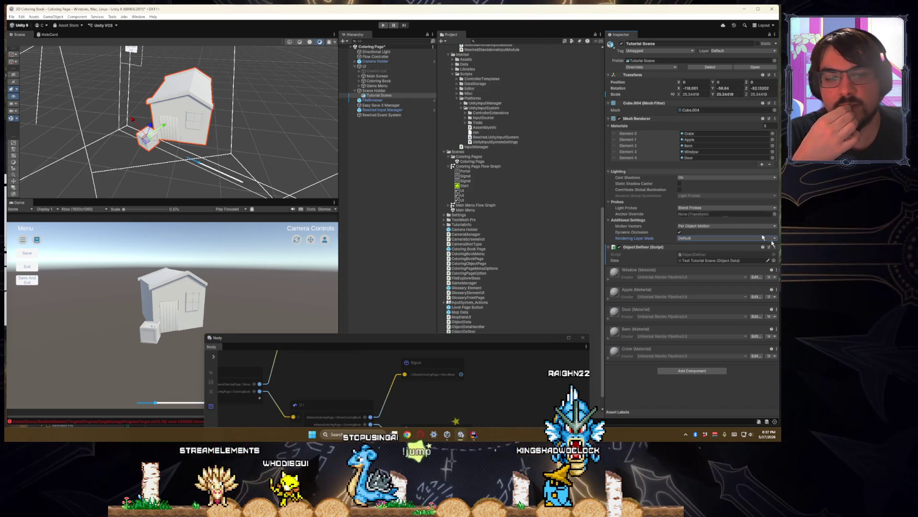
click(695, 274)
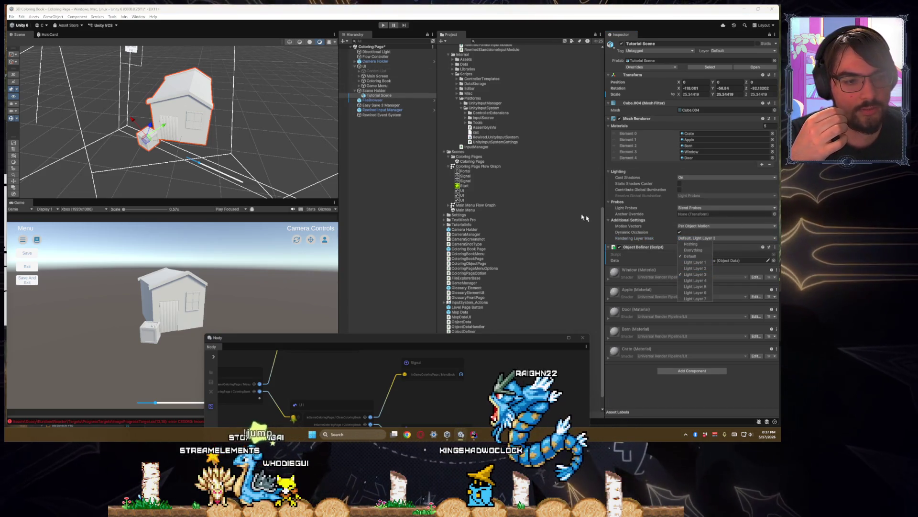
click(692, 256)
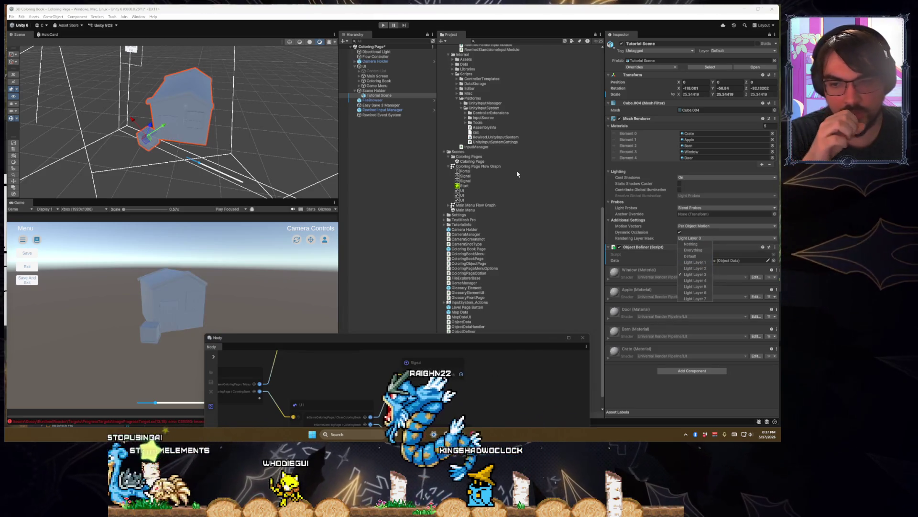
click(359, 86)
- Expand Camera Holder and its Cameras group, checking the main camera's rendered layers
click(359, 86)
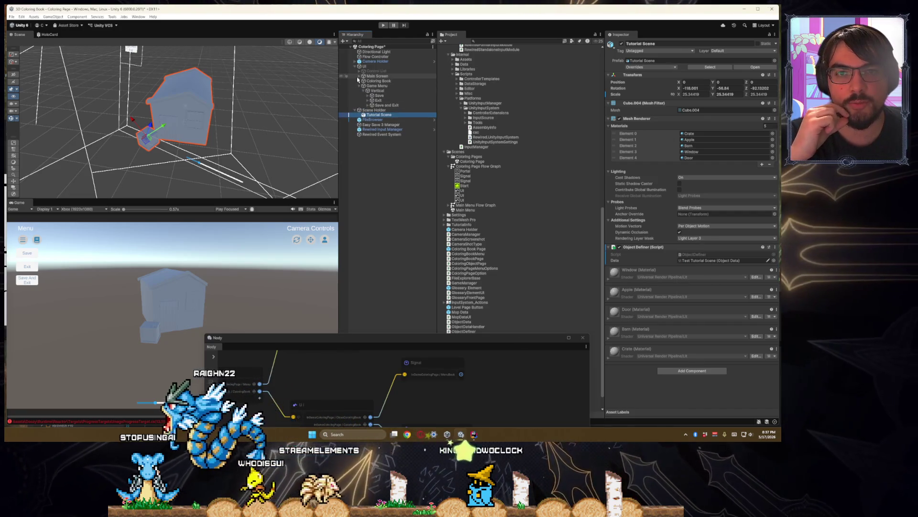
click(355, 61)
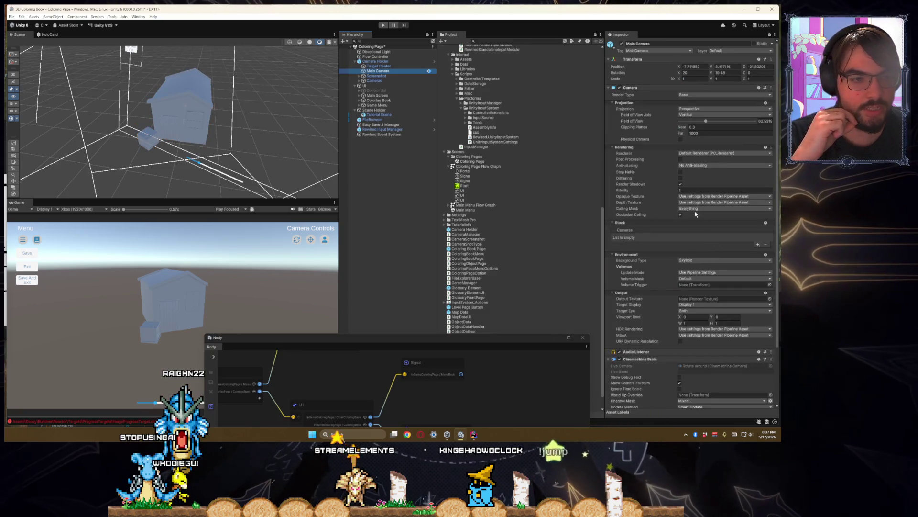
scroll(699, 235, down, 2)
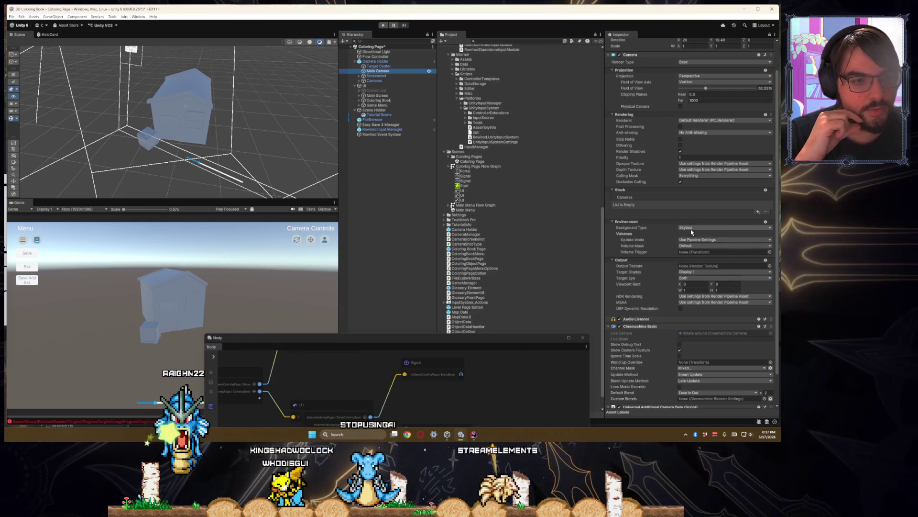
scroll(691, 232, up, 2)
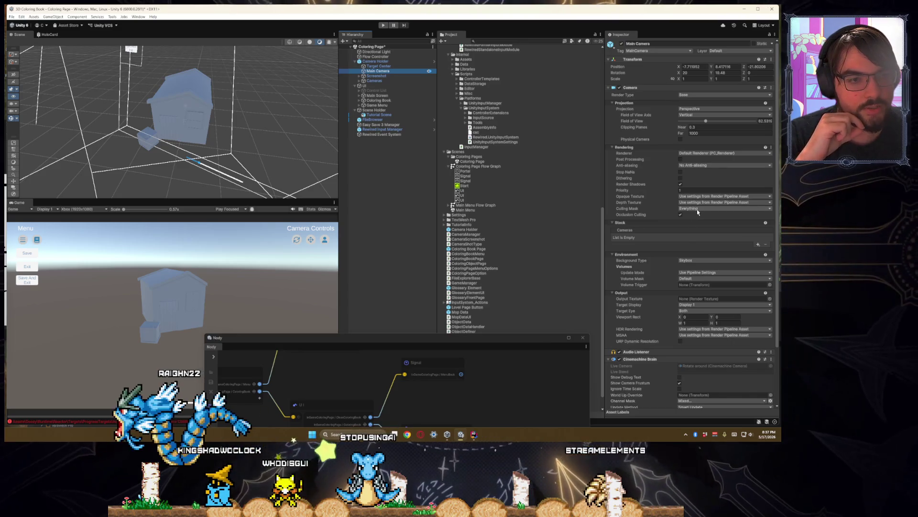
click(694, 209)
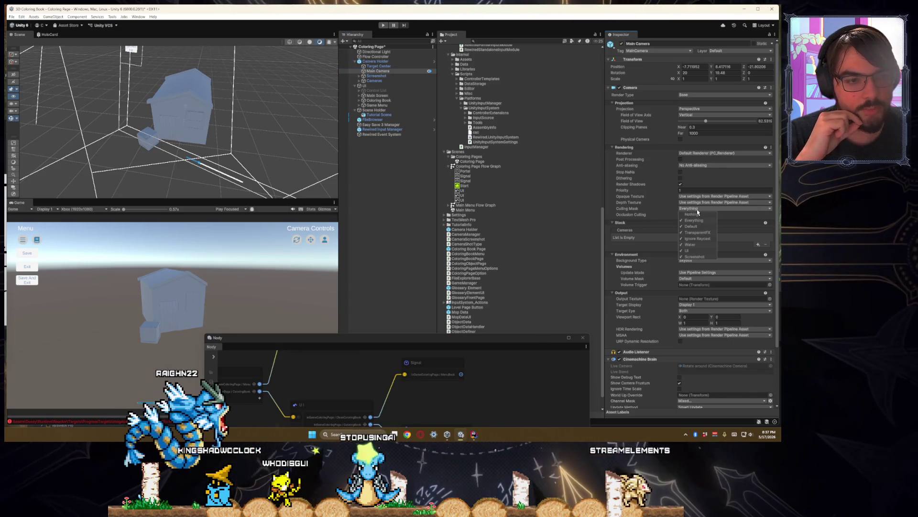
click(381, 72)
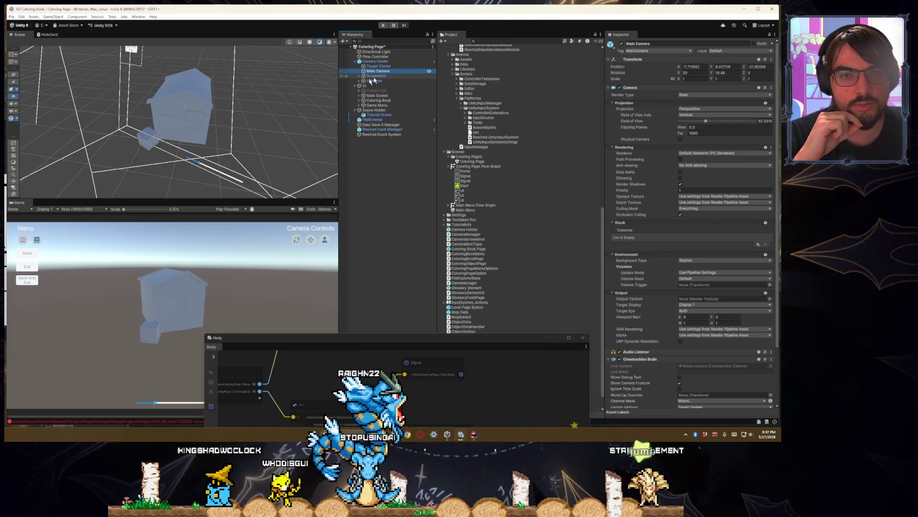
click(360, 81)
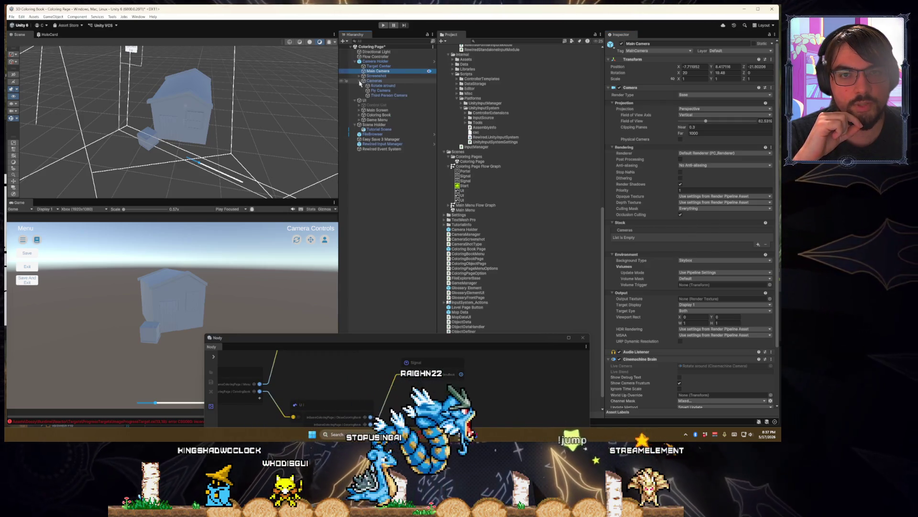
- Duplicate the Screenshot camera rig and name the copy ObjectBookCam
click(398, 91)
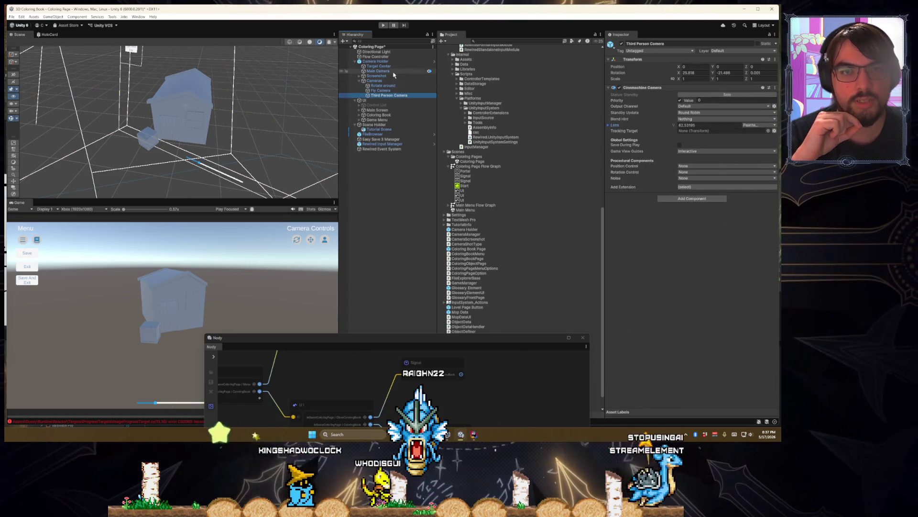
key(ctrl+z)
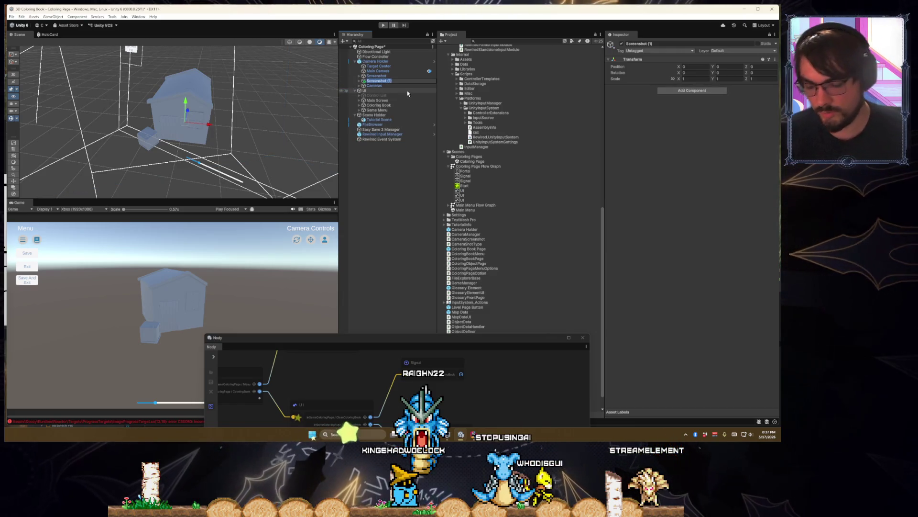
text(ColoringBookCam)
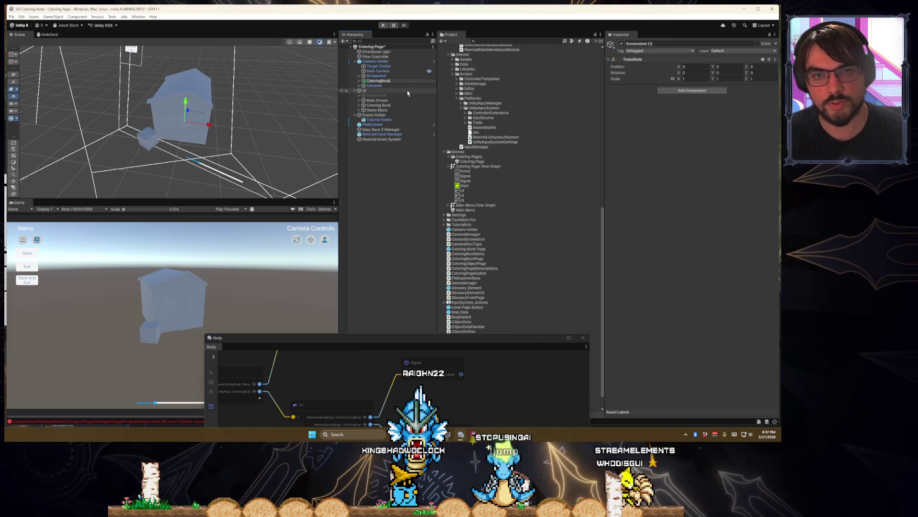
key(Return)
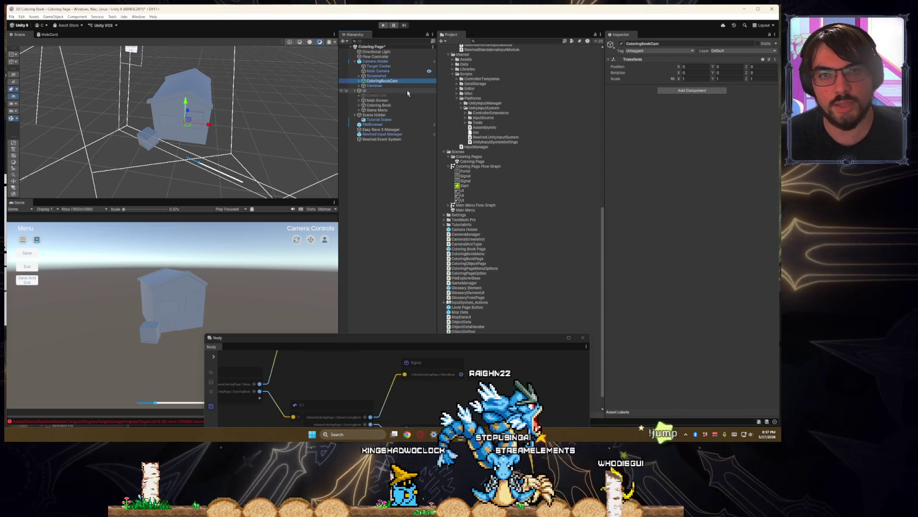
key(ctrl+shift+v)
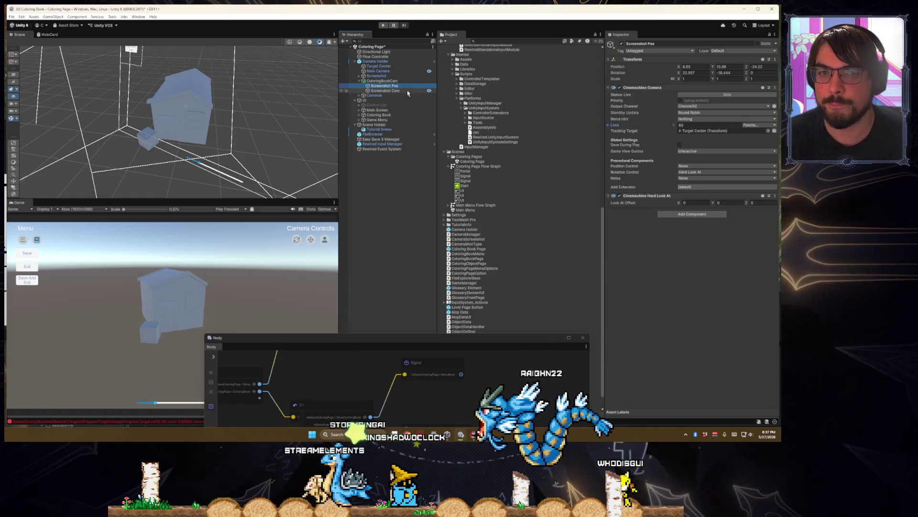
key(Up)
key(F2)
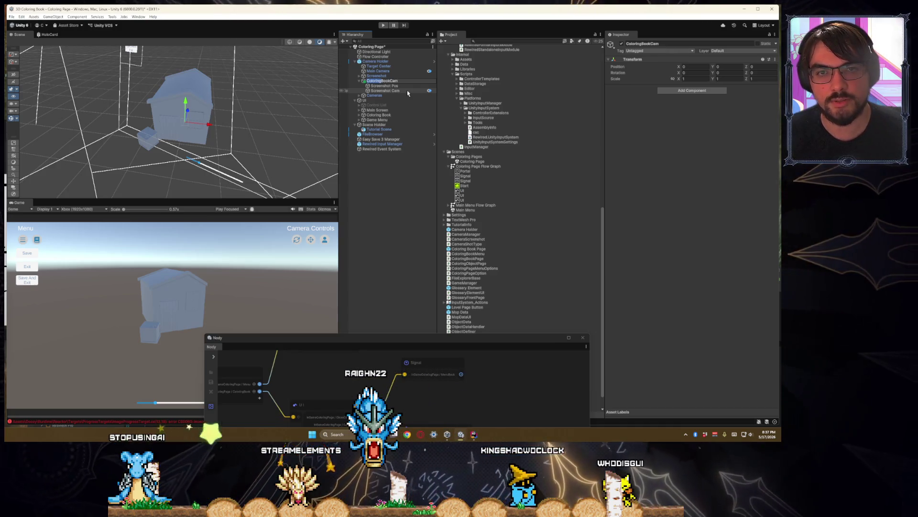
text(ject)
key(Return)
key(Down)
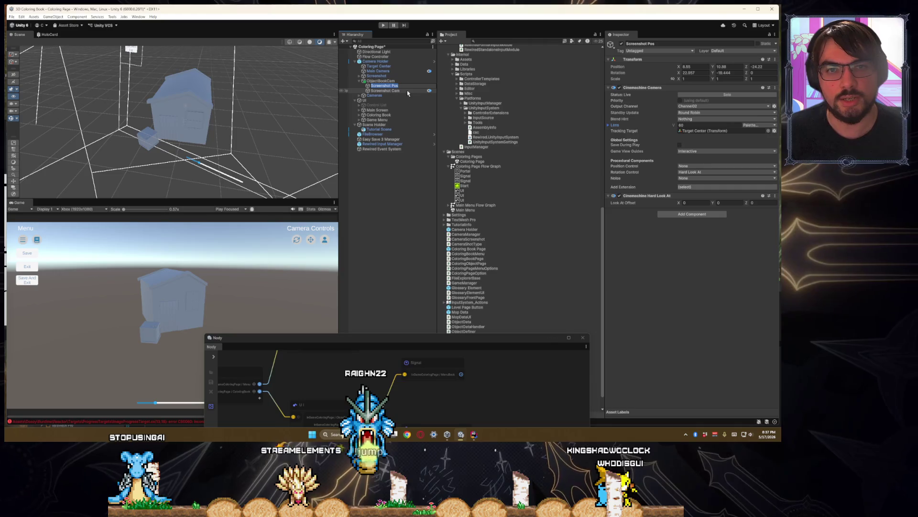
- Rename the copy's children to Object Book Controller and Object Book Cam
key(F2)
text(Sc)
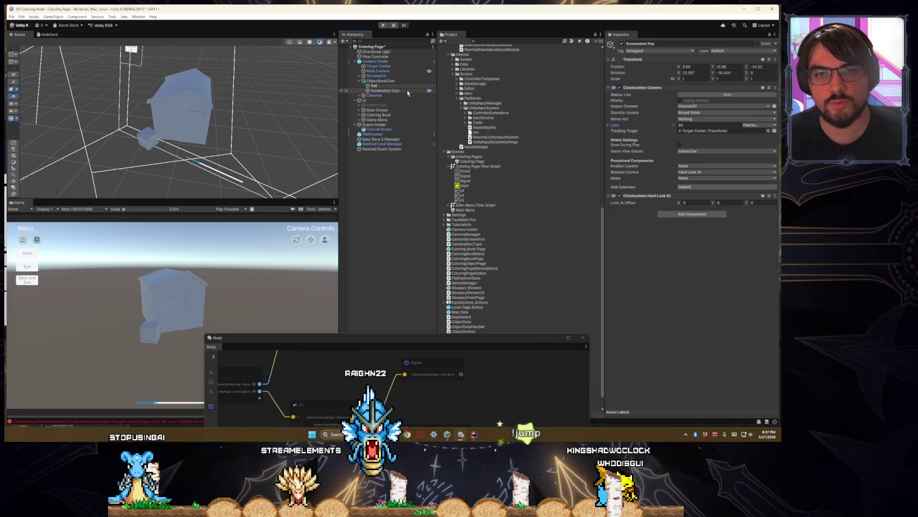
text(reenShot)
key(BackSpace)
key(BackSpace)
key(BackSpace)
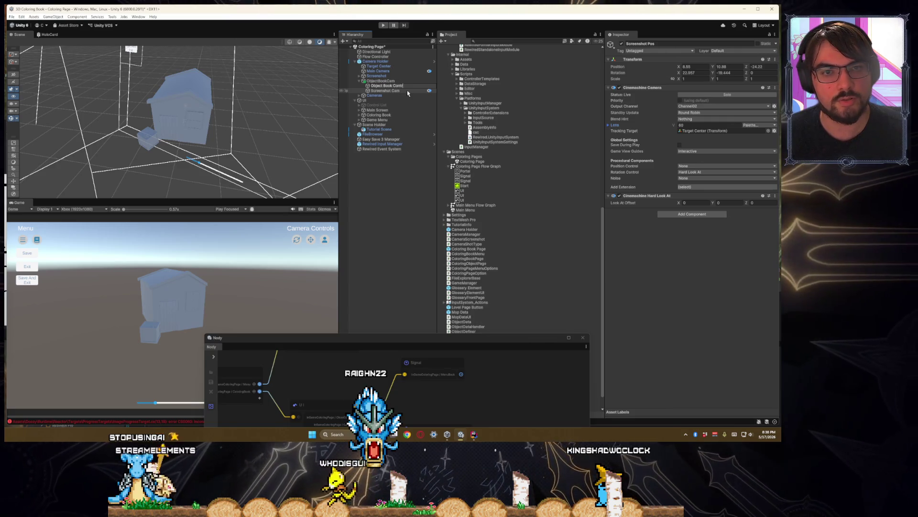
text(Controller)
click(407, 91)
key(F2)
text(Object Book Cam)
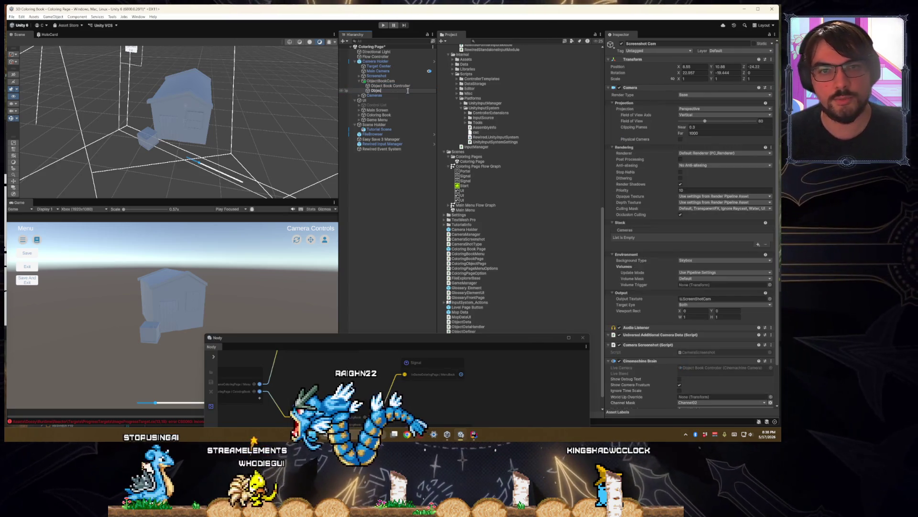
key(Return)
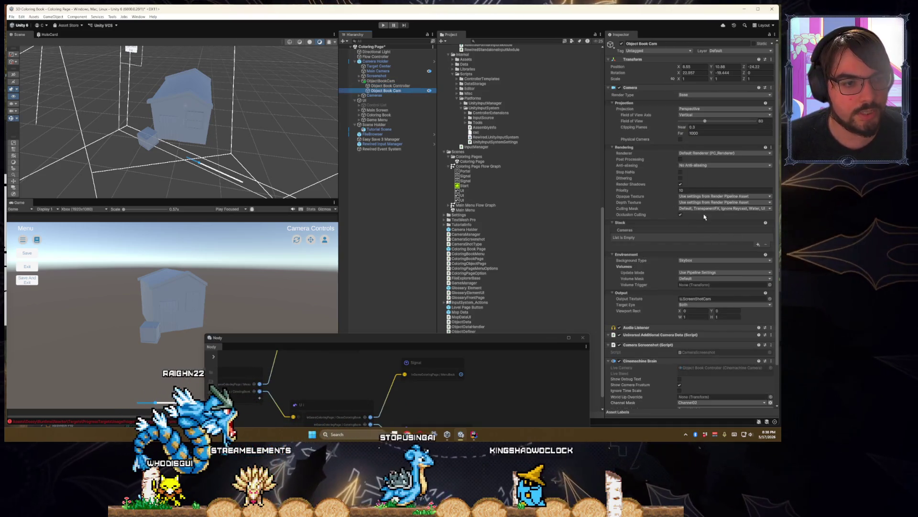
- Set Object Book Cam's Culling Mask to Nothing
click(724, 208)
click(692, 214)
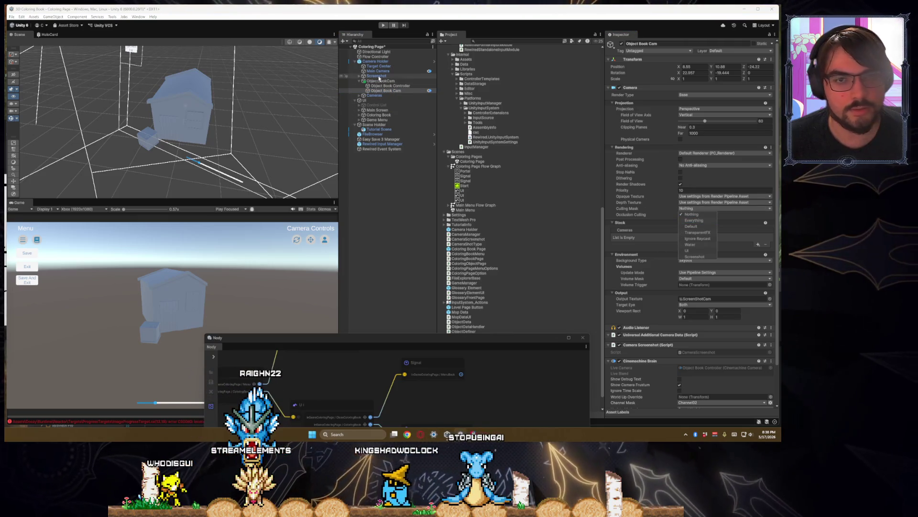
click(397, 91)
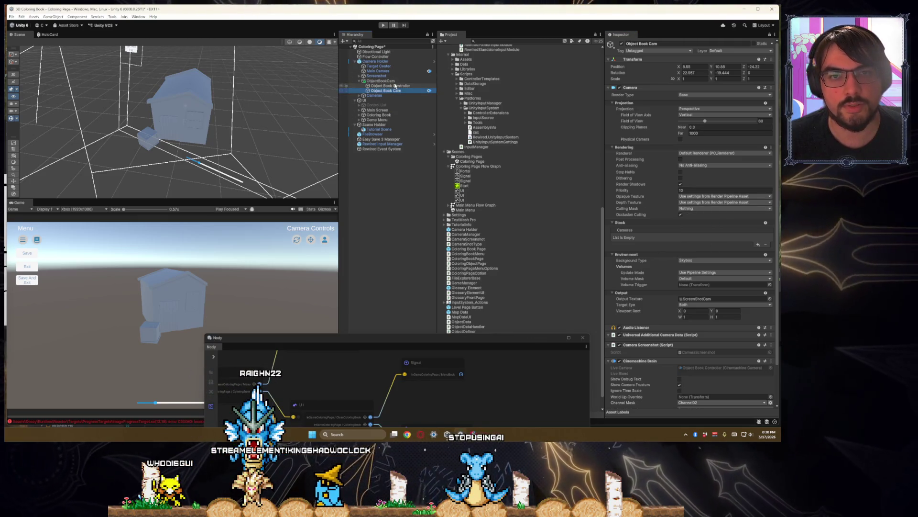
- Review the project's layers in Tags & Layers, confirming the ObjectCam user layer exists
click(375, 120)
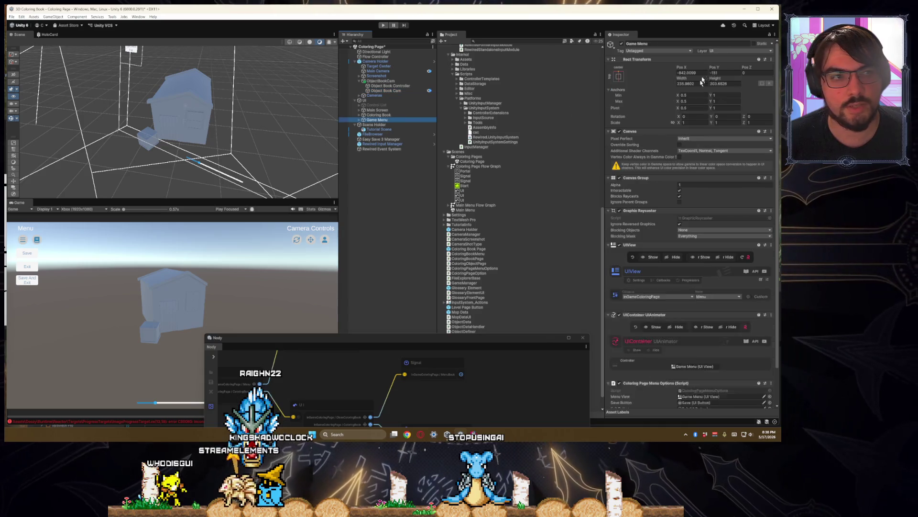
click(731, 51)
click(717, 102)
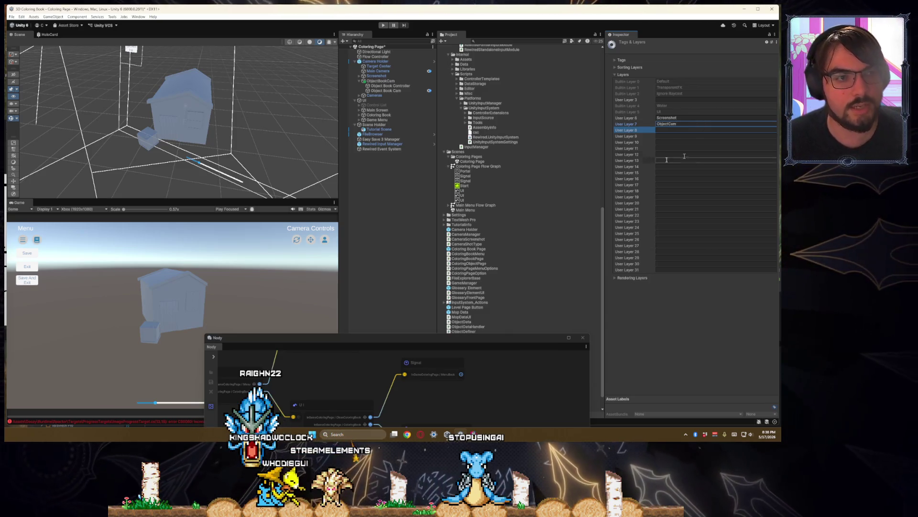
click(385, 90)
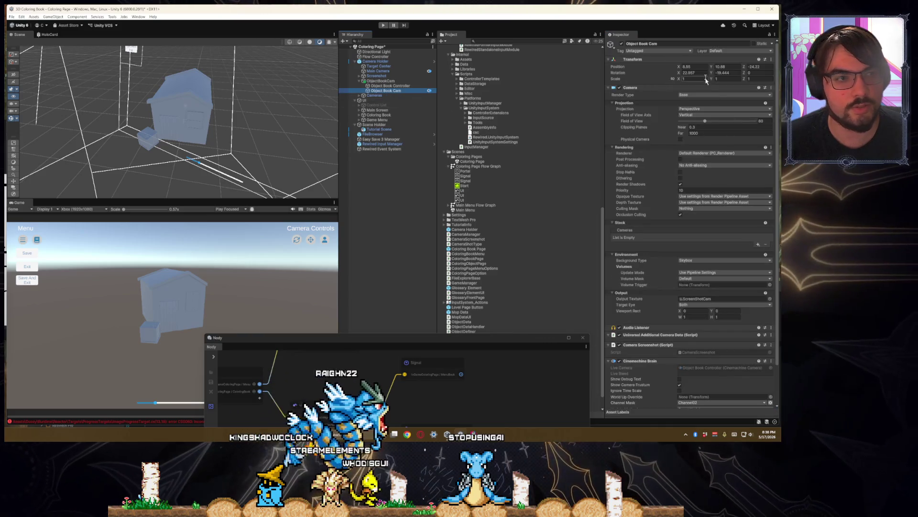
click(732, 50)
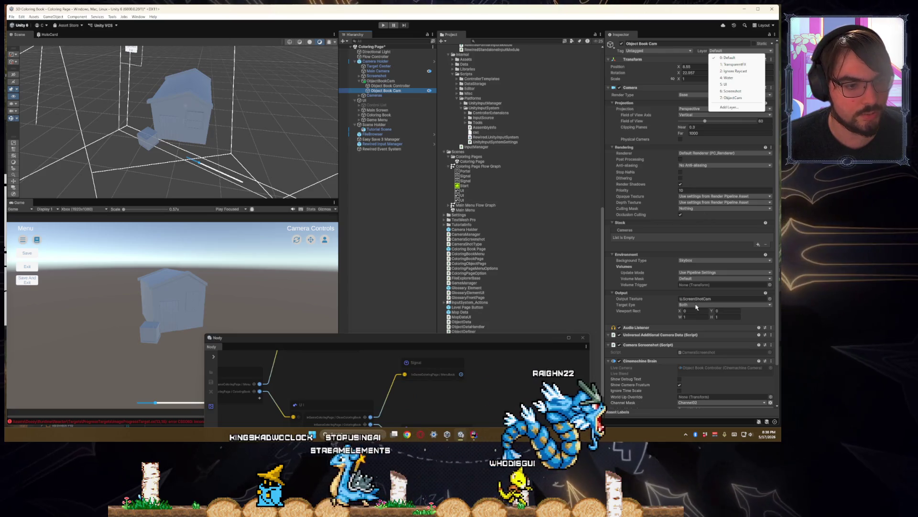
click(379, 129)
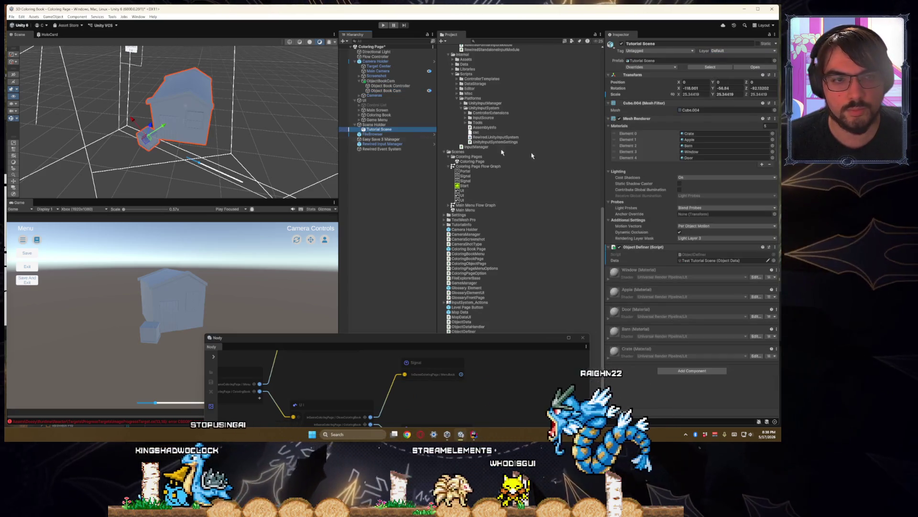
- Add Default to the house's rendering layers and create a cube 'rr' under Scene Holder, scaled to 2.7854
click(698, 239)
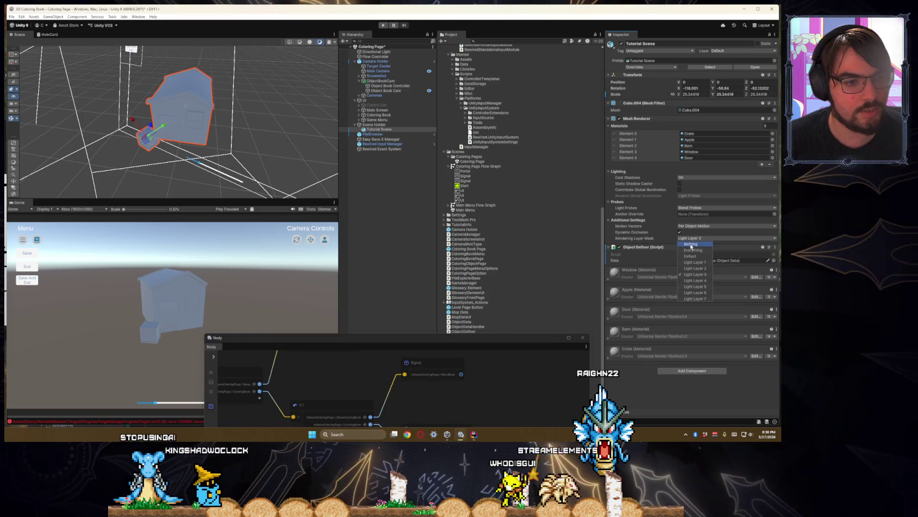
click(697, 257)
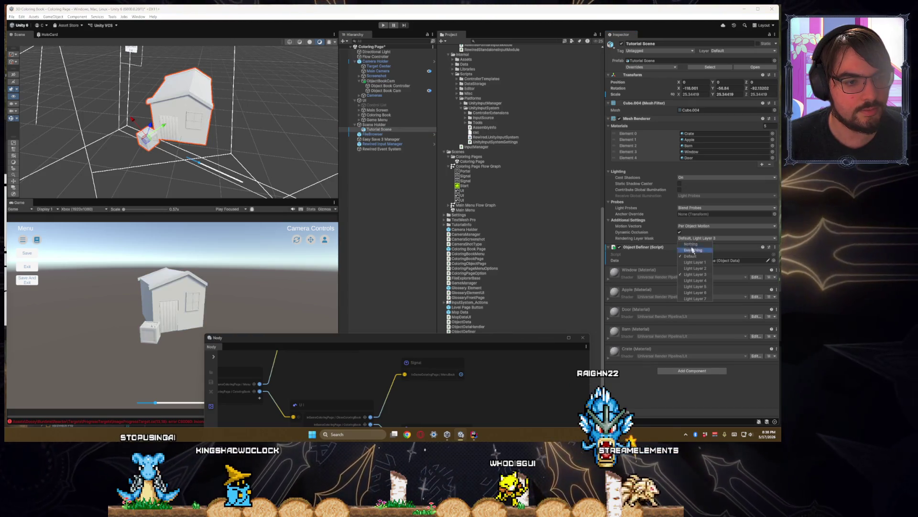
right_click(391, 180)
right_click(371, 125)
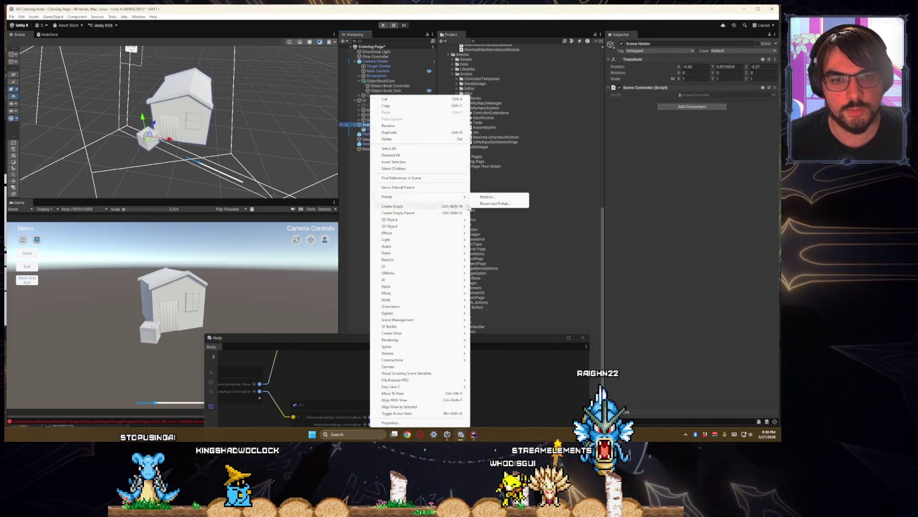
mouse_move(402, 226)
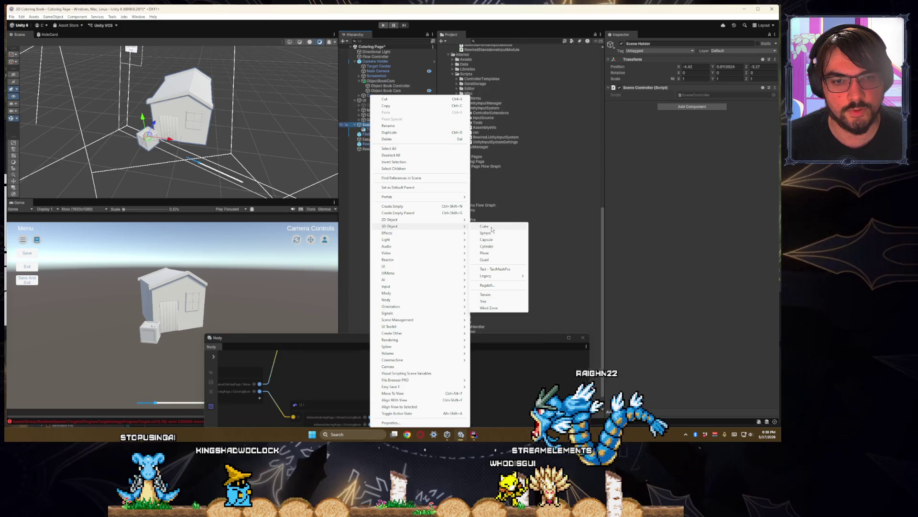
click(484, 225)
text(rr)
key(Return)
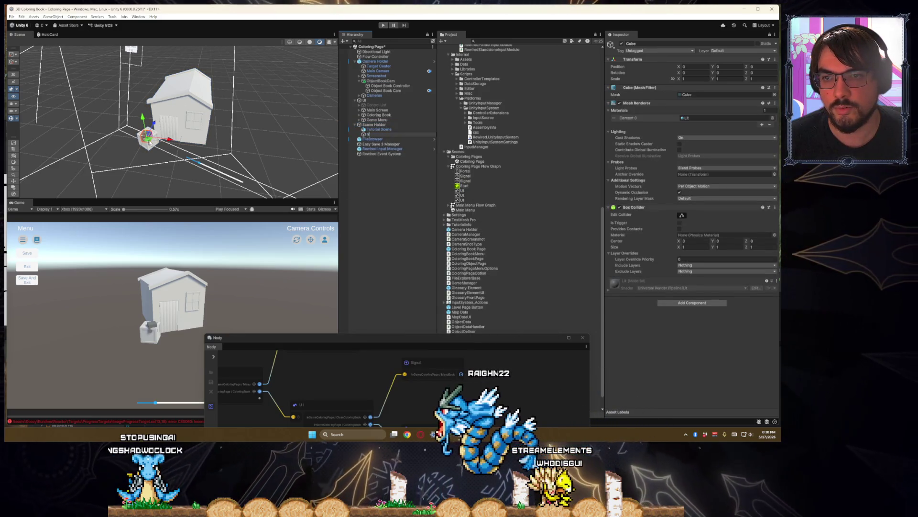
drag(156, 139, 154, 129)
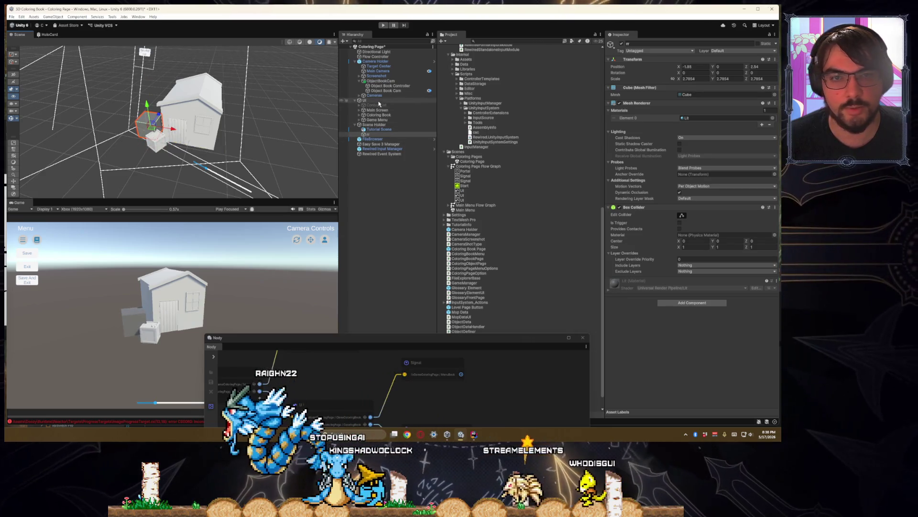
click(378, 130)
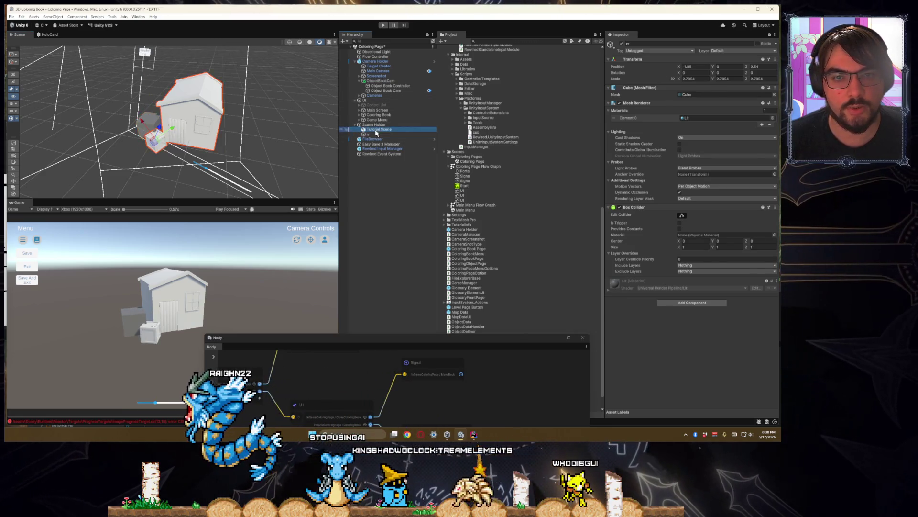
- Put the Tutorial Scene house on the ObjectCam layer and make Object Book Cam render only ObjectCam
click(732, 51)
click(741, 99)
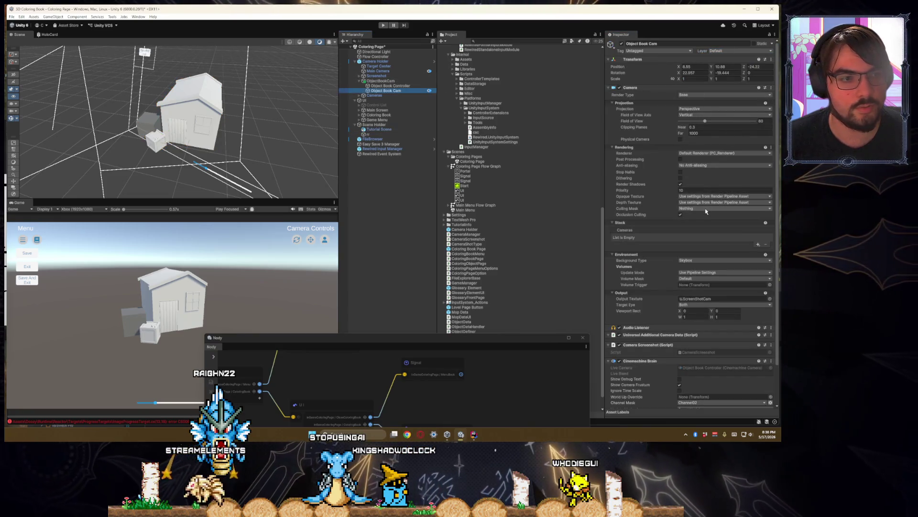
click(694, 263)
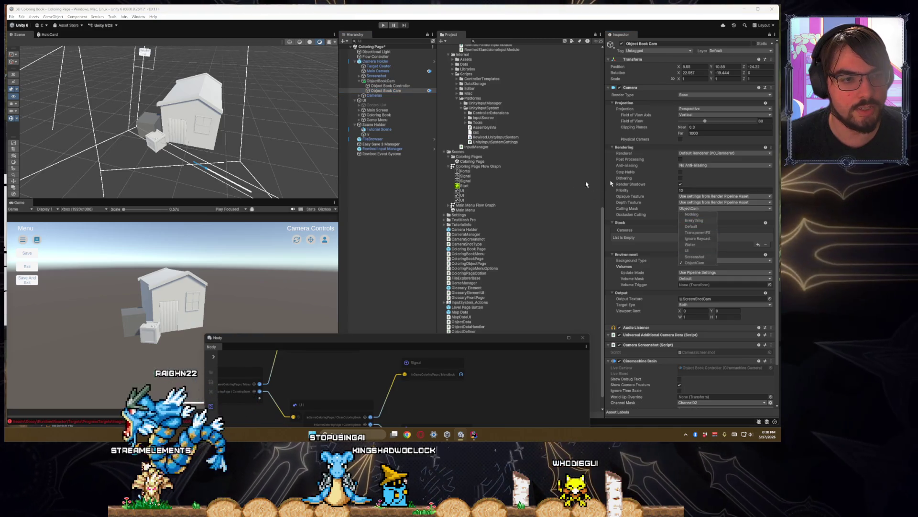
click(696, 190)
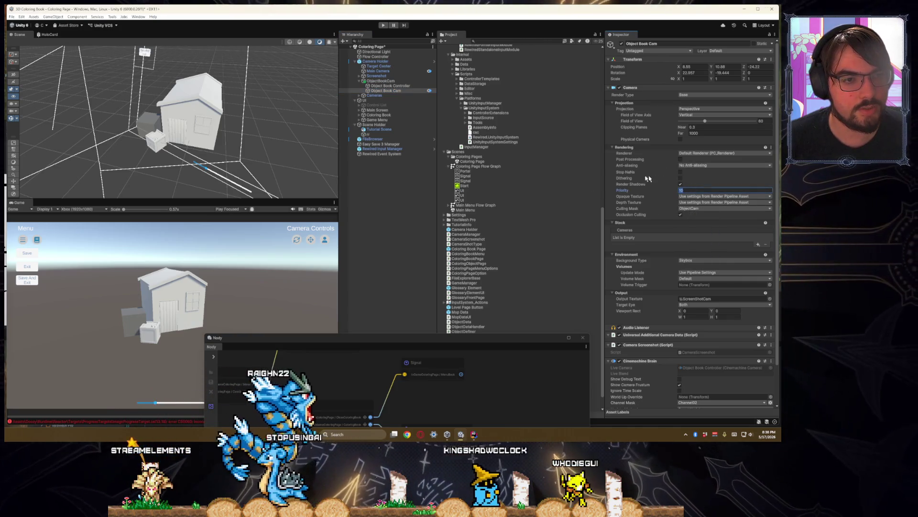
scroll(656, 205, down, 3)
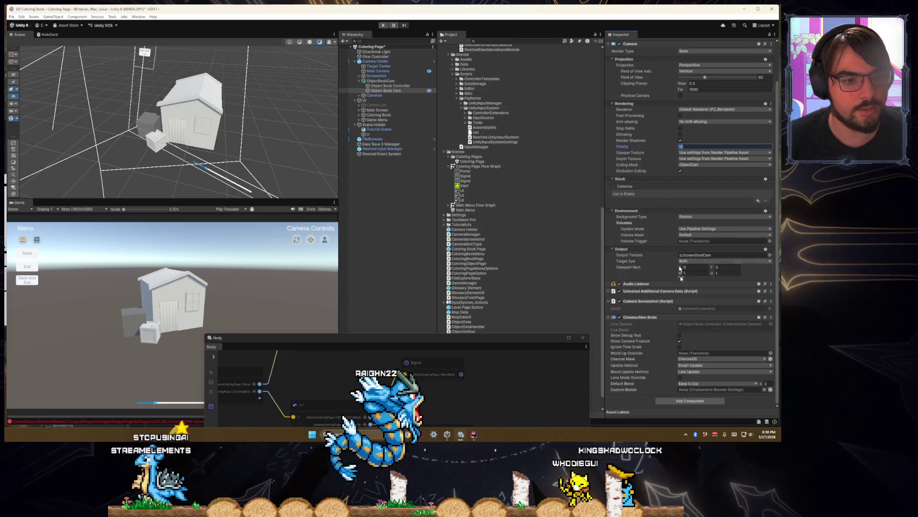
- Set the Cinemachine brain's Channel Mask and Object Book Controller's Output Channel to Channel03
click(695, 359)
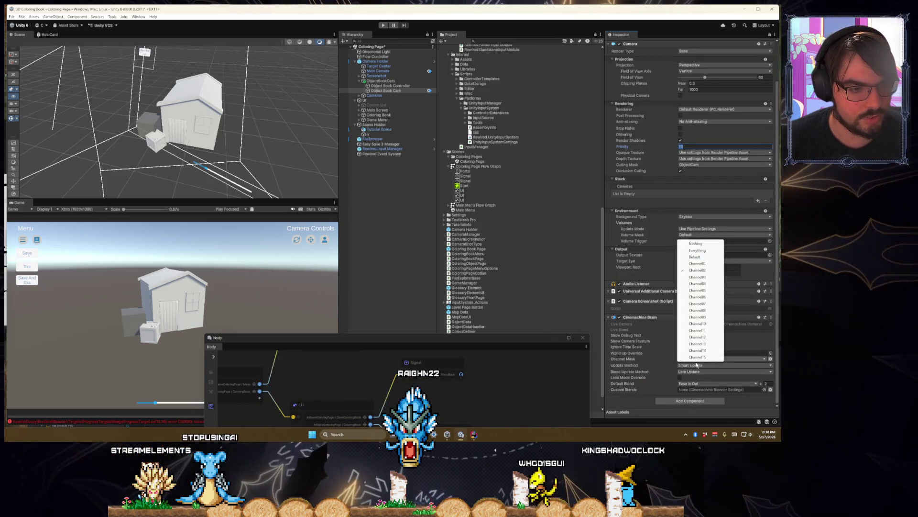
click(704, 278)
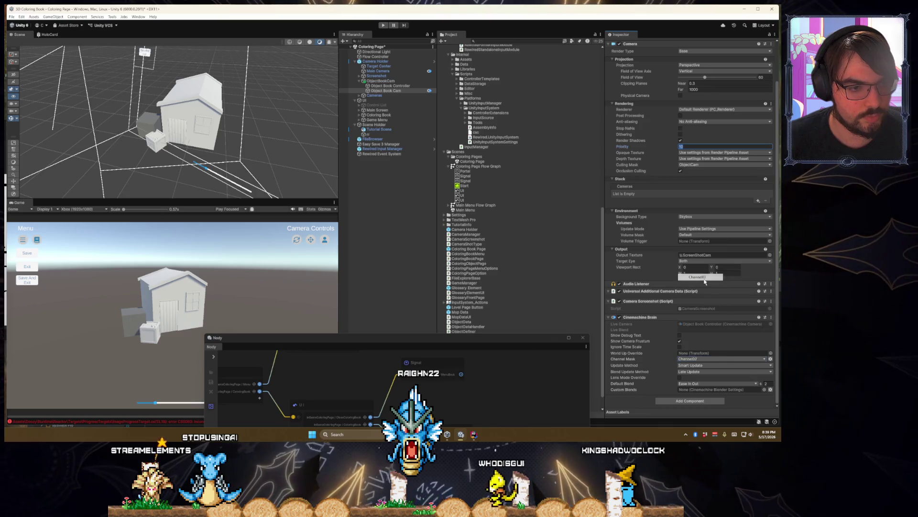
click(706, 359)
click(699, 271)
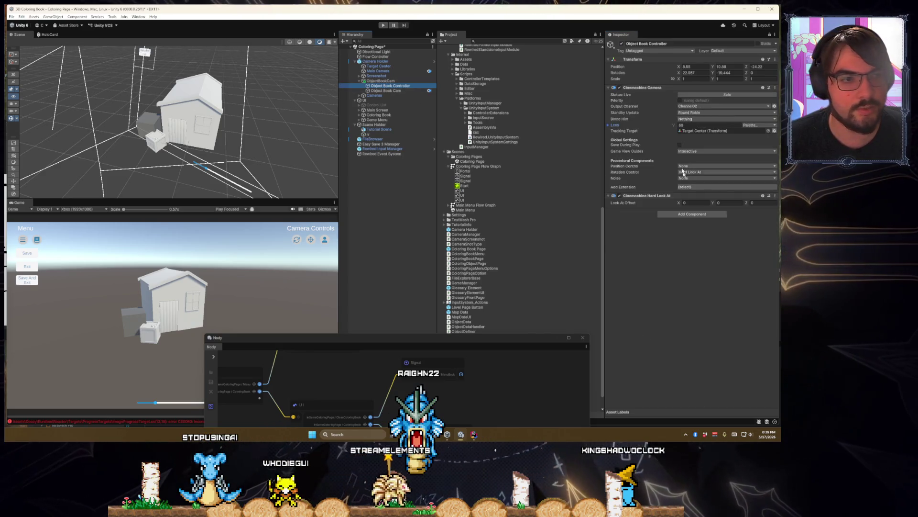
click(697, 107)
click(696, 146)
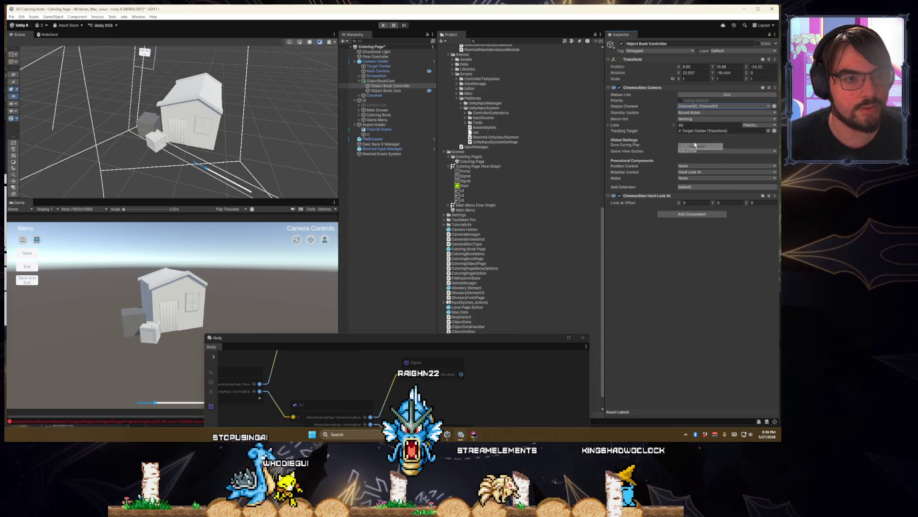
click(698, 107)
click(705, 140)
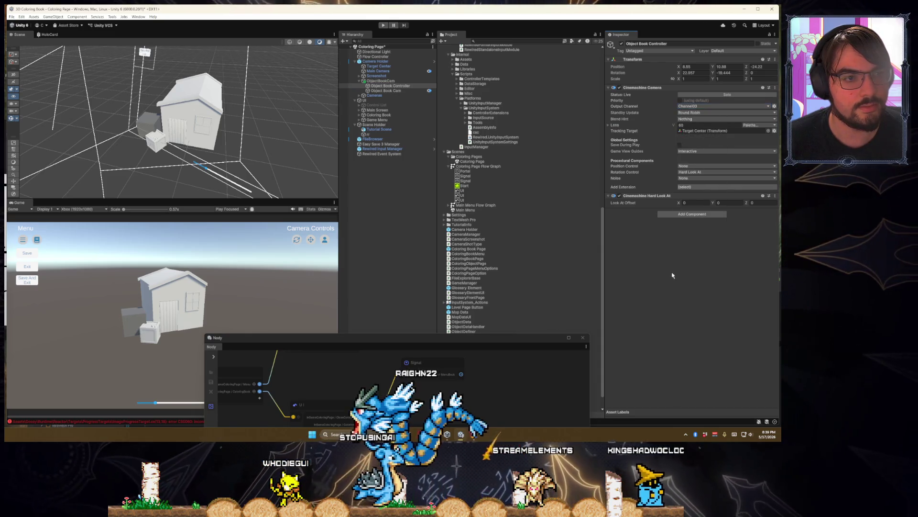
click(386, 91)
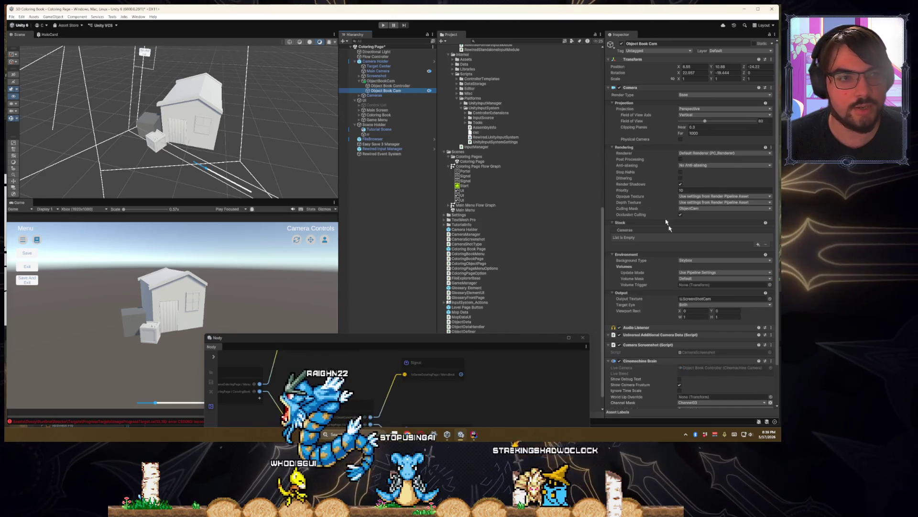
- Set the Object Book Controller virtual camera's priority to 30, then clear it back to 0
scroll(651, 201, down, 1)
scroll(651, 200, up, 1)
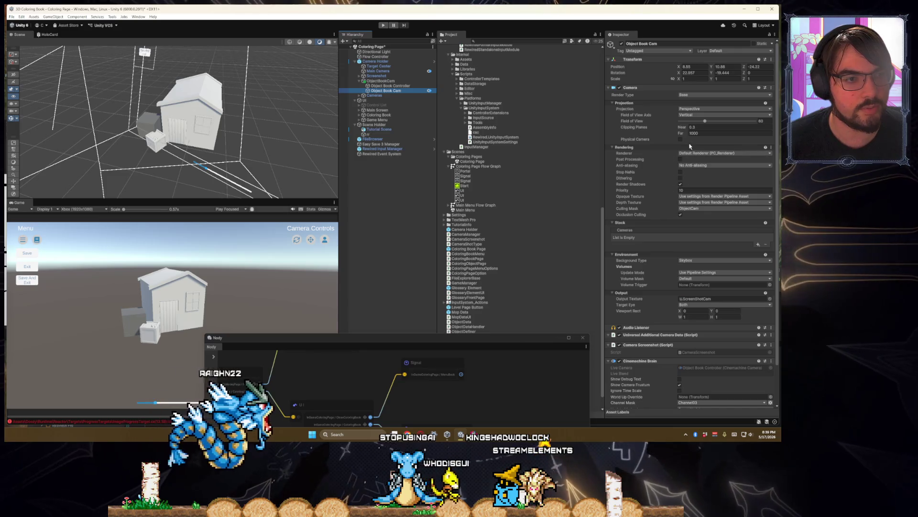
click(405, 86)
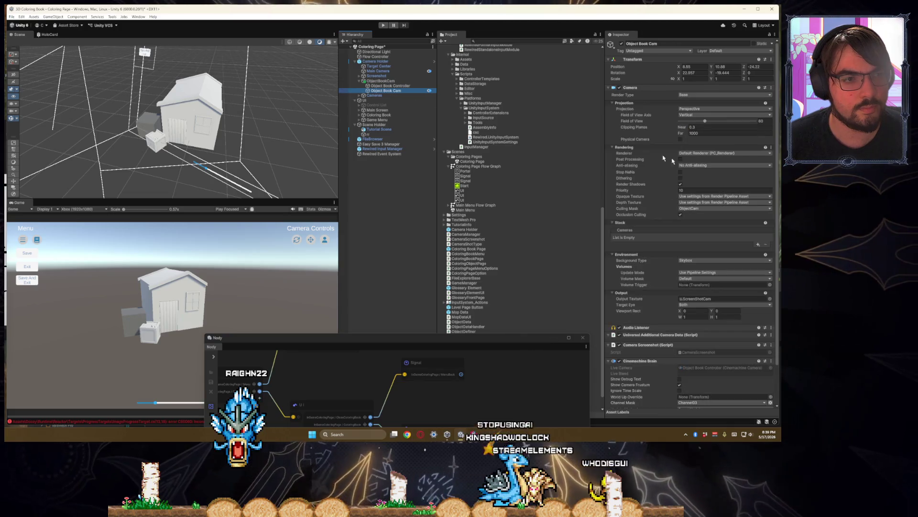
click(406, 87)
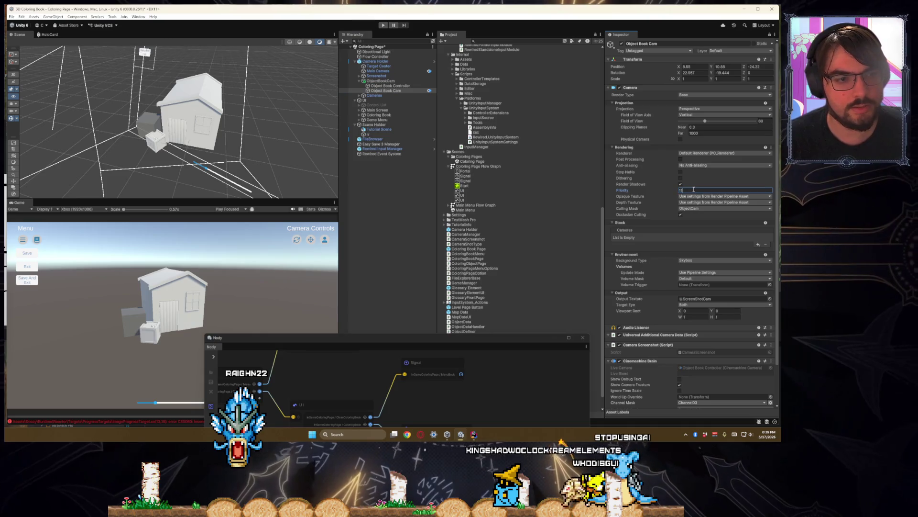
text(30)
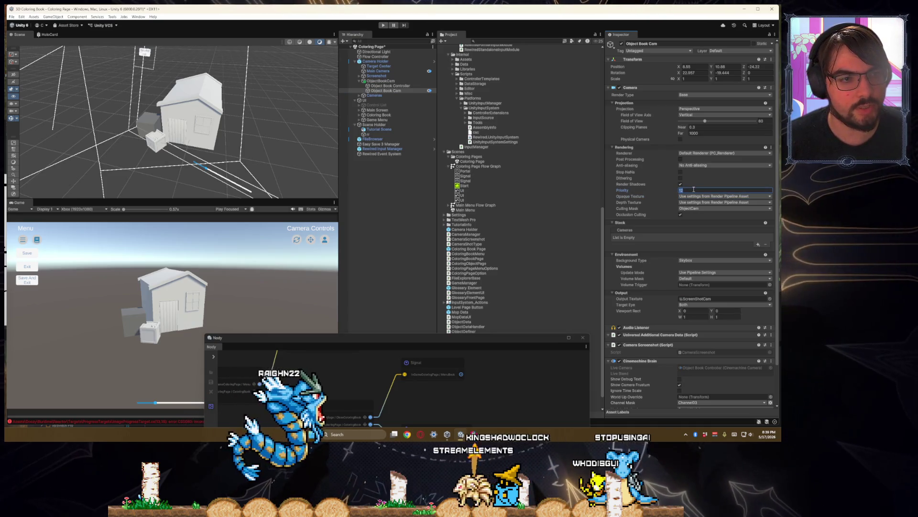
key(Return)
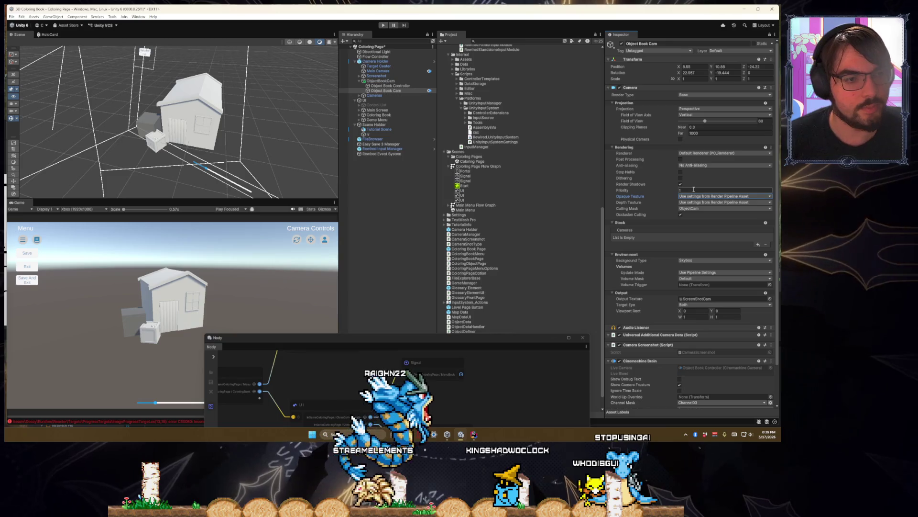
key(BackSpace)
key(Tab)
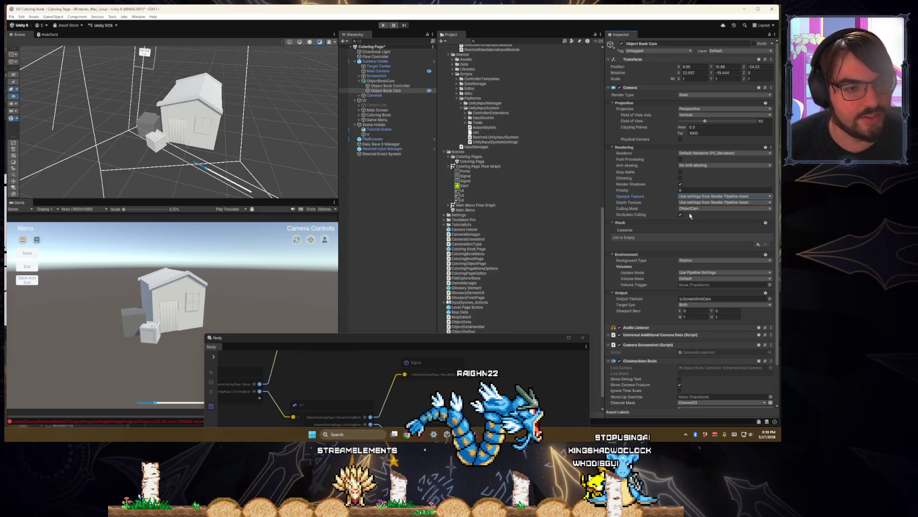
key(Tab)
key(Tab)
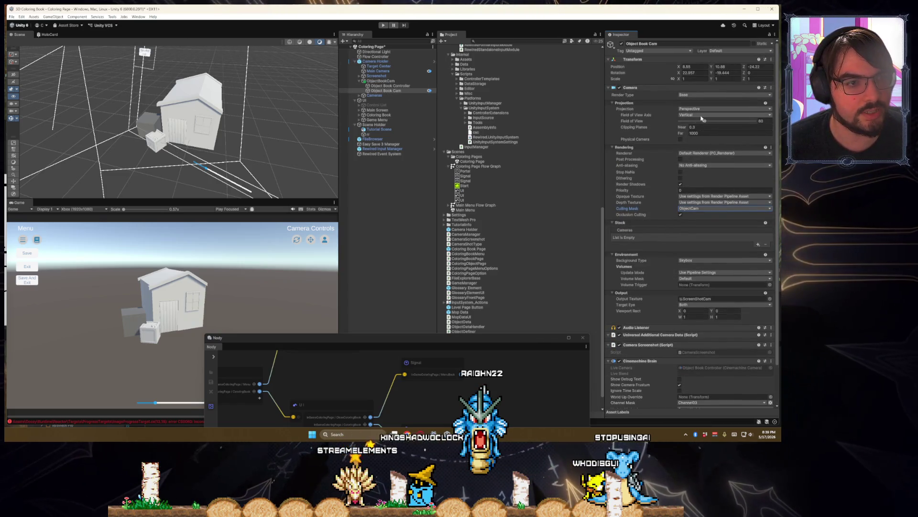
- Remove the camera's output render texture and keep its target display on Display 1
scroll(703, 253, down, 3)
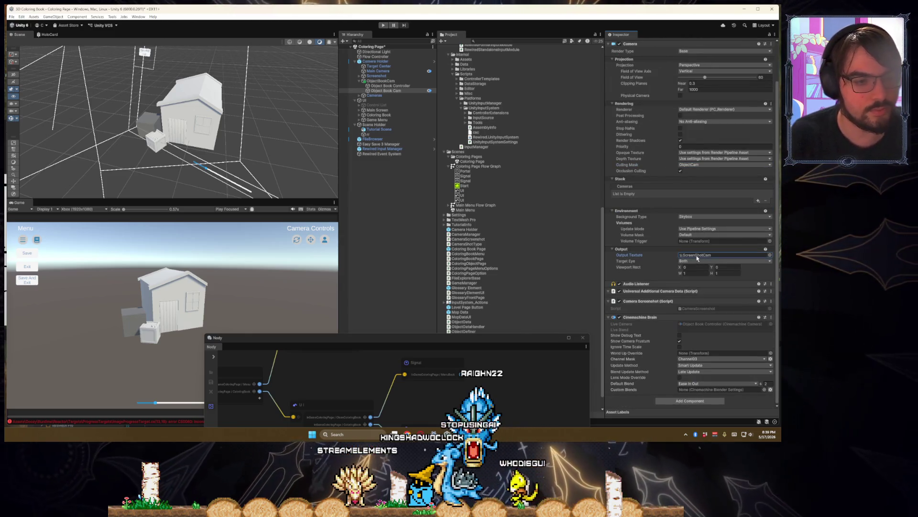
key(Delete)
click(691, 261)
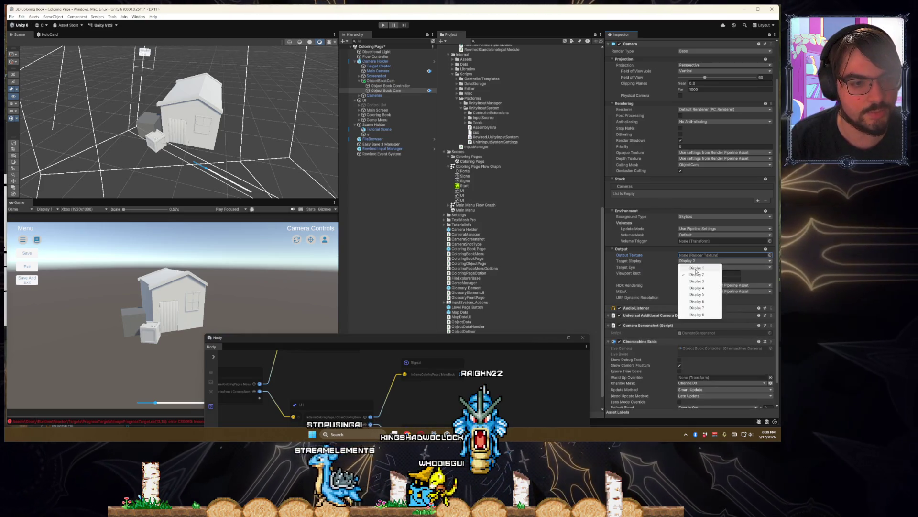
click(697, 269)
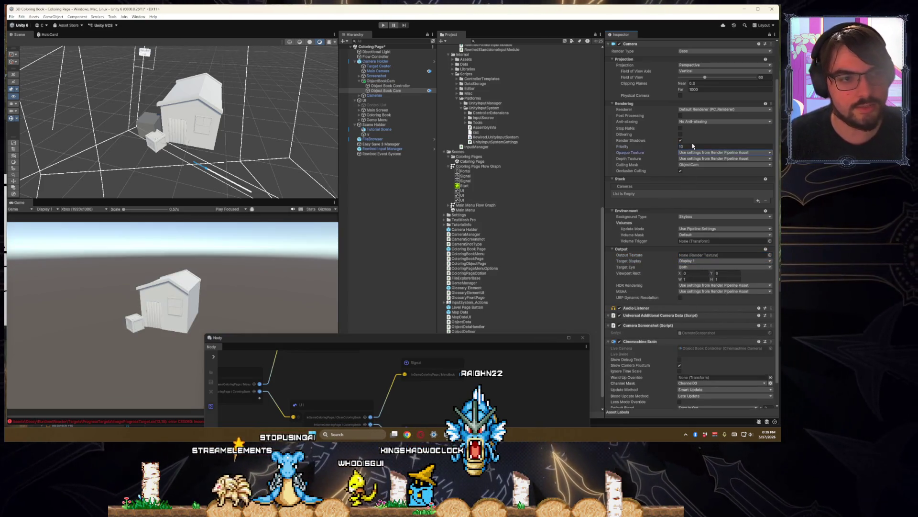
- Orbit the Scene view and select the house to inspect Tutorial Scene's properties
click(382, 218)
mouse_move(206, 143)
mouse_down()
mouse_move(196, 133)
mouse_move(220, 125)
mouse_move(211, 124)
mouse_up()
click(210, 124)
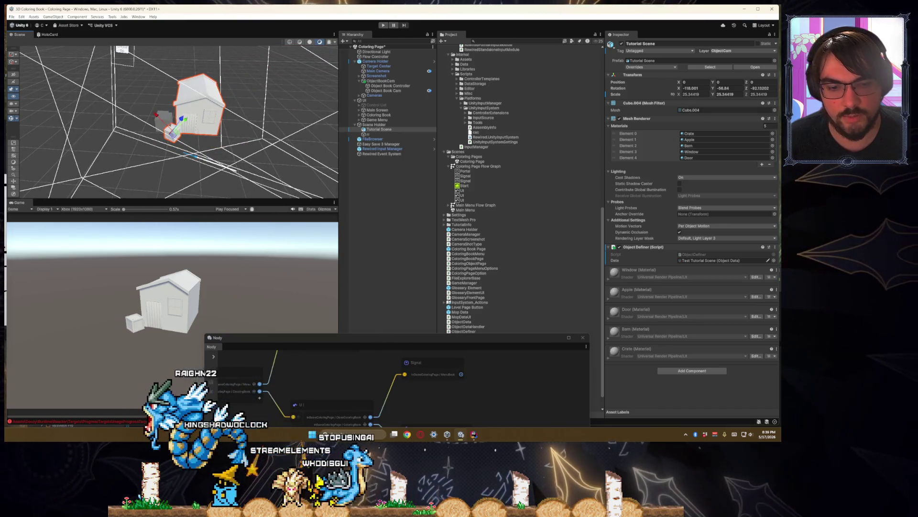
key(alt+Tab)
- Begin an if statement on a new line after ApplyData's Add call
mouse_move(422, 262)
mouse_down()
mouse_move(427, 150)
mouse_move(485, 192)
mouse_up()
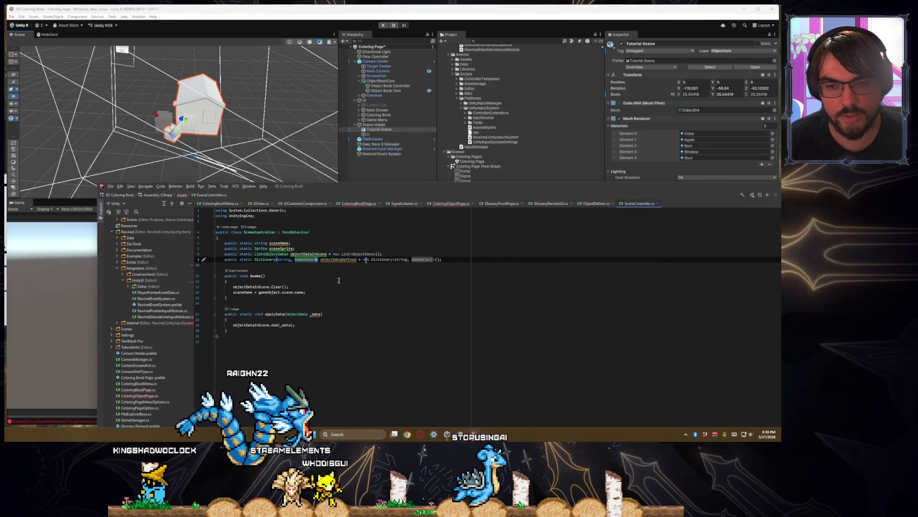
double_click(338, 259)
click(313, 325)
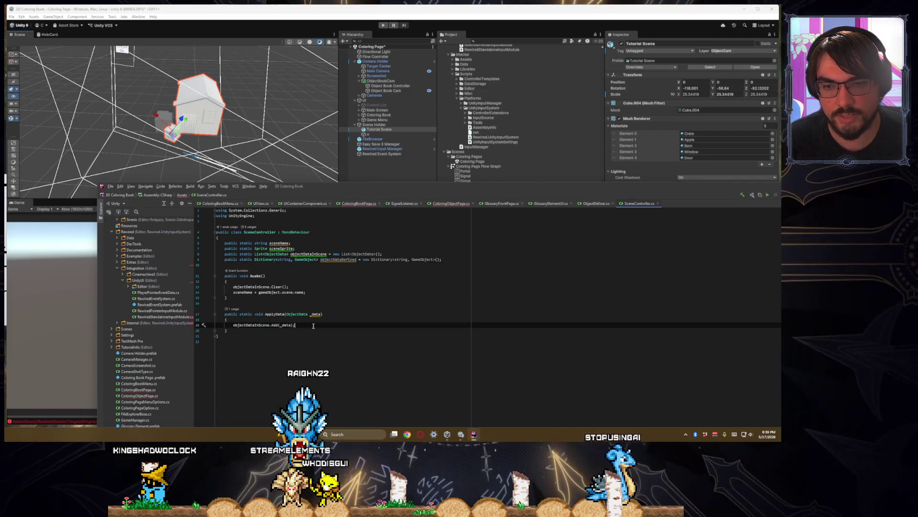
key(Return)
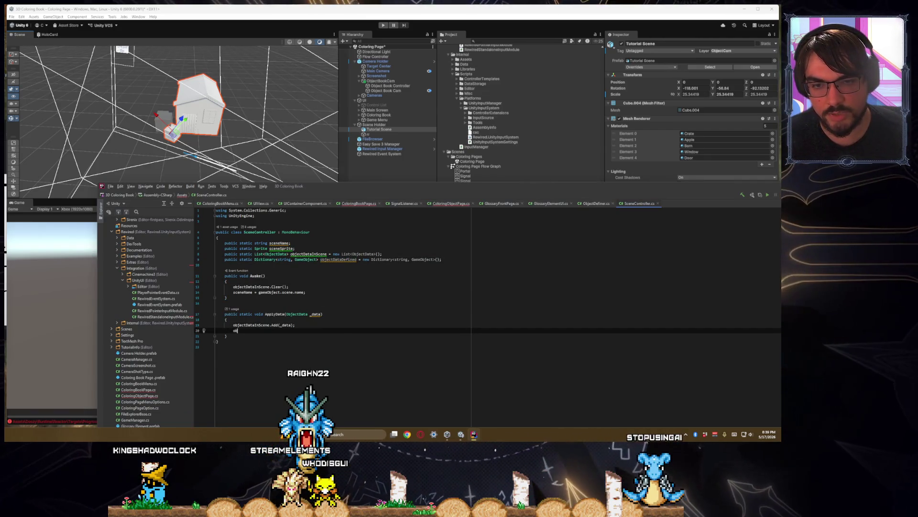
text(ject)
key(BackSpace)
key(BackSpace)
key(BackSpace)
key(Return)
text(if)
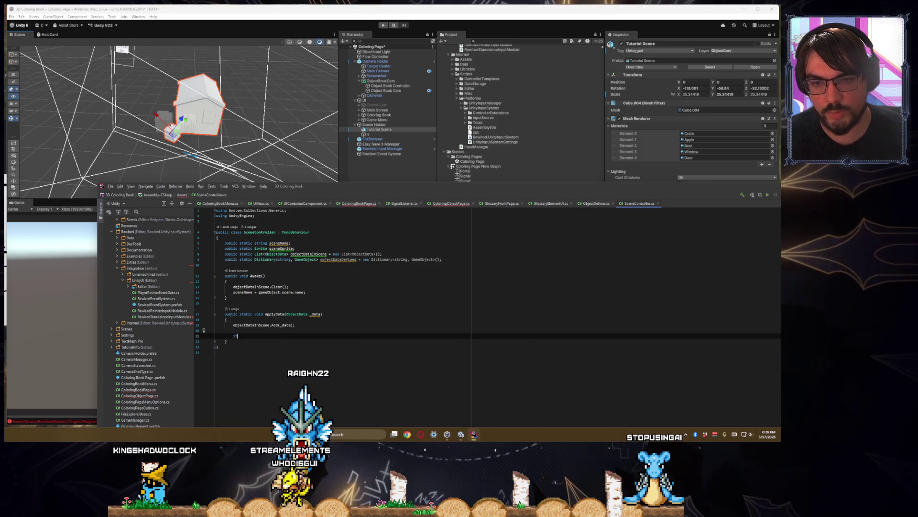
text((object)
- Add objectDataDefined.Clear(); to the Awake method
click(226, 298)
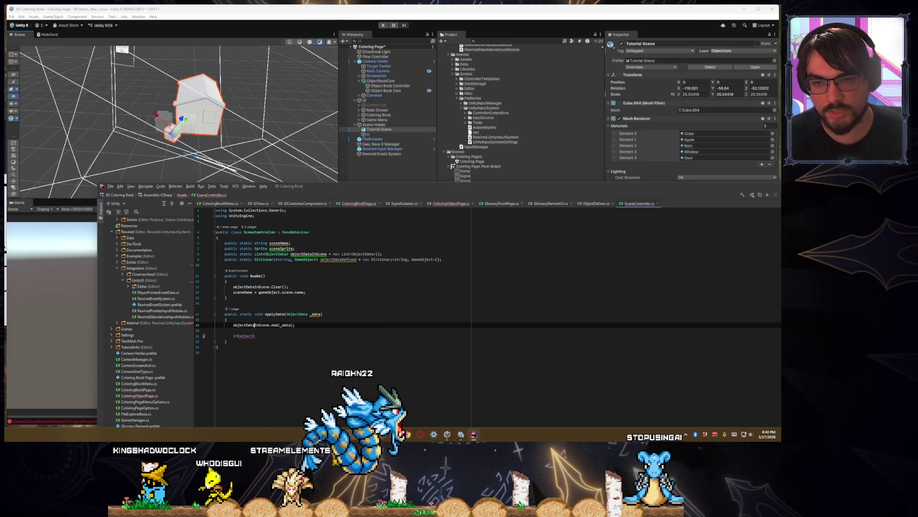
click(255, 292)
key(Up)
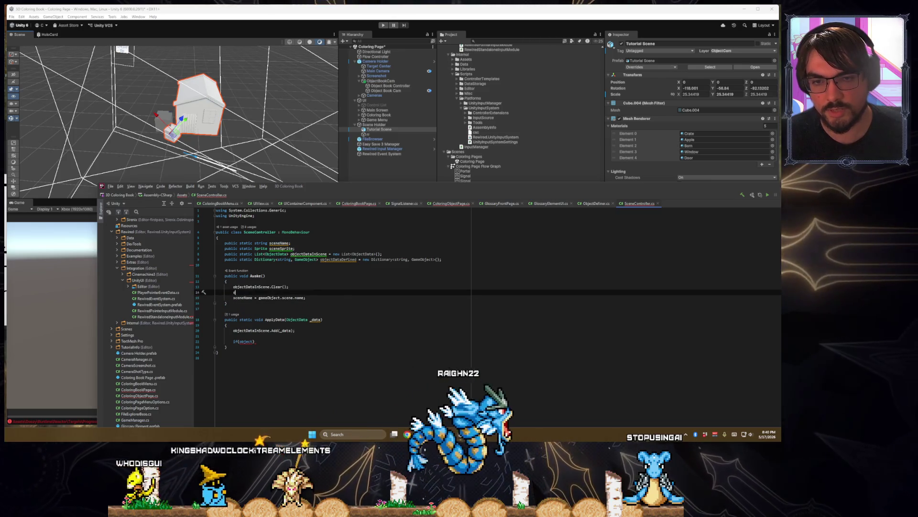
text(objectDataDef)
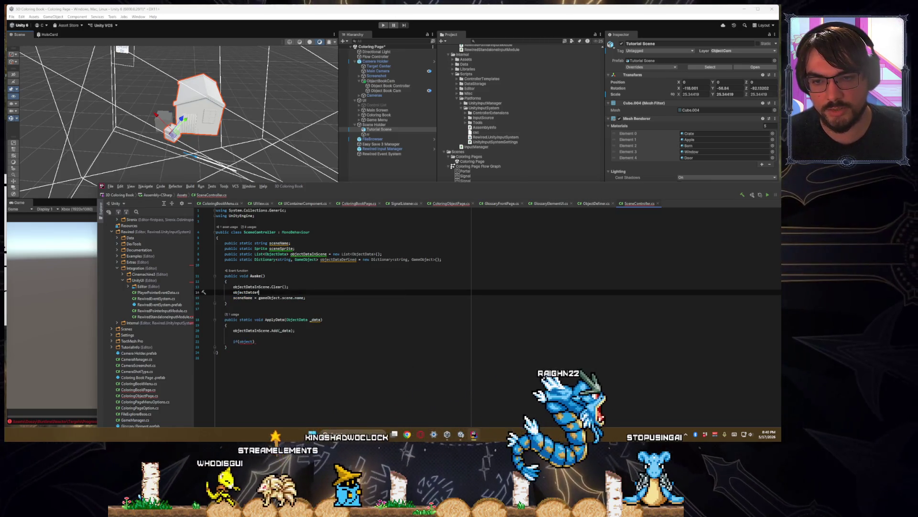
key(BackSpace)
key(BackSpace)
key(BackSpace)
text(Defined.Clear();)
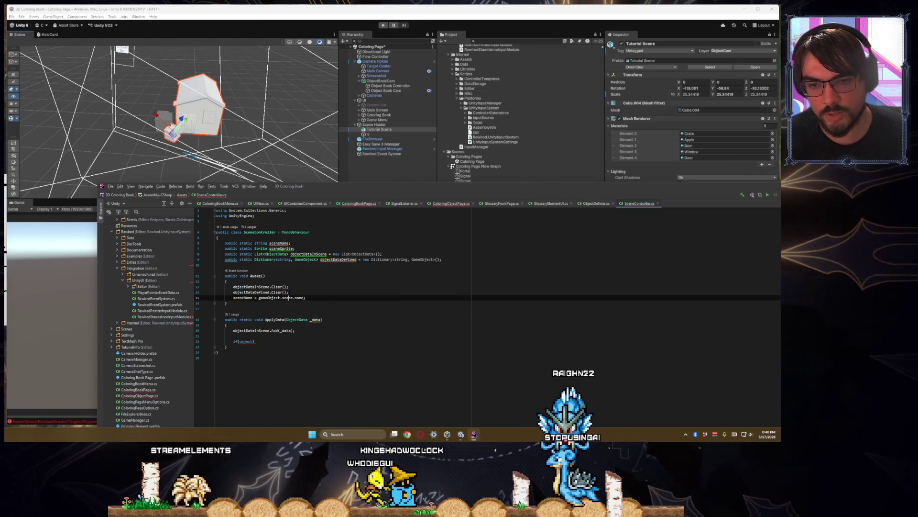
key(Return)
- Complete the if condition as !objectDataDefined.ContainsKey(_data.name)
click(233, 336)
double_click(234, 347)
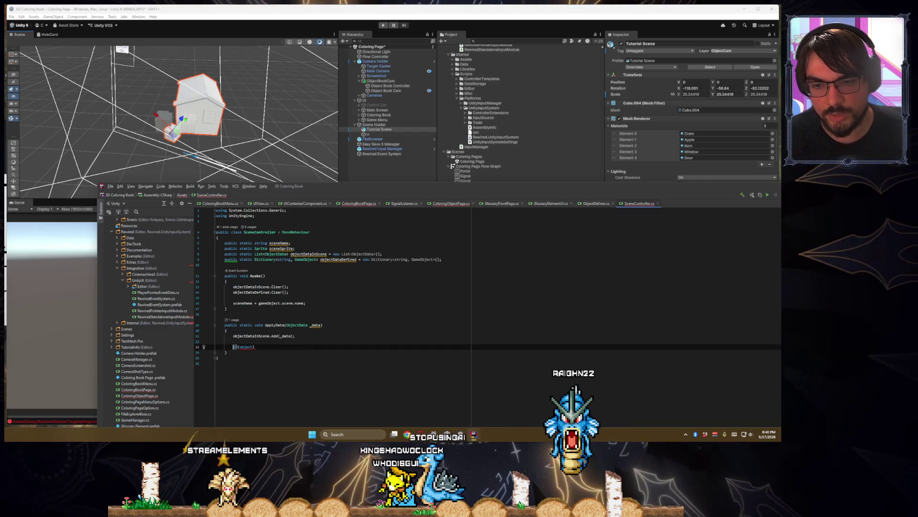
text(DataDefined.)
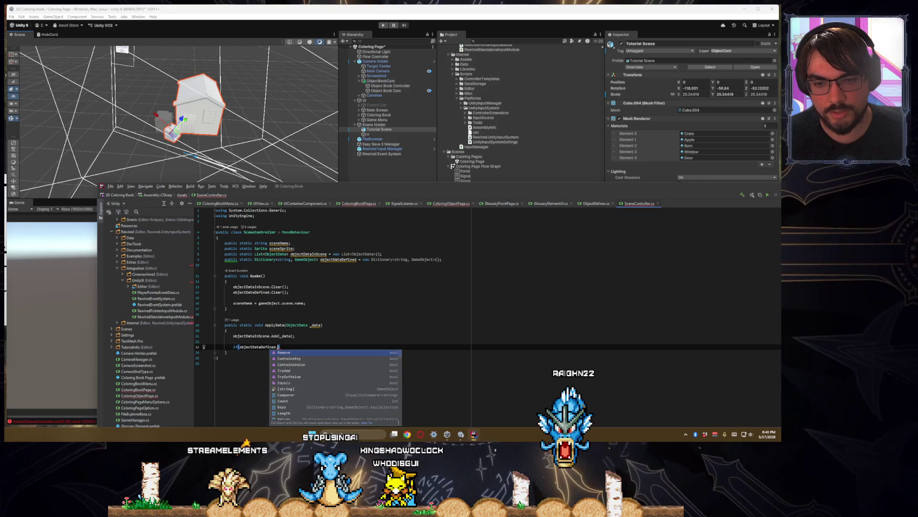
text(Con)
key(Return)
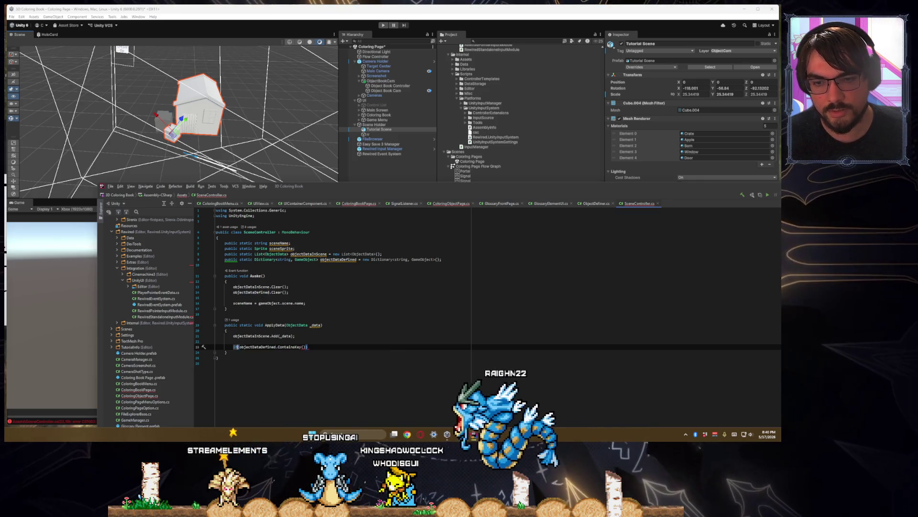
text(if(!)
click(305, 346)
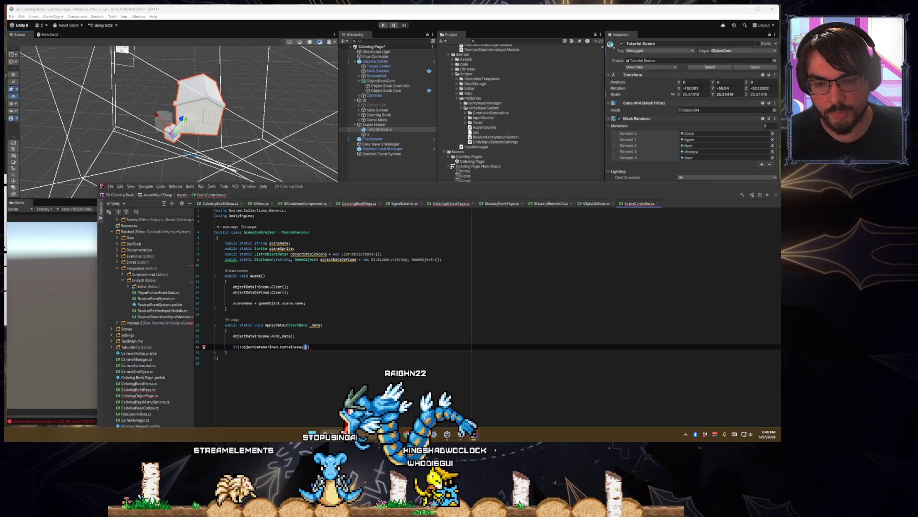
text(_data.name)
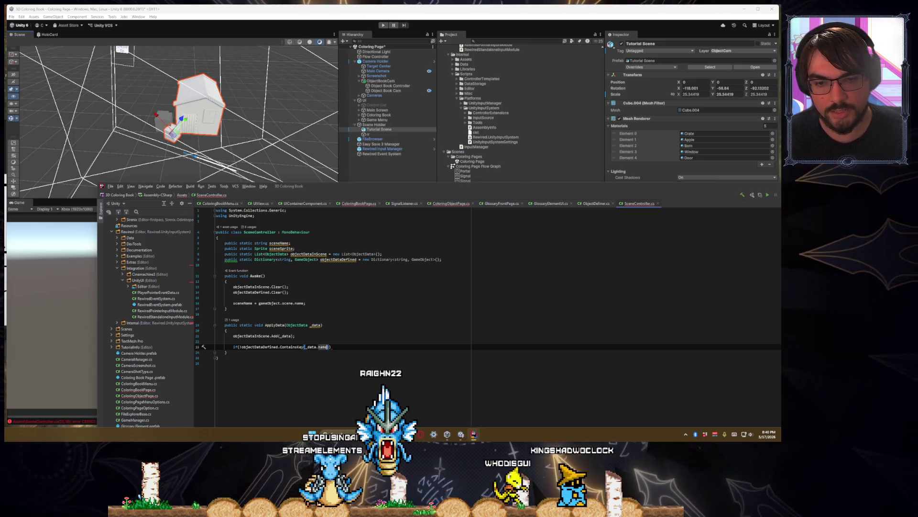
- Write objectDataDefined.Add(_data.name, _data.) as the body of the if
key(Return)
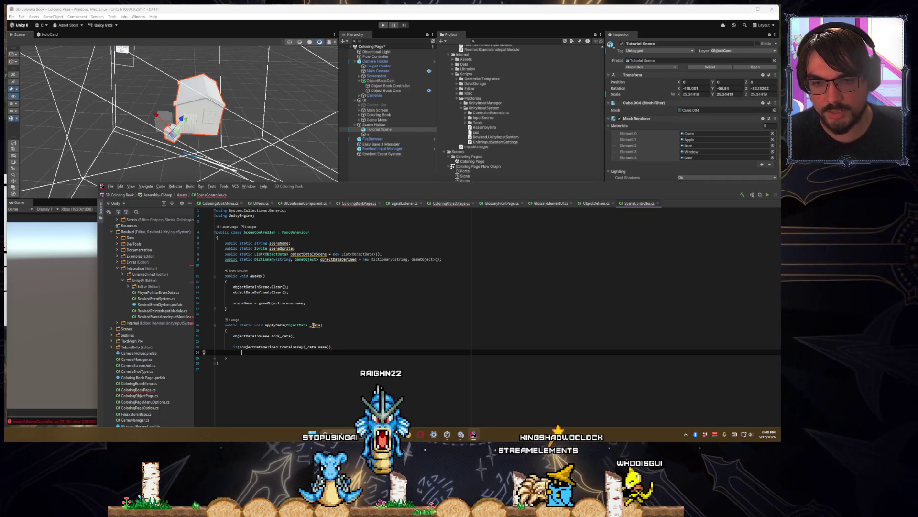
text(object)
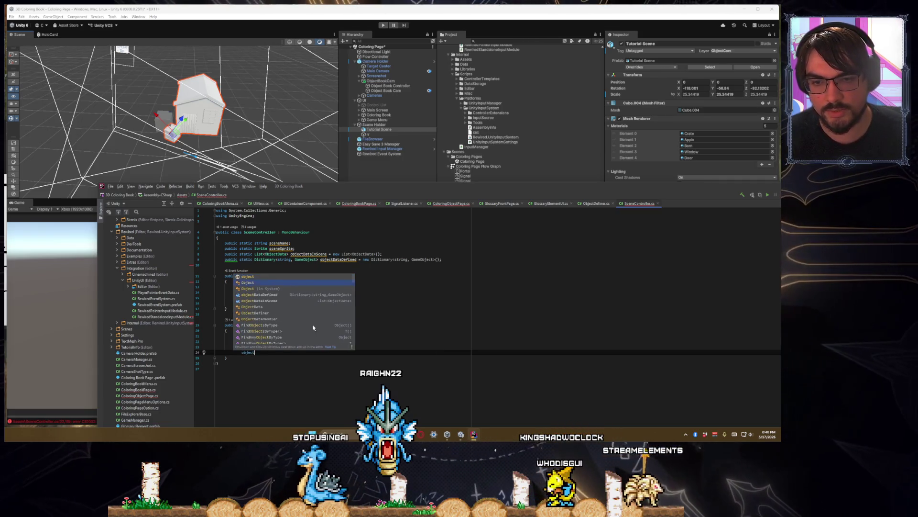
key(Down)
key(Down)
key(Down)
key(Return)
text(.add)
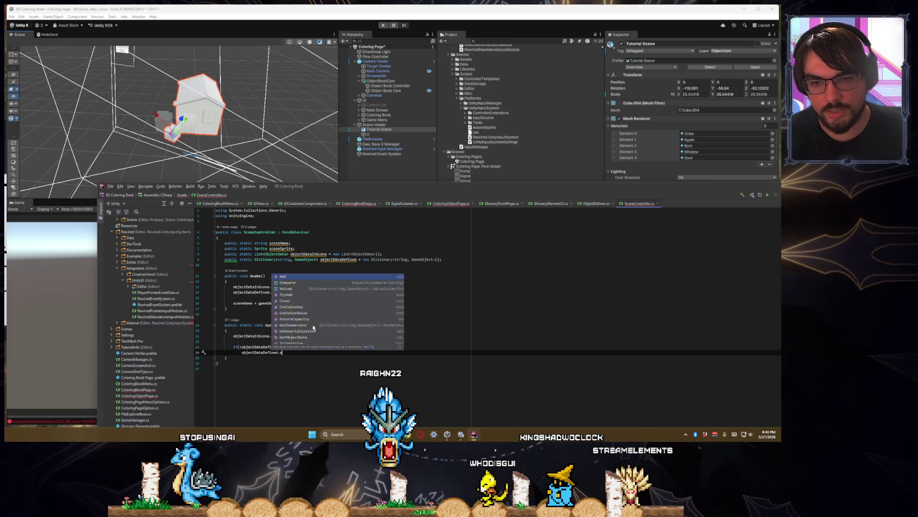
key(Return)
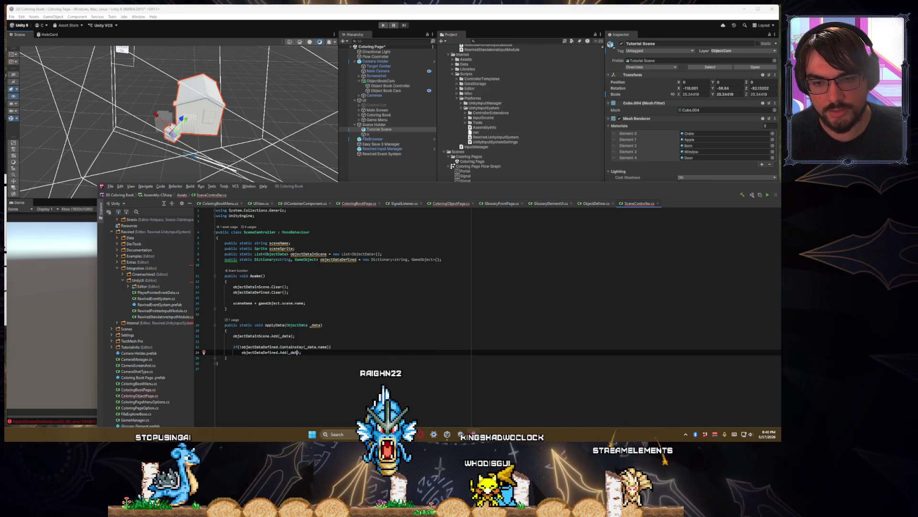
text(.name, _data)
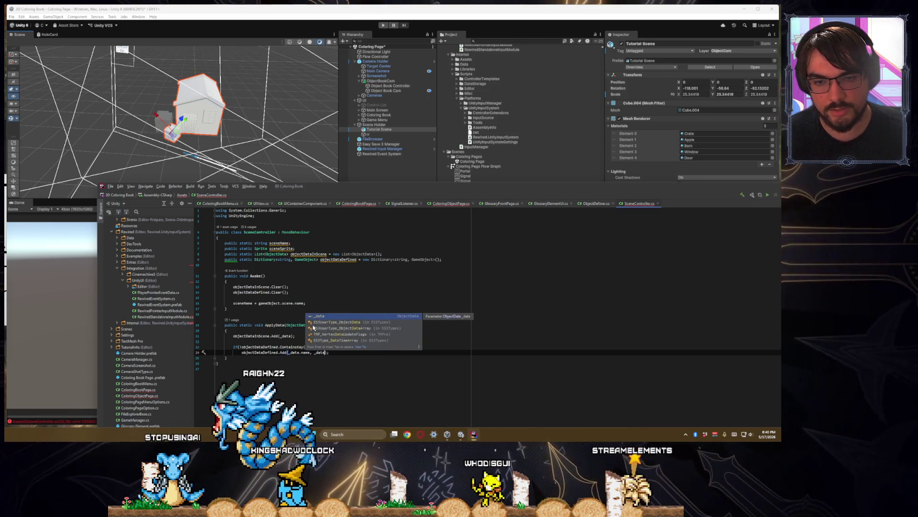
key(Return)
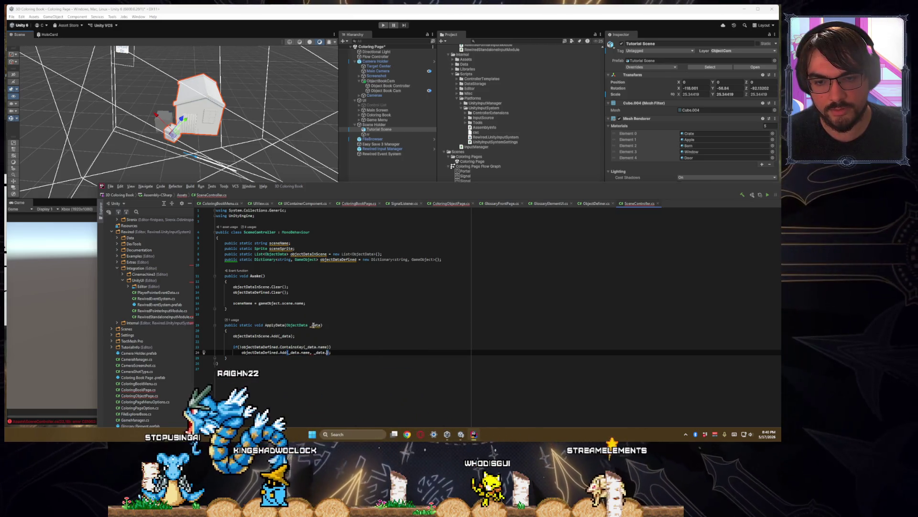
text(.)
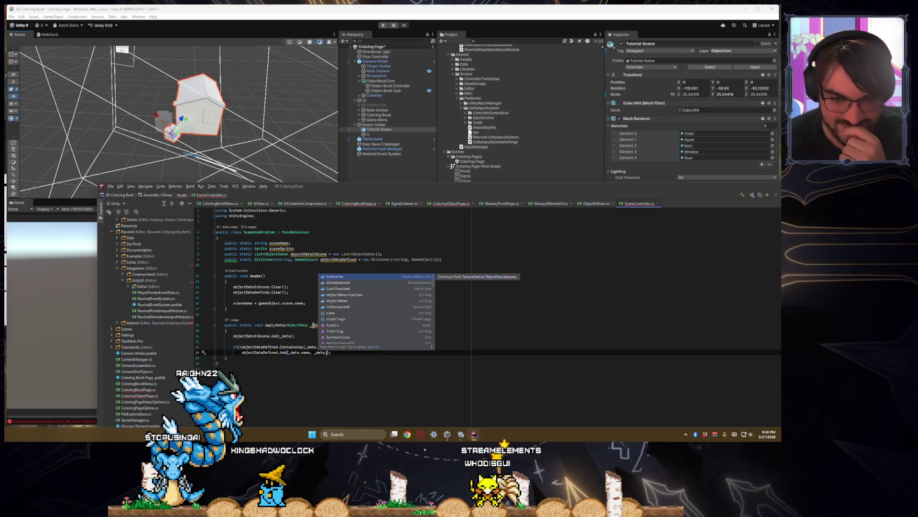
click(314, 325)
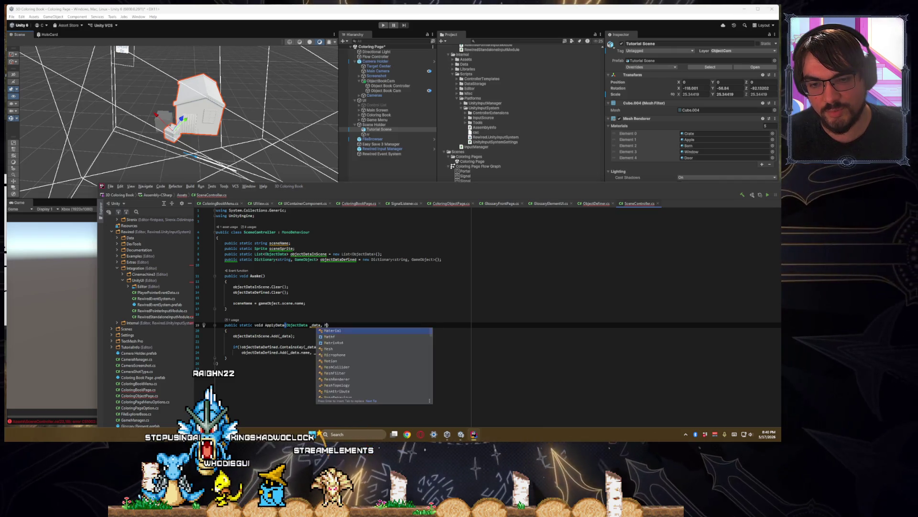
- Give ApplyData a Transform _obj parameter instead of a MeshRenderer one
text(eshRend)
key(Return)
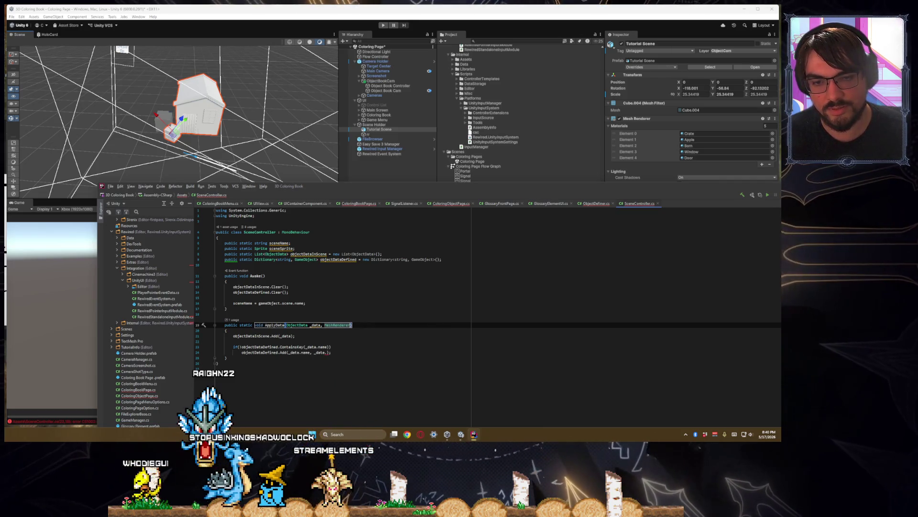
text(_me)
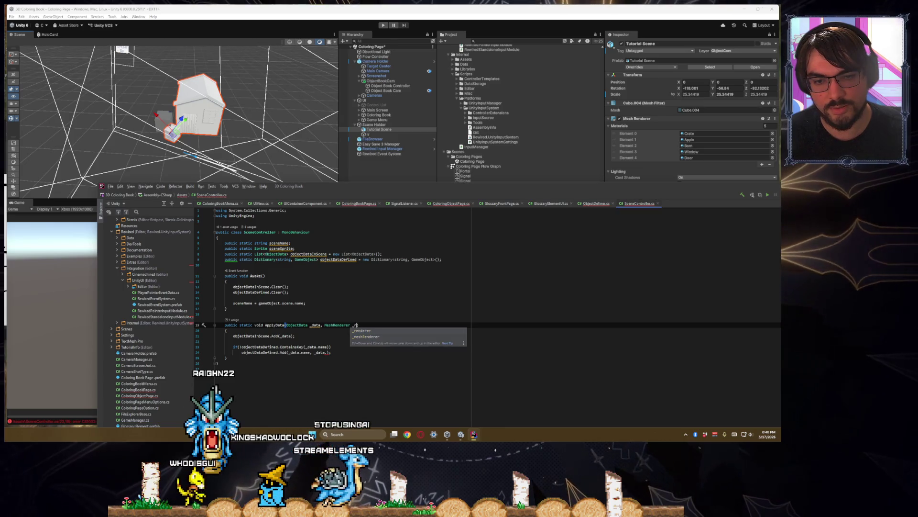
key(Return)
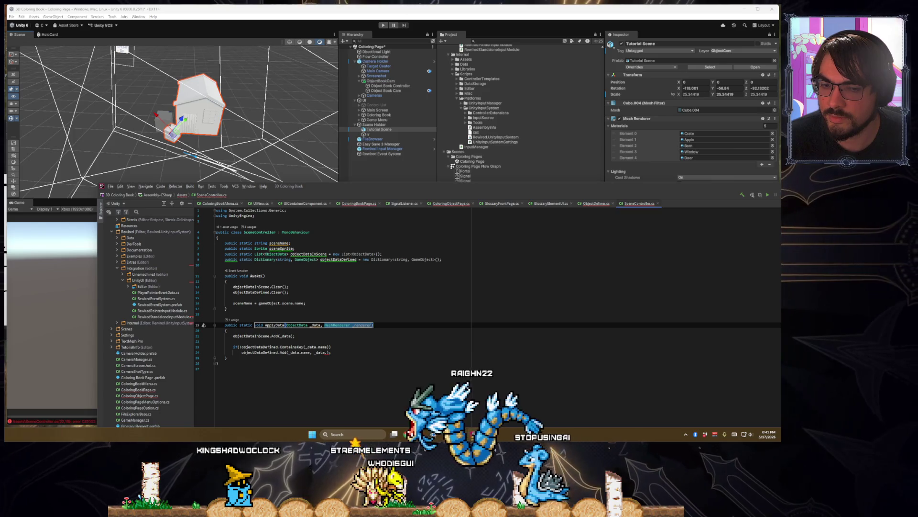
text(Transform)
key(Return)
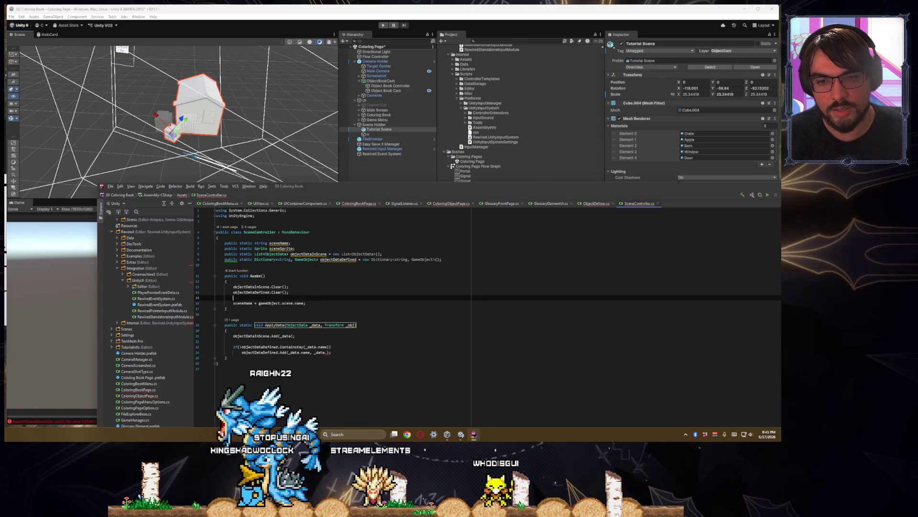
- Change the objectDataDefined dictionary's value type from GameObject to Transform
click(295, 260)
text(Transform)
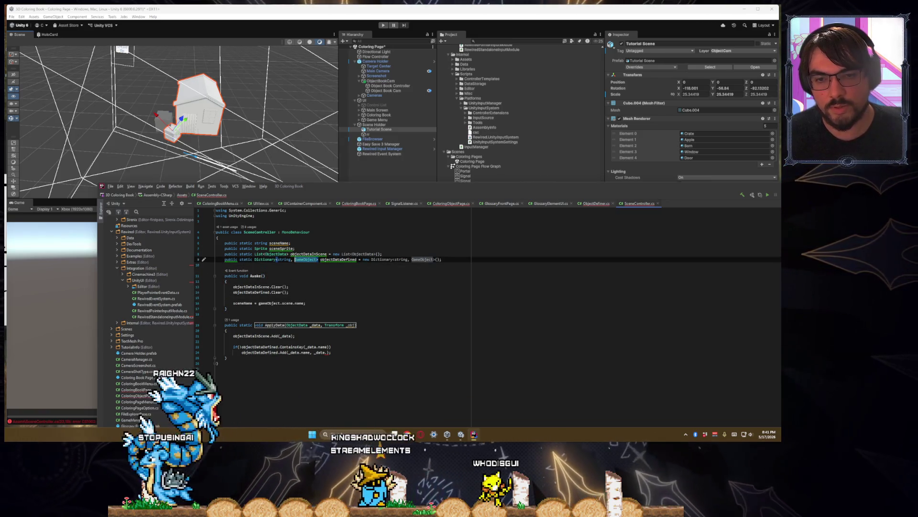
key(Return)
click(365, 259)
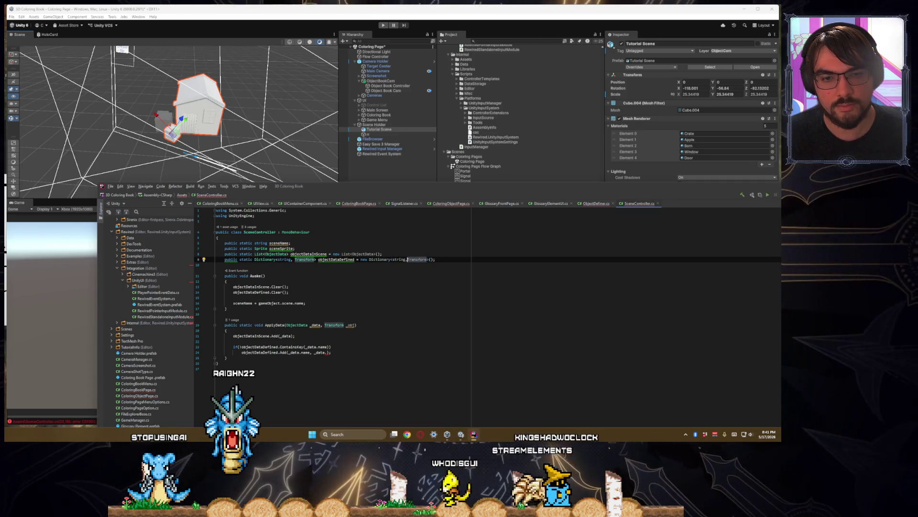
key(Down)
key(Down)
key(Down)
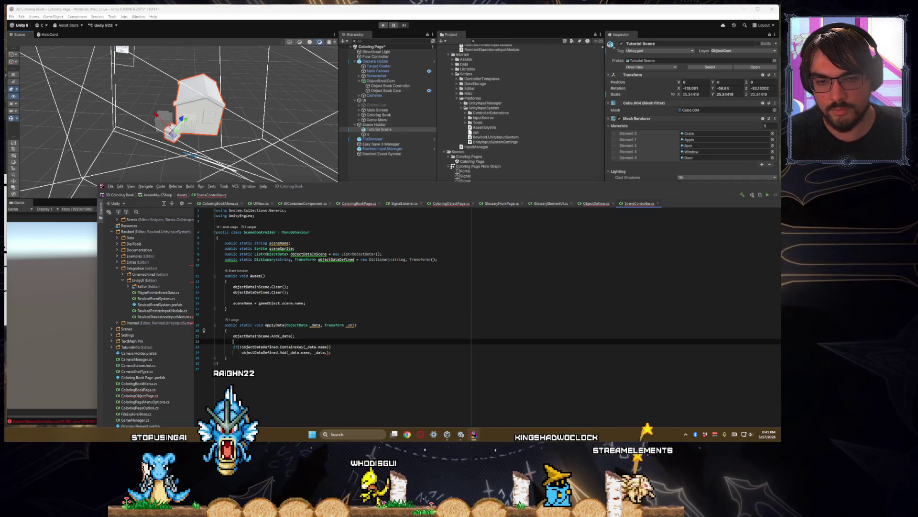
click(330, 352)
text(obj)
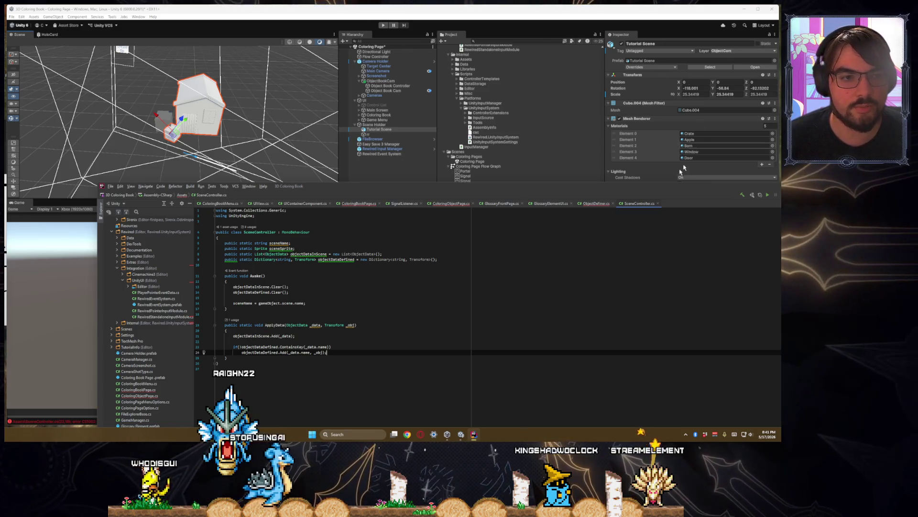
- Make the Rider window taller and go to the objectDataInScene declaration on line 8
mouse_move(649, 193)
mouse_down()
mouse_move(612, 286)
mouse_move(610, 202)
mouse_up()
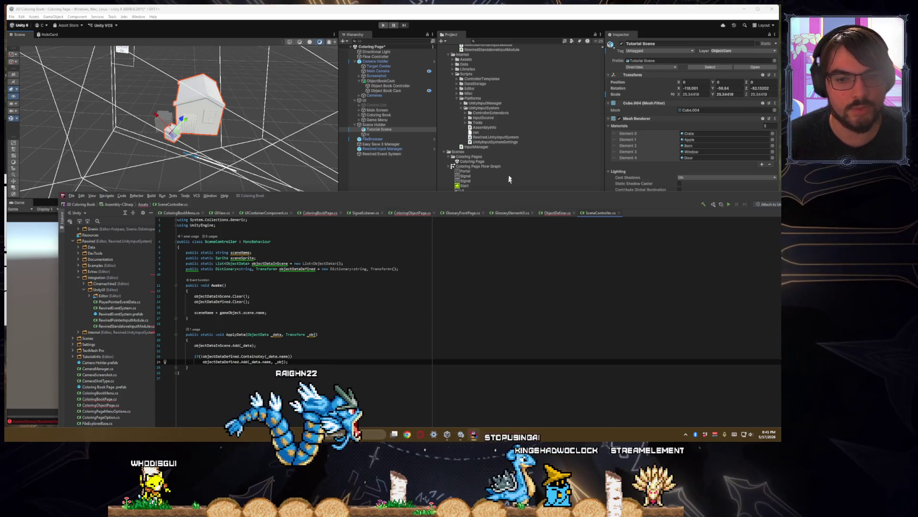
drag(518, 191, 518, 143)
click(300, 215)
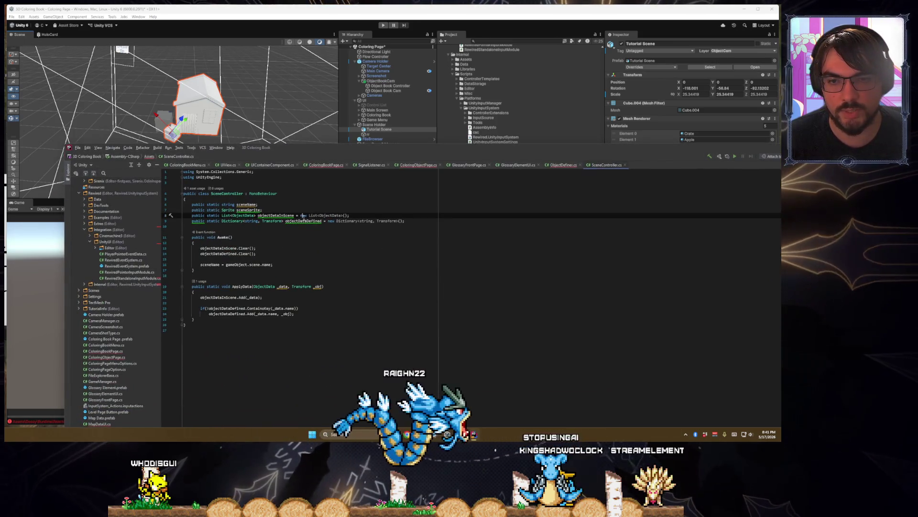
- Change ObjectDefiner's call to SceneController.ApplyData(runtimeData, transform), then open ColoringObjectPage.cs
click(299, 222)
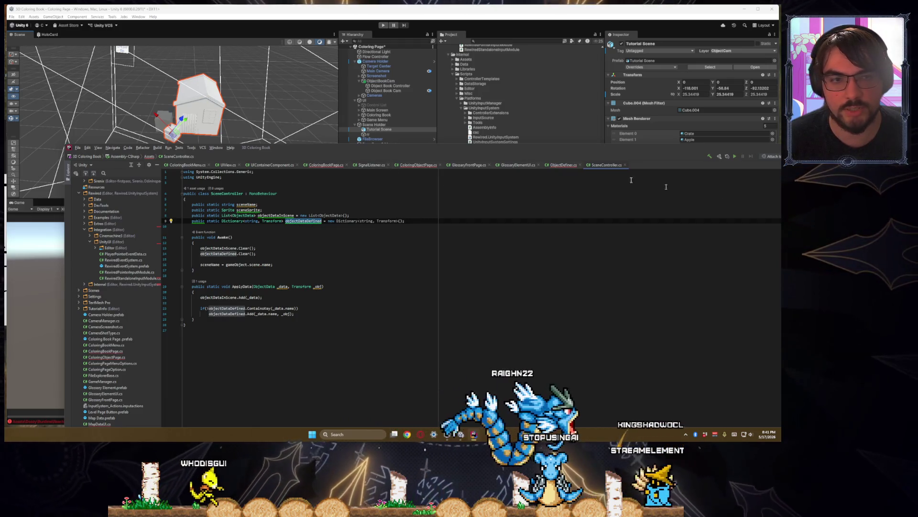
click(557, 166)
click(242, 248)
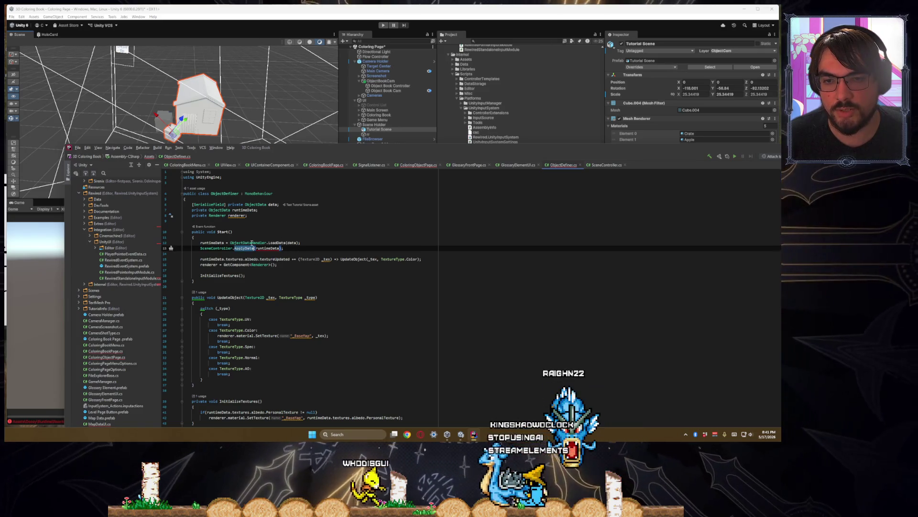
click(269, 252)
click(279, 249)
text(,)
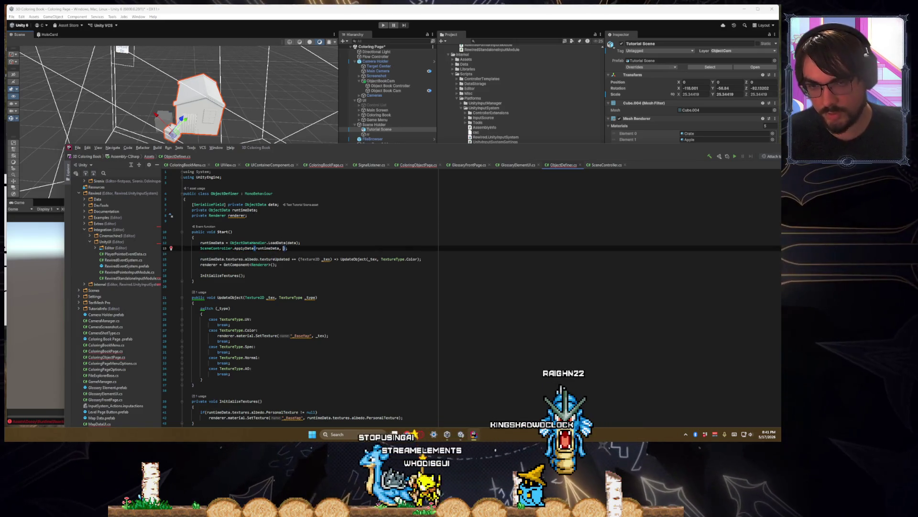
text(transform)
click(304, 259)
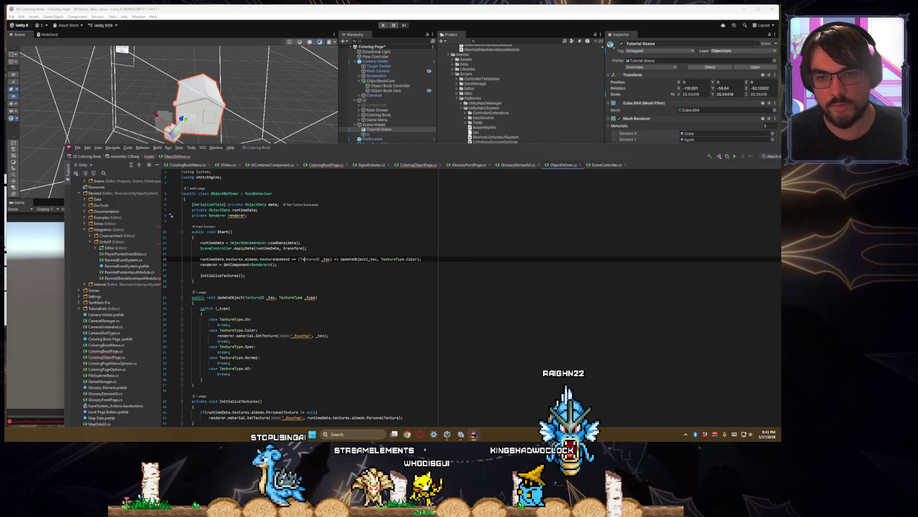
click(406, 166)
double_click(275, 265)
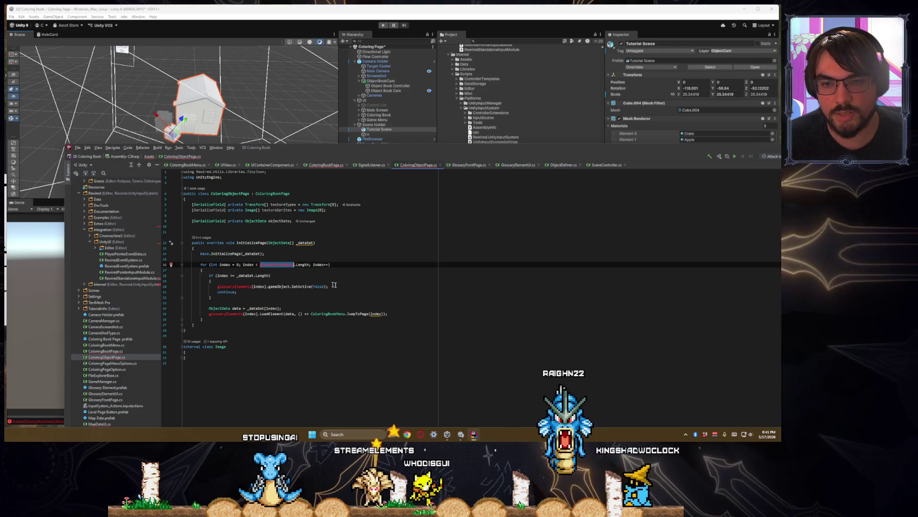
- In ColoringBookPage.cs, try completing the unresolved sprite member on line 17
click(221, 264)
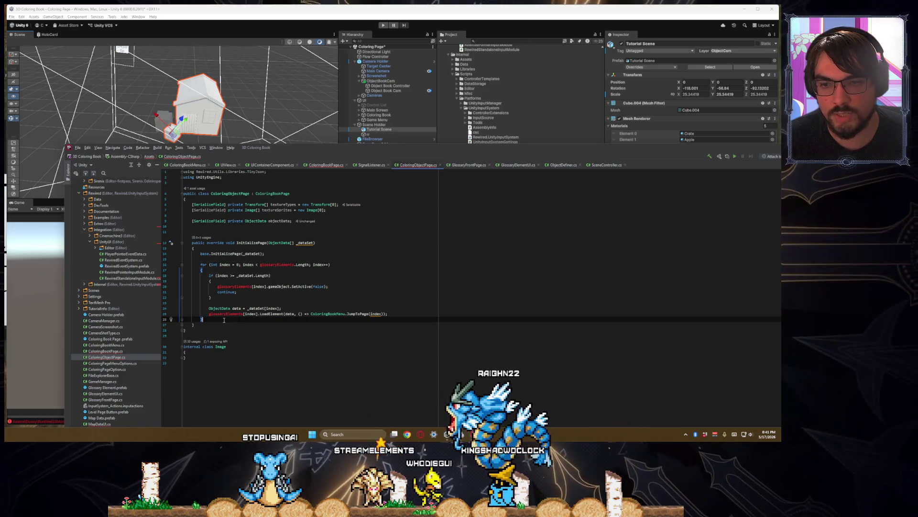
click(325, 165)
double_click(235, 287)
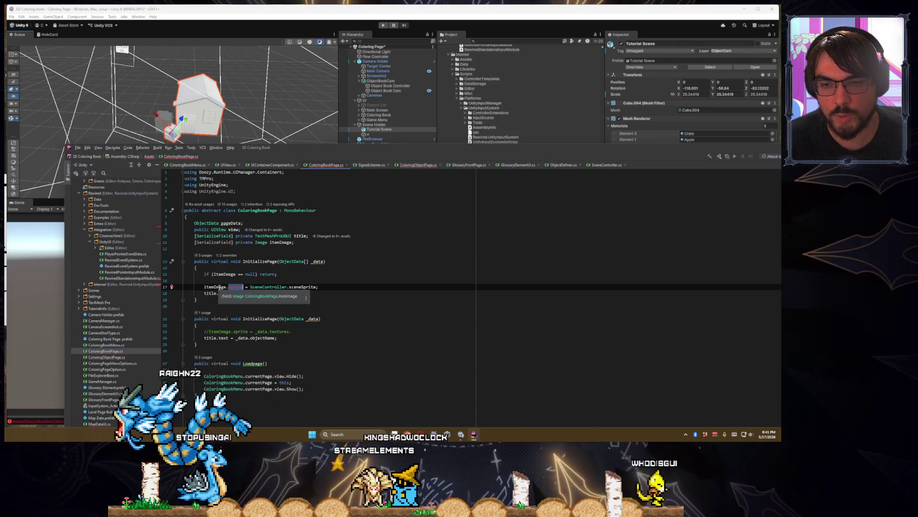
mouse_move(233, 290)
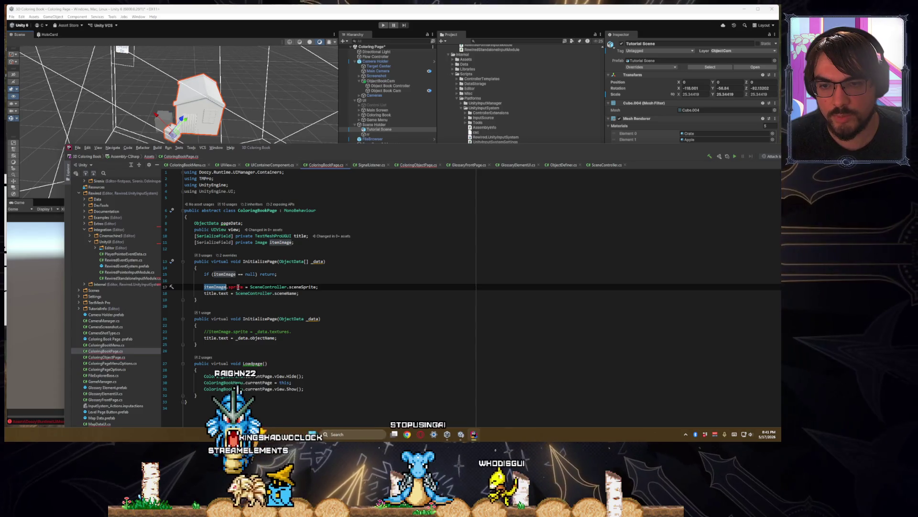
text(sp)
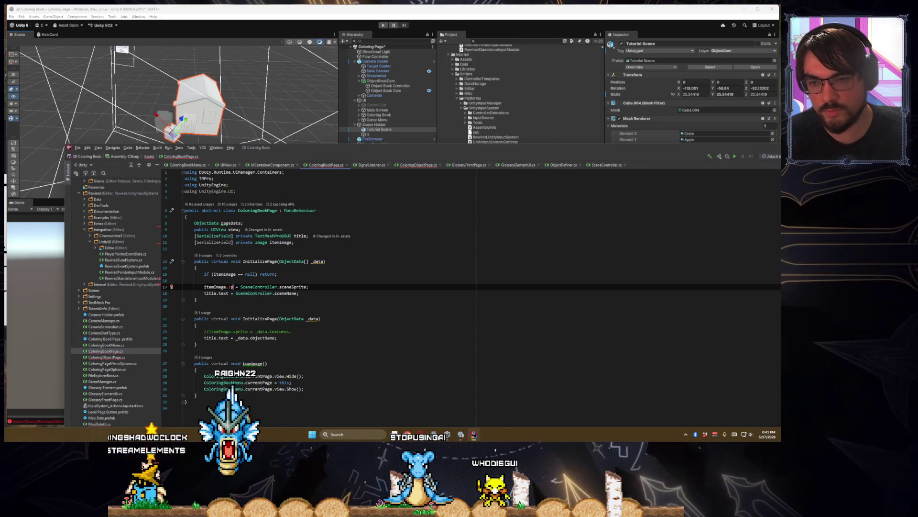
text(.)
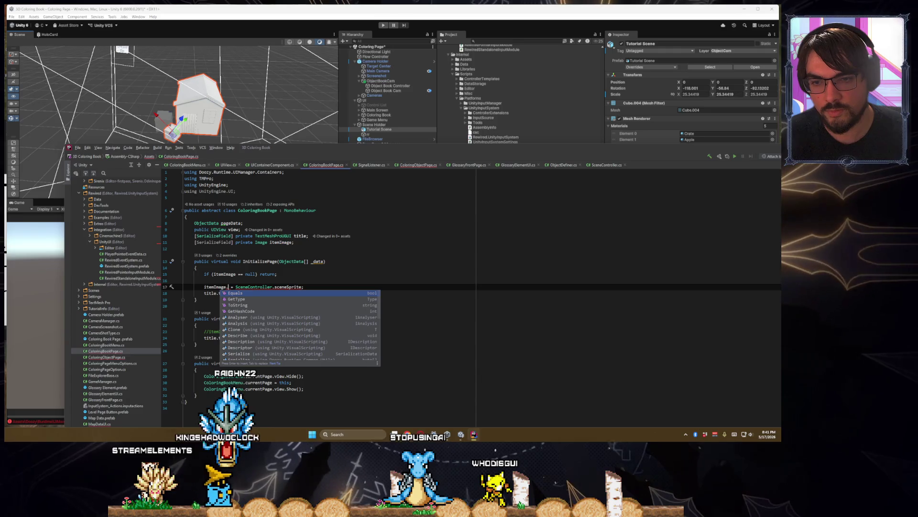
text(sprite)
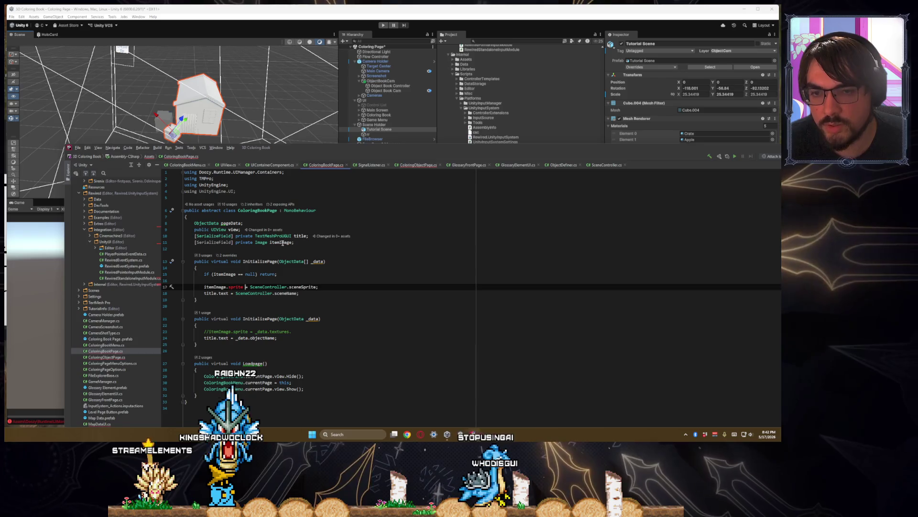
- Check itemImage's Image type and the imports, cutting then restoring the Doozy UIManager using line
double_click(262, 242)
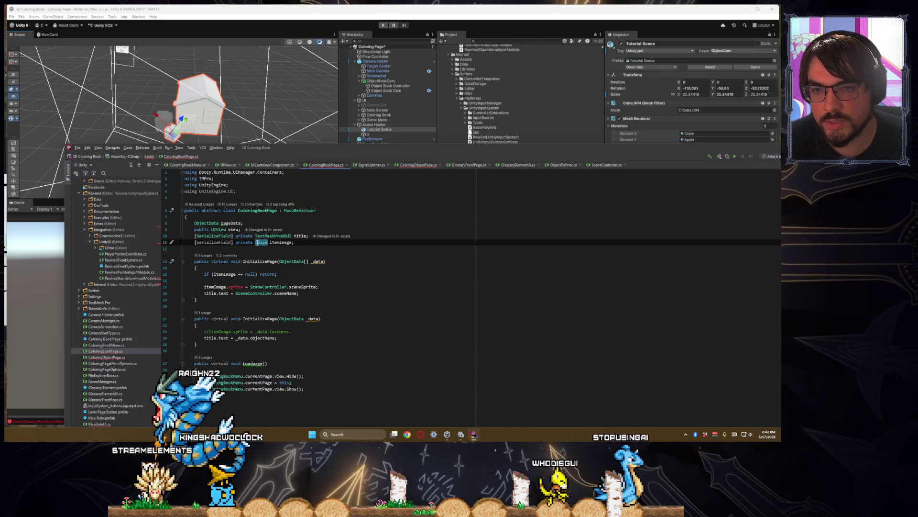
double_click(231, 191)
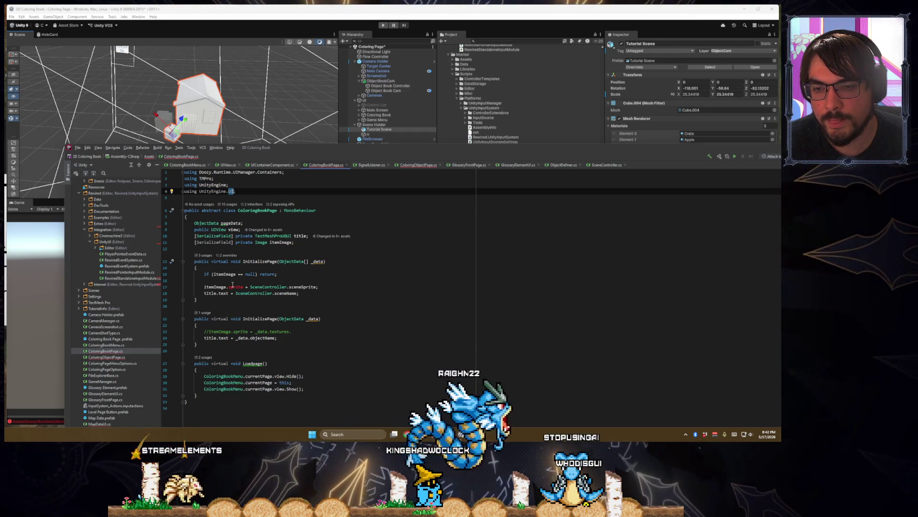
click(233, 173)
key(ctrl+x)
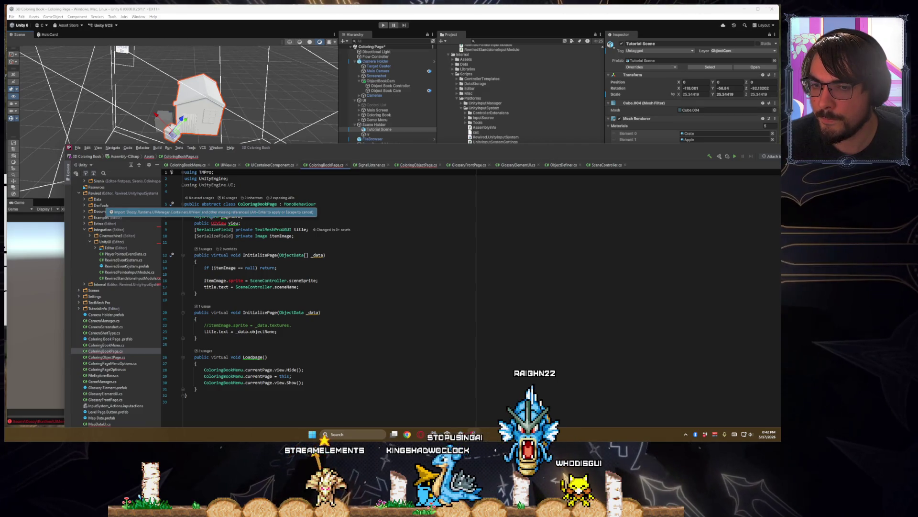
key(ctrl+z)
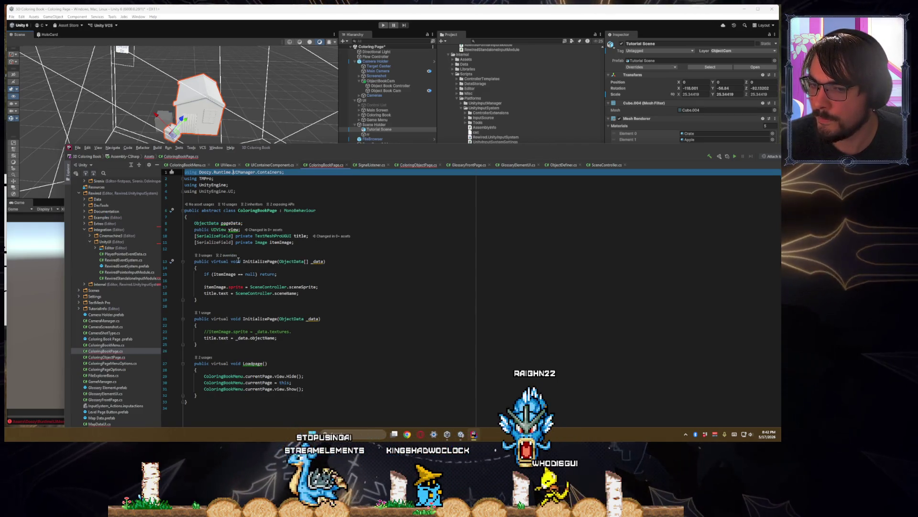
- Retype itemImage.sprite on line 17 via autocomplete and jump to the Image declaration
double_click(236, 287)
key(BackSpace)
key(ctrl+space)
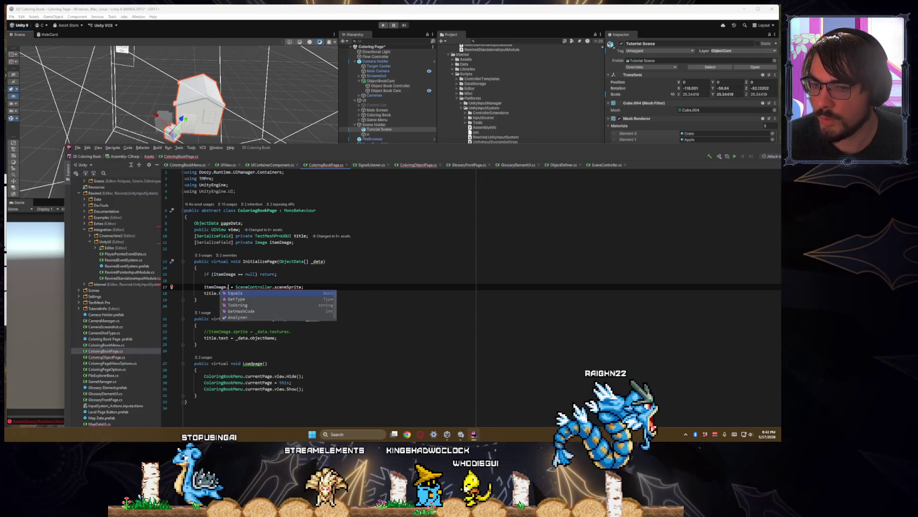
key(BackSpace)
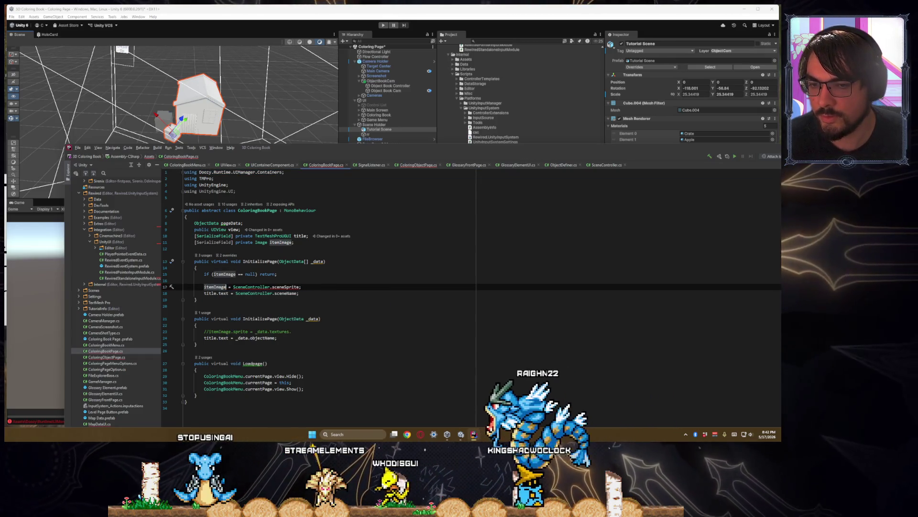
key(ctrl+BackSpace)
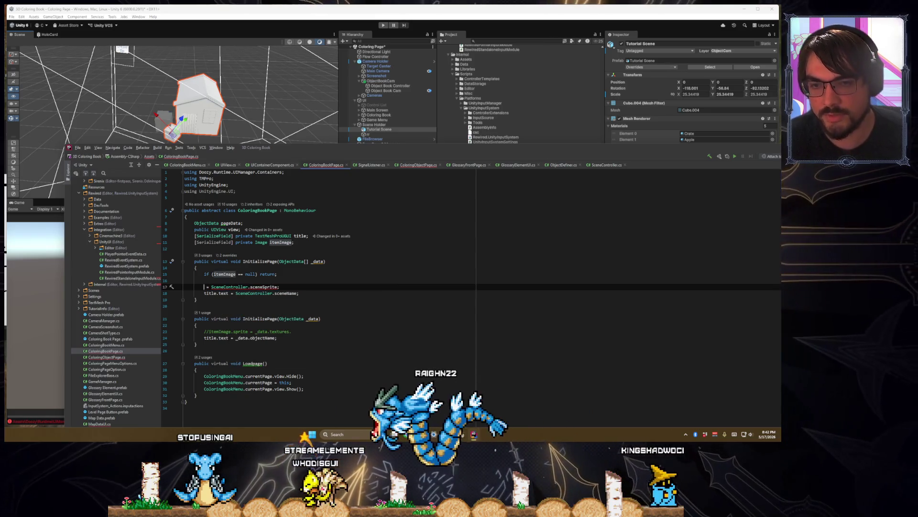
text(item)
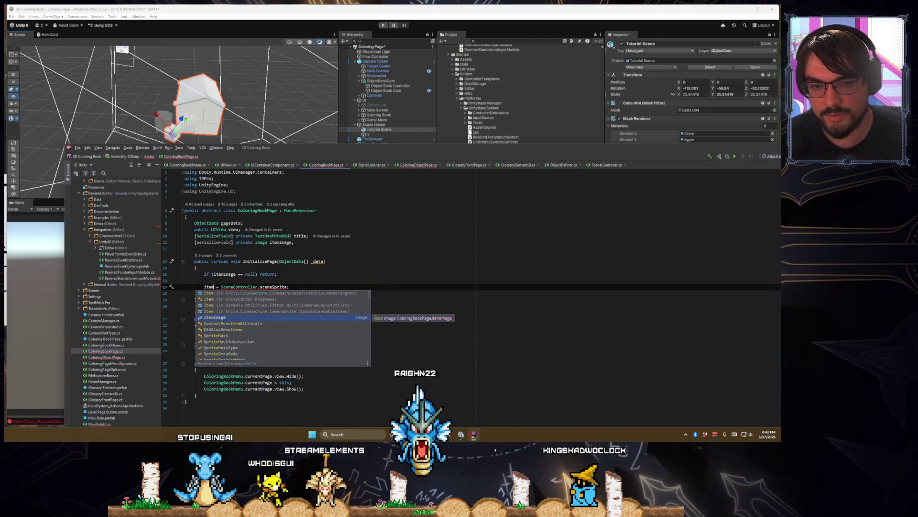
key(Return)
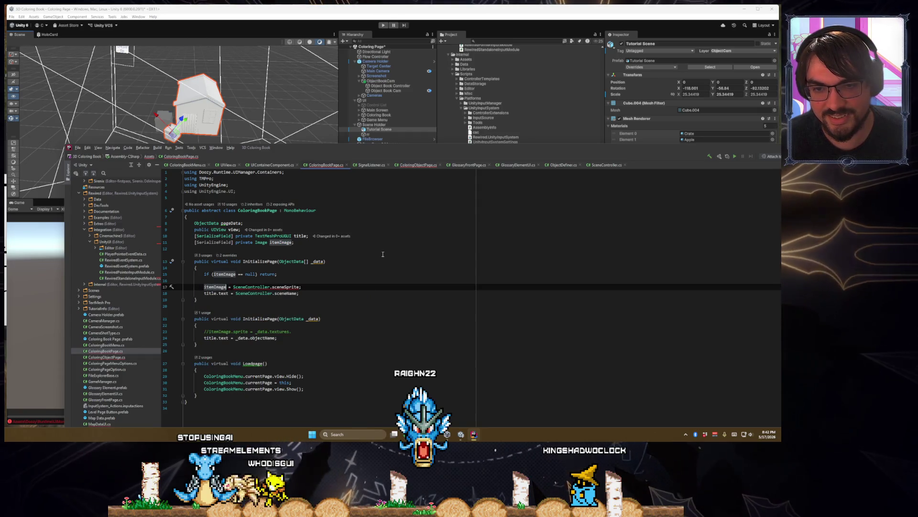
text(.)
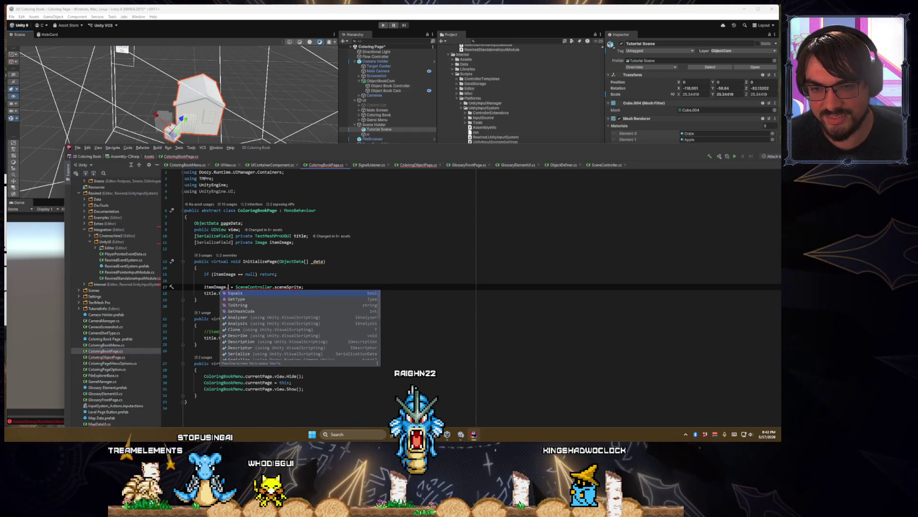
text(sprite)
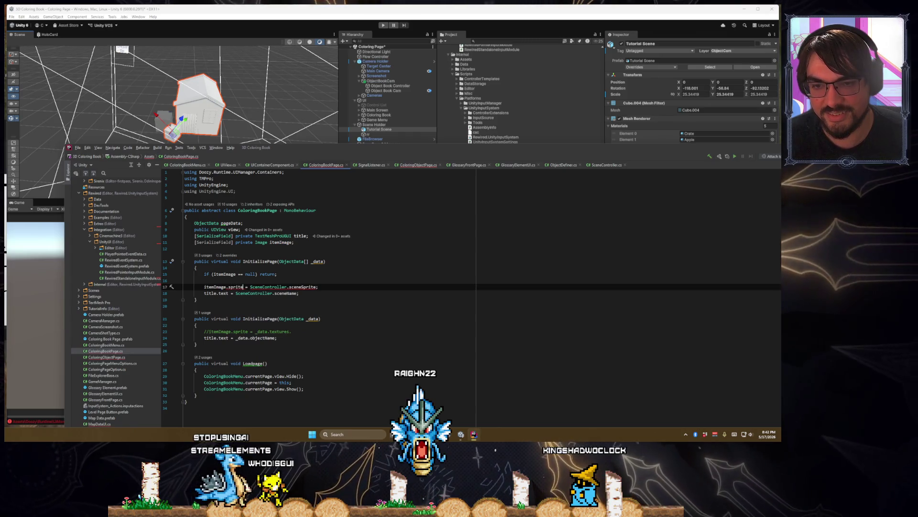
click(185, 292)
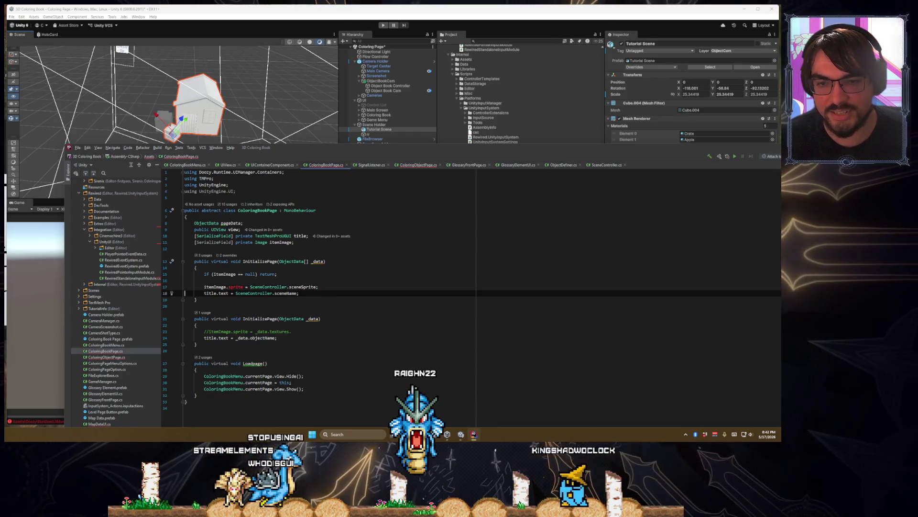
ctrl+click(256, 241)
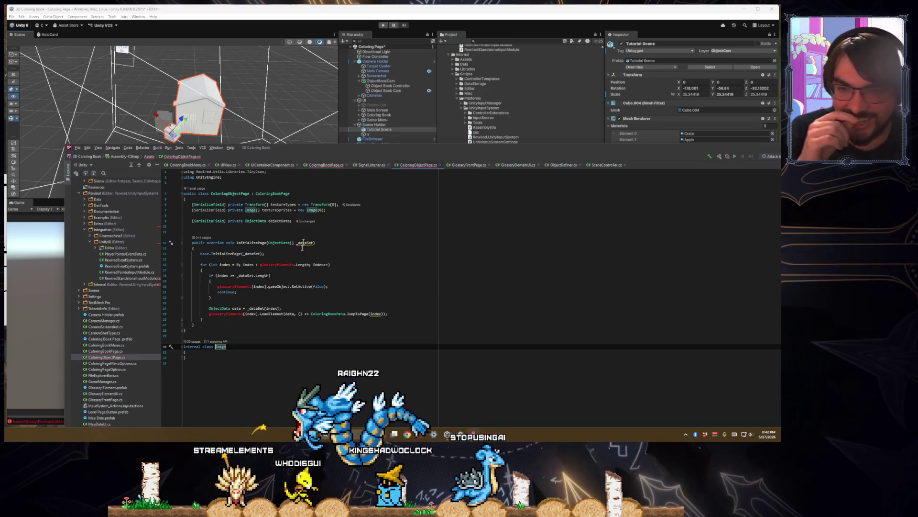
- Delete the stray internal Image class at the end of ColoringObjectPage.cs
drag(183, 363, 184, 341)
key(BackSpace)
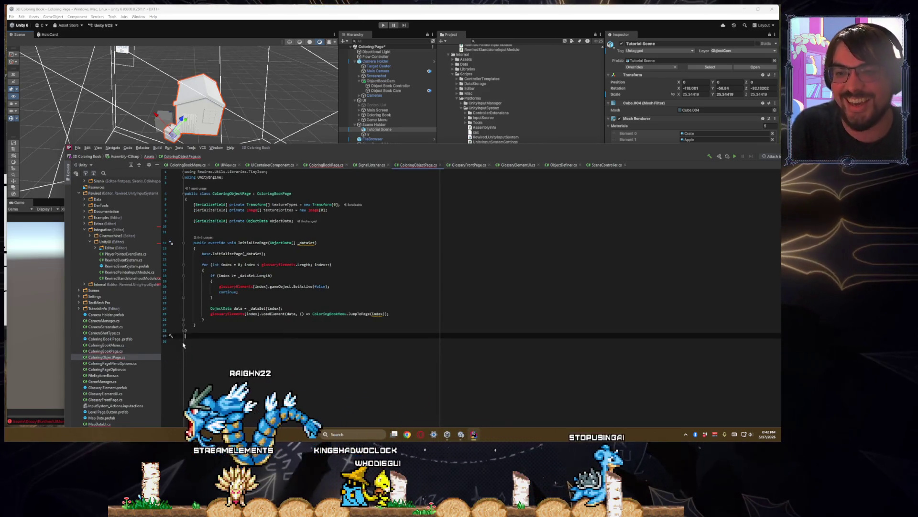
key(BackSpace)
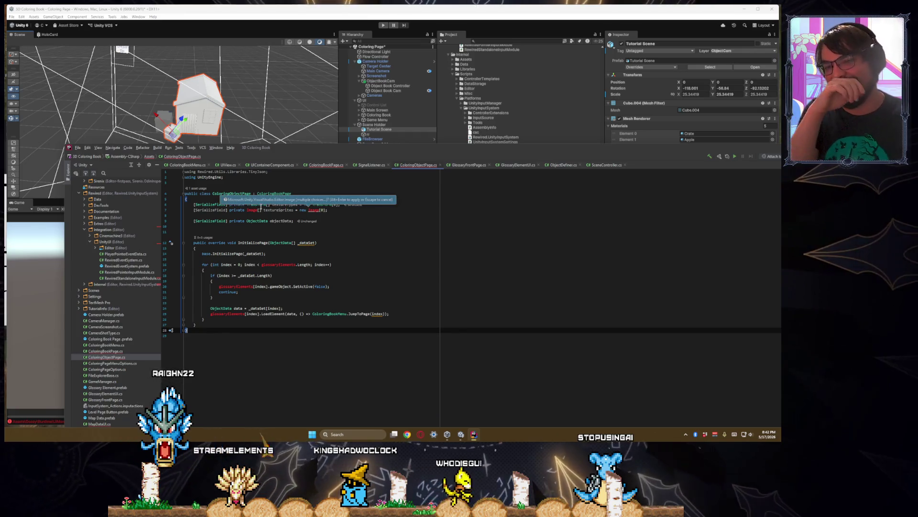
click(250, 210)
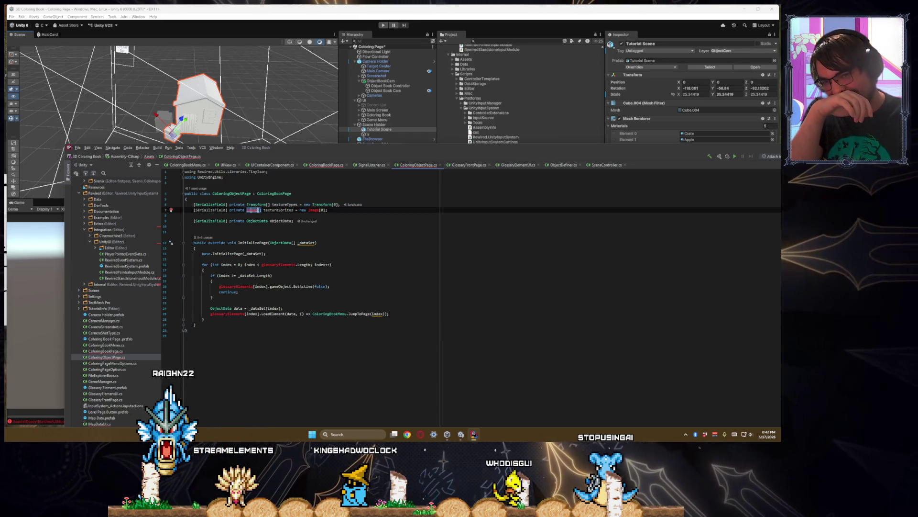
- Check ColoringBookPage's InitializePage for remaining errors and return to ColoringObjectPage.cs
click(324, 165)
click(316, 267)
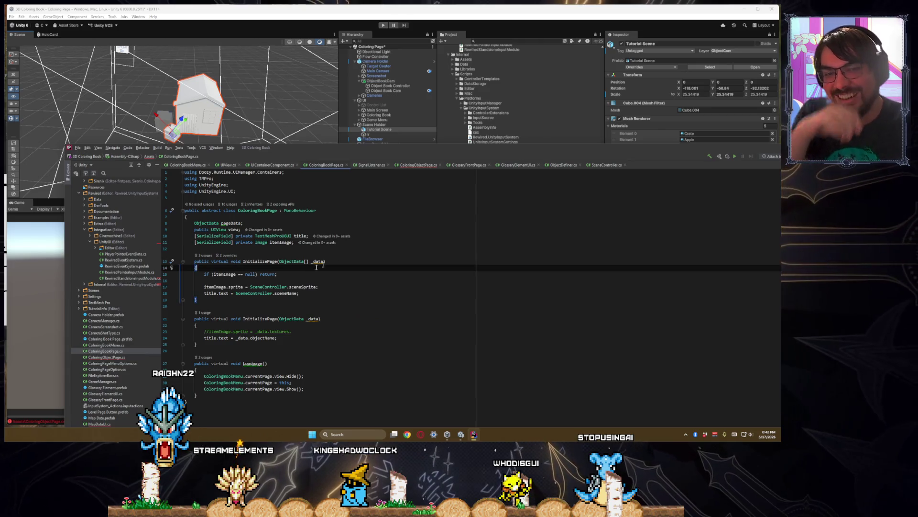
click(417, 165)
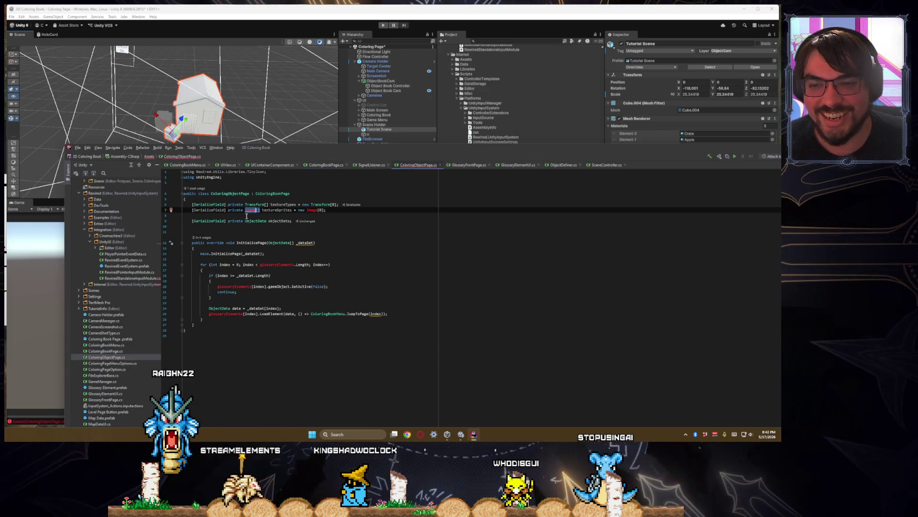
- Add 'using UnityEngine.UI;' to the imports at the top of ColoringObjectPage.cs
click(247, 216)
click(211, 183)
text(usin)
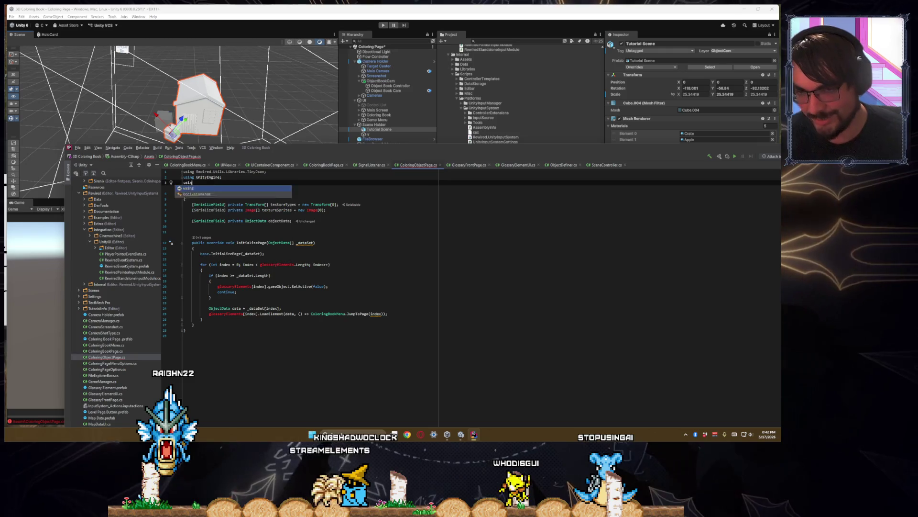
text(g Unityeg)
key(Return)
text(.UI)
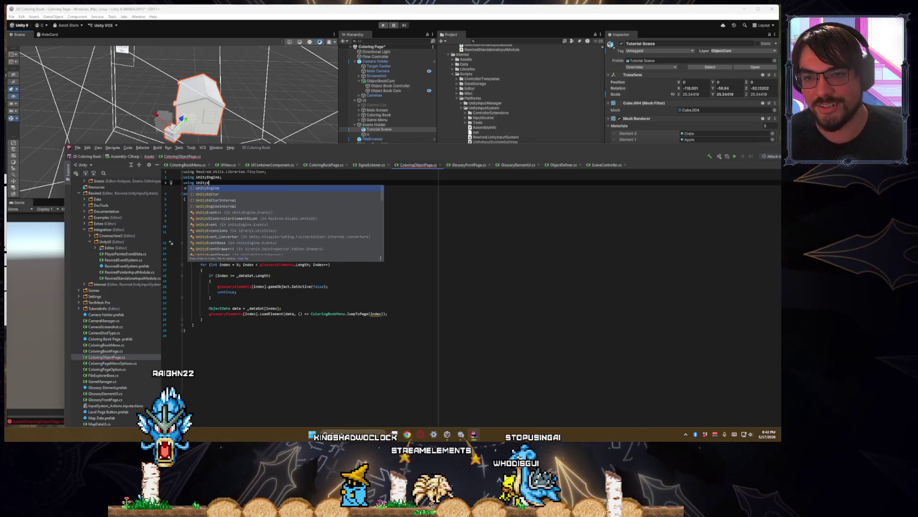
text(;)
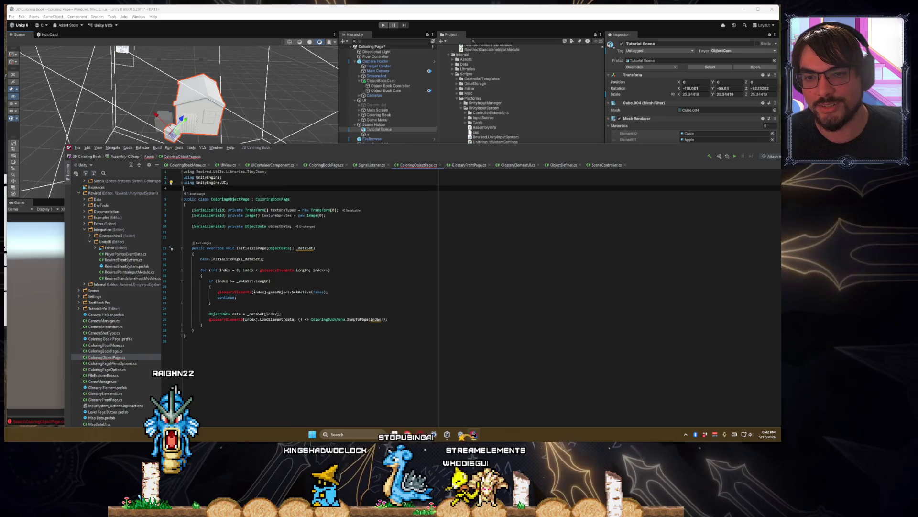
key(Down)
key(Down)
key(Down)
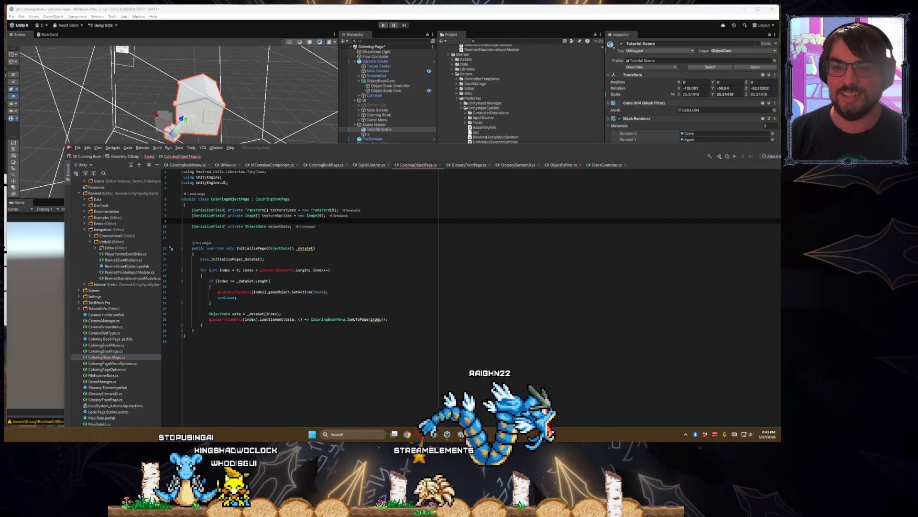
- Review ColoringObjectPage.cs's Image field and loop, comparing briefly with ColoringBookPage.cs
click(337, 264)
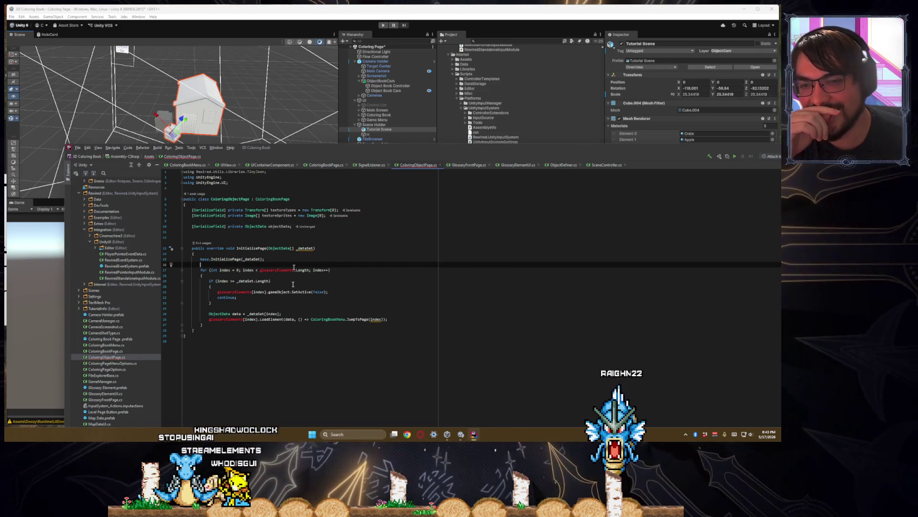
click(251, 234)
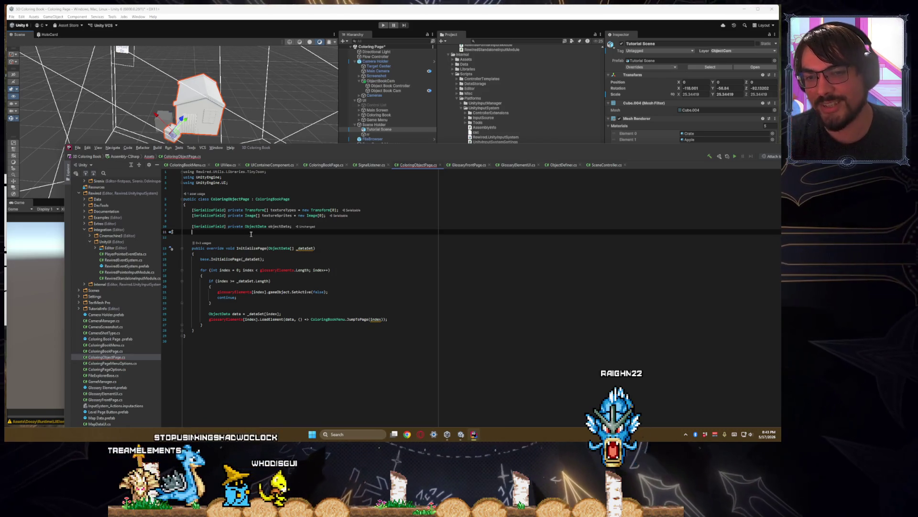
double_click(252, 215)
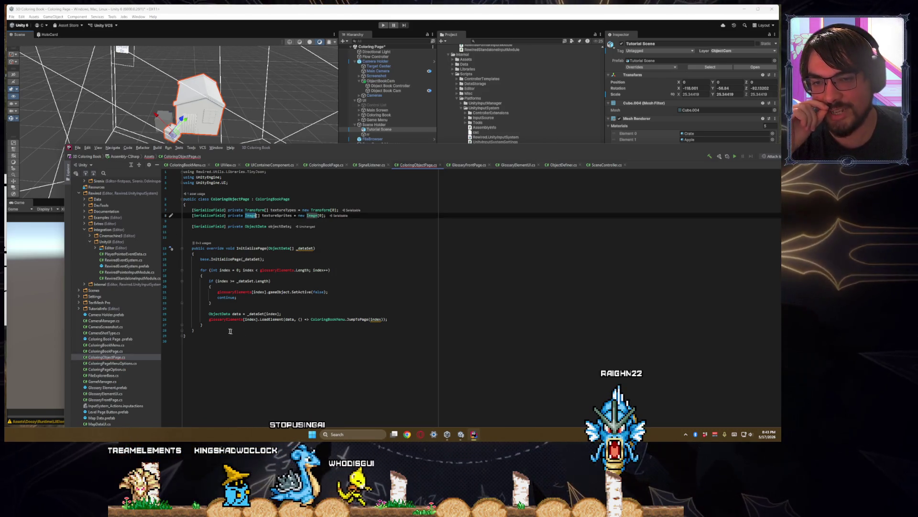
click(207, 328)
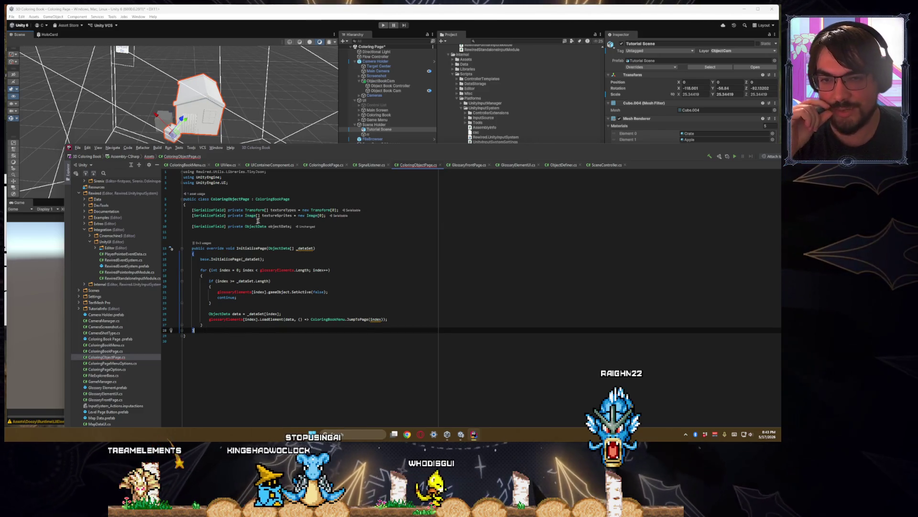
click(324, 165)
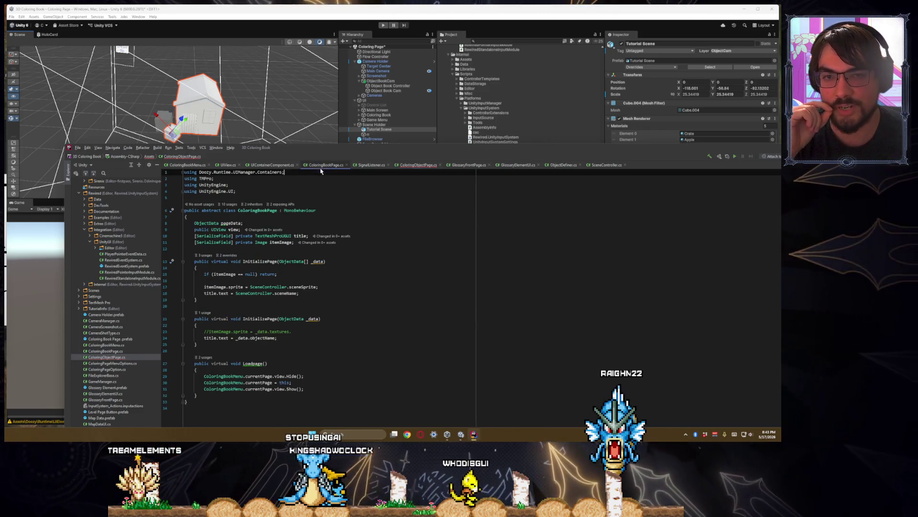
click(415, 165)
double_click(276, 270)
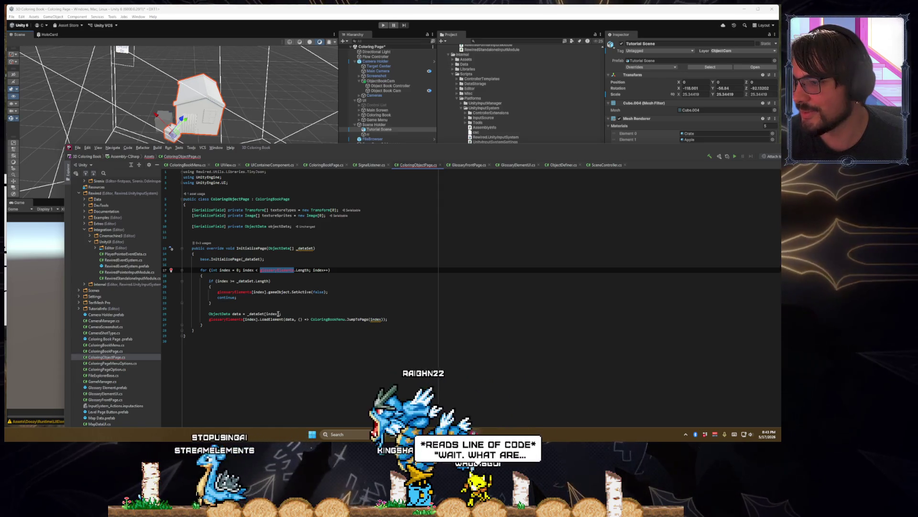
scroll(278, 313, up, 2)
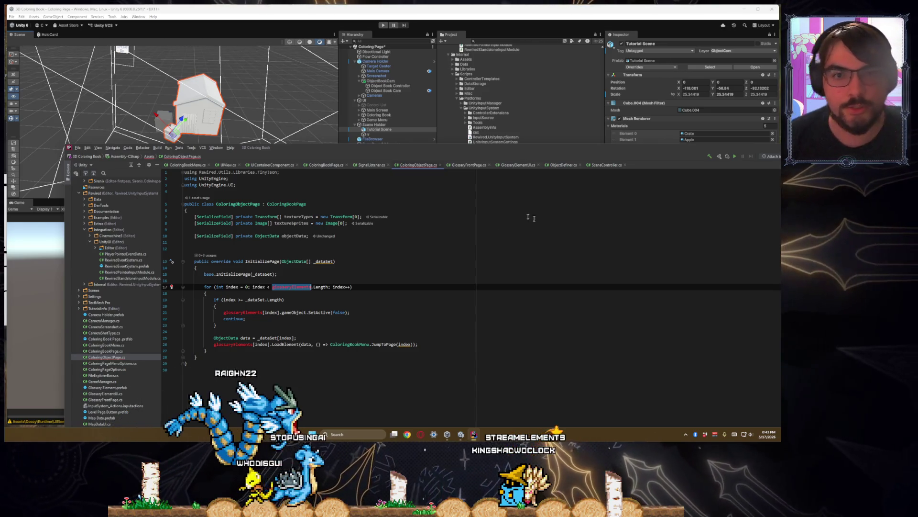
- Add a new script component named ObjectBookCamController to ObjectBookCam
drag(469, 150, 268, 383)
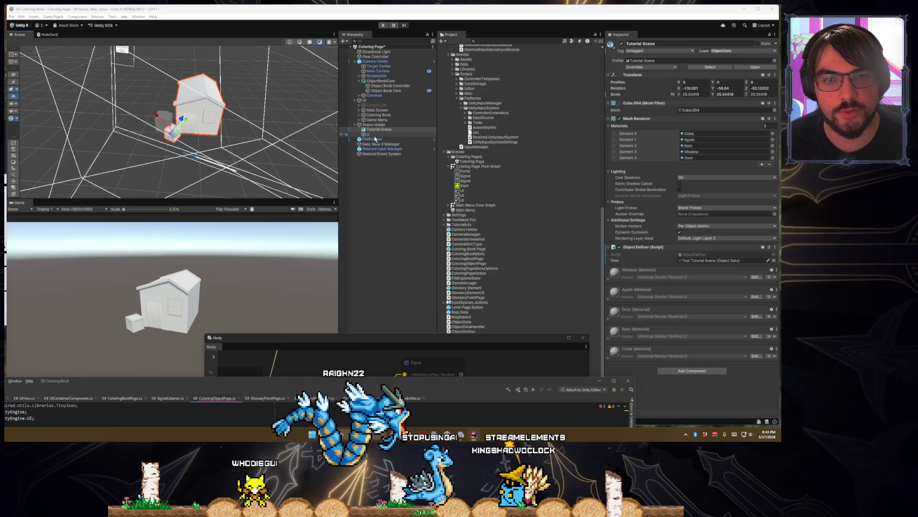
click(423, 124)
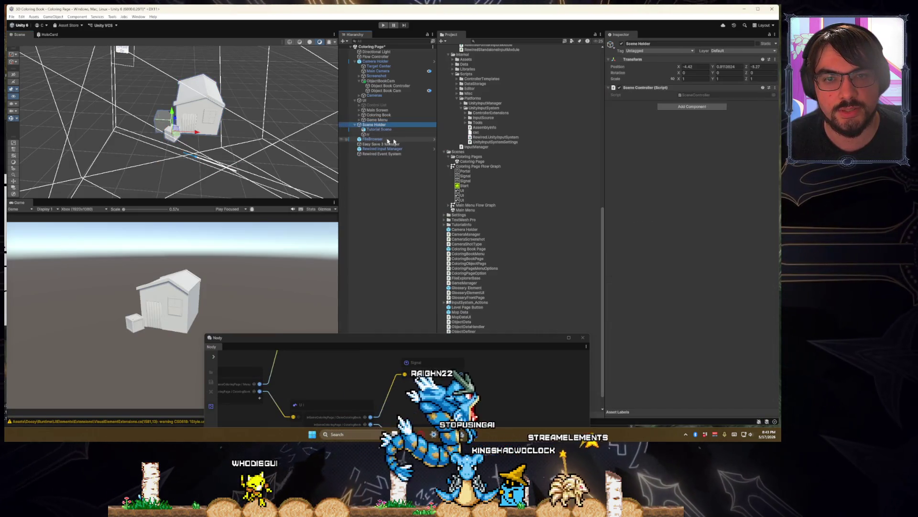
click(402, 81)
click(689, 90)
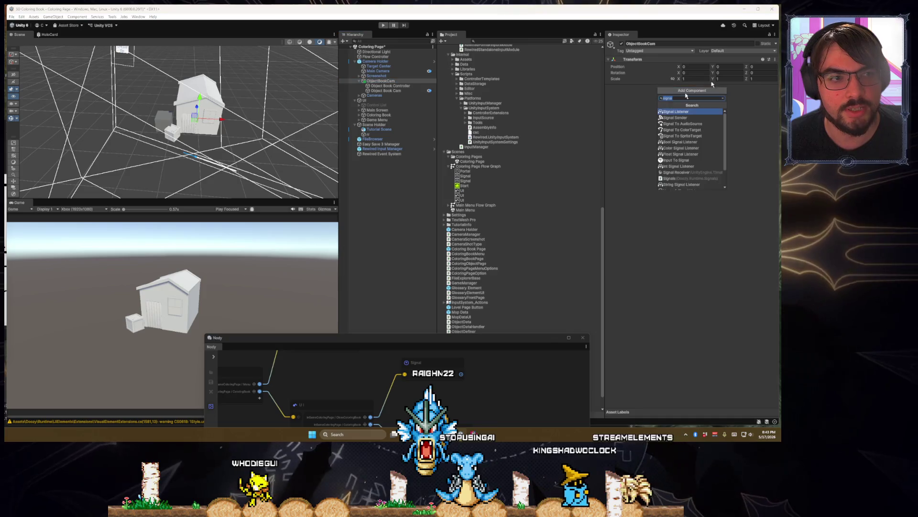
text(ObjectBookCamController)
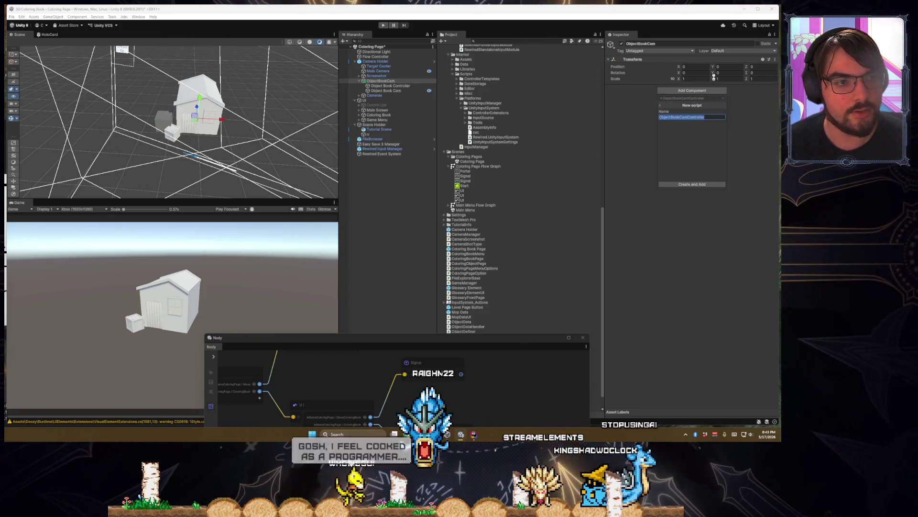
key(Return)
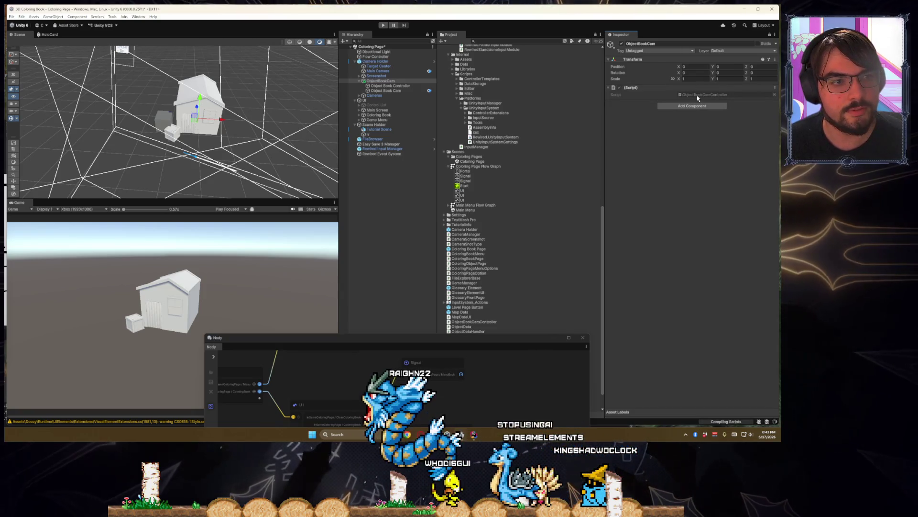
- Open ObjectBookCamController in Rider and select its template Start and Update methods
double_click(698, 97)
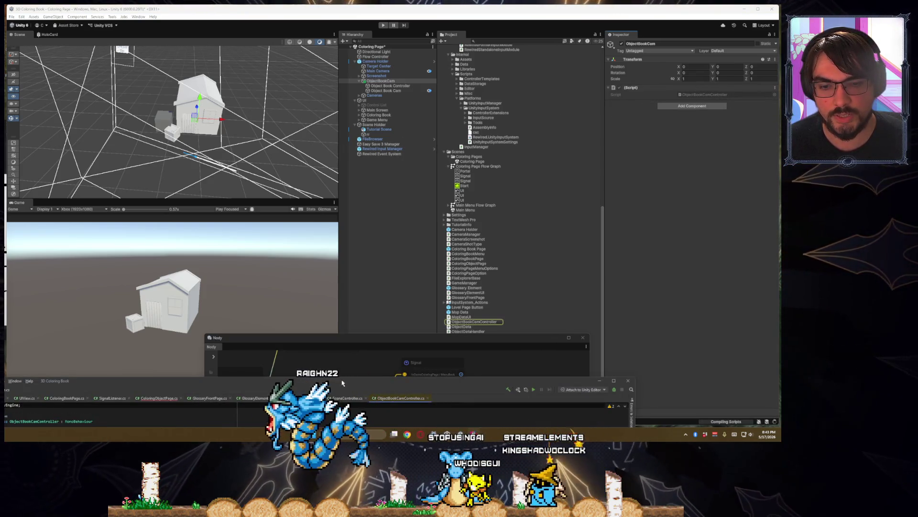
drag(394, 381, 484, 189)
drag(152, 306, 110, 237)
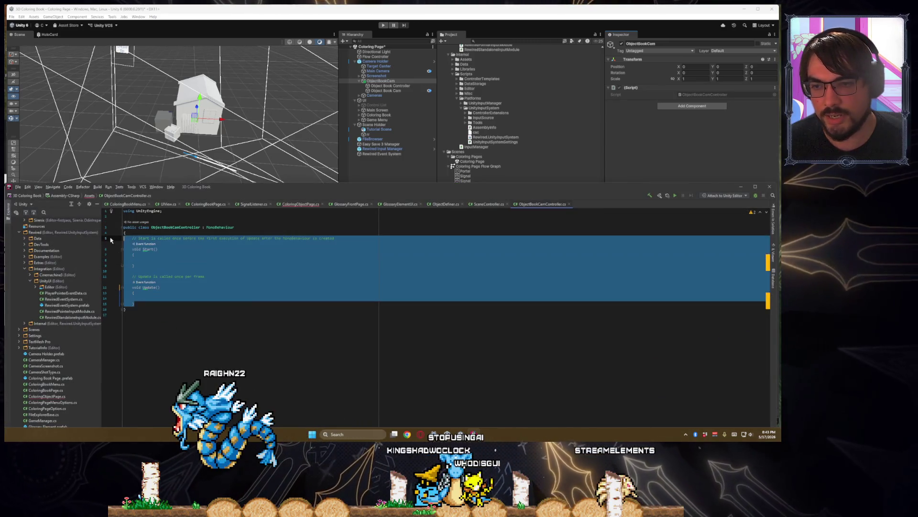
- Remove the Start/Update template methods and declare 'public Transform targetObject;'
key(BackSpace)
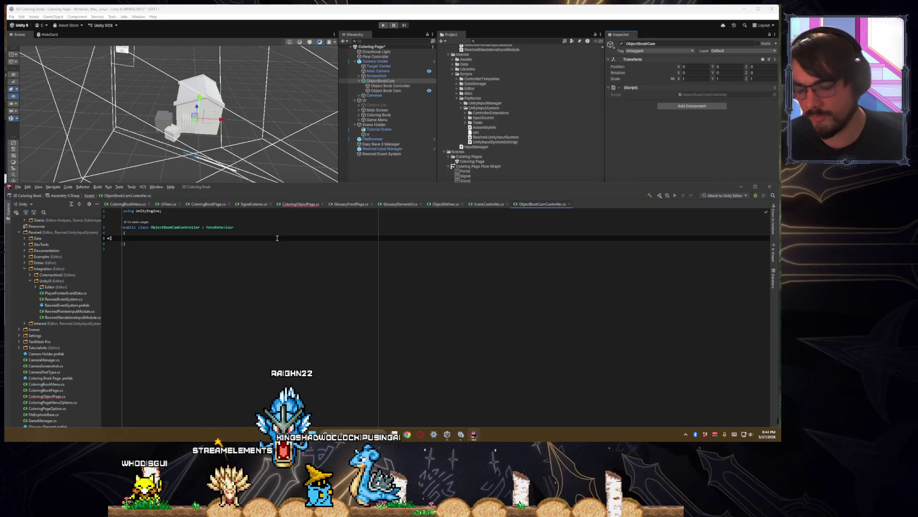
text(pub)
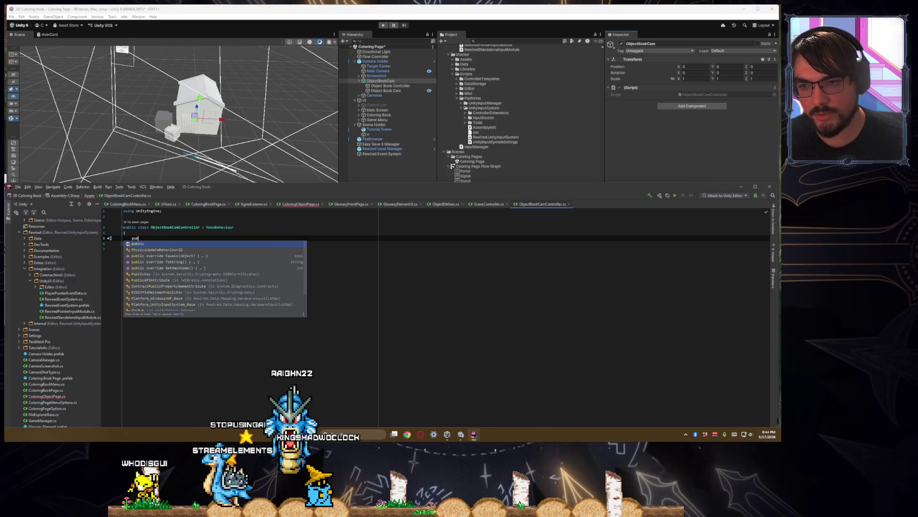
text(lic )
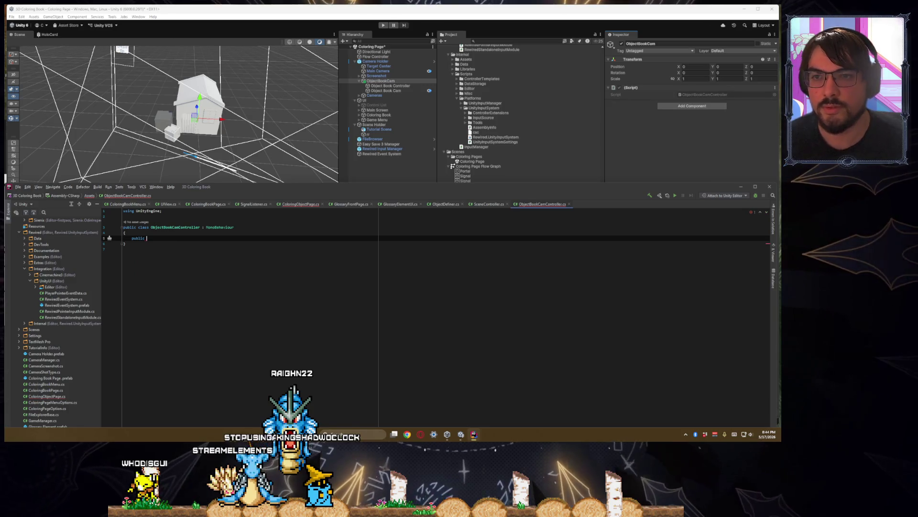
text(GameObject f)
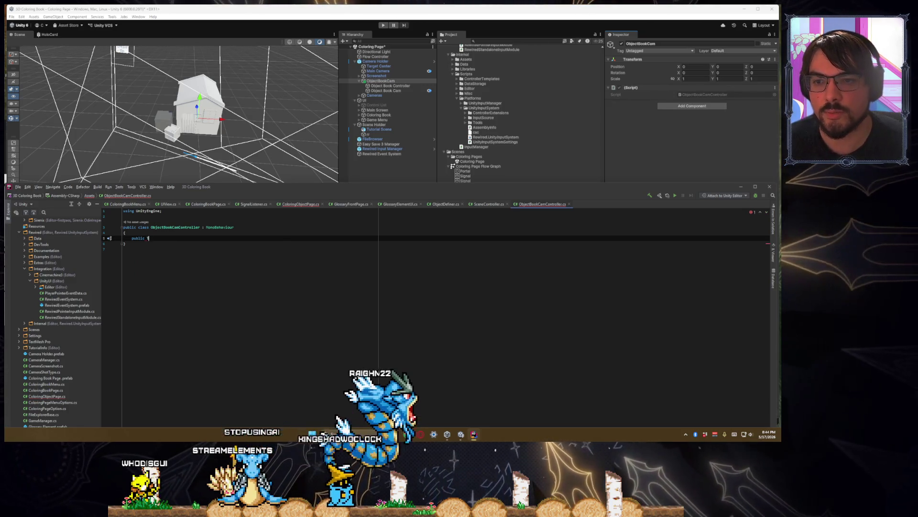
text(ransform targetObjec)
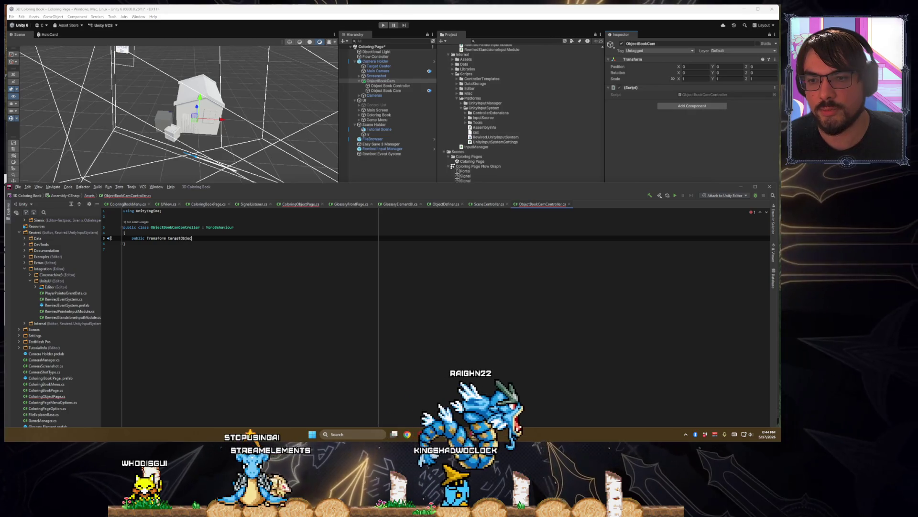
text(t;)
key(Return)
- Begin a public static camera field, then delete the unresolved VirtualCin type name
text(p)
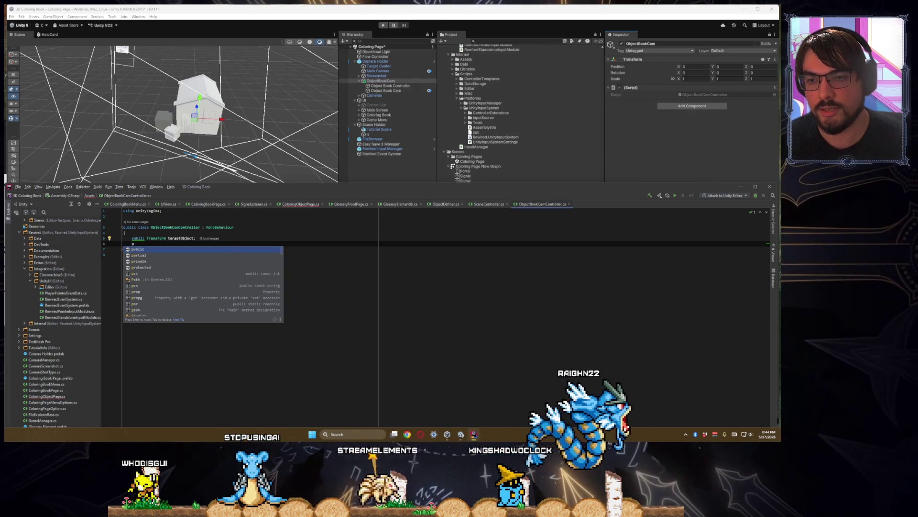
text(ublic static )
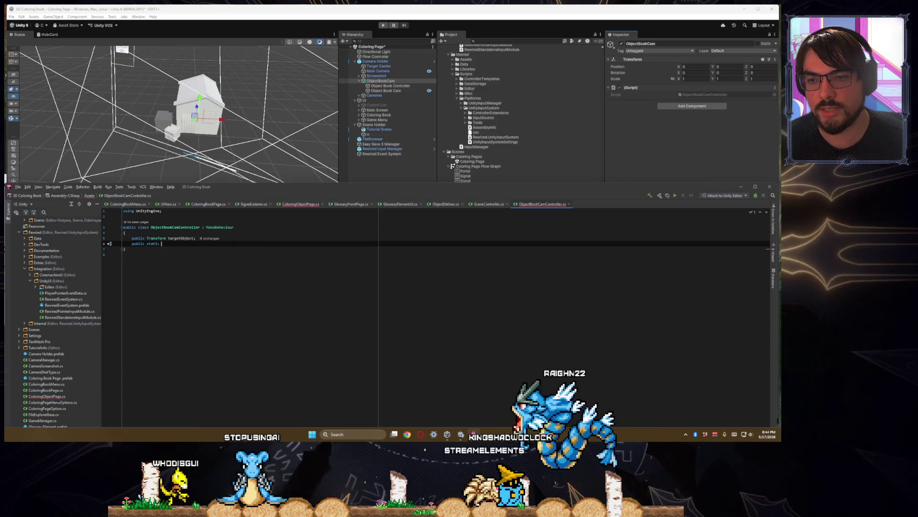
text(CIn)
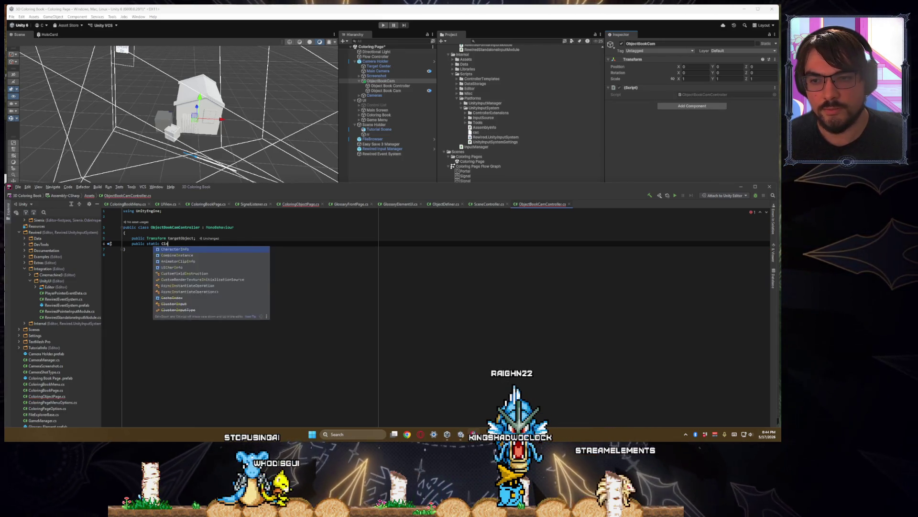
key(BackSpace)
text(Vr)
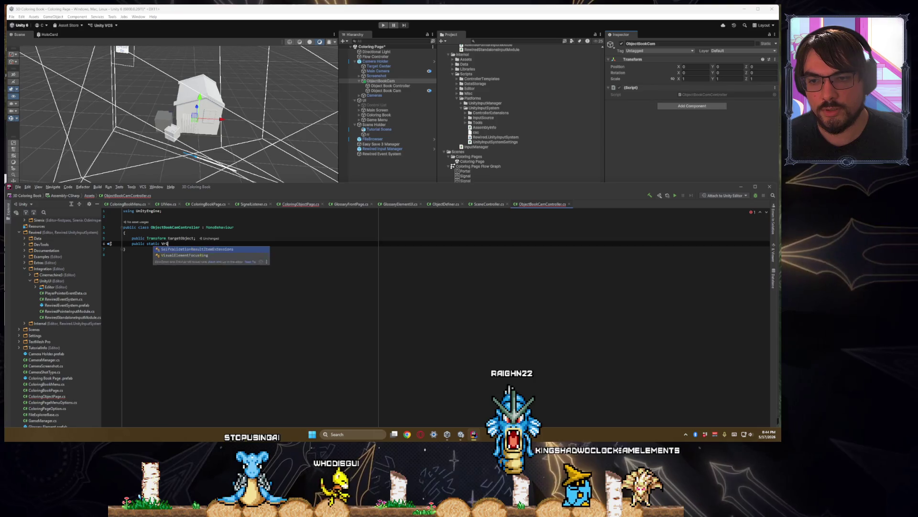
key(BackSpace)
text(irtualCin)
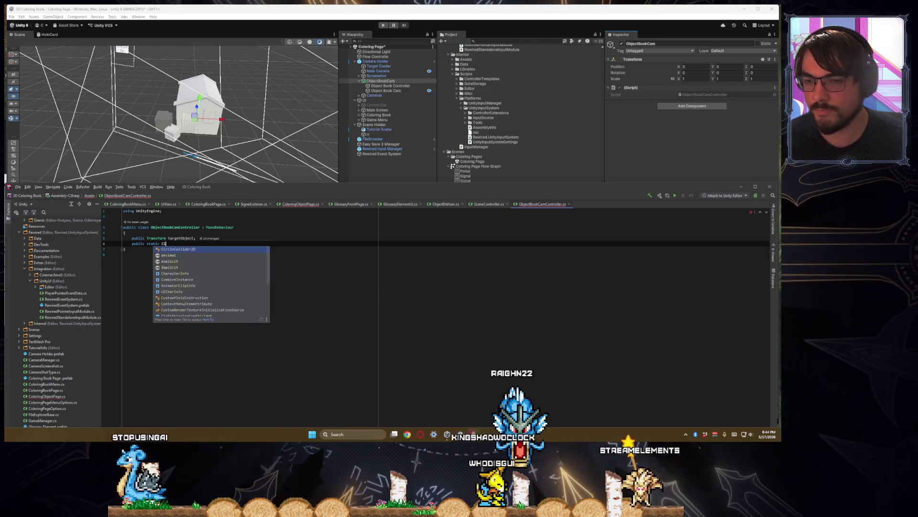
key(BackSpace)
- Add 'using Unity.Cinemachine;' at the top of the file
click(123, 227)
key(Return)
key(Up)
key(Up)
text(using Cine)
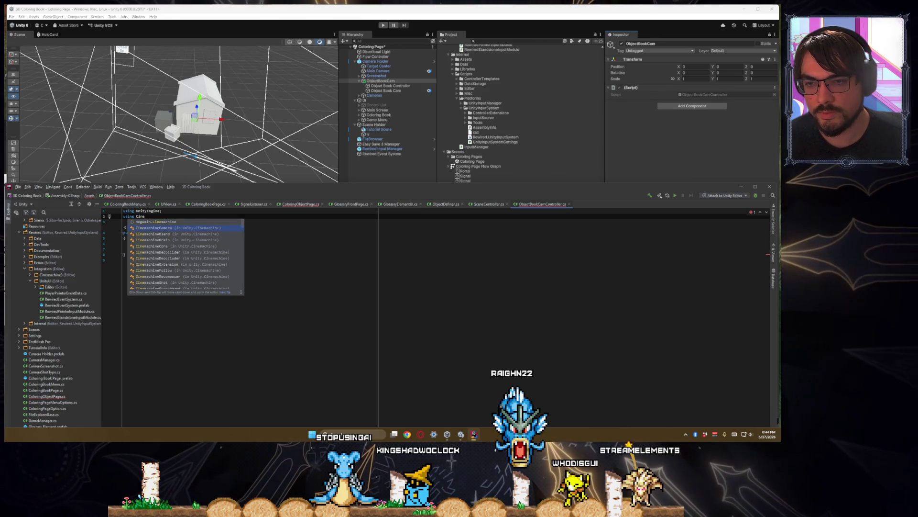
key(Return)
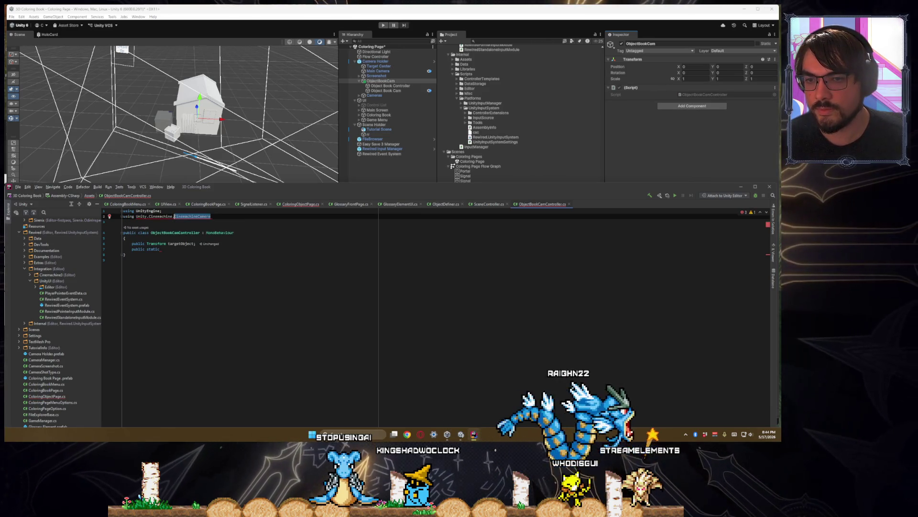
key(BackSpace)
key(BackSpace)
text(;)
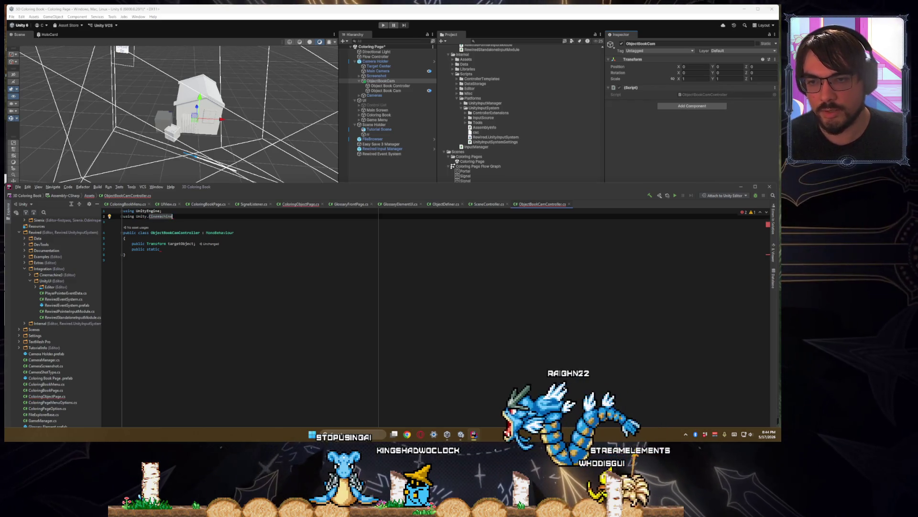
key(Down)
- Complete the field as 'public static CinemachineCamera objectCam;'
click(162, 249)
text(CinemachineCamera o)
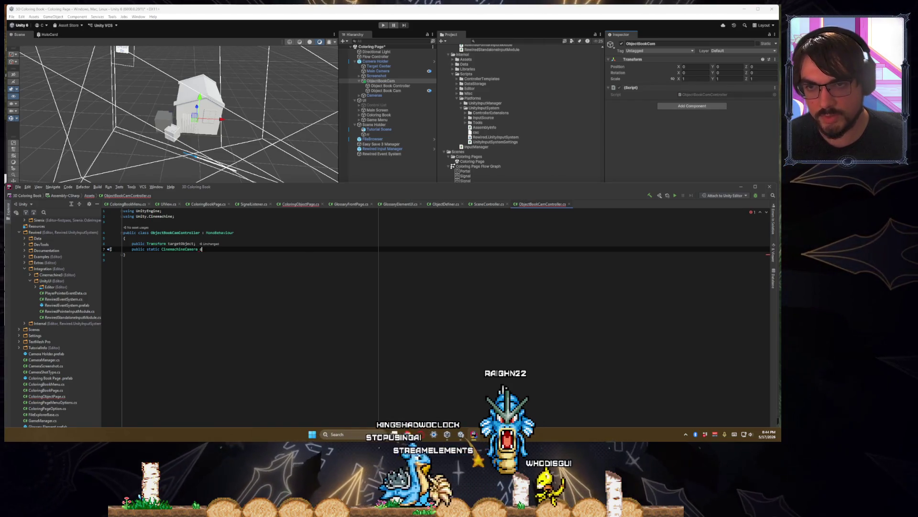
text(bjectC)
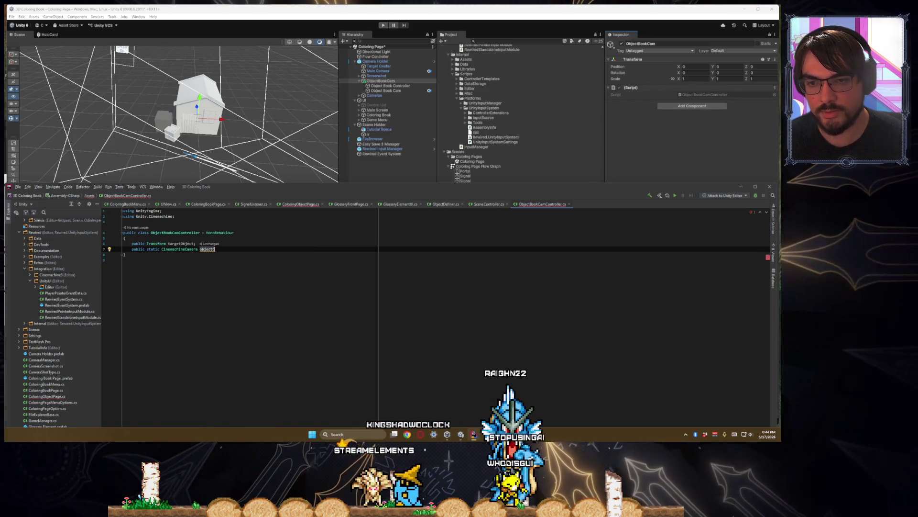
text(am;)
key(Return)
key(Return)
- Add an Awake method assigning objectCam = GetComponent<CinemachineCamera>()
text(public void Awake)
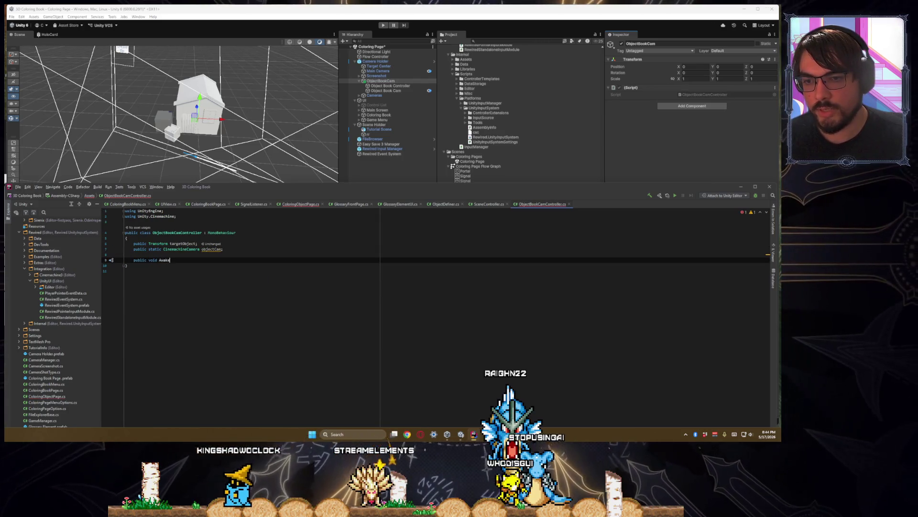
key(Return)
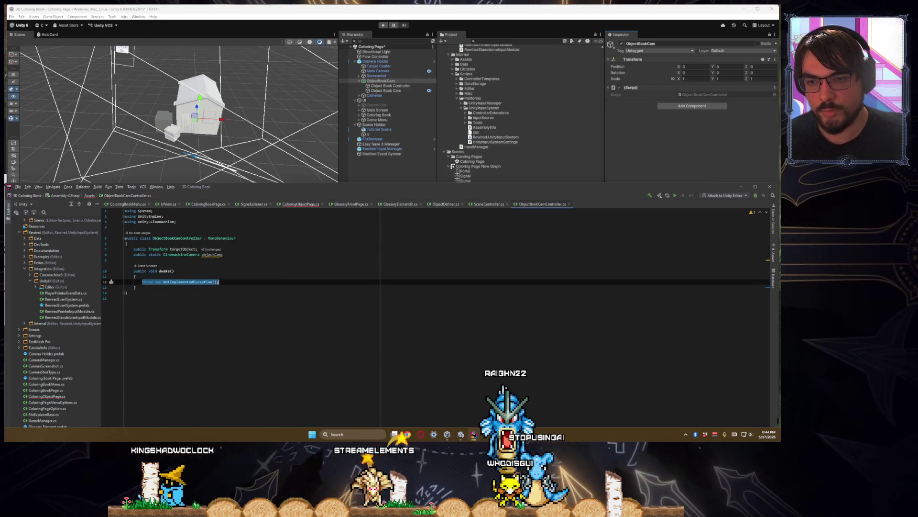
text(objectCam = )
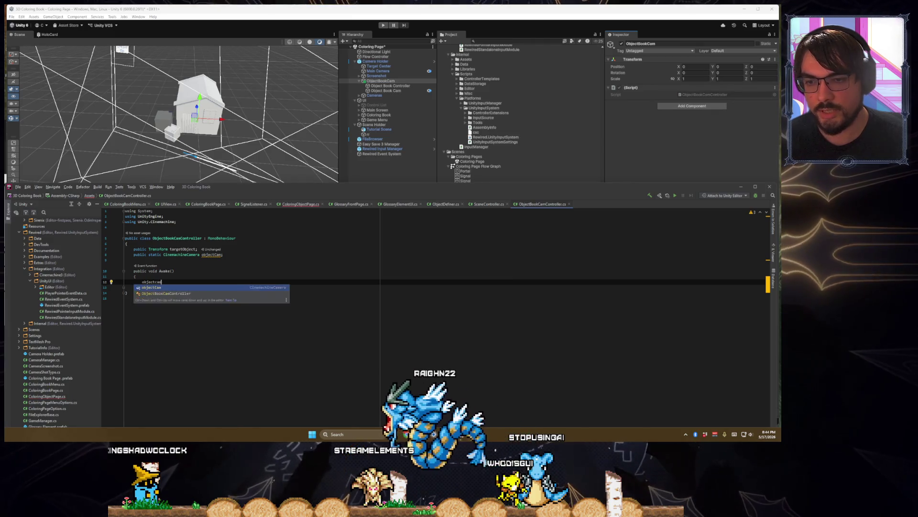
text(GetCom)
key(Return)
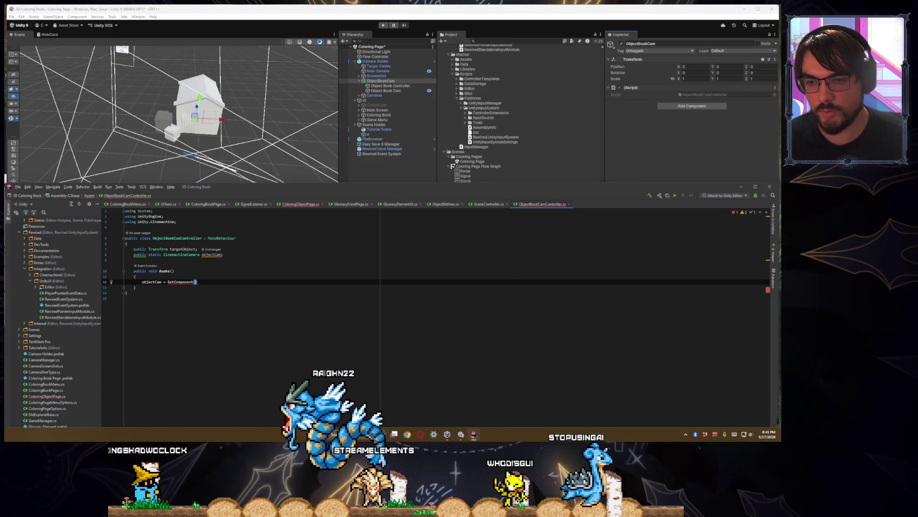
key(BackSpace)
text(<Camer)
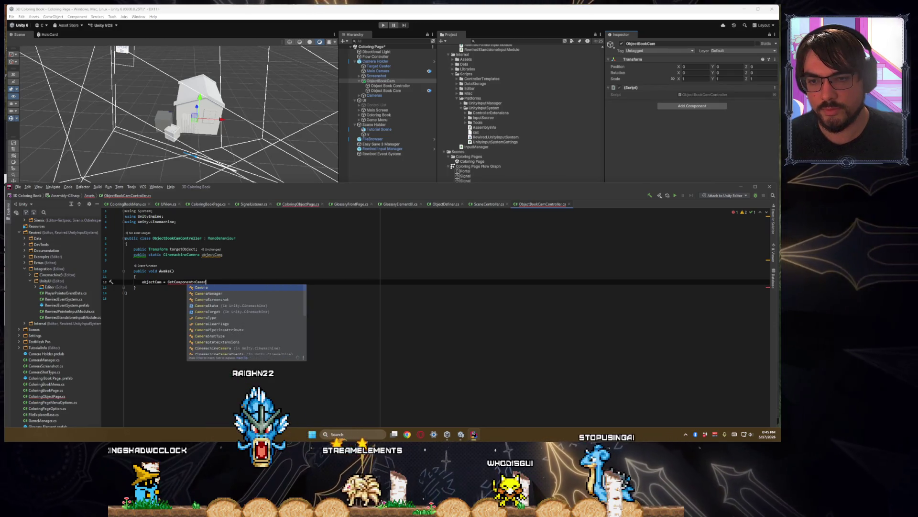
key(BackSpace)
key(BackSpace)
key(BackSpace)
key(BackSpace)
text(inemachin)
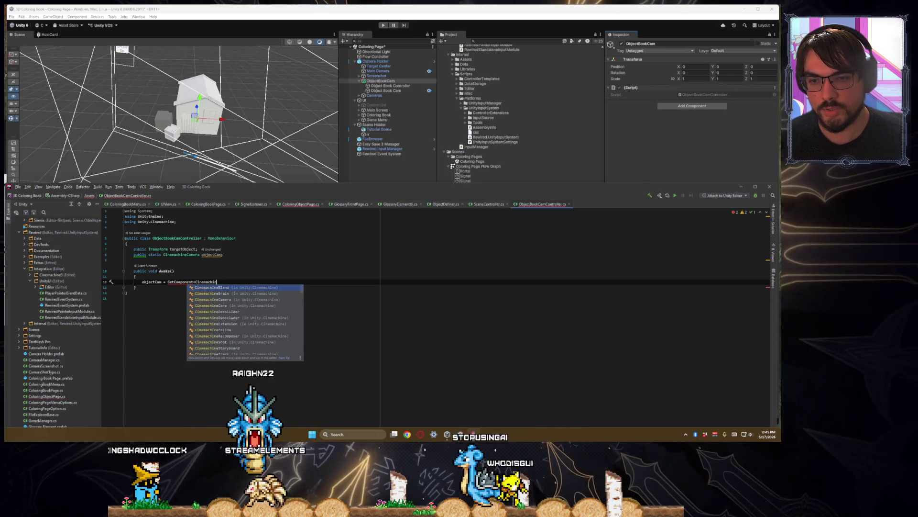
text(eCamera>();)
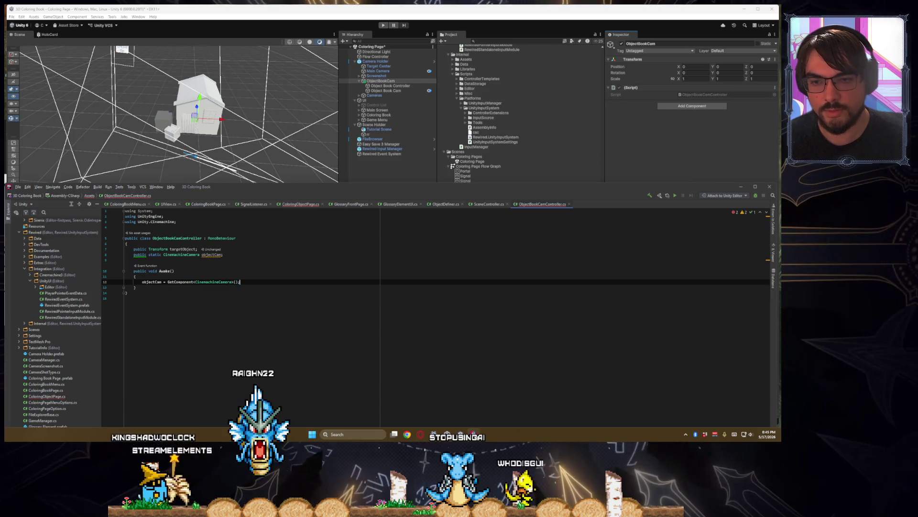
- Declare a public CinemachineCamera objectCam field and rename the static field to ObjectCam
key(Up)
key(Up)
key(Up)
key(Return)
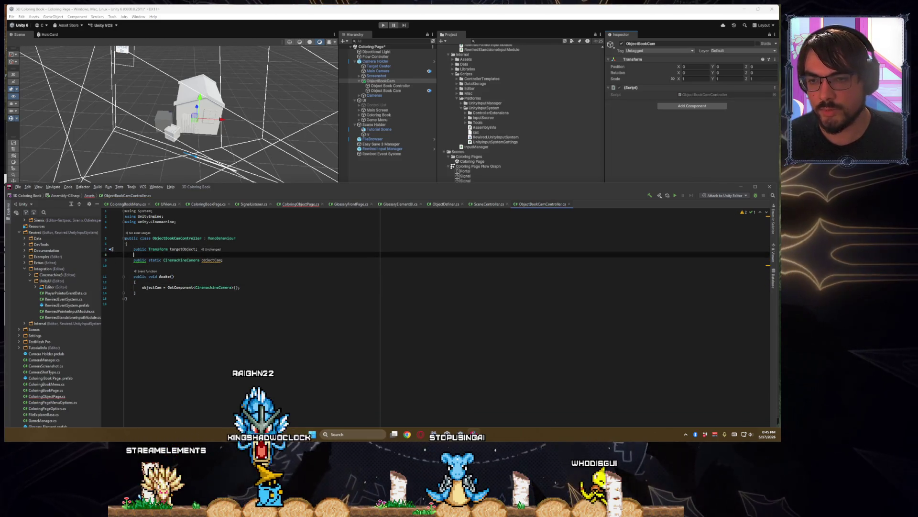
text(blic Cine)
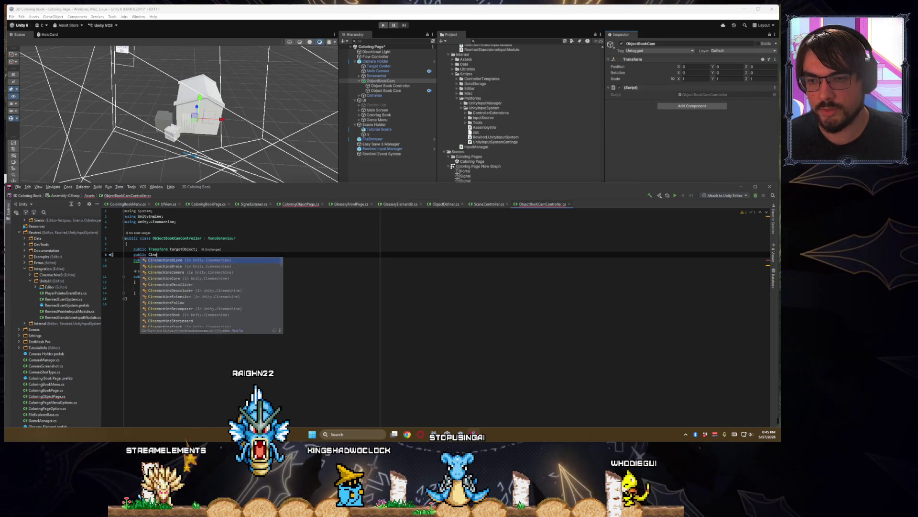
text(machineCa)
key(Return)
text(objectCam;)
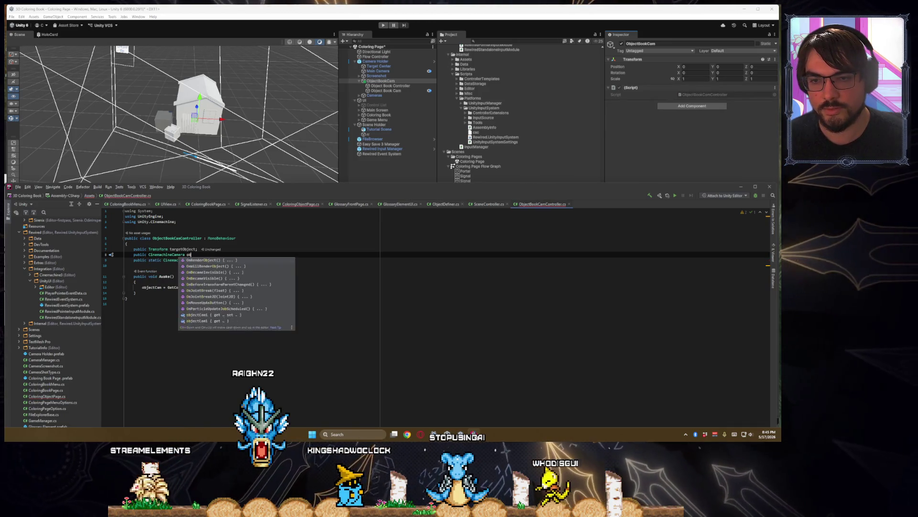
click(201, 259)
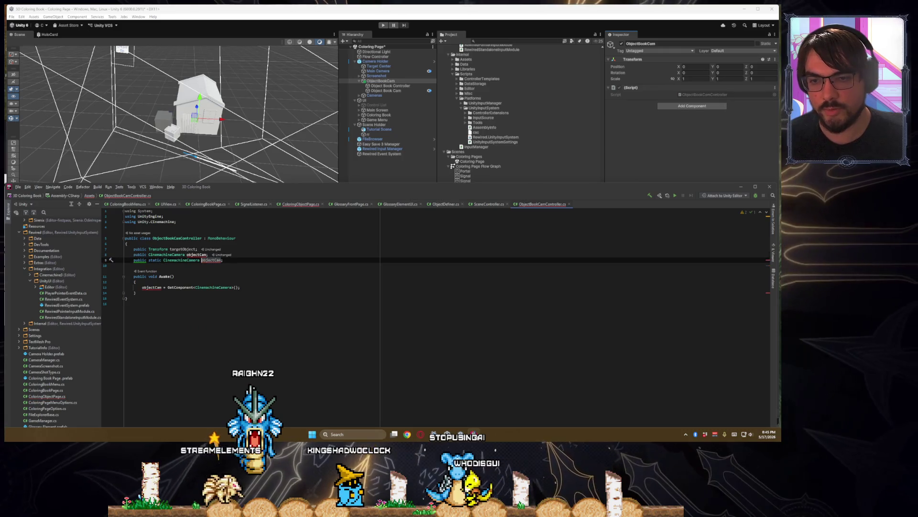
text(ca)
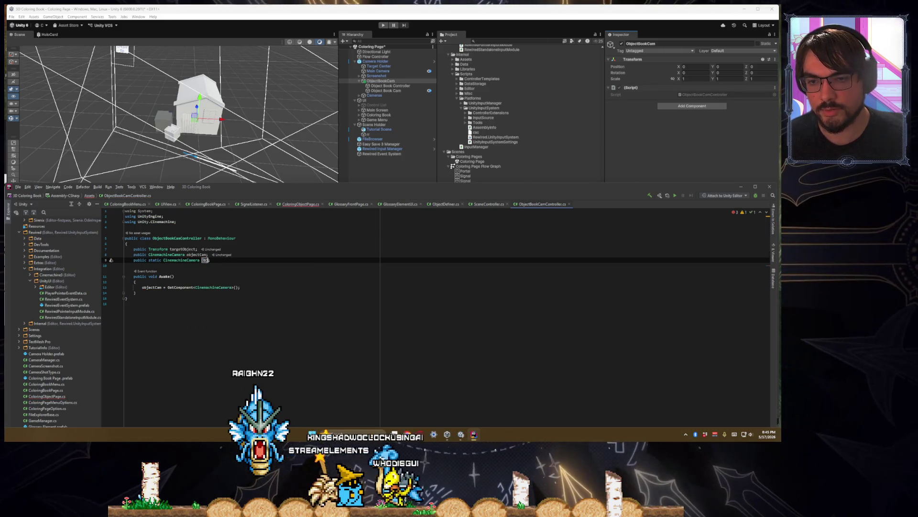
text(Cam;)
- Rewrite the Awake line as 'ObjectCam = objectCam;'
click(193, 287)
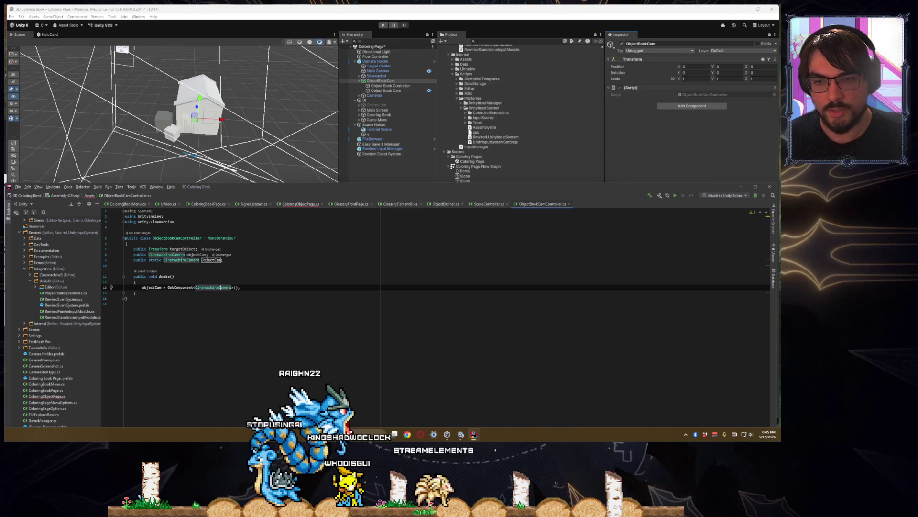
key(Home)
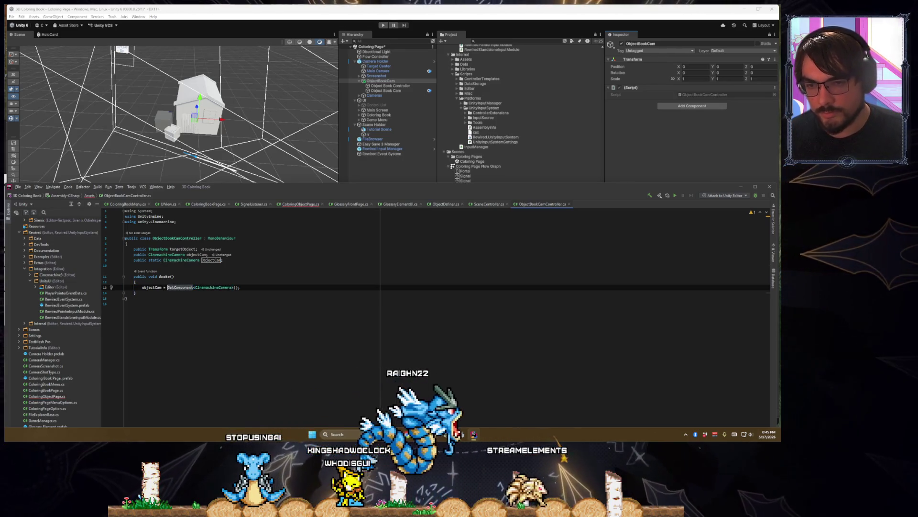
key(ctrl+shift+Right)
text(Objectca)
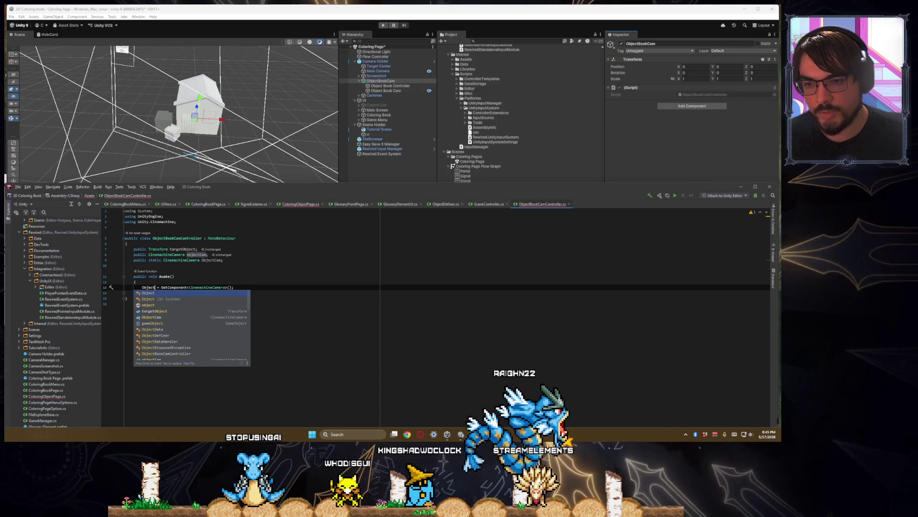
key(Return)
click(193, 287)
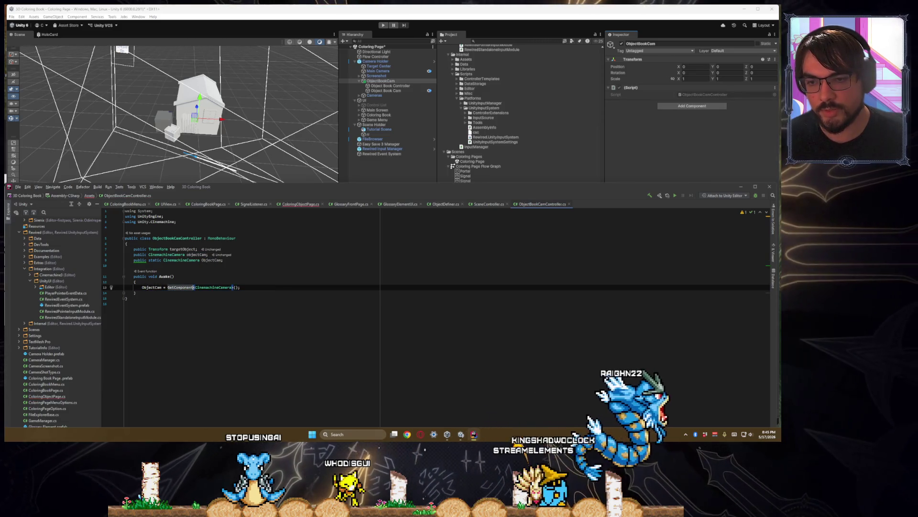
key(ctrl+w)
key(ctrl+w)
text(object)
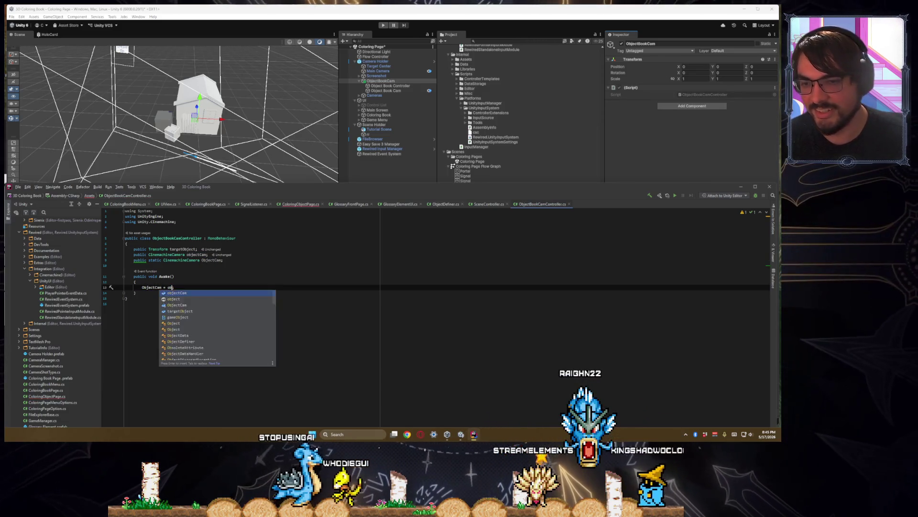
key(Escape)
text(Cam;)
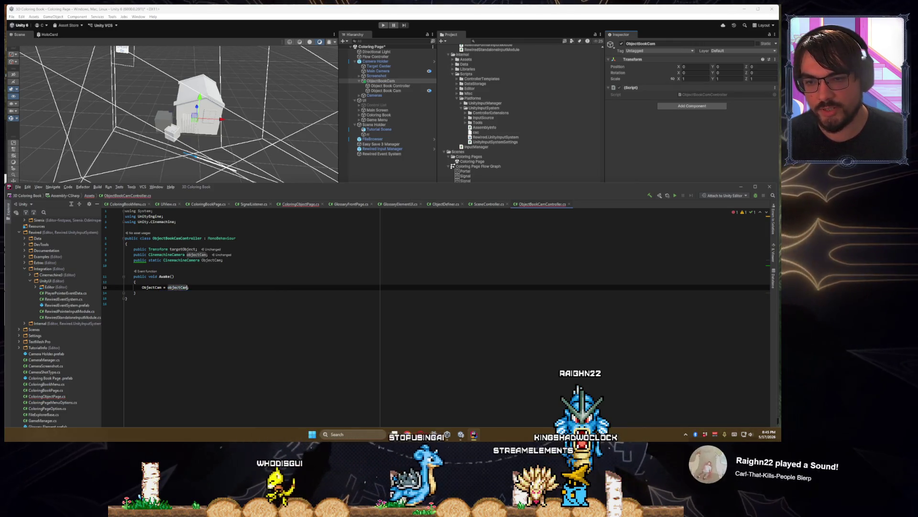
key(Return)
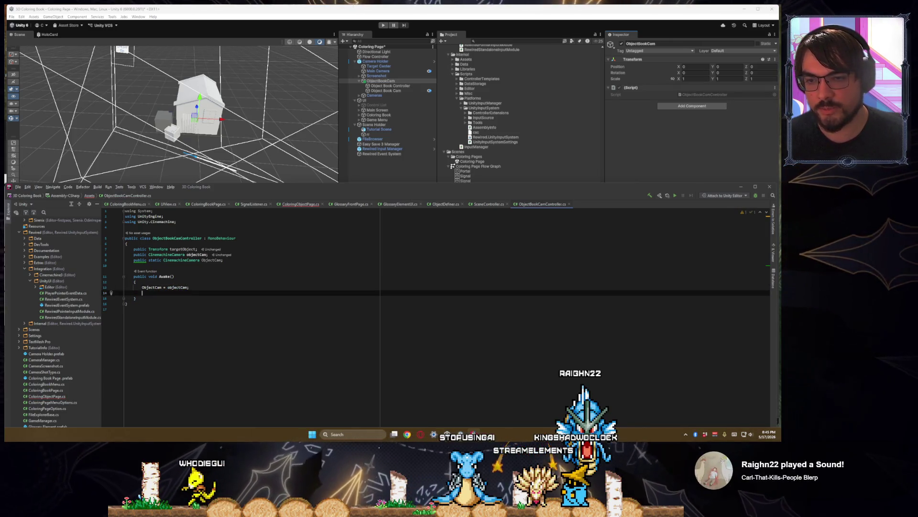
key(Up)
key(Up)
key(Up)
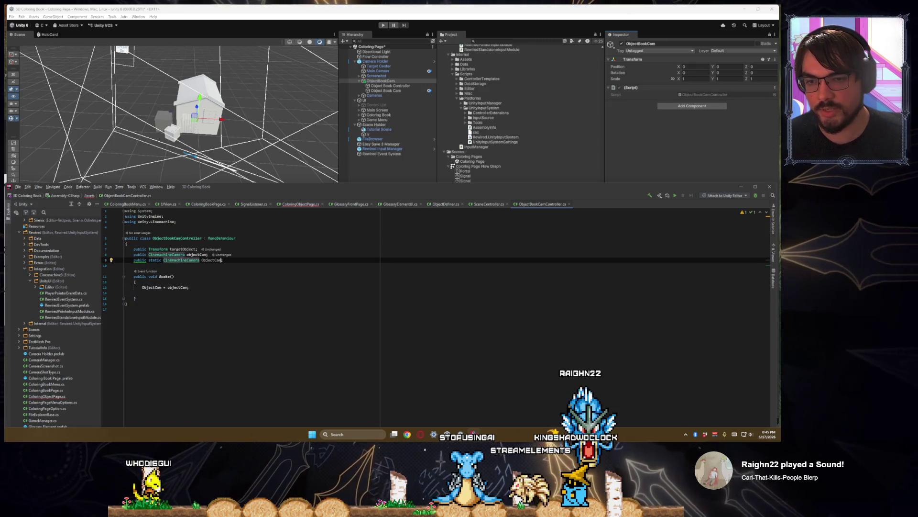
click(204, 254)
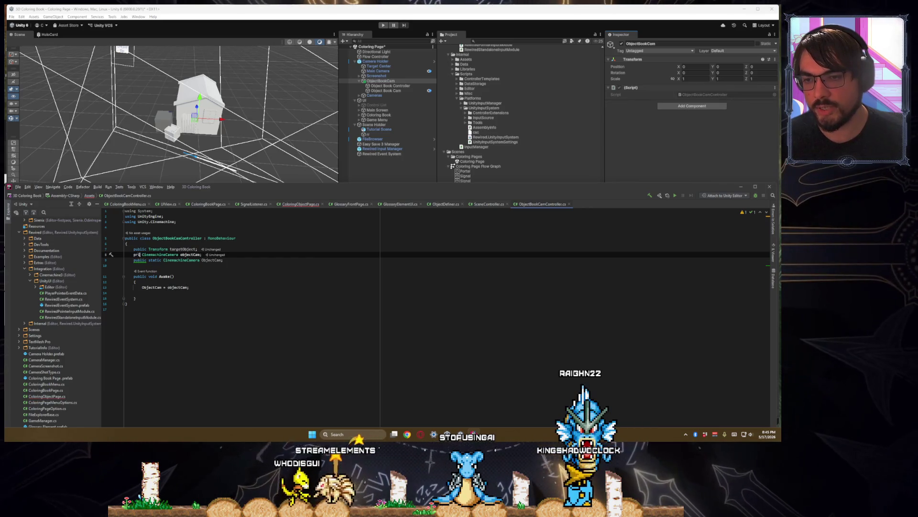
- Replace objectCam's public modifier with a [SerializeField] attribute
key(Return)
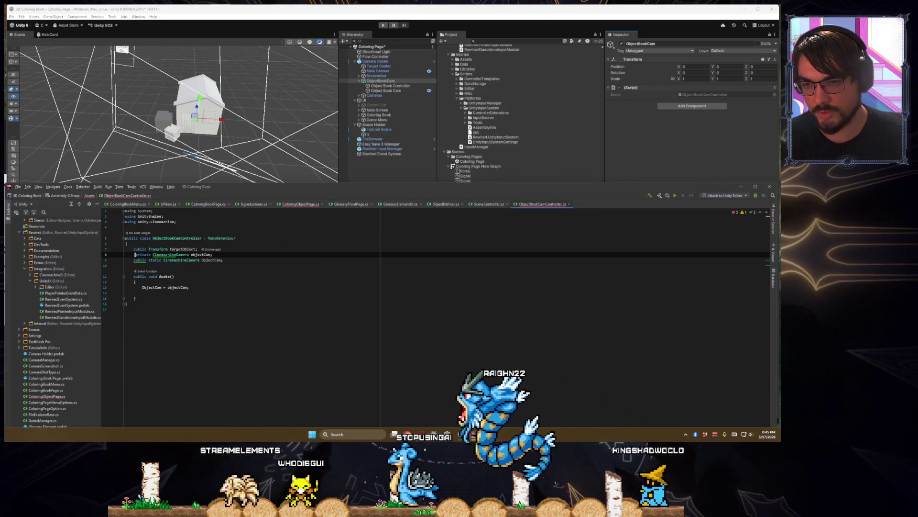
text(ser)
key(Return)
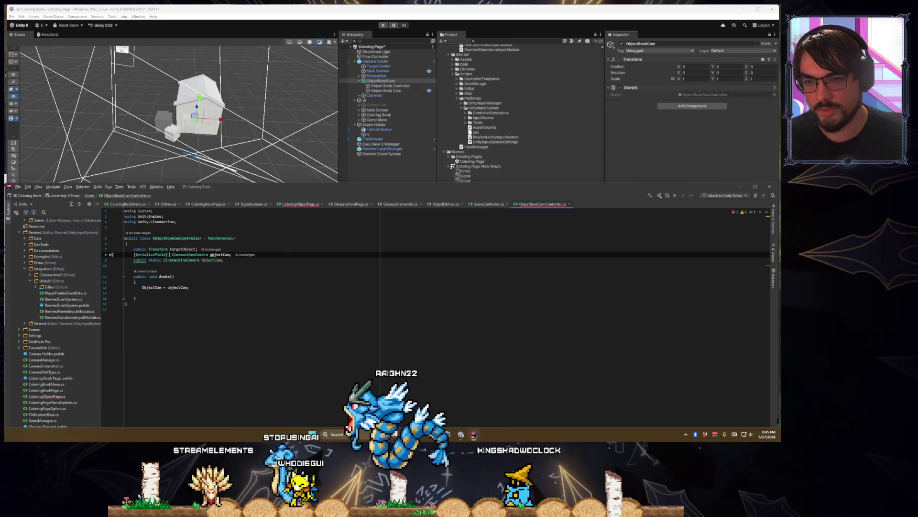
key(BackSpace)
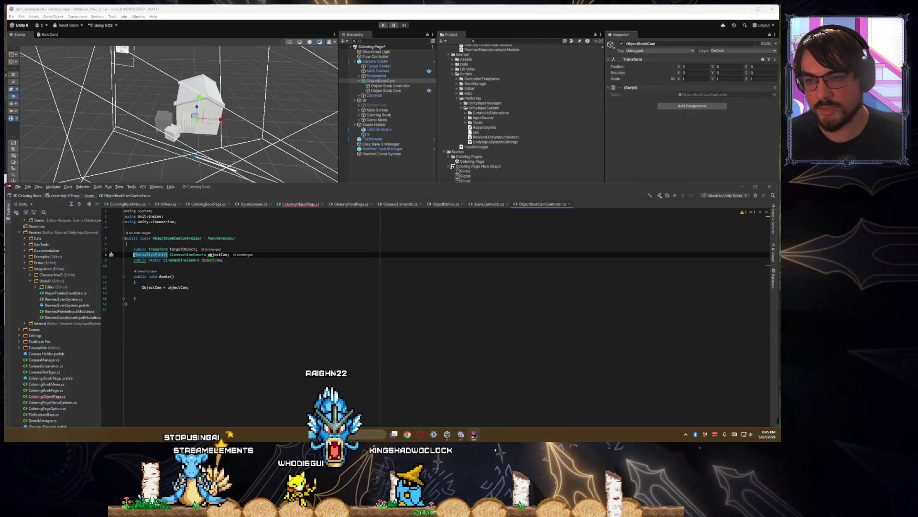
key(ctrl+c)
- Make targetObject a [SerializeField] private static Transform and open a property body beneath it
key(Up)
key(ctrl+v)
text(pri)
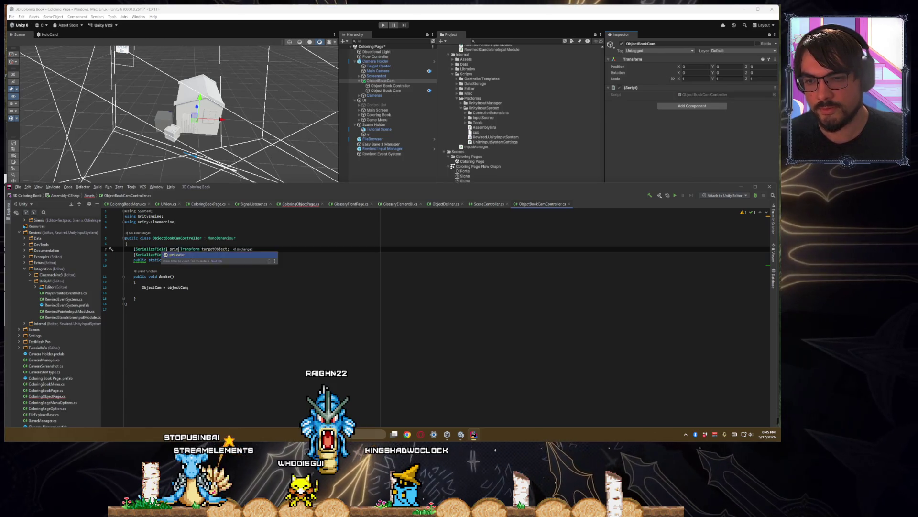
key(Return)
key(Down)
key(Down)
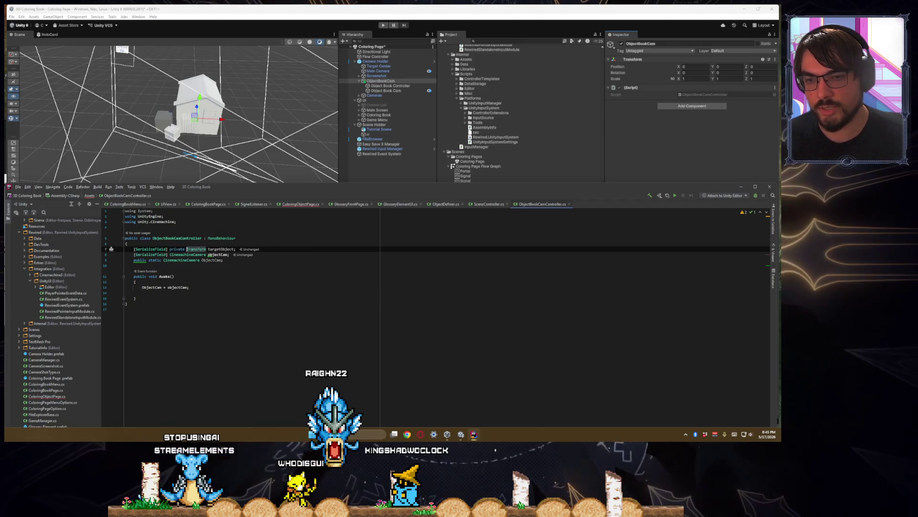
text(static)
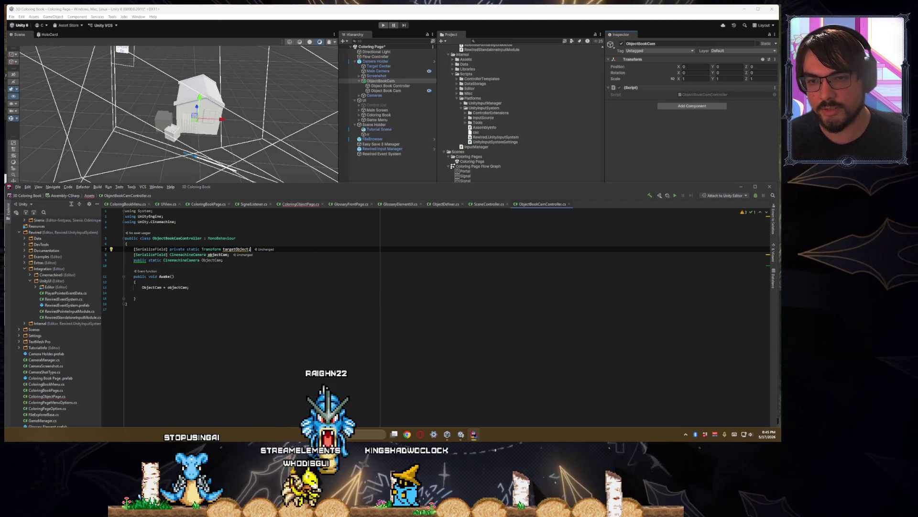
key(Down)
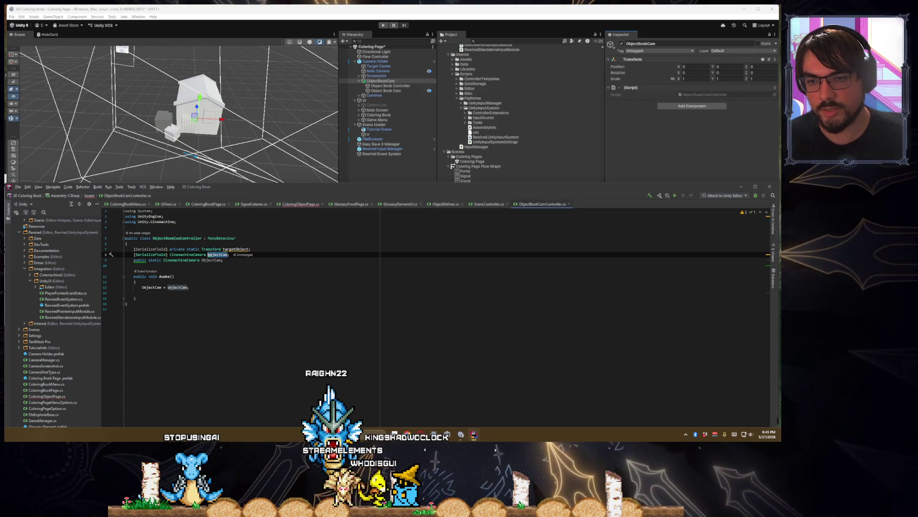
key(Up)
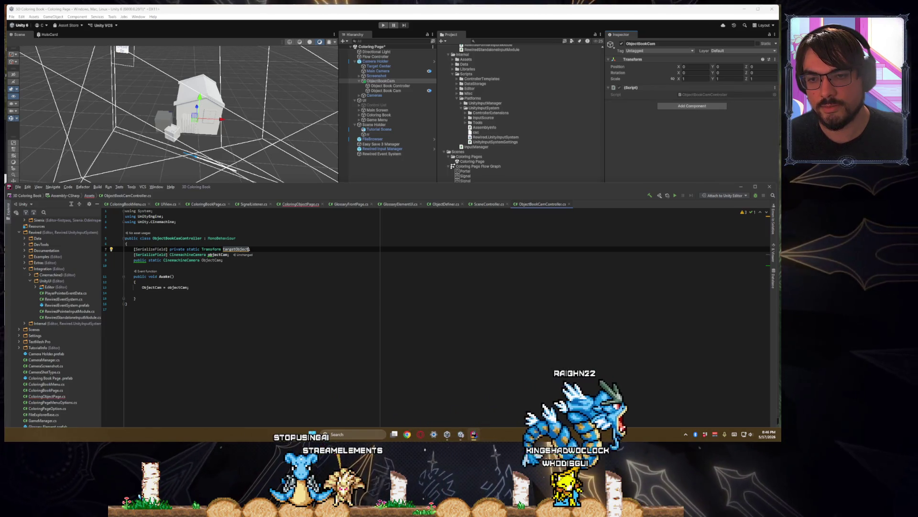
key(Return)
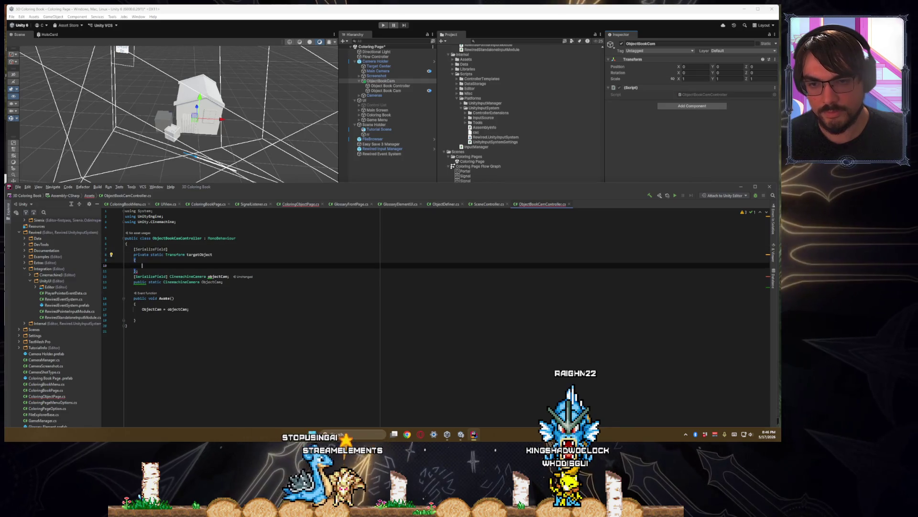
- Add 'get => targetObject;' and an empty set { } block to the property
text(get)
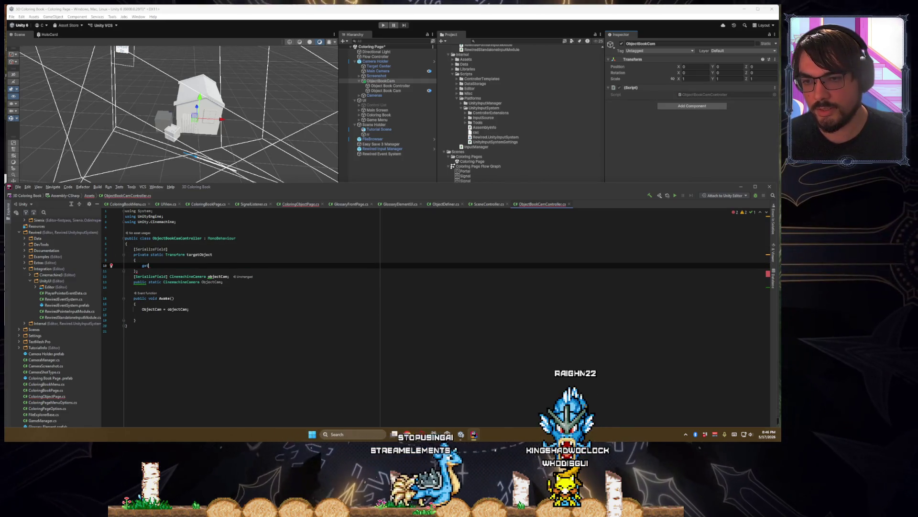
text(V)
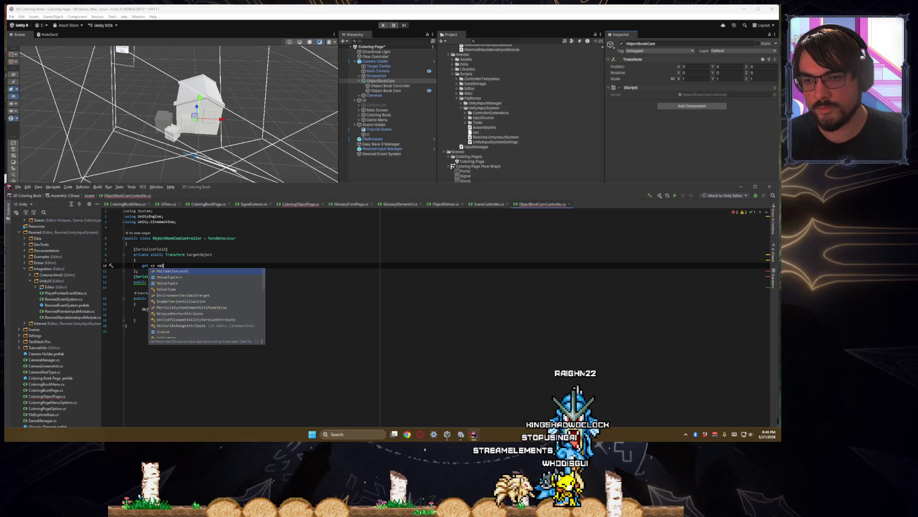
text(;)
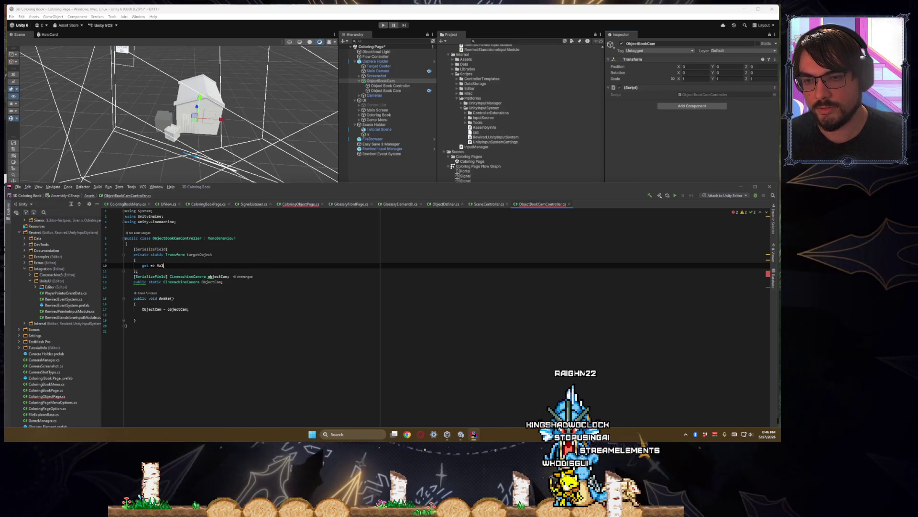
text(argetObject;)
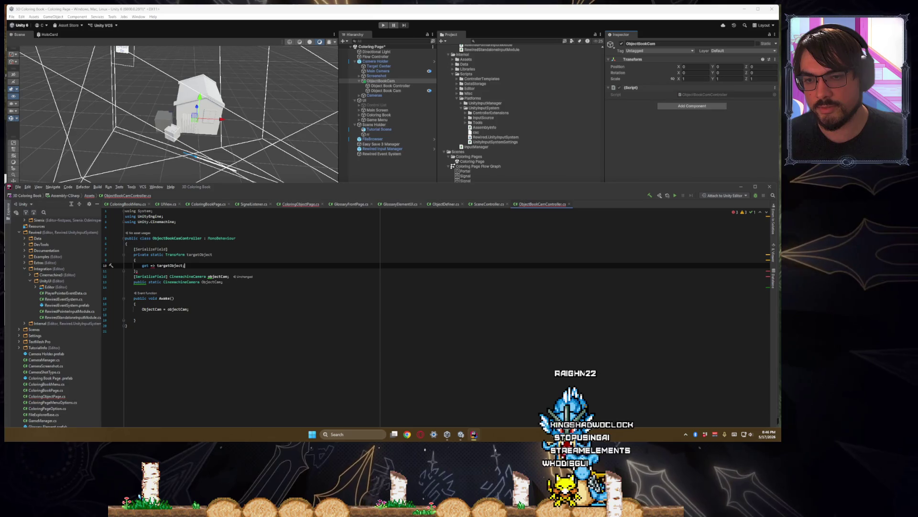
key(Return)
text(set)
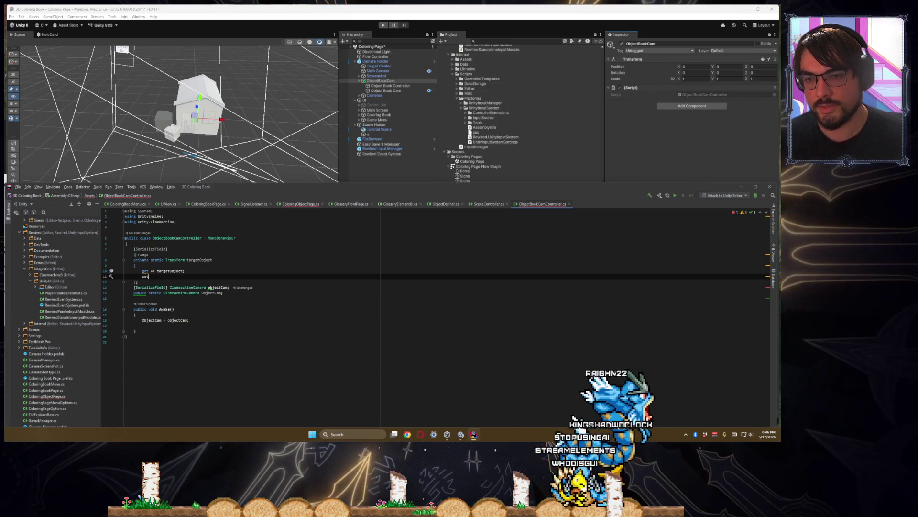
key(BackSpace)
key(BackSpace)
key(BackSpace)
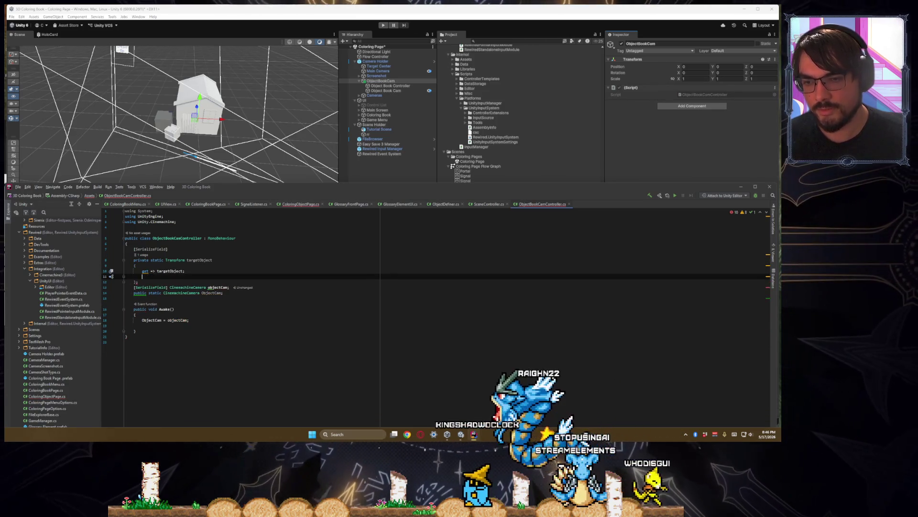
text(set)
key(Return)
text({)
key(Return)
key(Return)
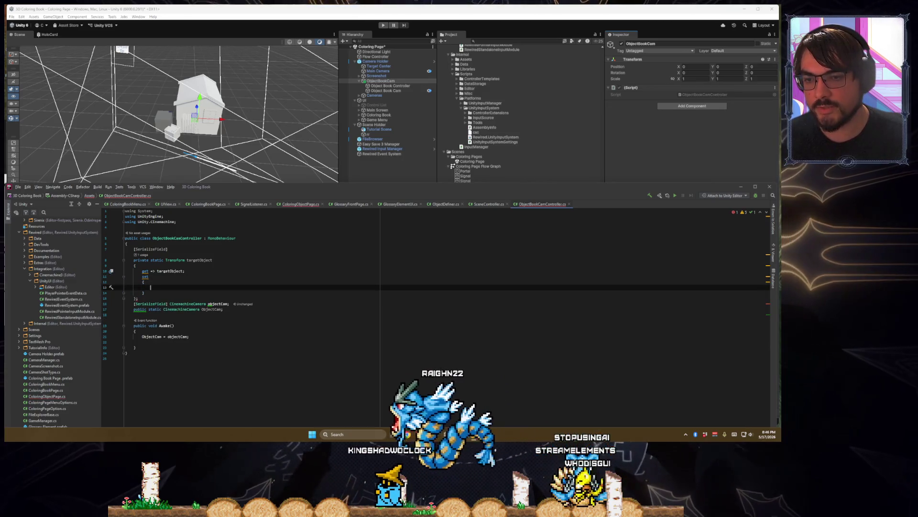
text(})
- Fill the setter body with 'targetObject = value;'
click(135, 292)
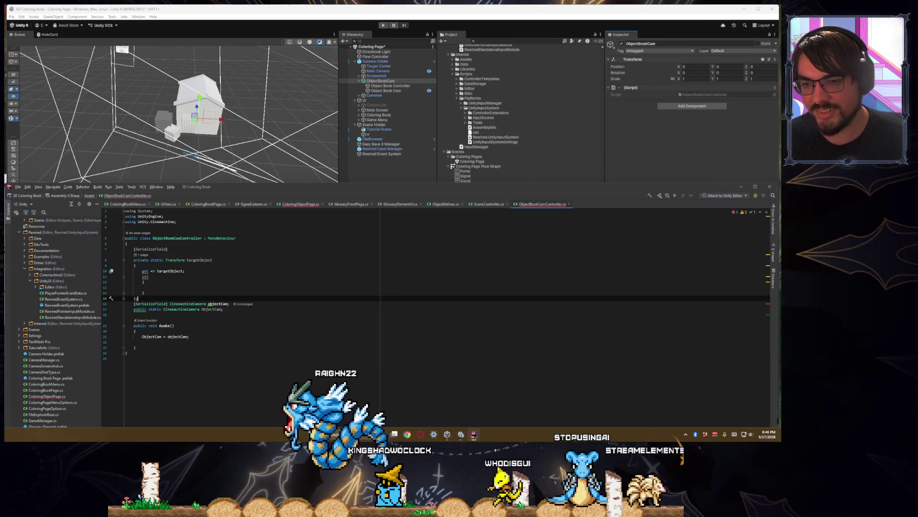
key(Down)
key(End)
key(Return)
key(Up)
key(Up)
key(Up)
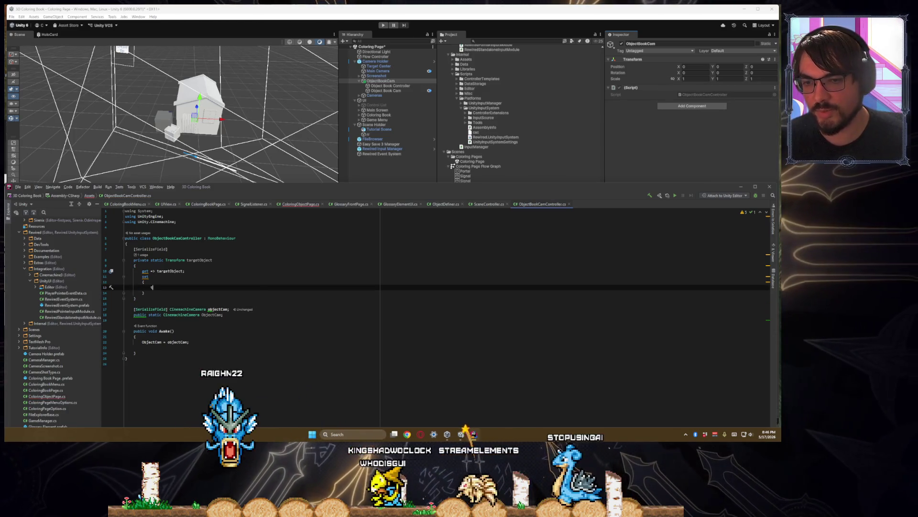
text(argetob)
key(Return)
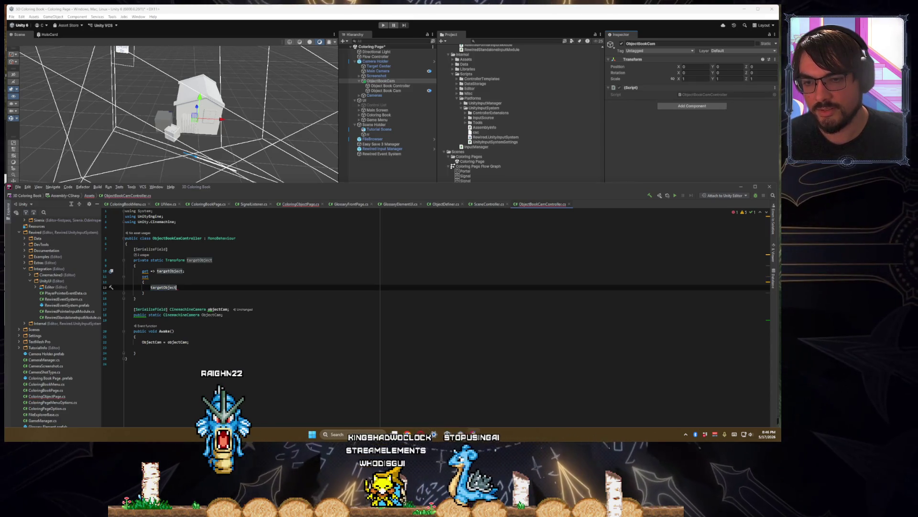
text(value;)
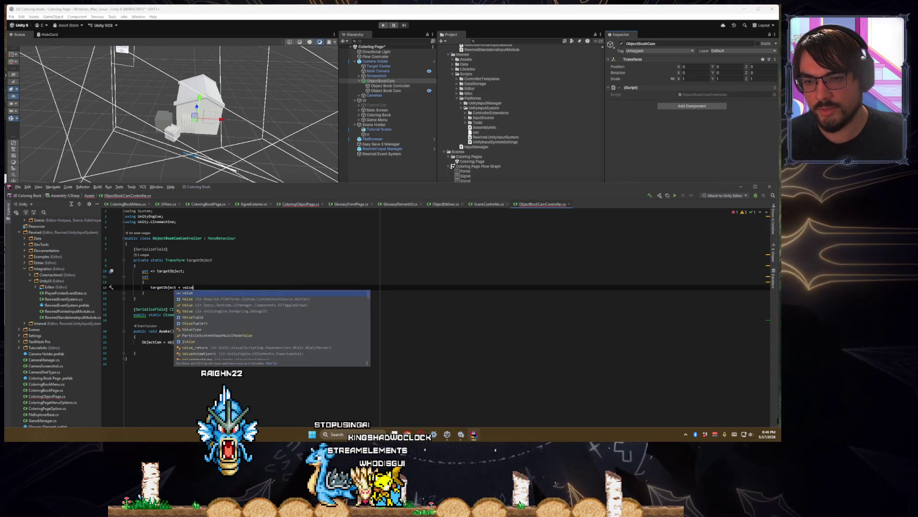
key(Down)
key(Down)
key(Down)
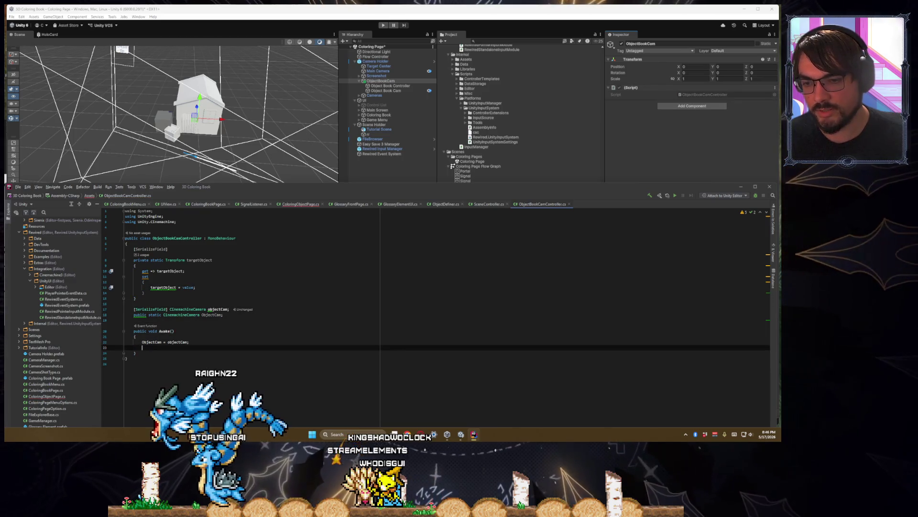
key(Return)
key(Return)
- Declare an empty 'public static void SetupCamera()' method below Awake
text(public void)
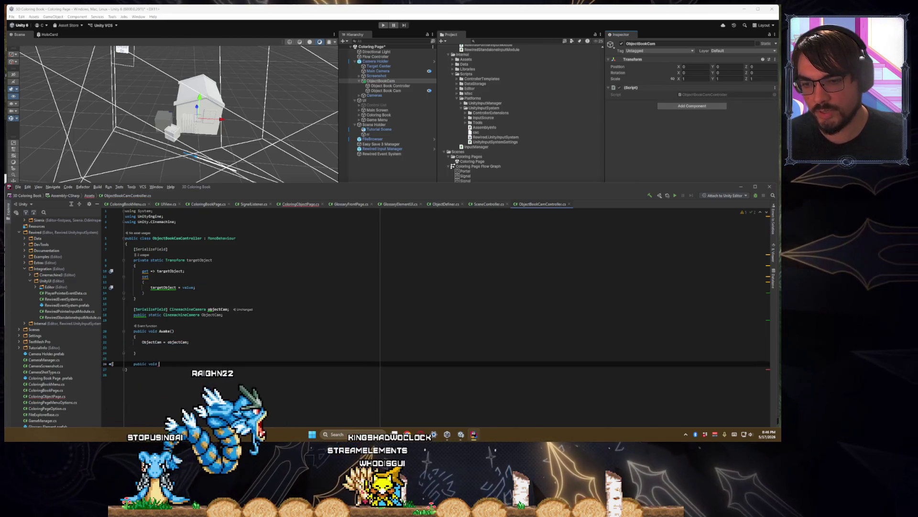
key(BackSpace)
key(BackSpace)
key(BackSpace)
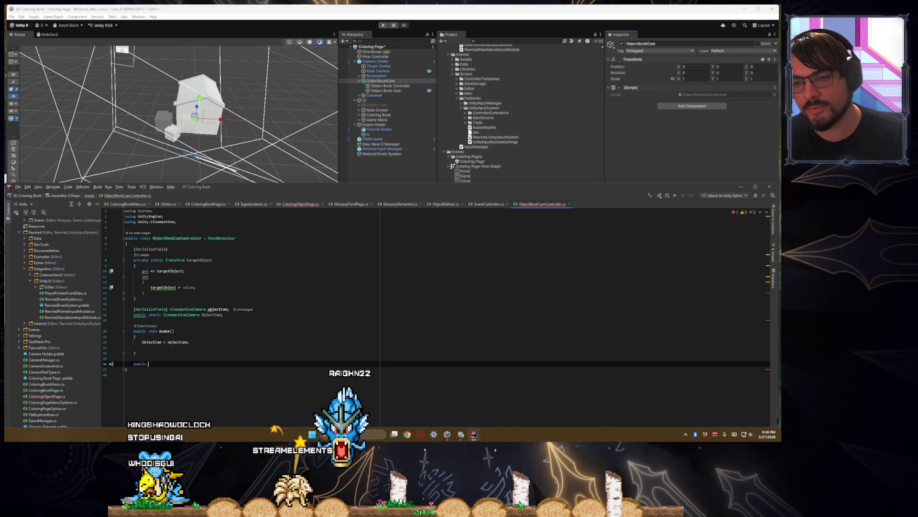
text(static voi)
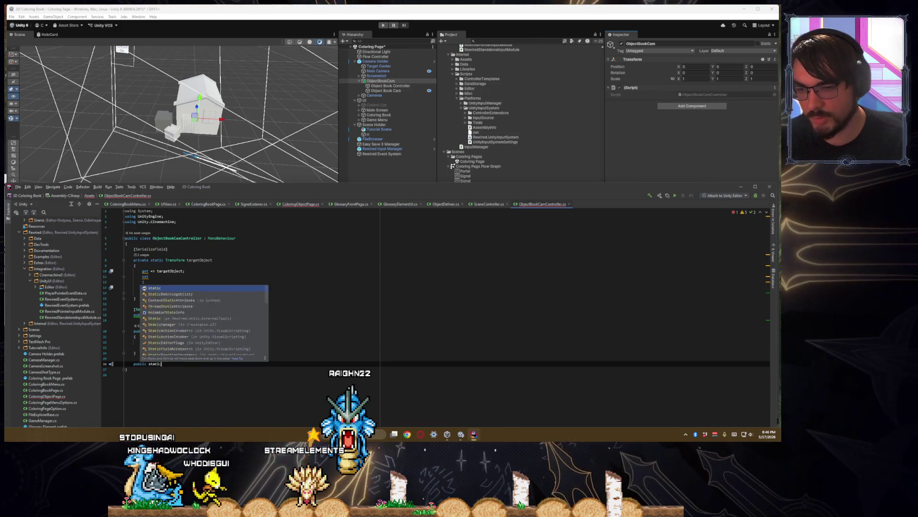
text(d Setu)
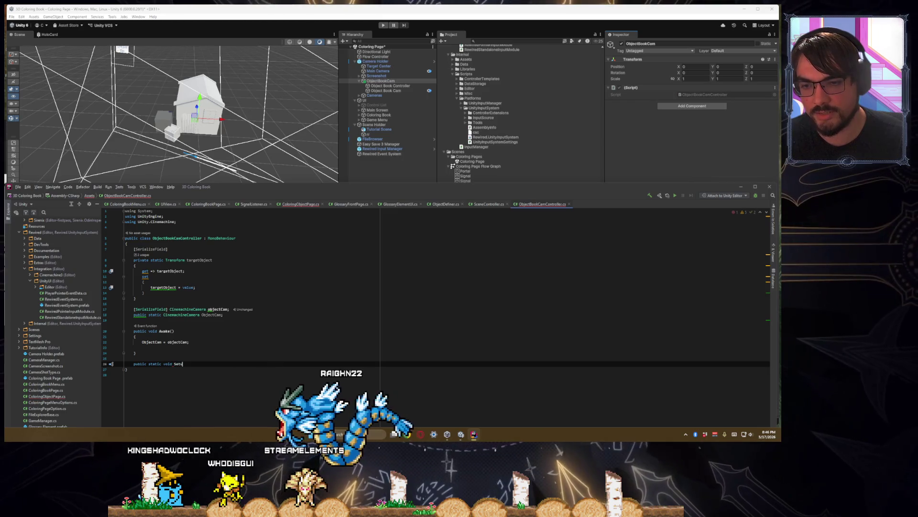
text(pCamera(){)
key(Return)
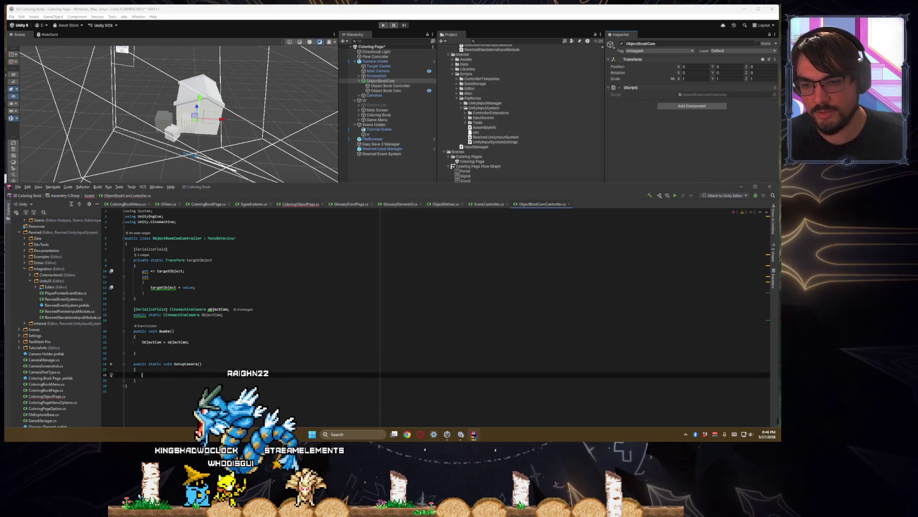
click(125, 358)
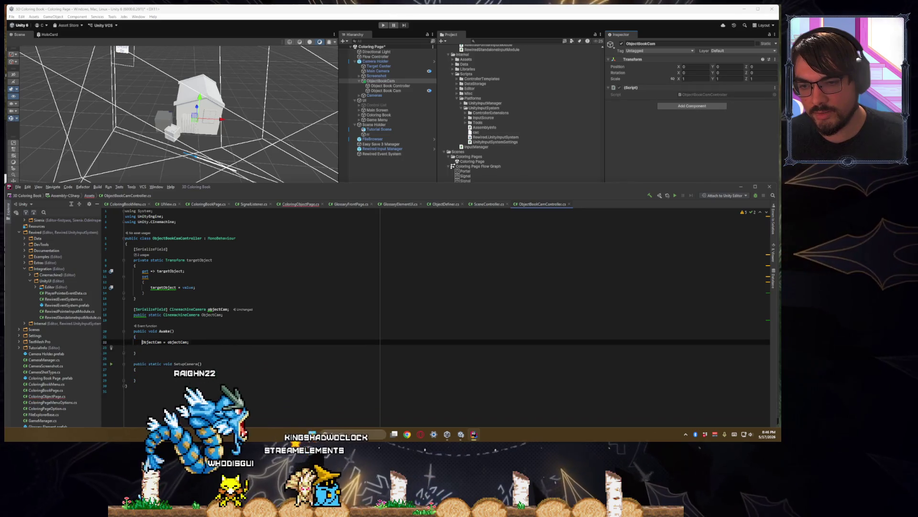
click(136, 369)
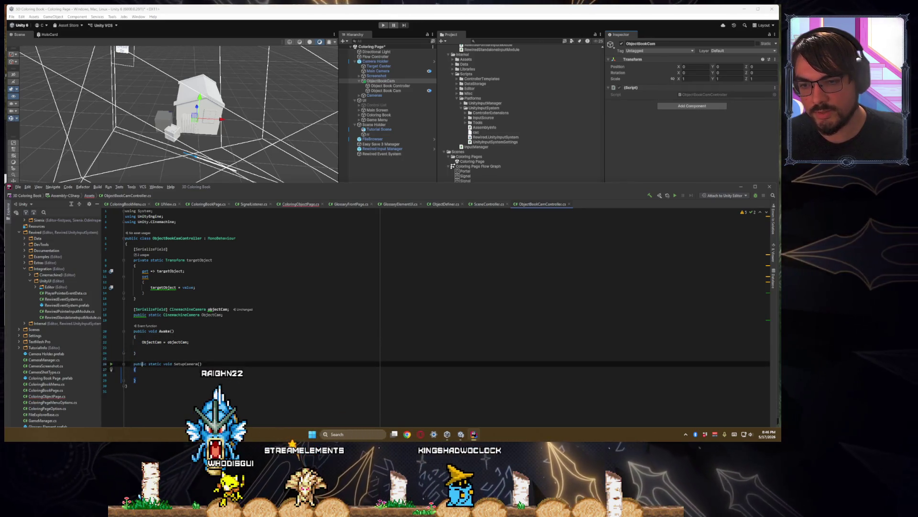
- Call SetupCamera(); in the setter after the value assignment
click(190, 286)
key(Return)
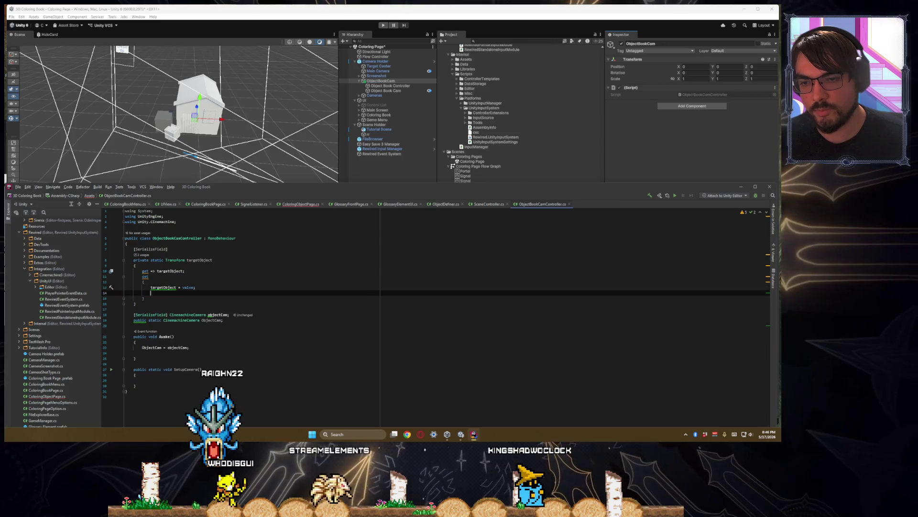
text(SetupCam)
key(Return)
text(;)
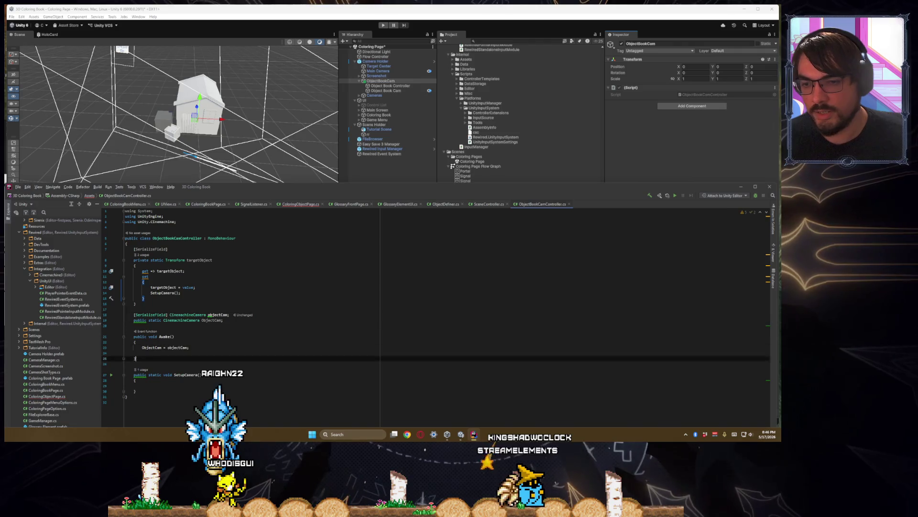
- Write 'ObjectCam.Follow = targetObject;' inside SetupCamera and select that statement
click(143, 386)
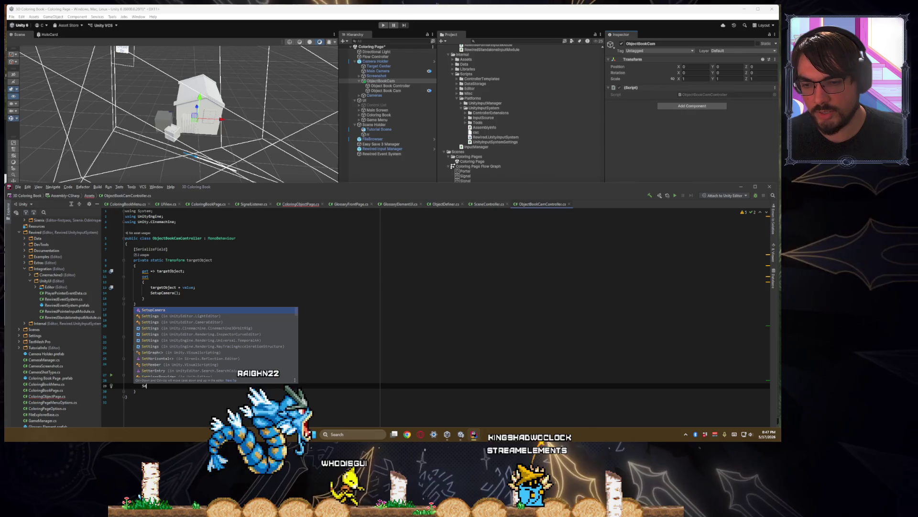
text(Objec)
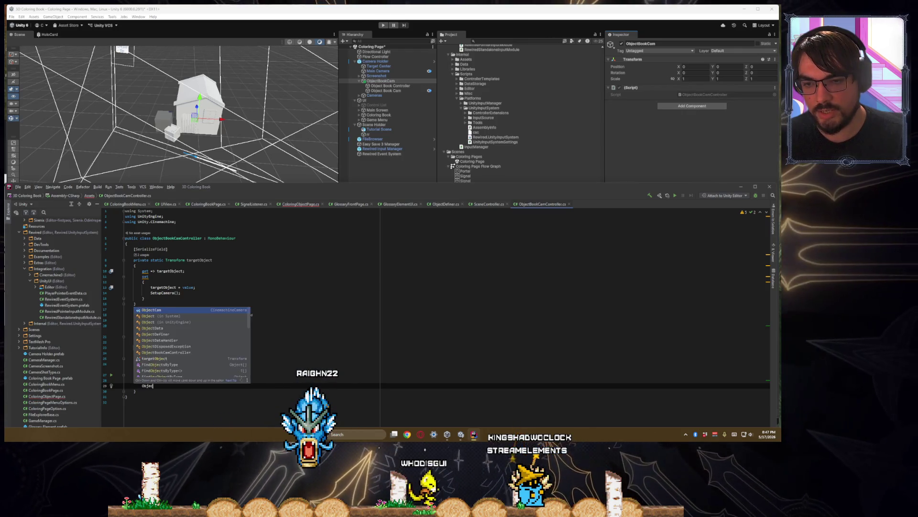
text(tCam.ta)
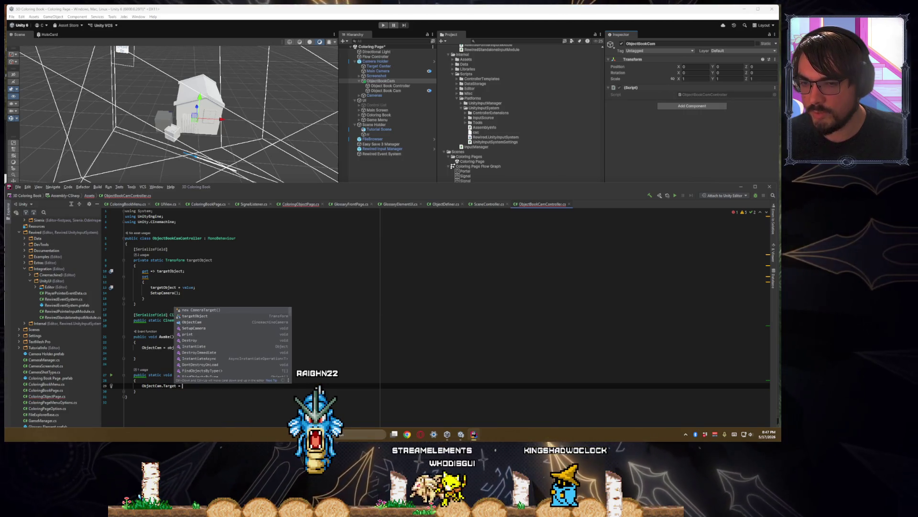
text( targetObject;)
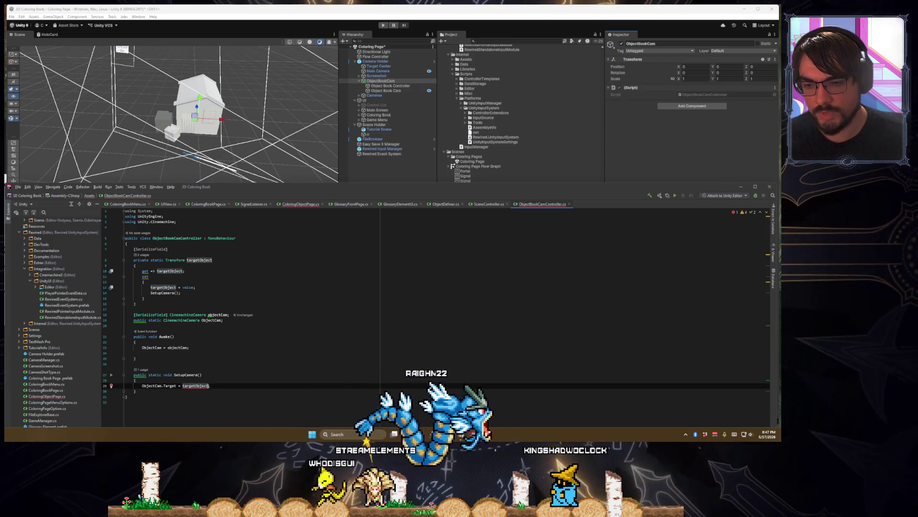
double_click(165, 386)
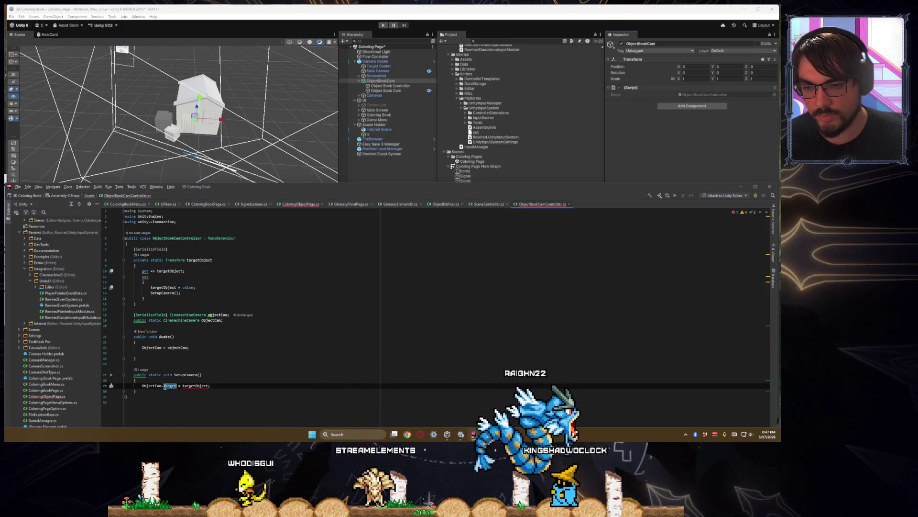
text(ook)
key(Return)
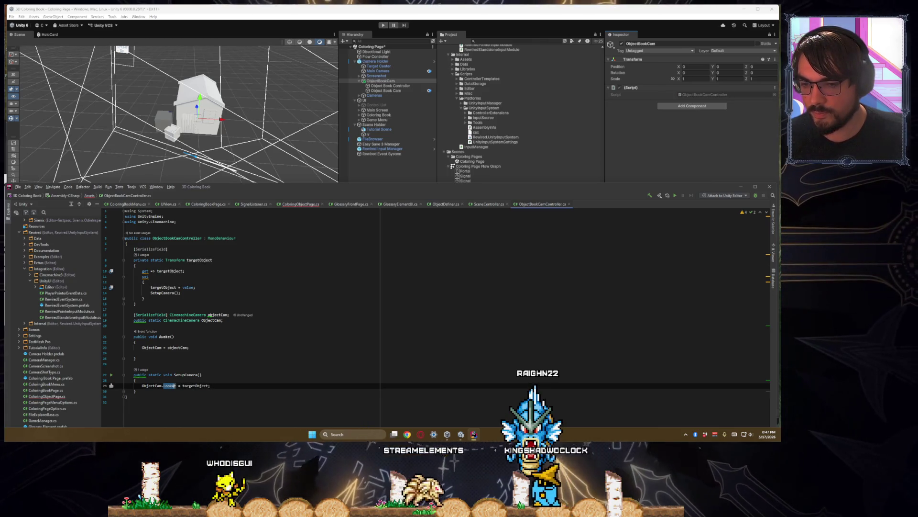
text(ollow)
key(Return)
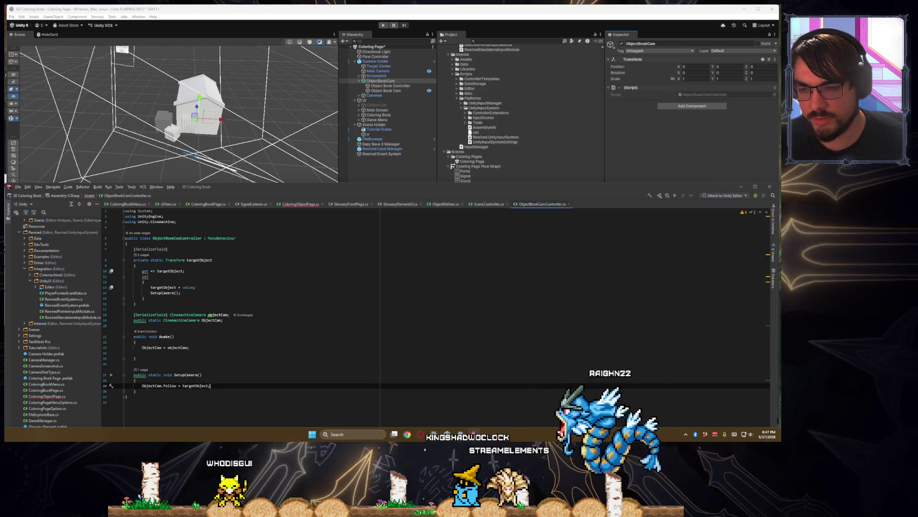
key(ctrl+shift+Left)
key(ctrl+shift+Left)
key(ctrl+shift+Left)
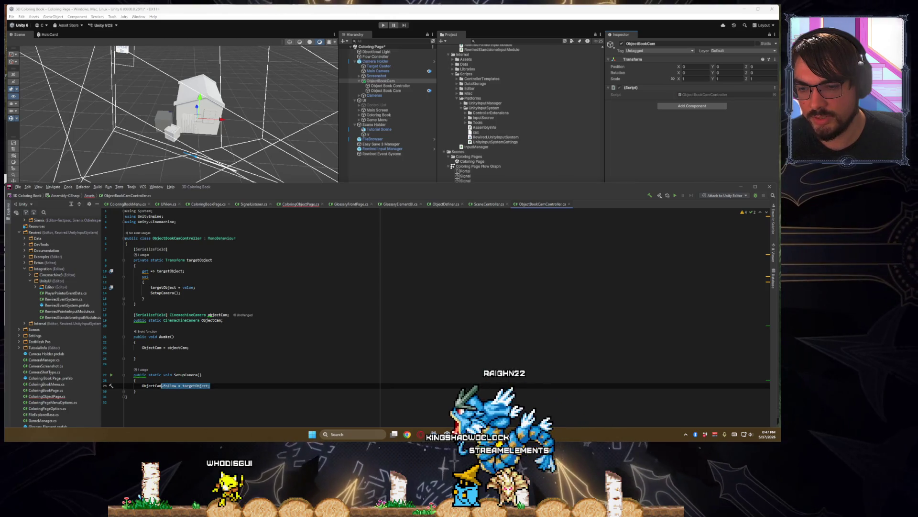
key(ctrl+shift+Left)
key(ctrl+shift+Left)
key(ctrl+shift+Left)
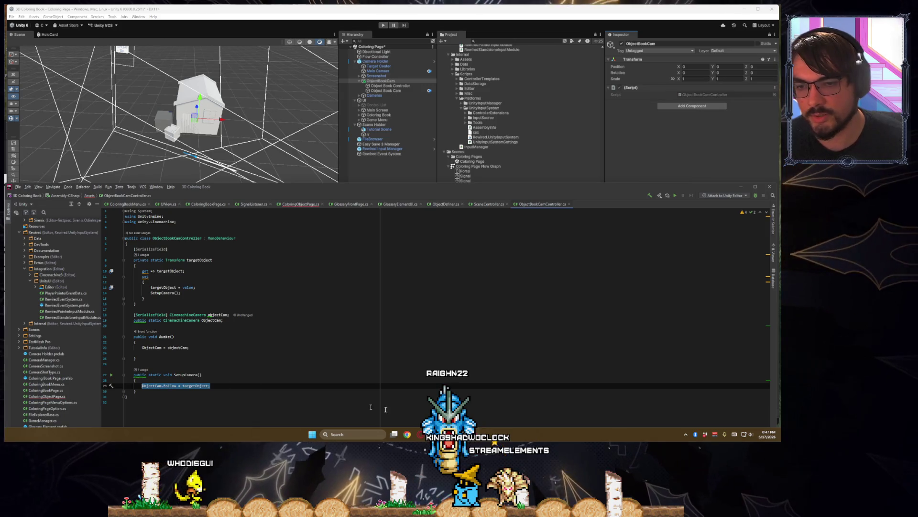
click(168, 290)
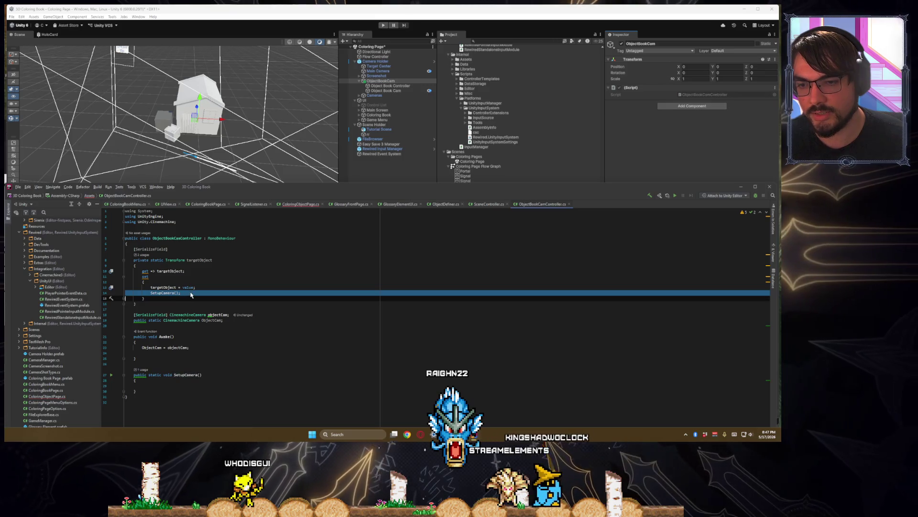
- Delete the SetupCamera method and its leftover blank lines
click(186, 293)
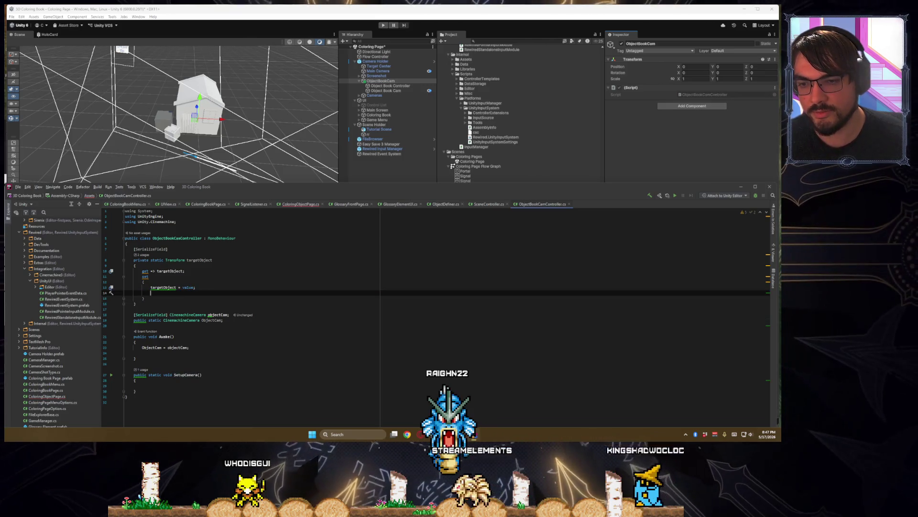
text(ObjectCam.Follow = targetObject;)
key(Down)
key(Down)
key(Down)
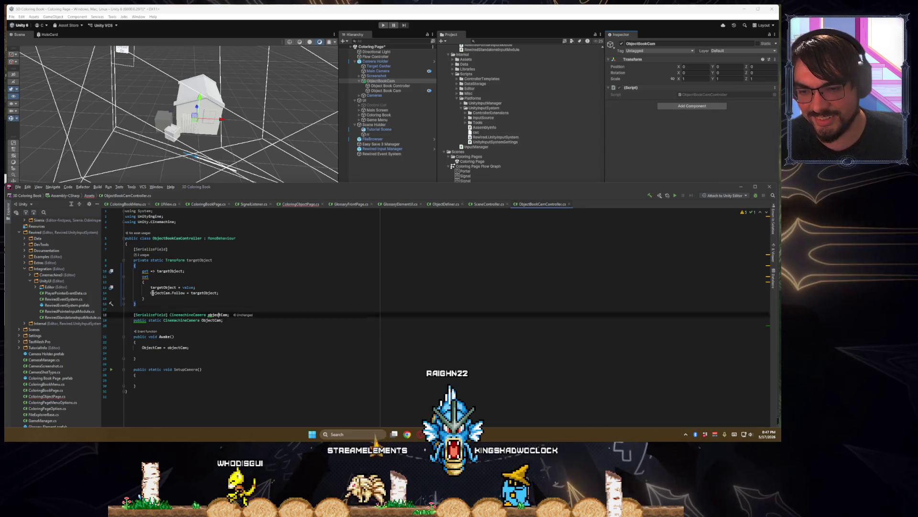
key(shift+Up)
key(shift+Up)
key(shift+Up)
key(BackSpace)
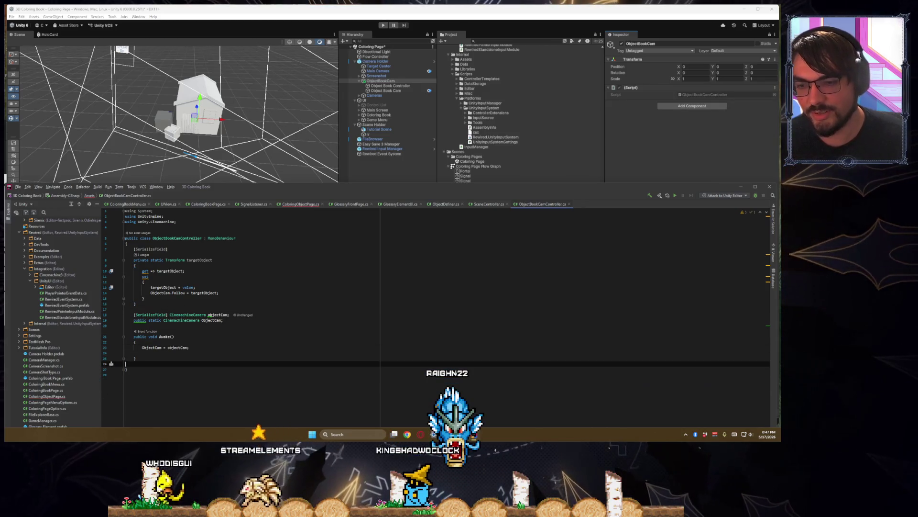
key(BackSpace)
click(164, 347)
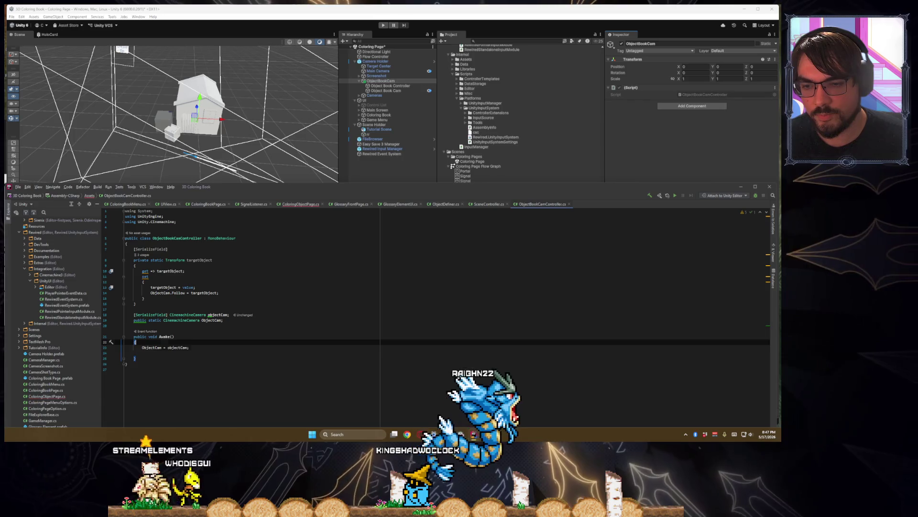
key(Down)
key(Down)
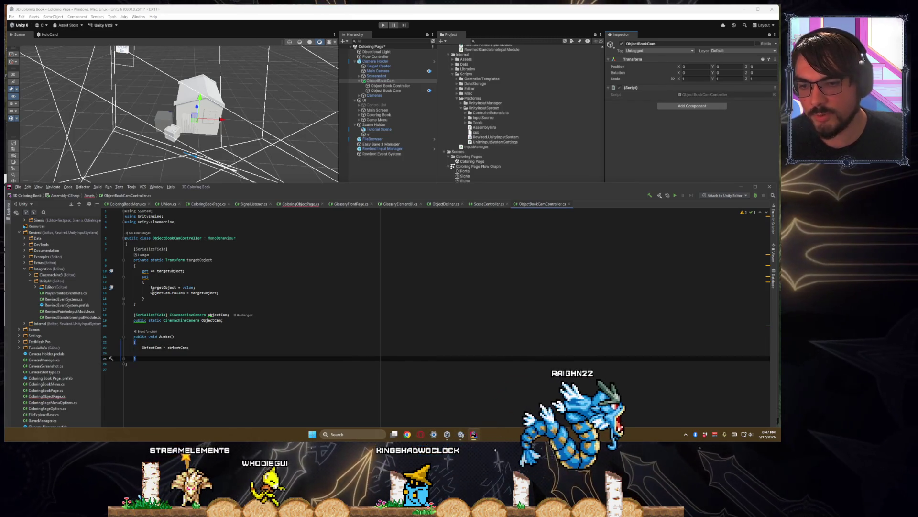
- Start a new targetObject line in the setter right after 'targetObject = value;'
click(157, 290)
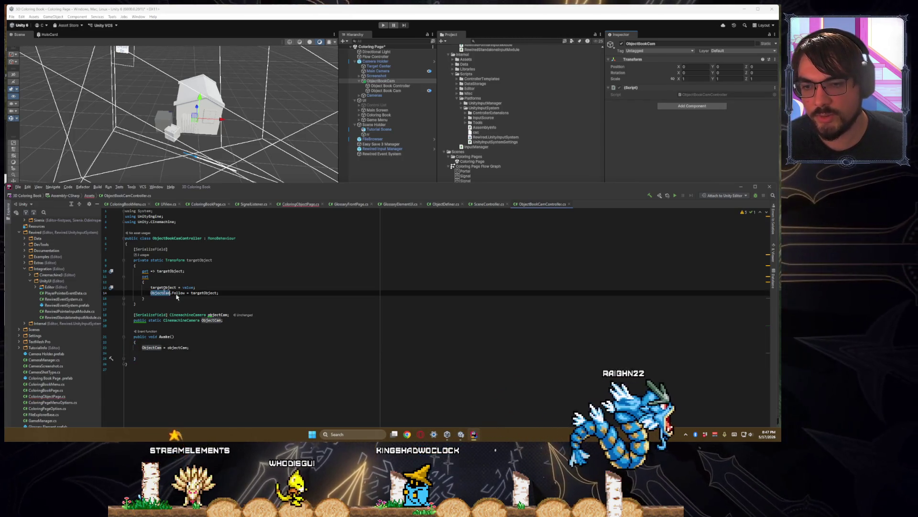
click(203, 297)
double_click(204, 292)
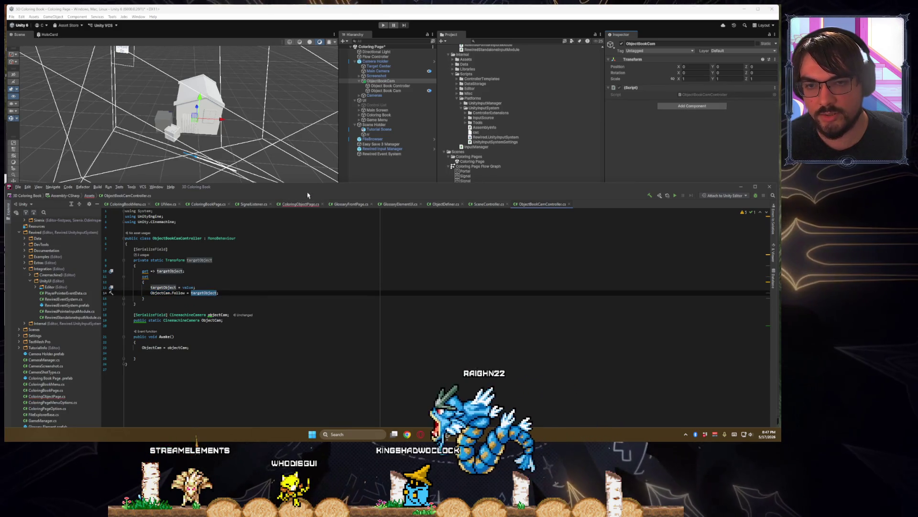
mouse_move(306, 193)
mouse_down()
mouse_move(318, 311)
mouse_move(311, 161)
mouse_up()
click(246, 260)
key(Return)
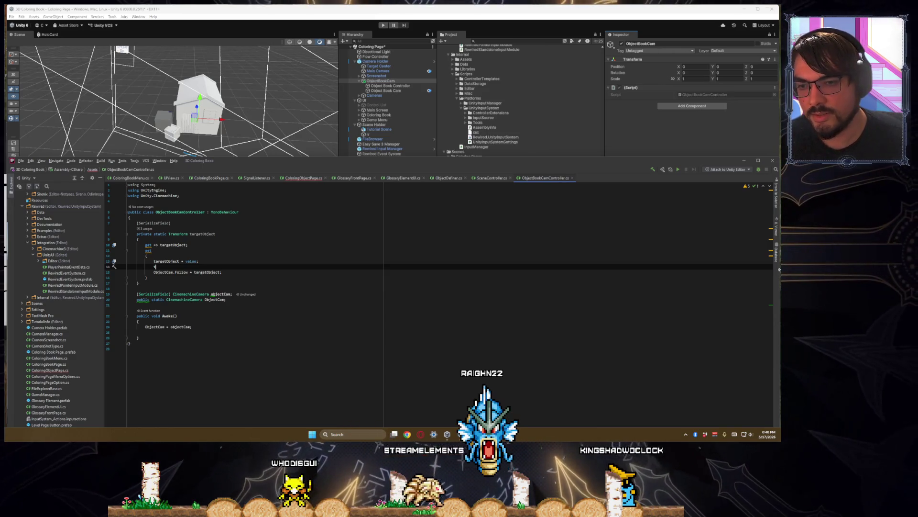
text(argetObject)
click(207, 255)
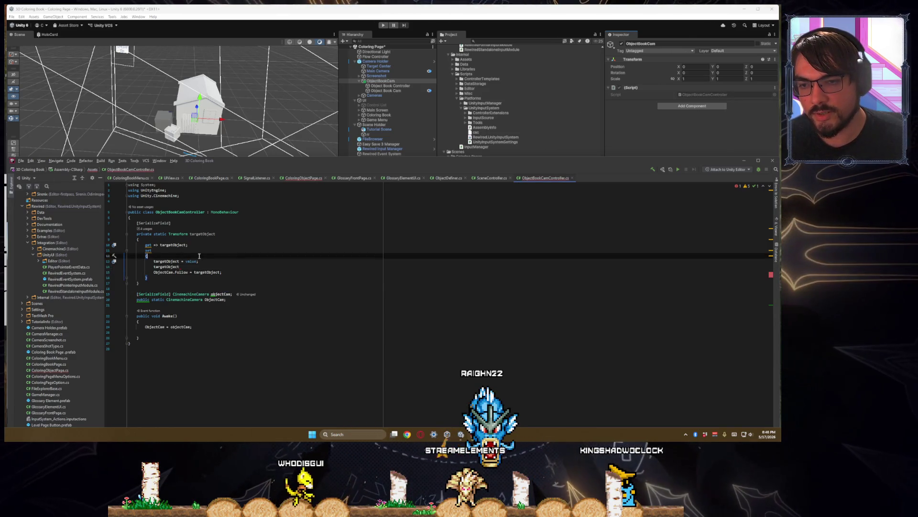
- Add 'targetObject.gameObject.layer = LayerMask.NameToLayer("Default");' as the setter's first line
key(Return)
text(targetObject.)
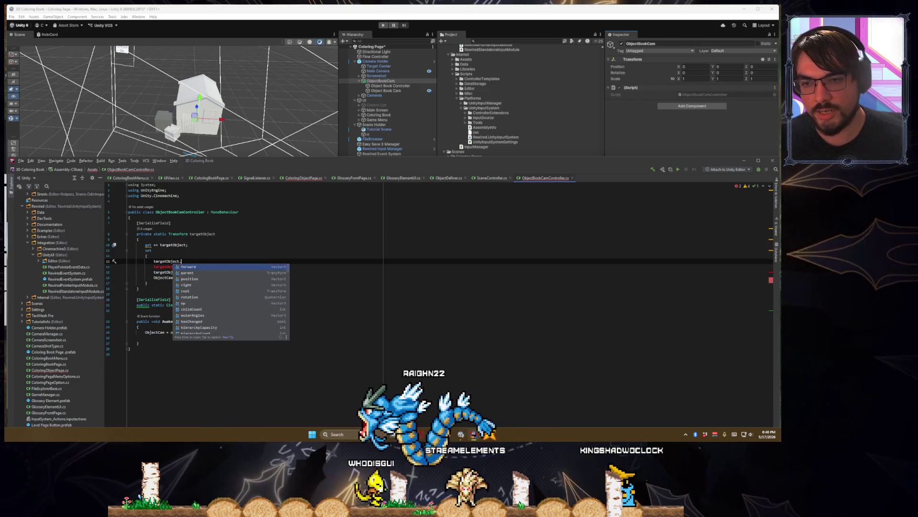
text(se)
key(BackSpace)
key(BackSpace)
text(ga)
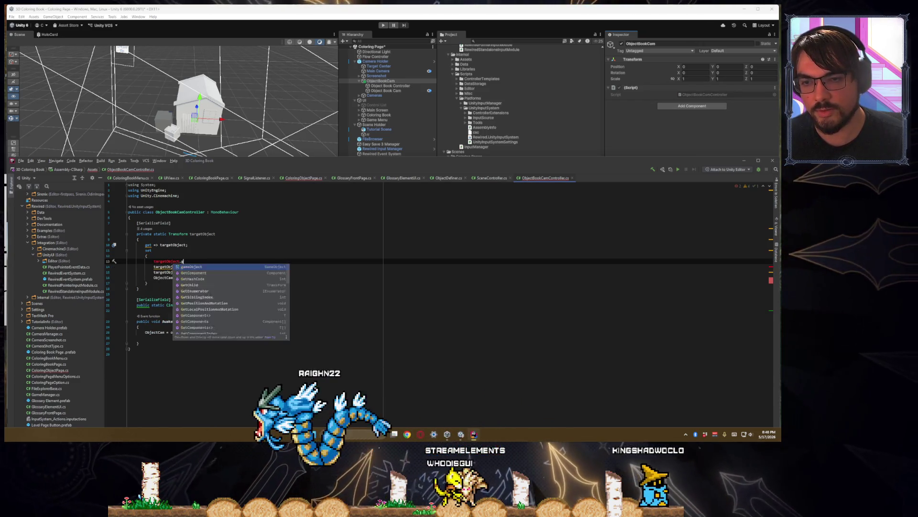
key(Return)
text(.)
key(Return)
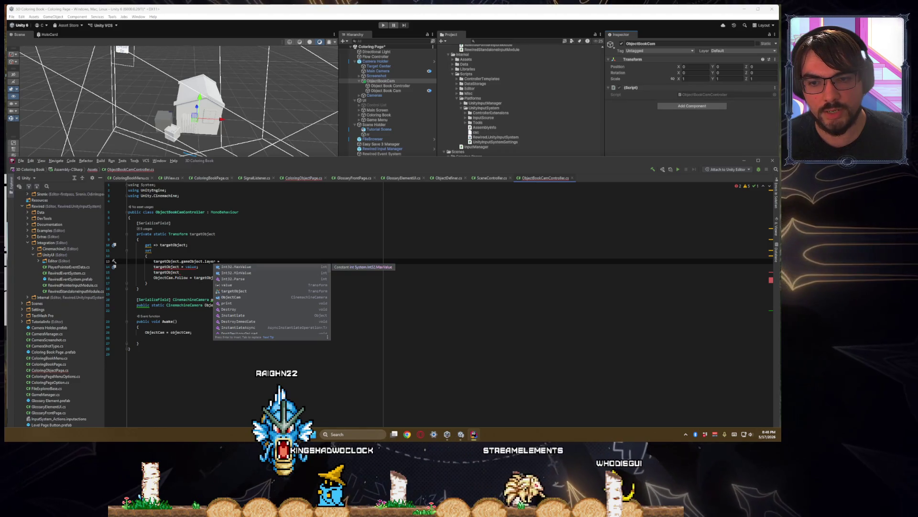
text(Def)
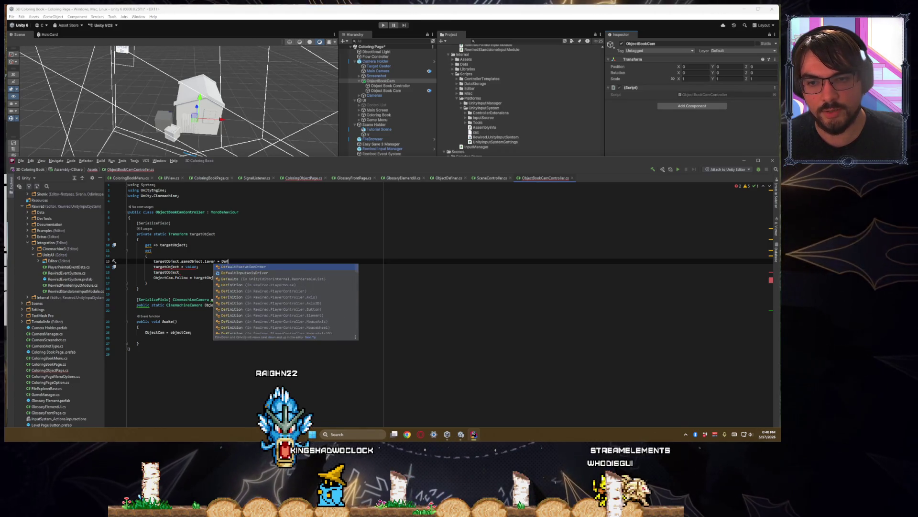
key(BackSpace)
key(BackSpace)
key(BackSpace)
text(LayerMask.)
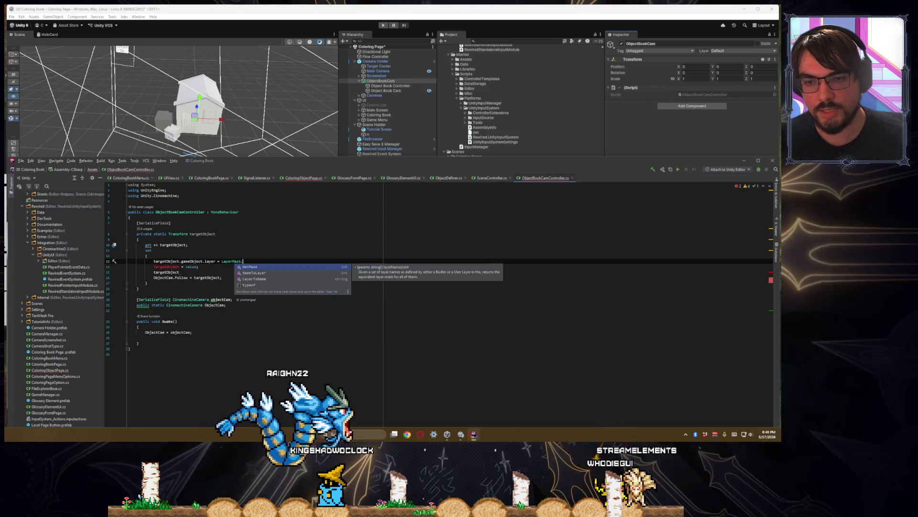
key(Down)
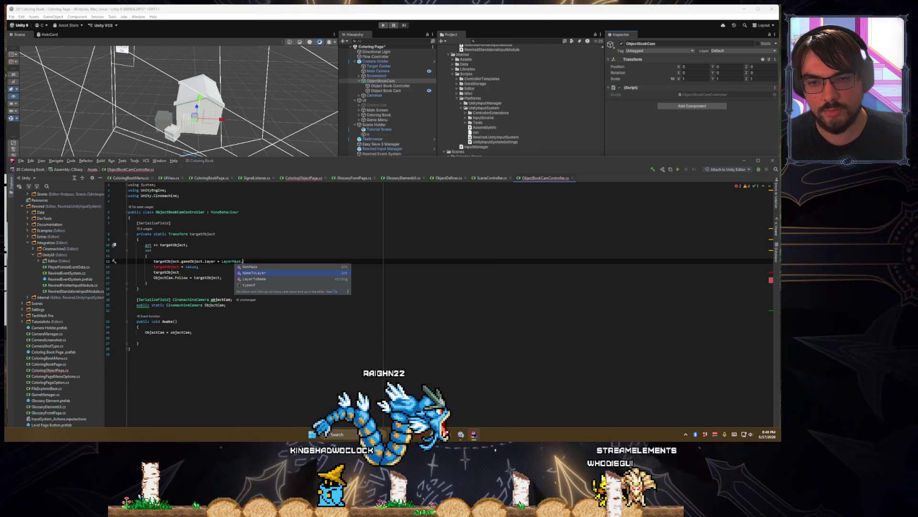
key(Return)
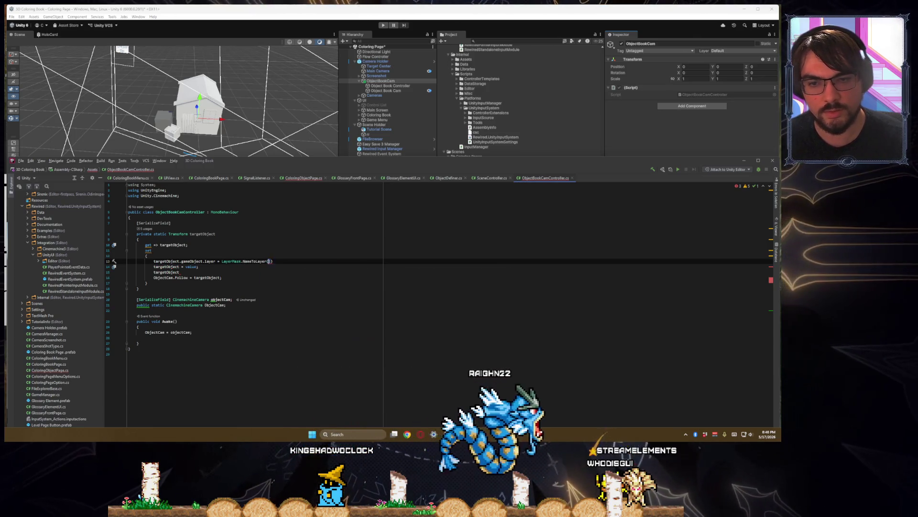
text("Default")
click(128, 267)
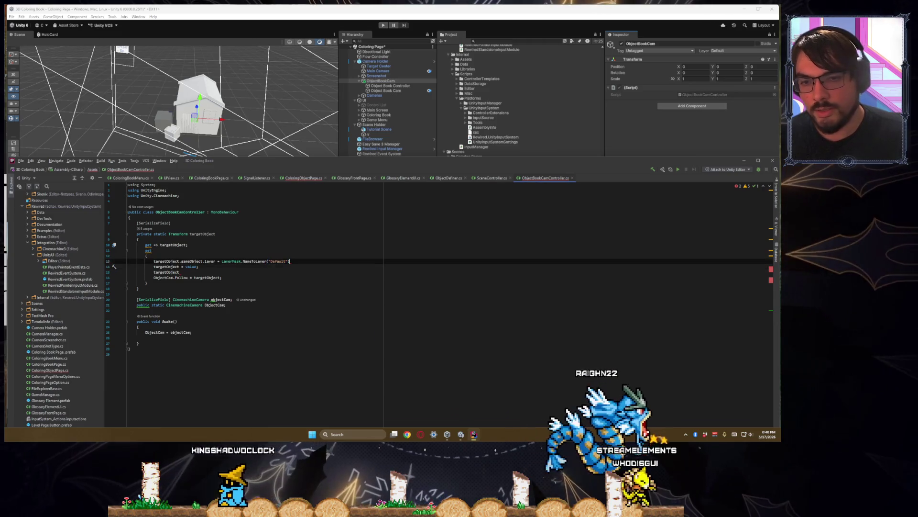
click(291, 261)
text(;)
- Begin a NameToLayer layer assignment for the new target and check Unity's layer names
click(180, 271)
text(.g)
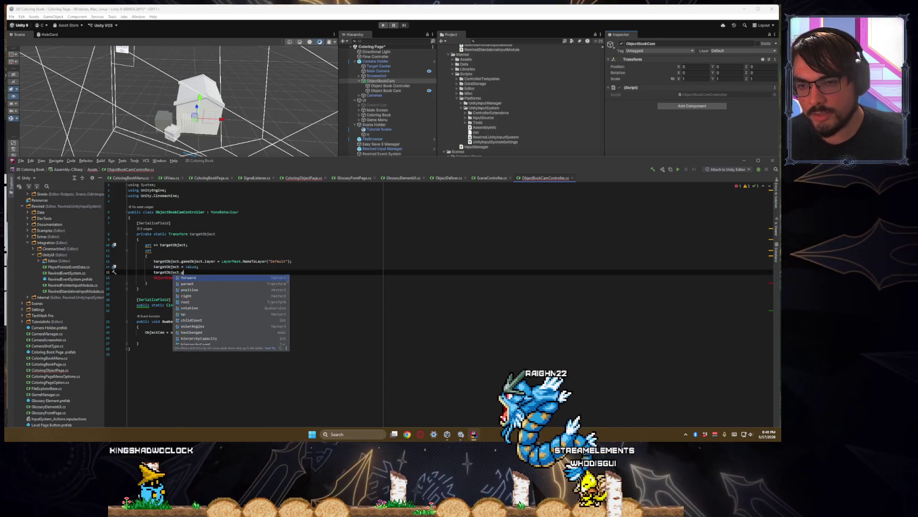
text(ameObject.layer = L)
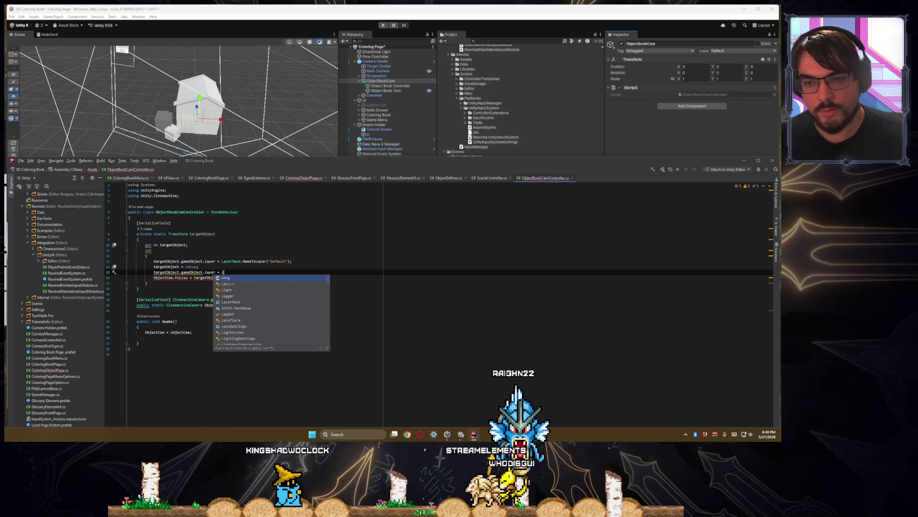
text(ayerMask.Name)
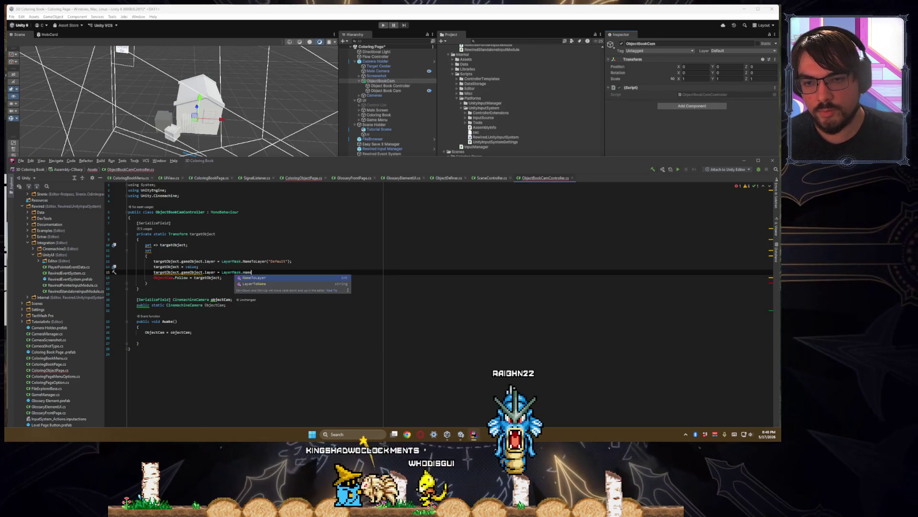
key(Return)
text(")
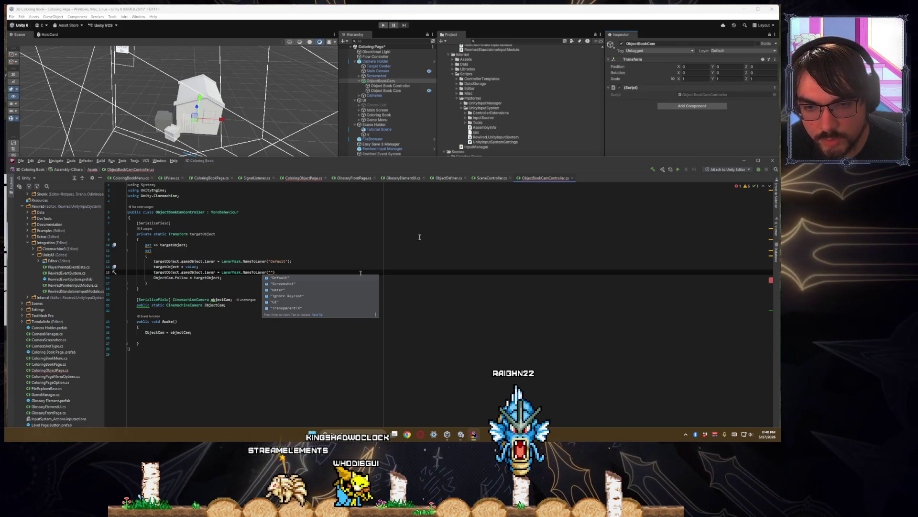
click(738, 52)
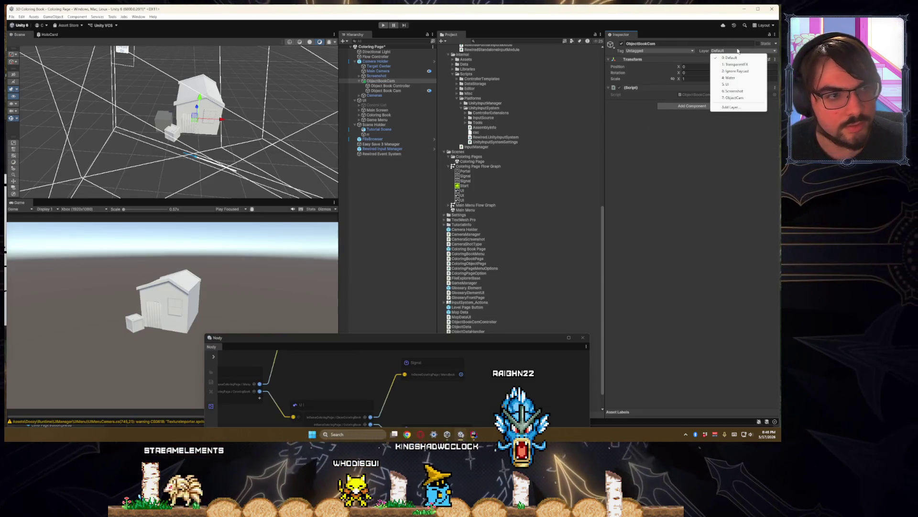
- Make the setter assign NameToLayer("ObjectCam") to the new target, with a blank line before ObjectCam.Follow
key(alt+Tab)
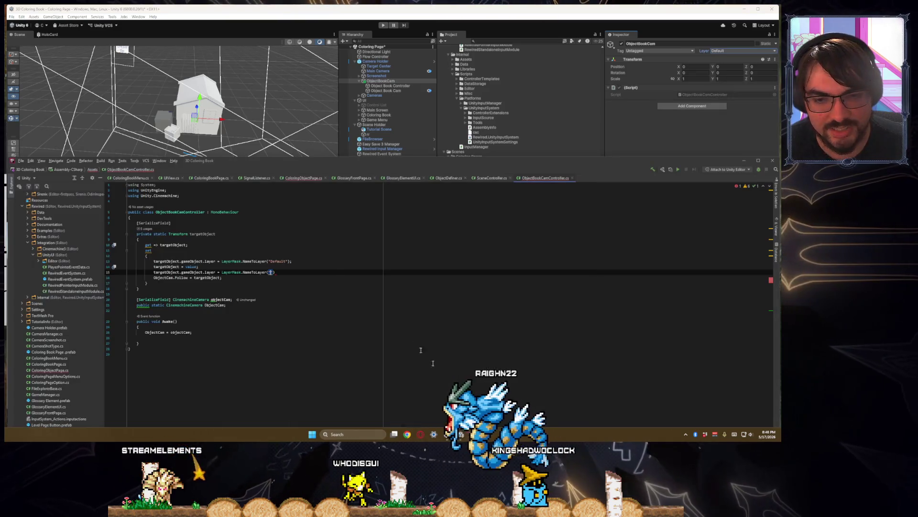
text(Scr)
key(BackSpace)
key(BackSpace)
key(BackSpace)
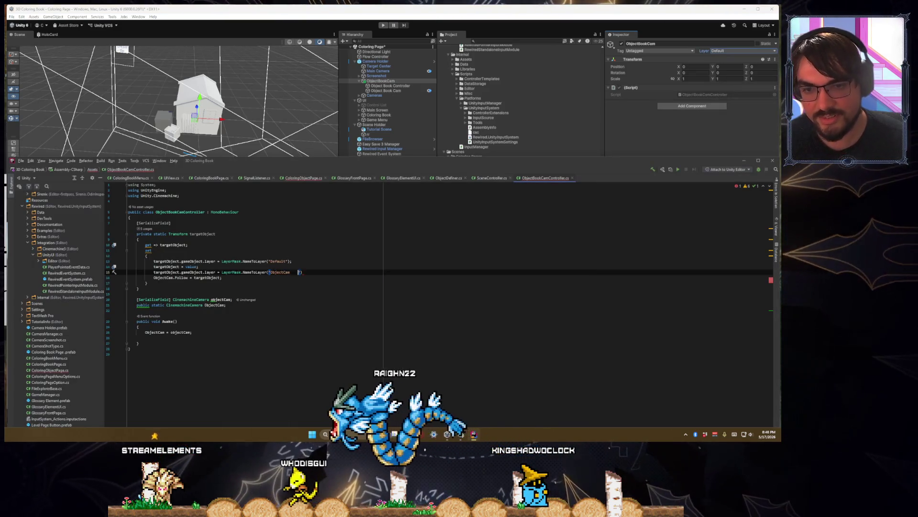
text(ObjectCam")
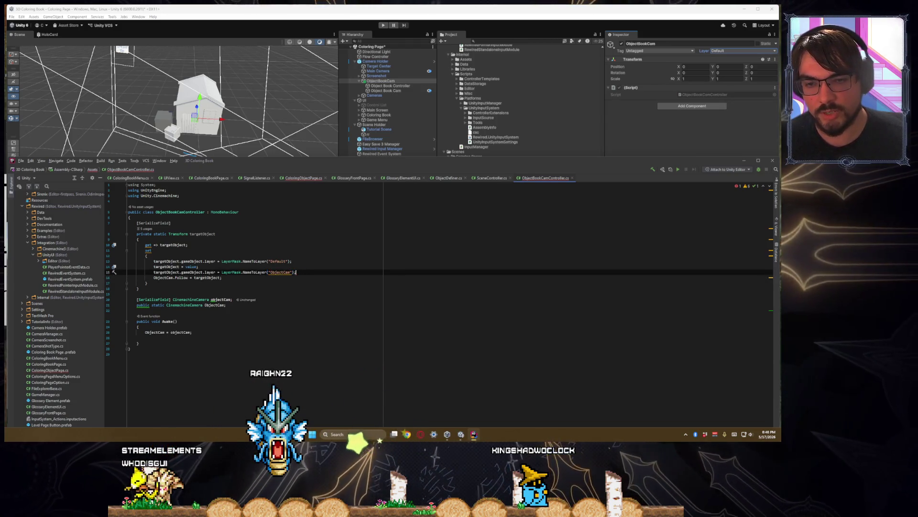
key(Return)
key(Up)
key(Up)
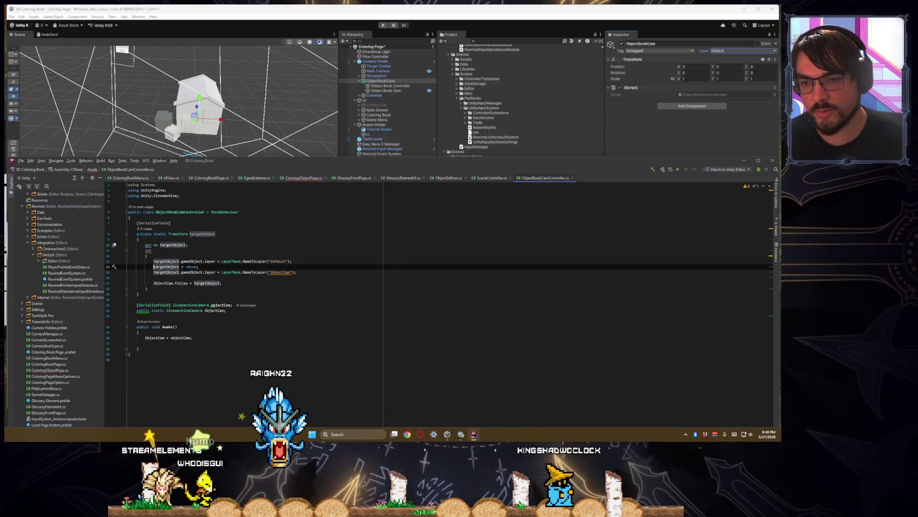
click(271, 261)
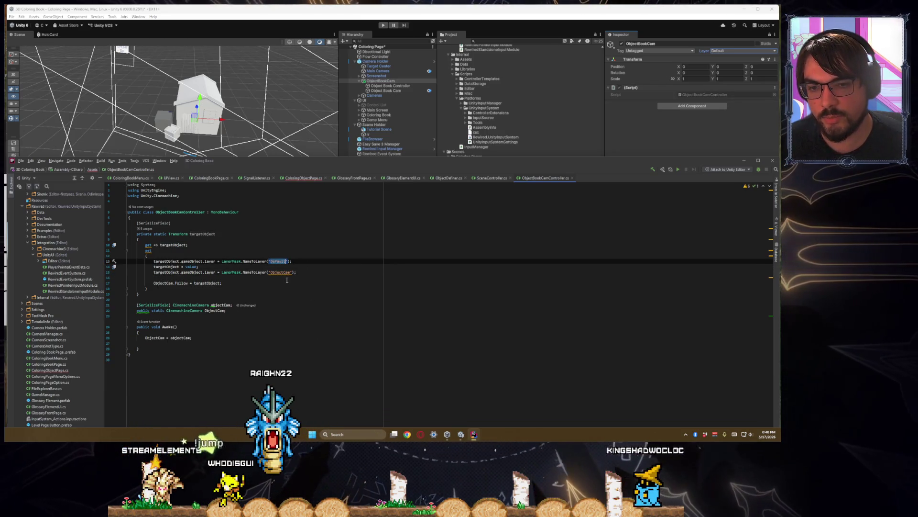
double_click(278, 272)
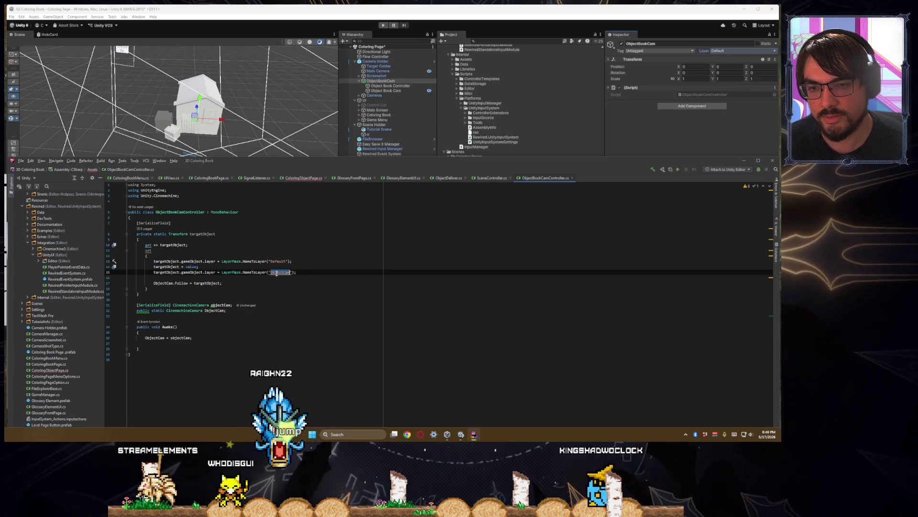
double_click(209, 284)
- Begin a new 'public void' method declaration on a fresh line below Awake
click(201, 291)
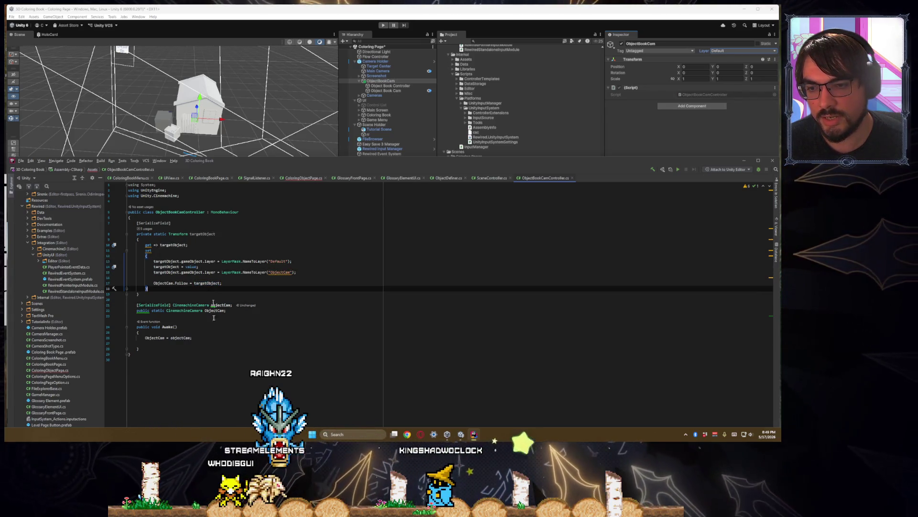
click(196, 339)
key(Down)
key(Down)
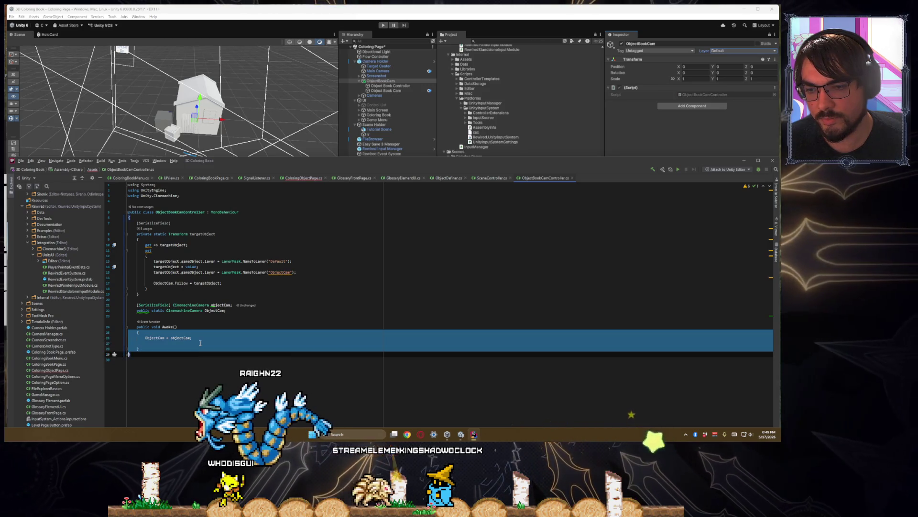
click(199, 341)
key(Down)
key(Down)
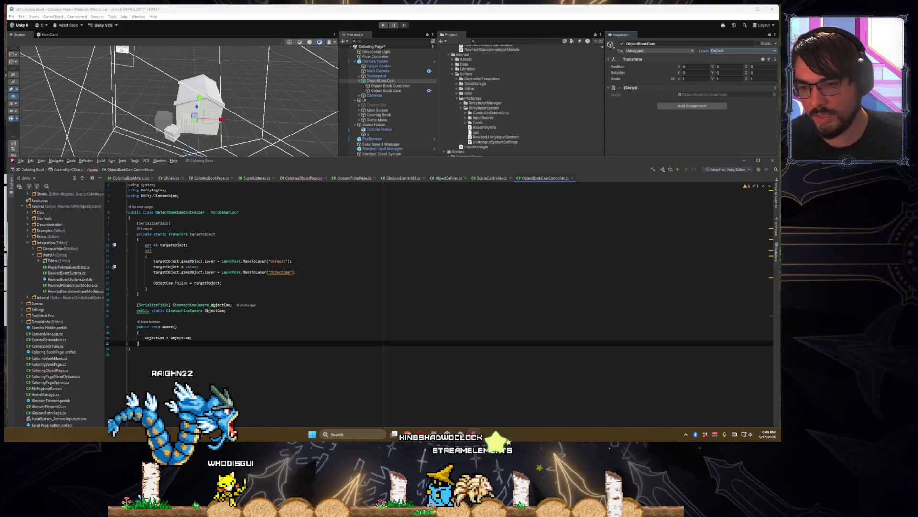
key(Return)
text(public void)
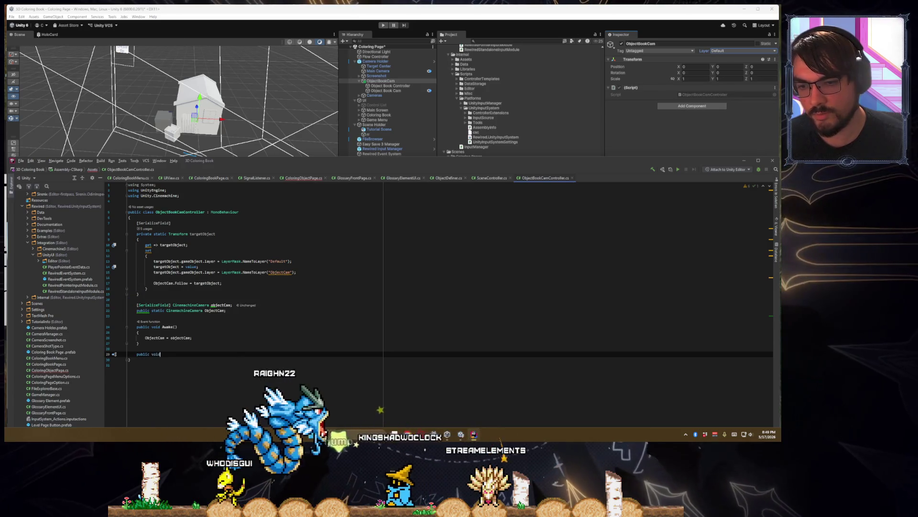
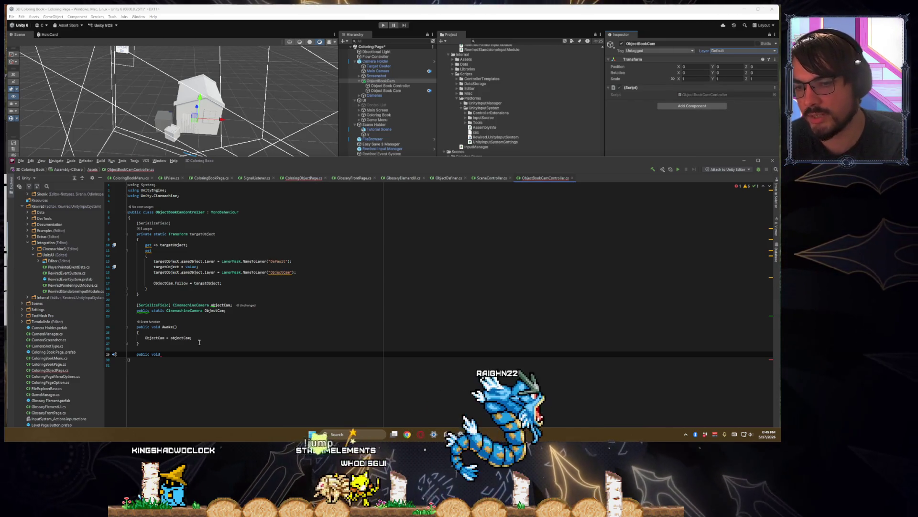
- Make ToggleCamera static with a bool state parameter and begin a targetObject != null check
key(BackSpace)
key(BackSpace)
key(BackSpace)
text(stat)
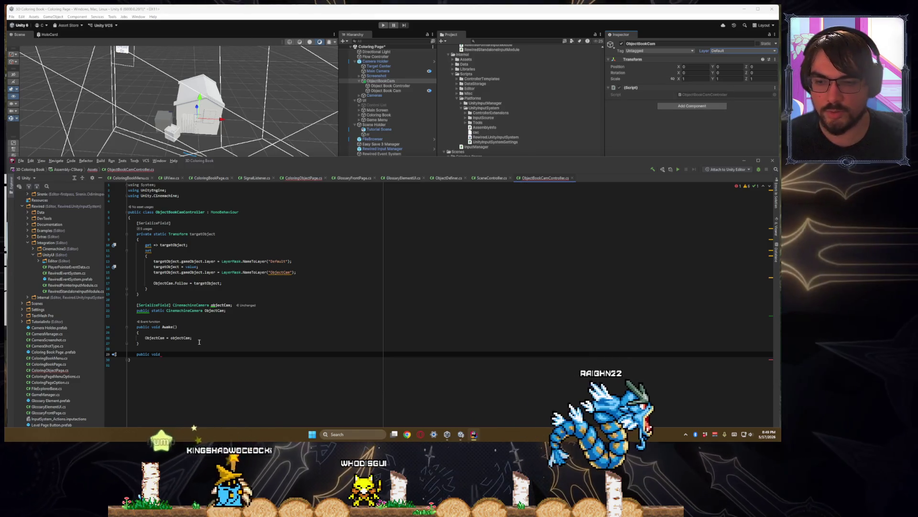
key(BackSpace)
key(BackSpace)
key(BackSpace)
text(static)
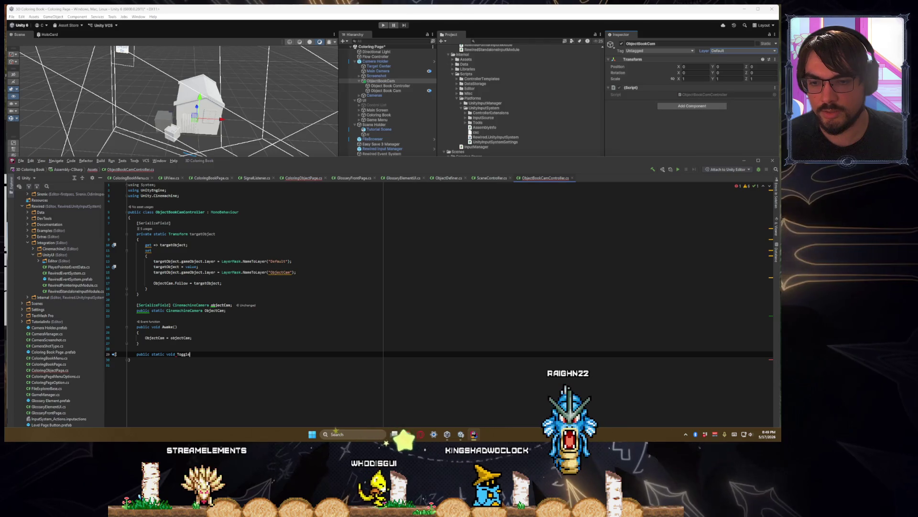
key(Return)
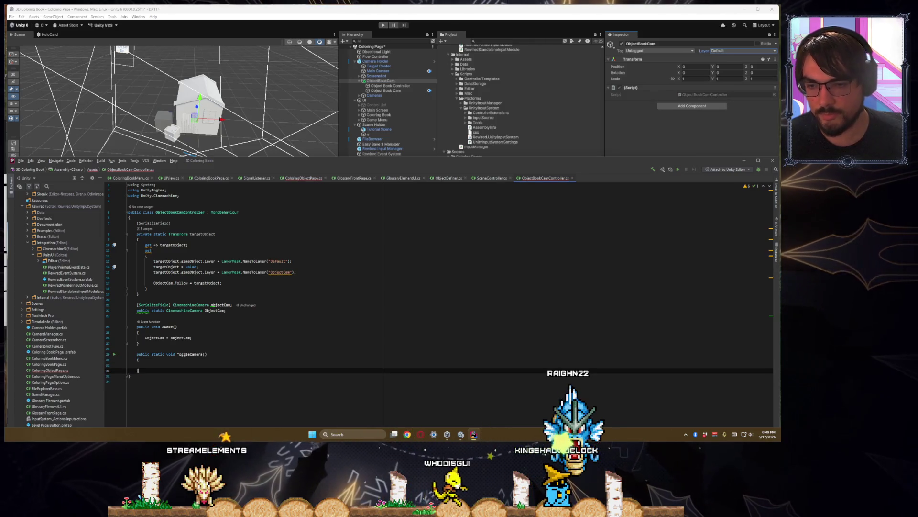
text({)
key(Return)
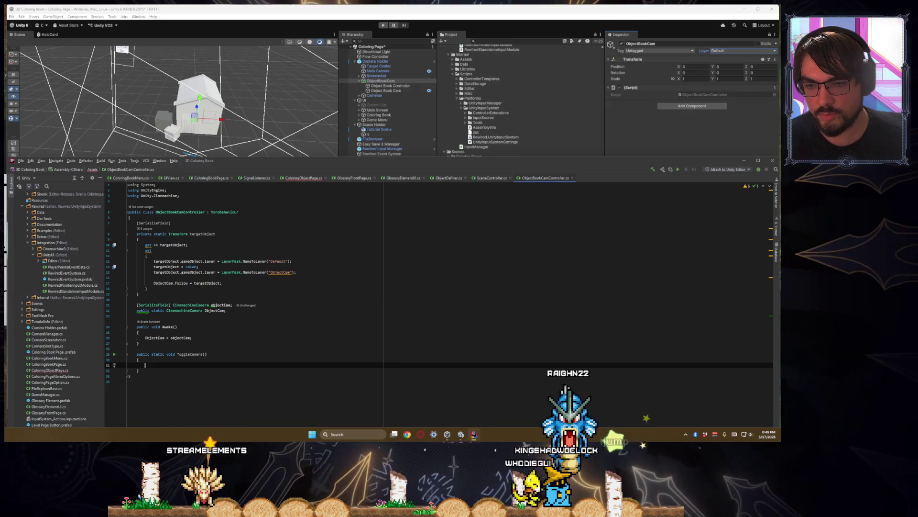
text(if(targetObject )
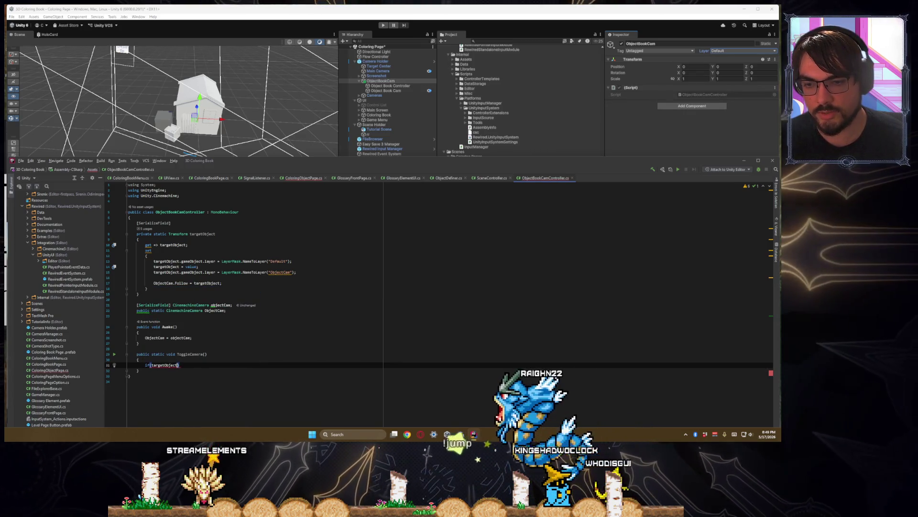
text(!= null)
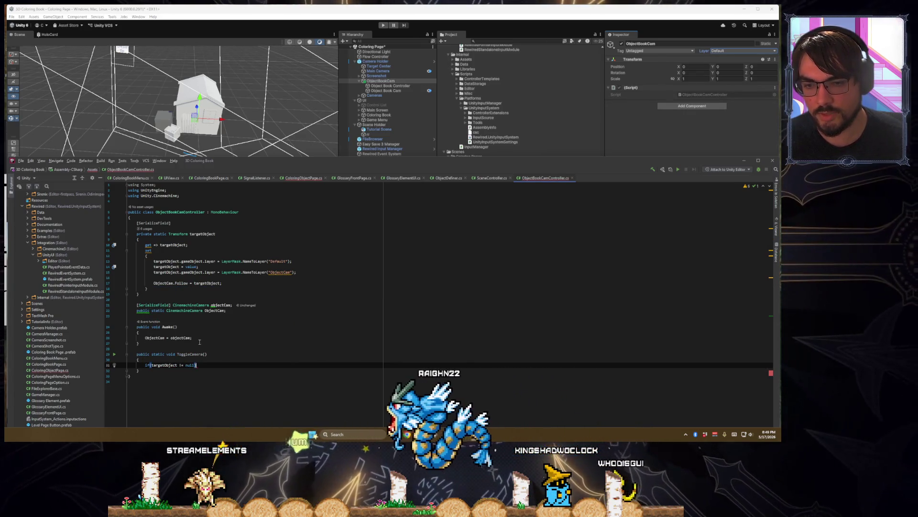
click(205, 353)
text(bool )
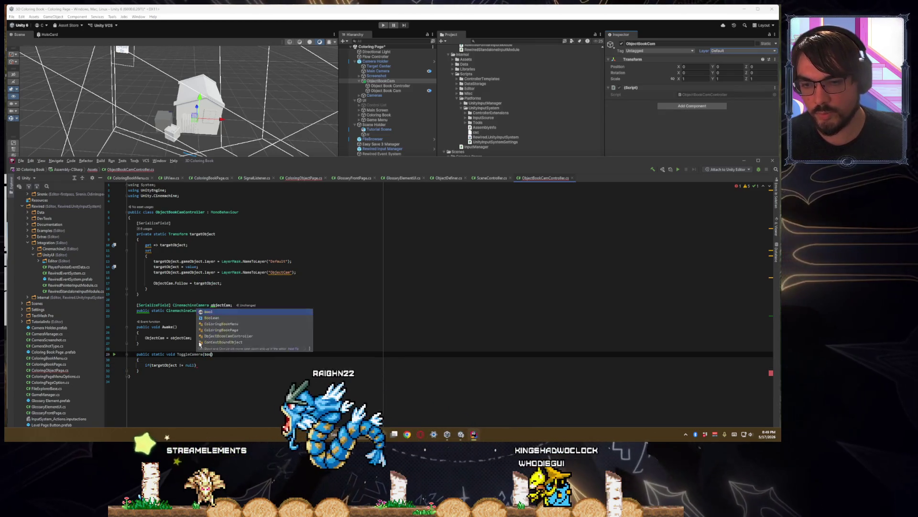
text(state)
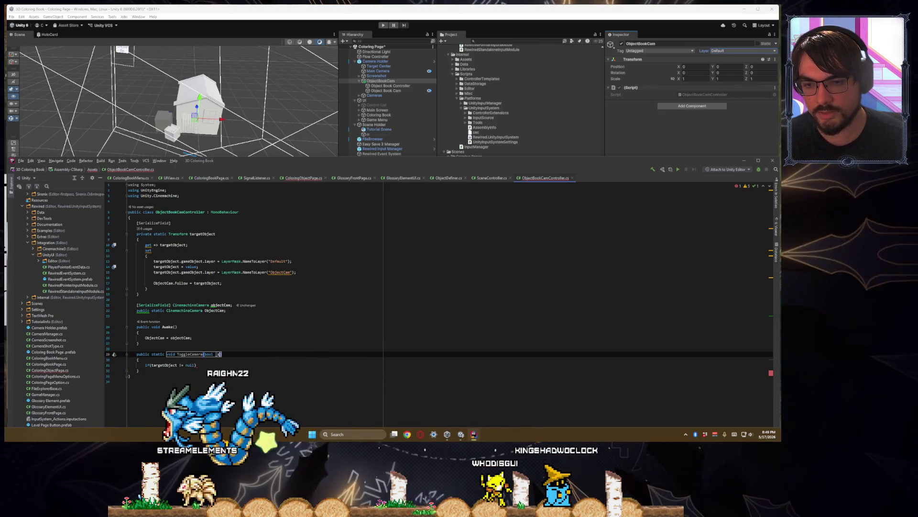
- Add an if(_state) check below a targetObject null check that returns early
key(Down)
key(End)
key(Return)
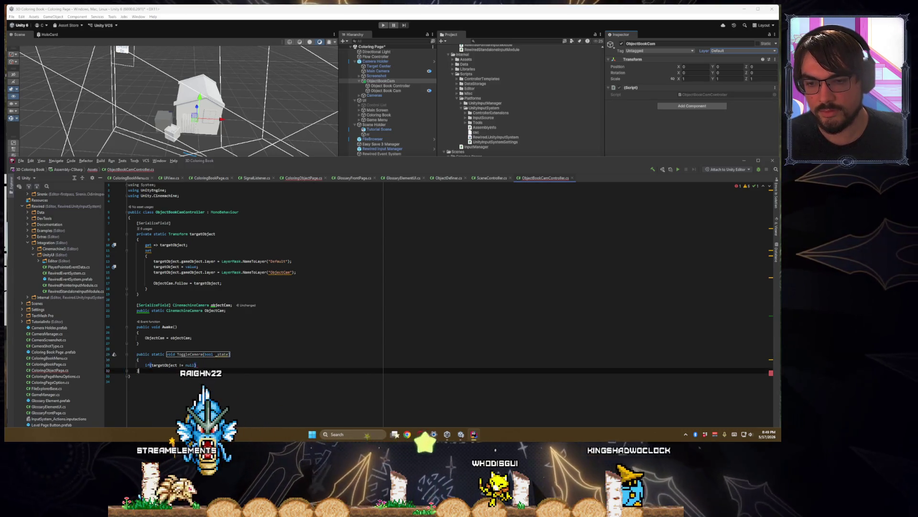
text(if(_state)
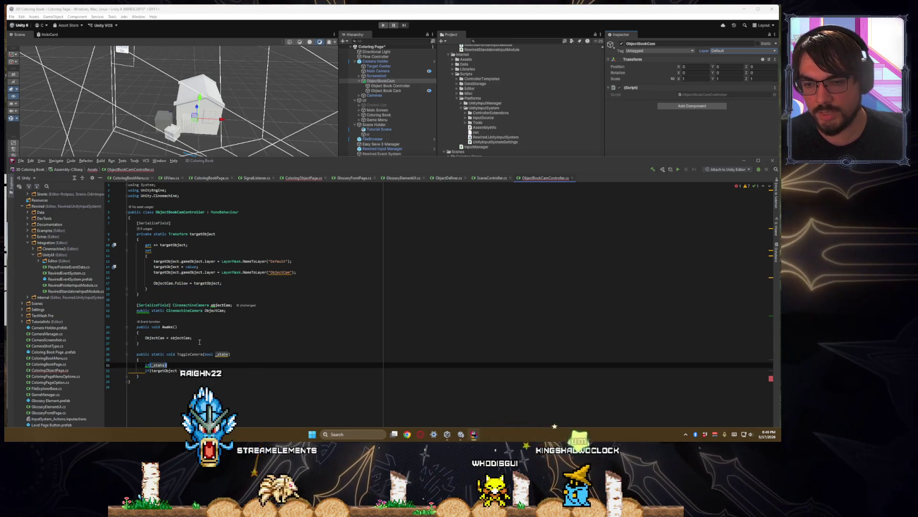
key(Down)
key(Home)
key(Tab)
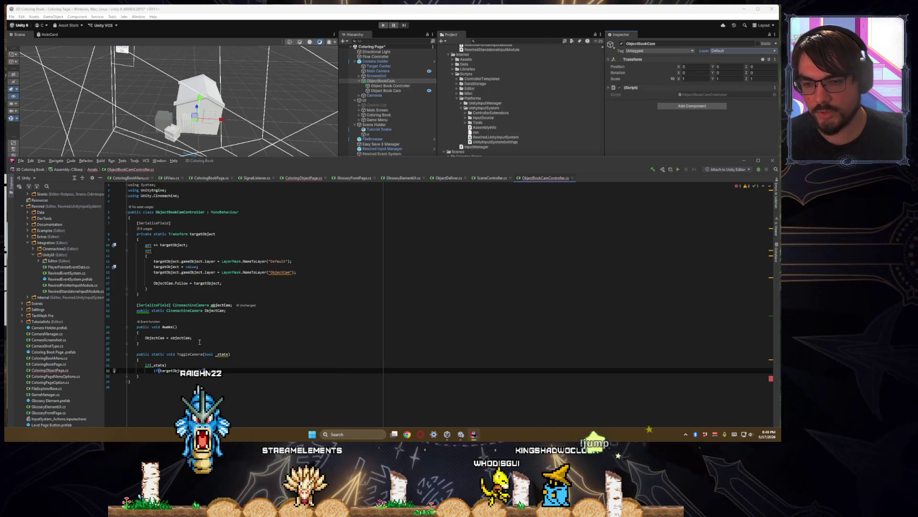
key(End)
key(Return)
key(BackSpace)
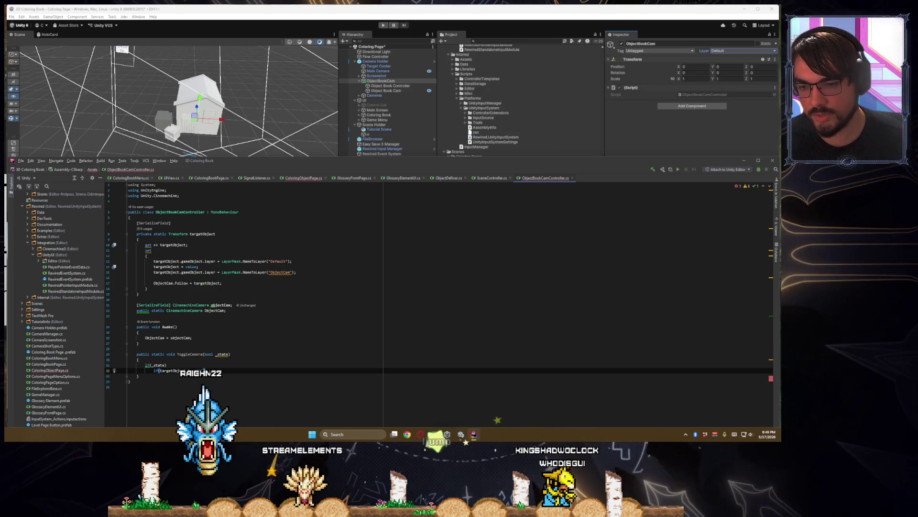
key(alt+shift+Up)
text(ect != null))
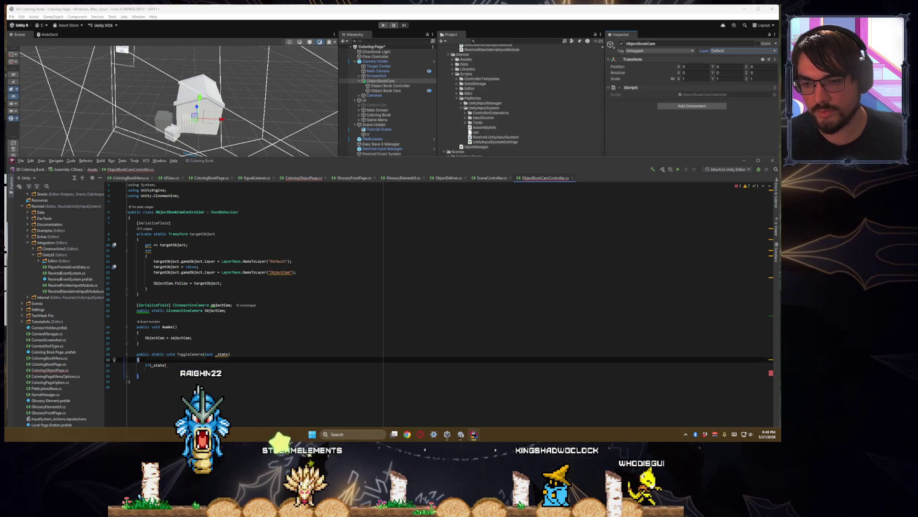
key(Return)
text(return;)
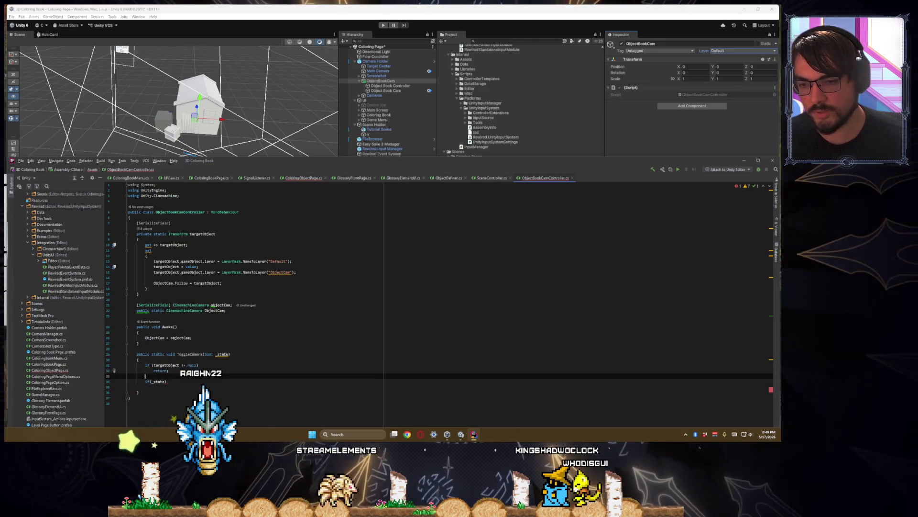
- Under if(_state), set the targetObject's gameObject layer to ObjectCam
key(Return)
key(Down)
key(Down)
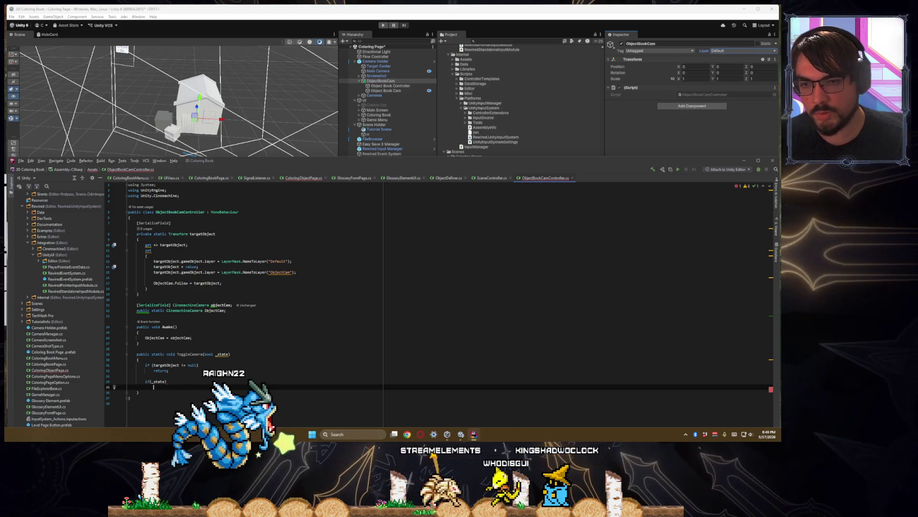
text(target)
key(Return)
text(.)
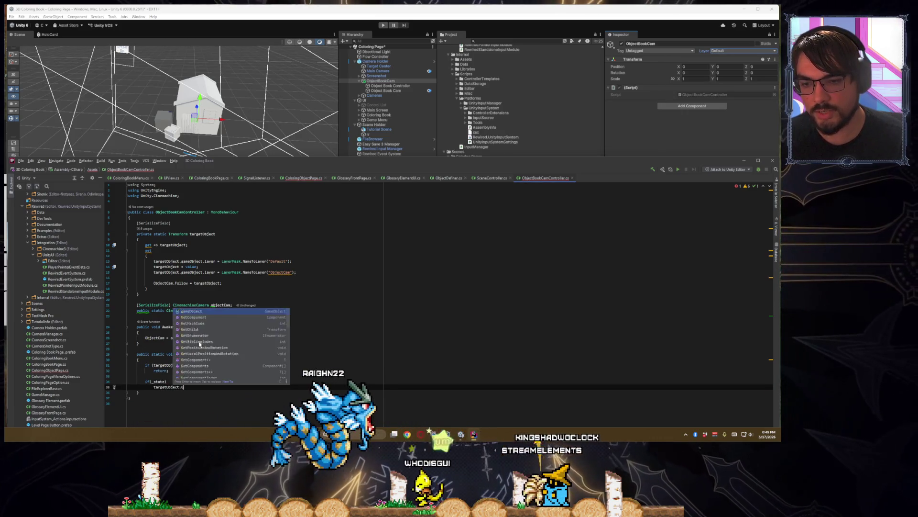
text(gameObject)
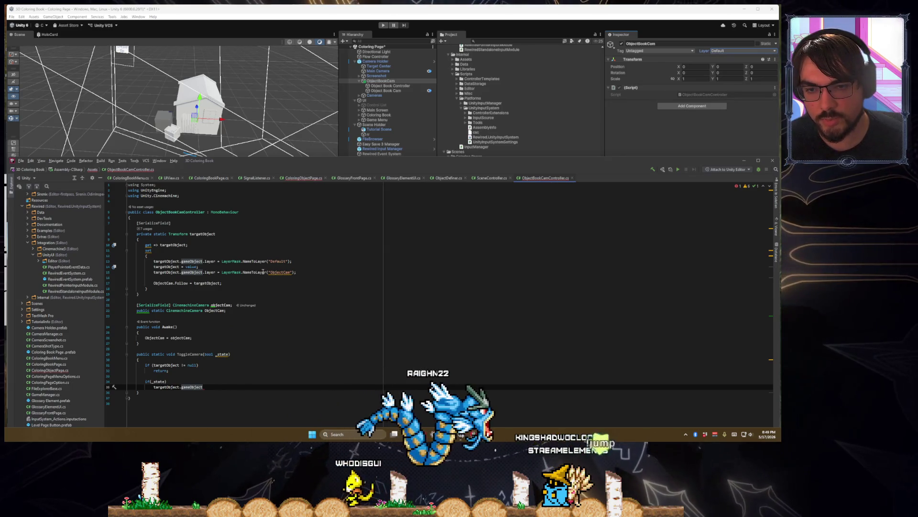
key(ctrl+shift+BackSpace)
key(ctrl+c)
key(ctrl+shift+BackSpace)
key(ctrl+v)
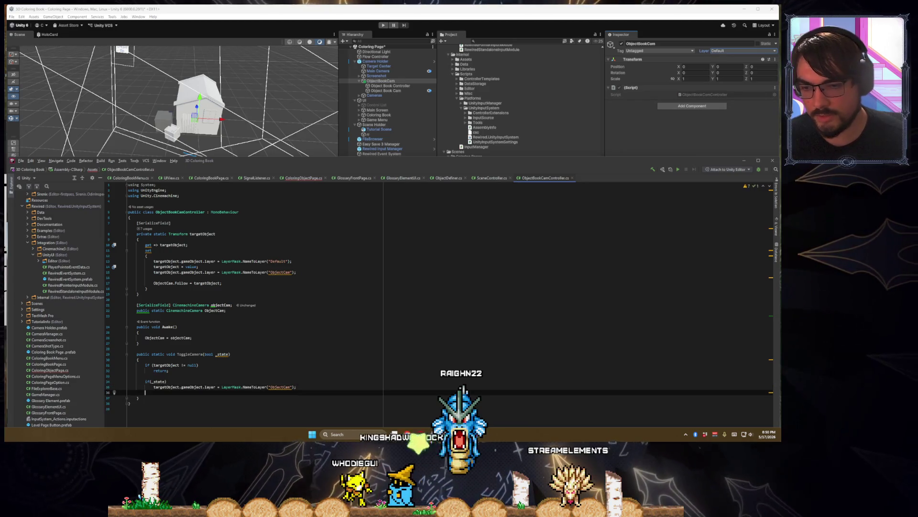
- Add an else branch that resets the target object's layer to Default
key(Return)
key(Return)
text({)
key(Return)
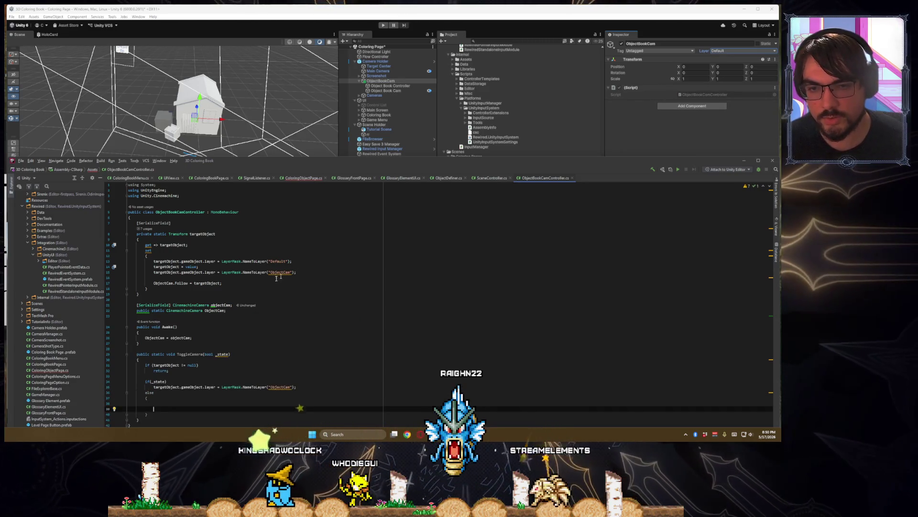
triple_click(266, 261)
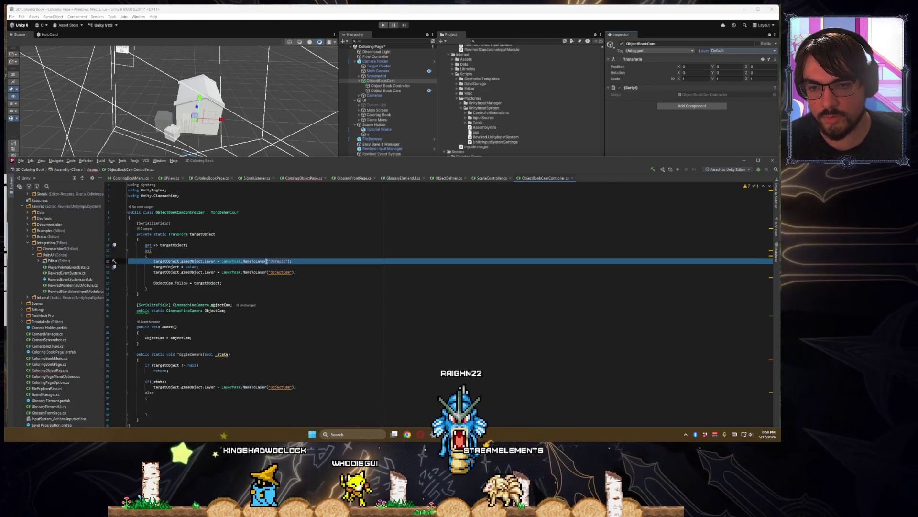
key(ctrl+c)
click(156, 402)
key(ctrl+v)
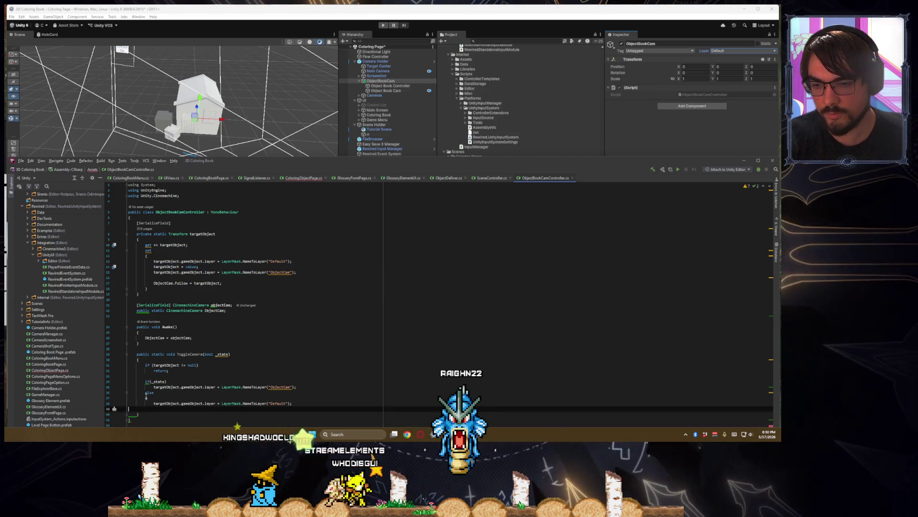
click(150, 402)
key(Delete)
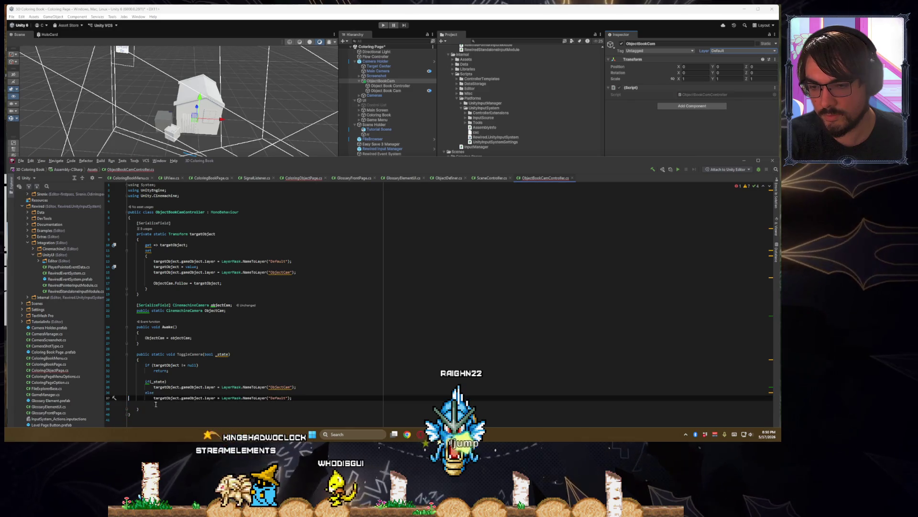
click(156, 404)
key(Delete)
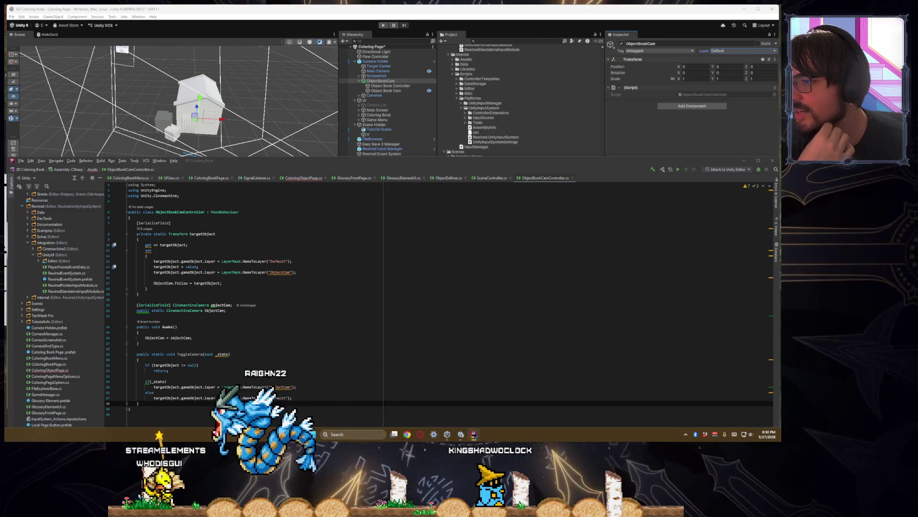
click(234, 356)
ctrl+scroll(235, 356, up, 1)
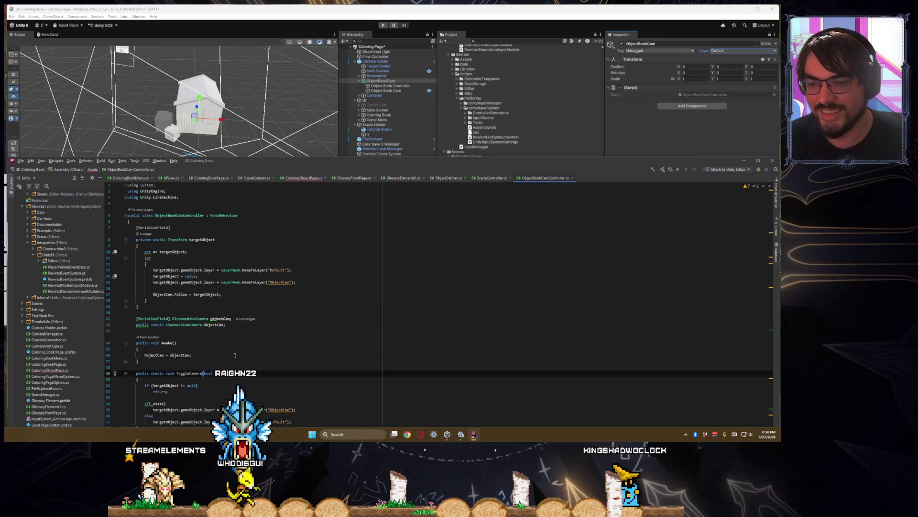
- Enlarge the editor and review ToggleCamera's layer-switching if/else lines
drag(290, 161, 287, 79)
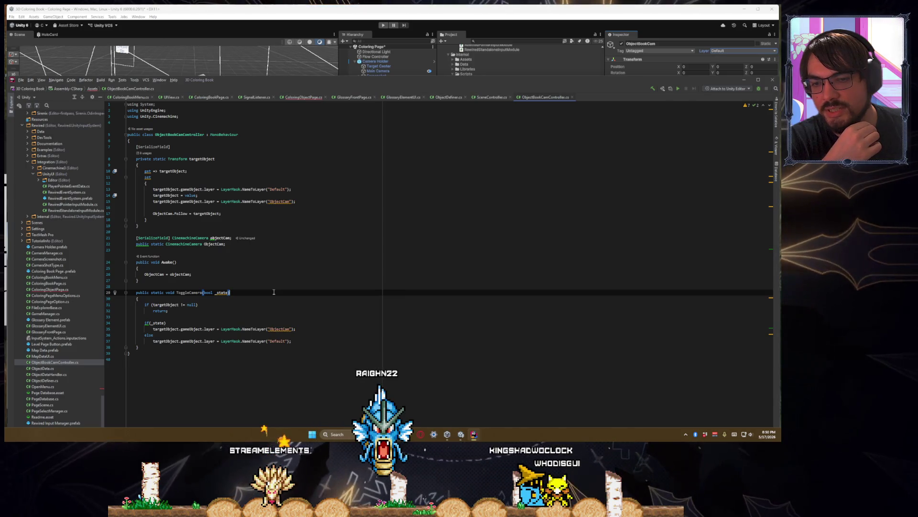
click(307, 341)
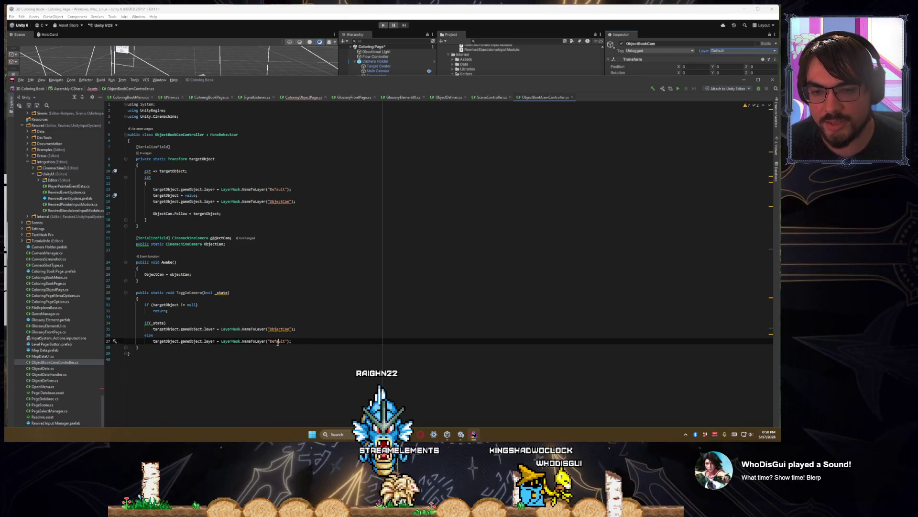
click(322, 344)
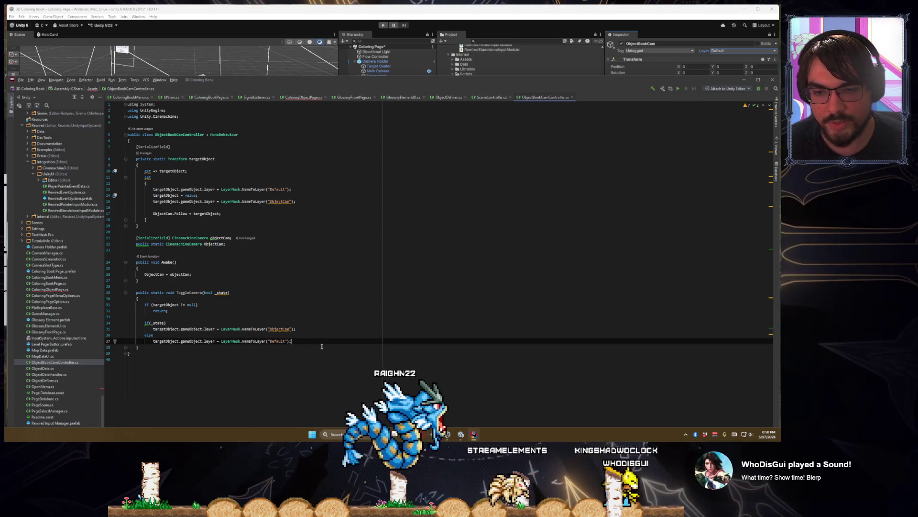
click(190, 293)
double_click(190, 292)
drag(291, 341, 167, 323)
click(287, 225)
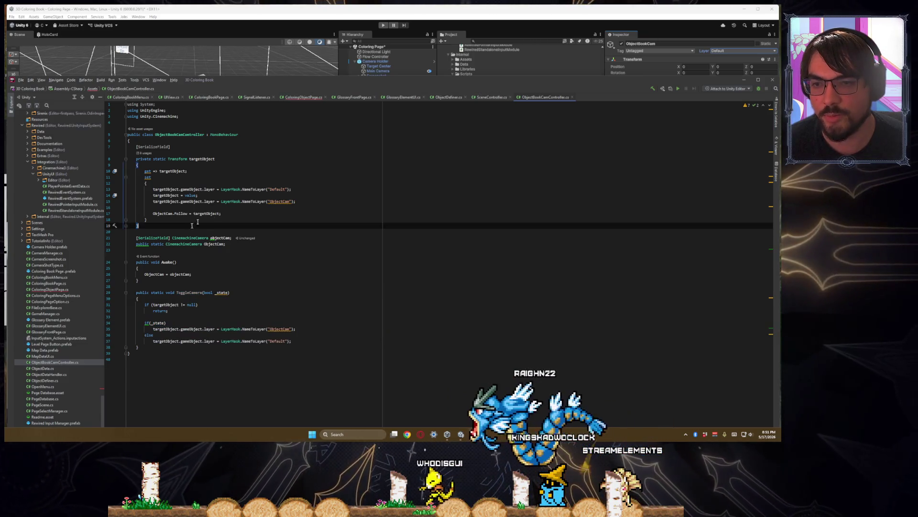
- Check the targetObject setter and ToggleCamera declaration, then switch to ColoringObjectPage.cs
drag(188, 209, 127, 189)
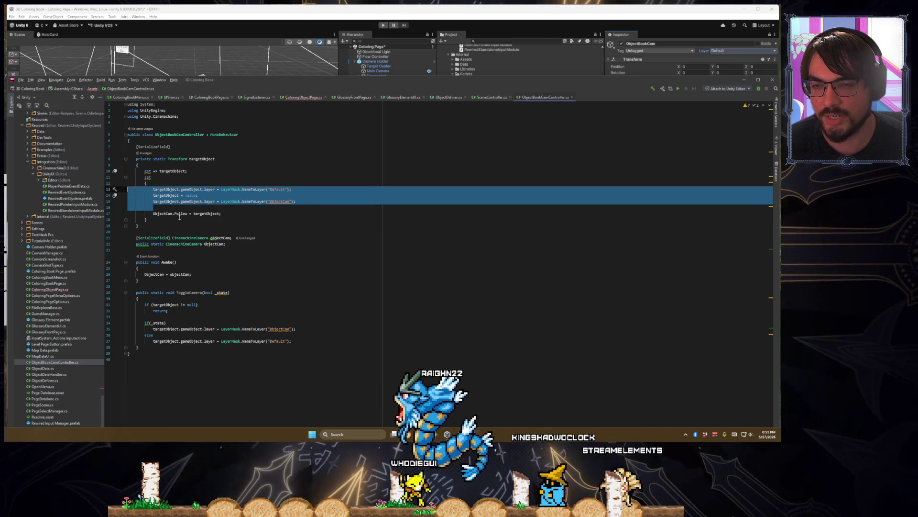
click(188, 209)
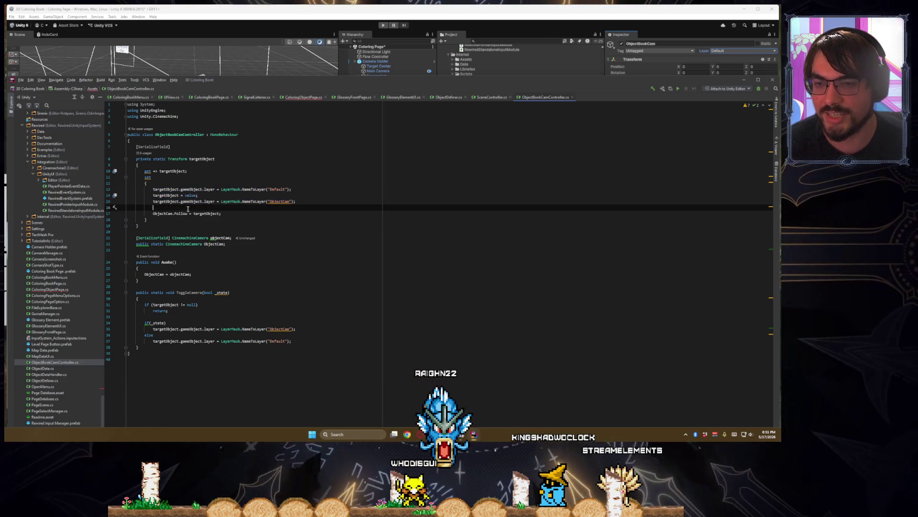
click(303, 343)
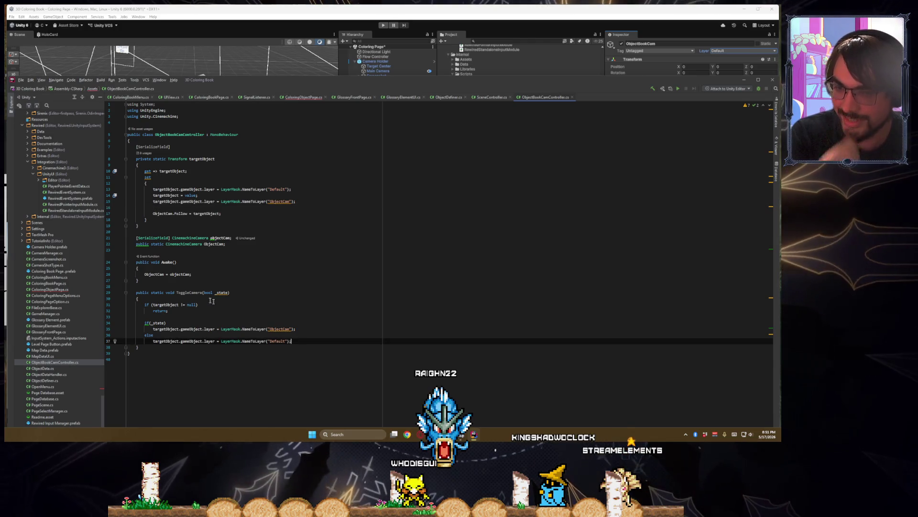
double_click(187, 292)
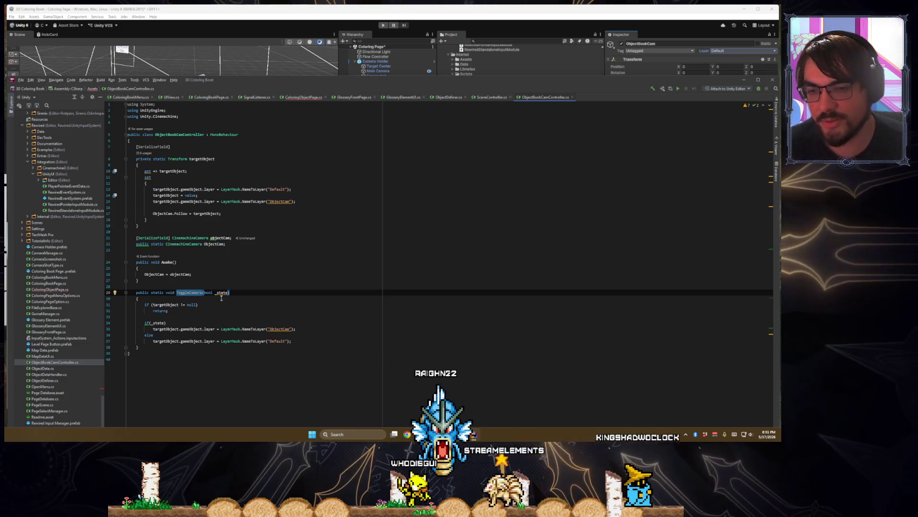
click(187, 293)
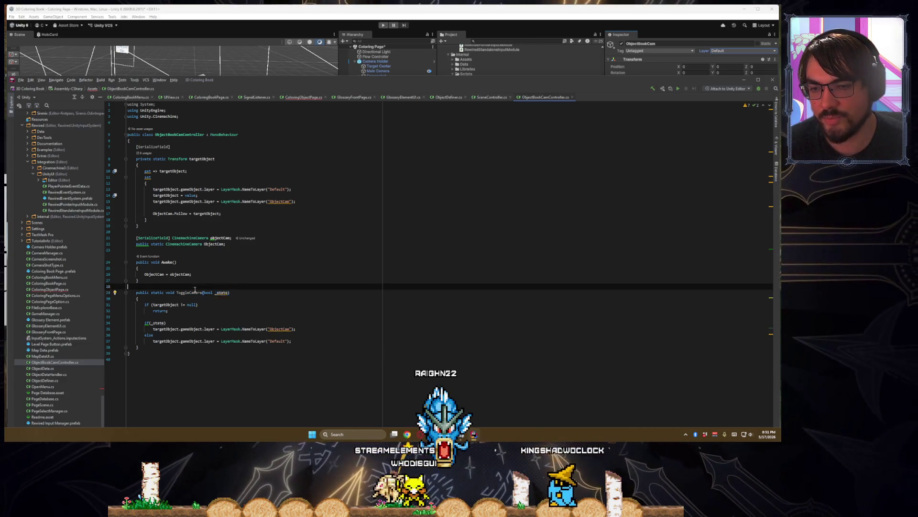
key(ctrl+a)
double_click(187, 292)
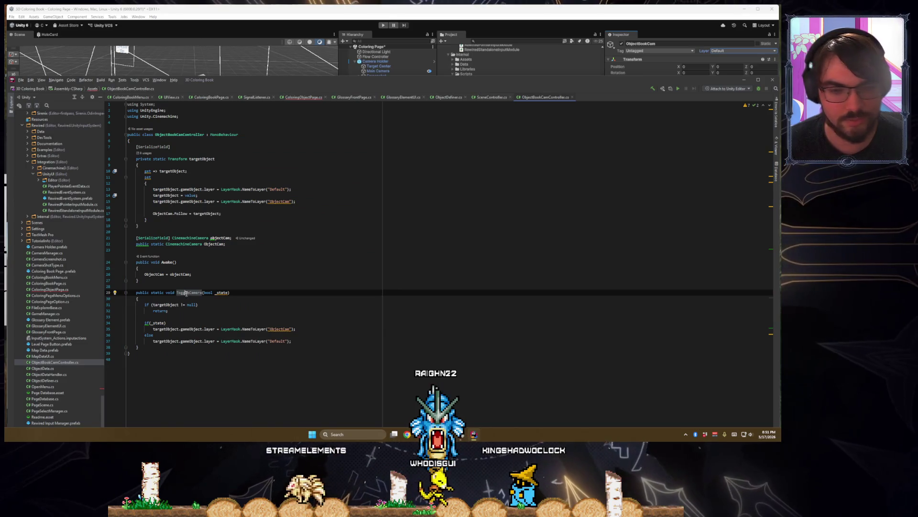
click(301, 98)
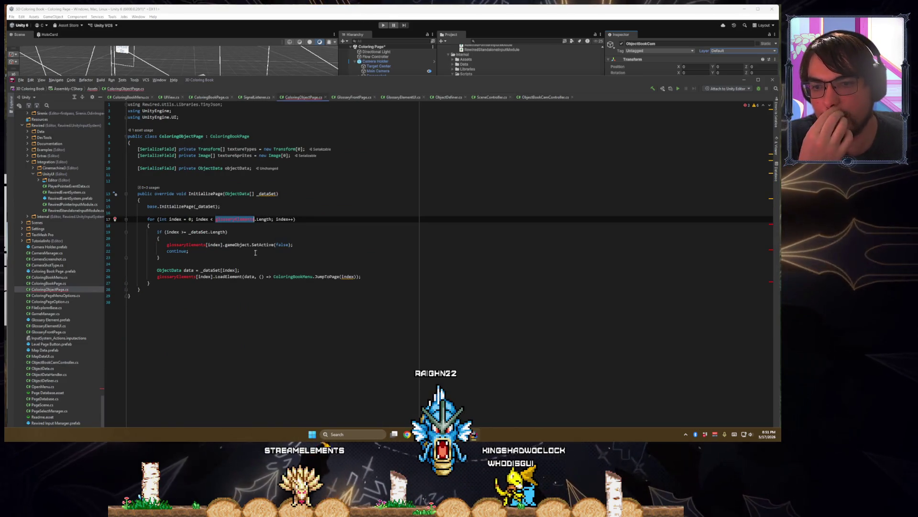
- Insert two blank lines after base.InitializePage(_dataSet); above the for-loop
key(Down)
key(Down)
key(Down)
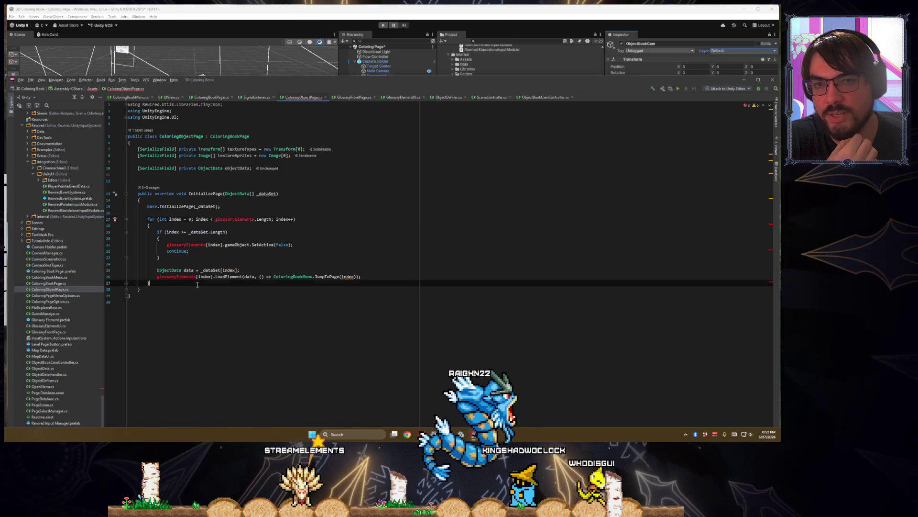
click(250, 215)
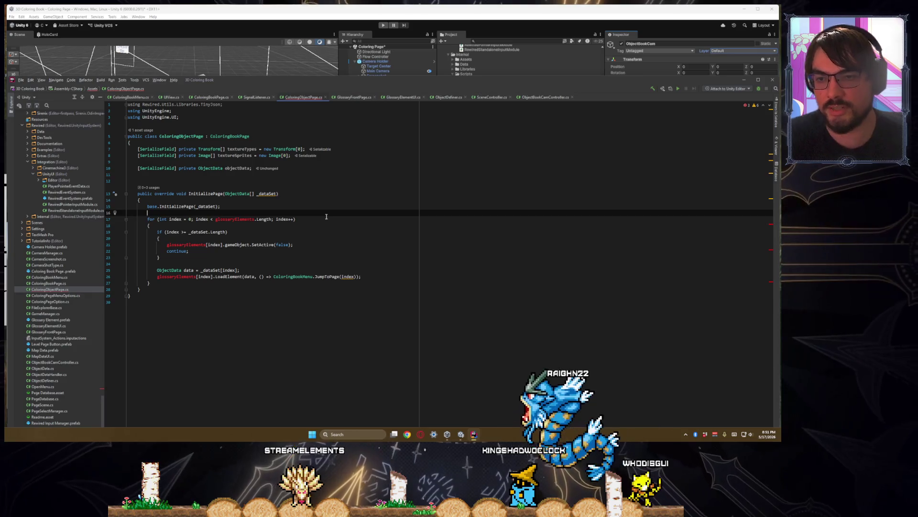
key(Return)
key(Up)
key(Return)
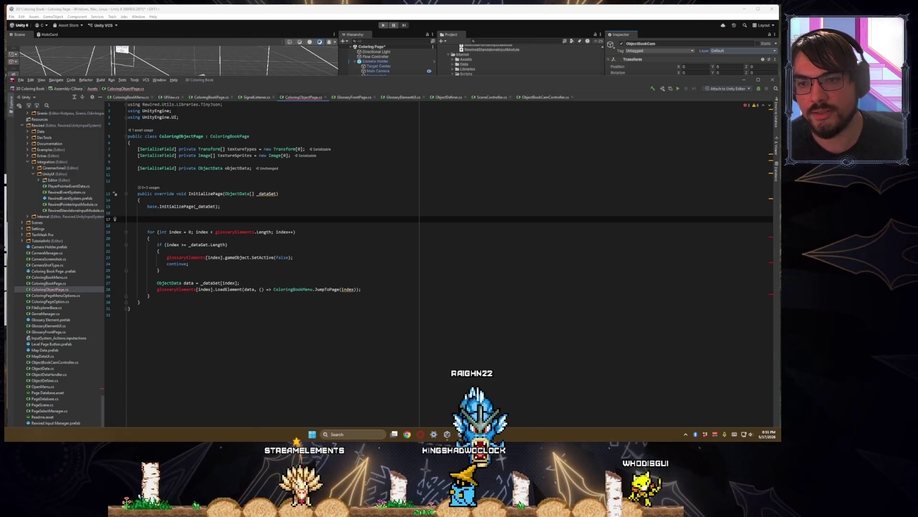
key(Down)
key(Down)
key(Down)
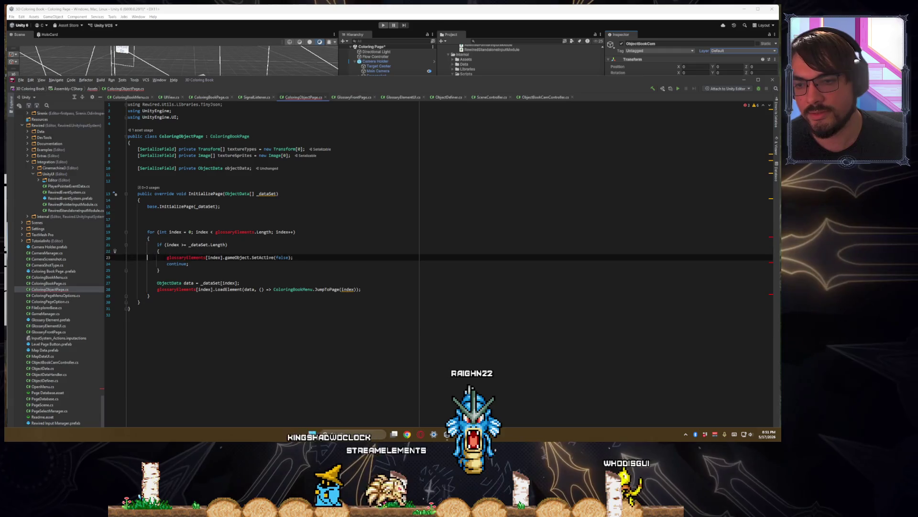
- Open the parent ColoringBookPage class and inspect its InitializePage and Loadpage methods
ctrl+click(229, 136)
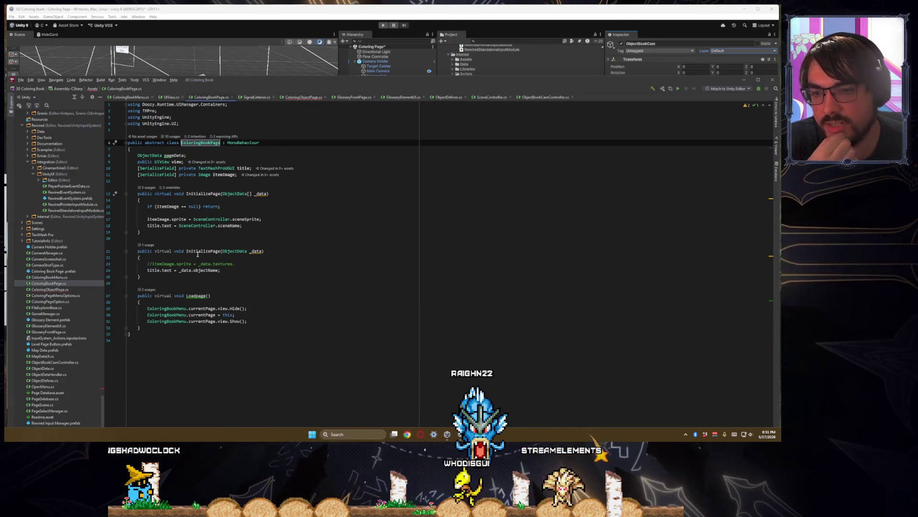
click(197, 252)
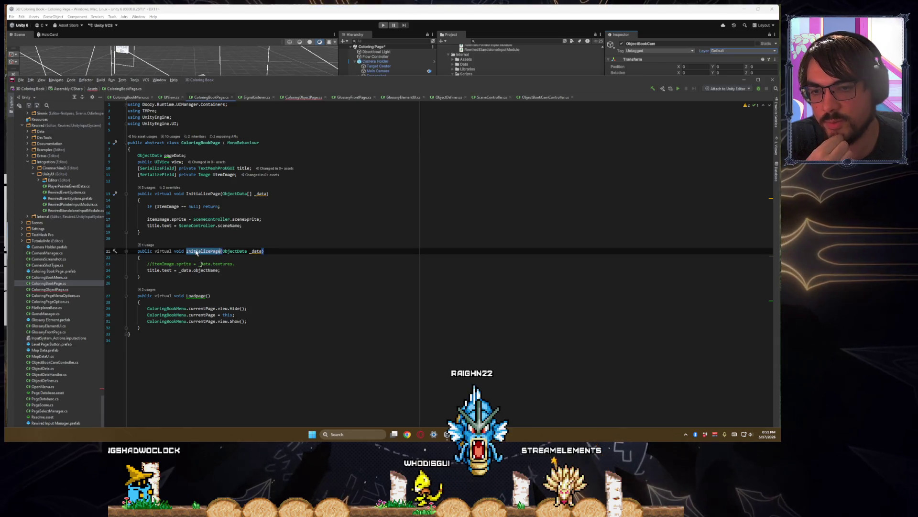
click(196, 295)
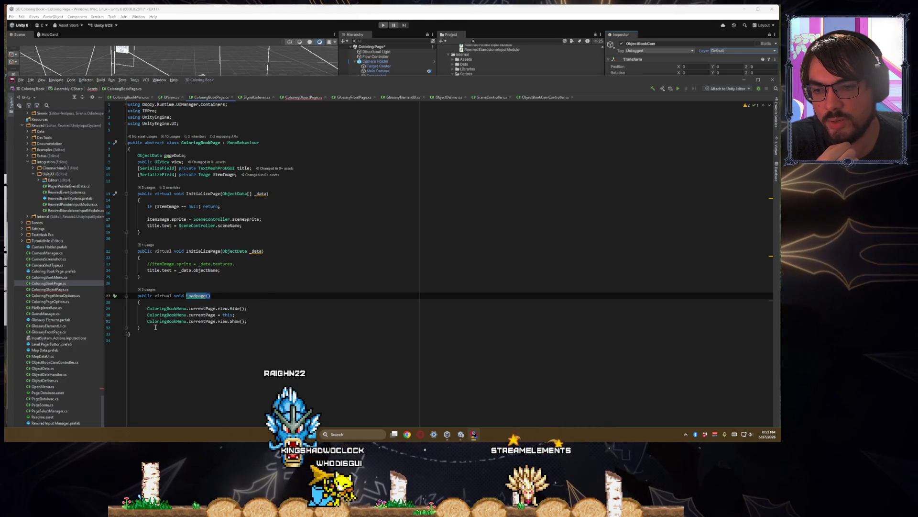
key(ctrl+w)
key(ctrl+shift+w)
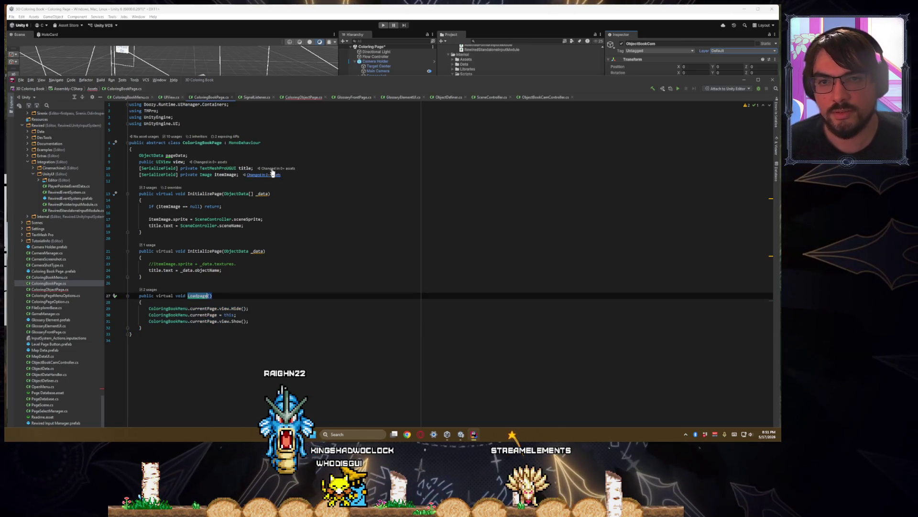
- Add a public override void Loadpage method calling base.Loadpage() after InitializePage
click(302, 97)
drag(176, 300, 175, 298)
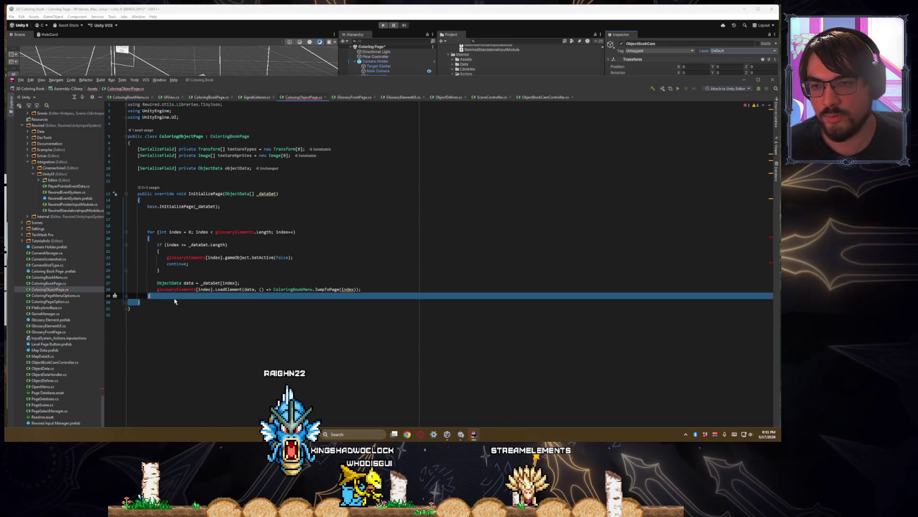
click(175, 300)
key(Return)
key(Return)
text(public ovver)
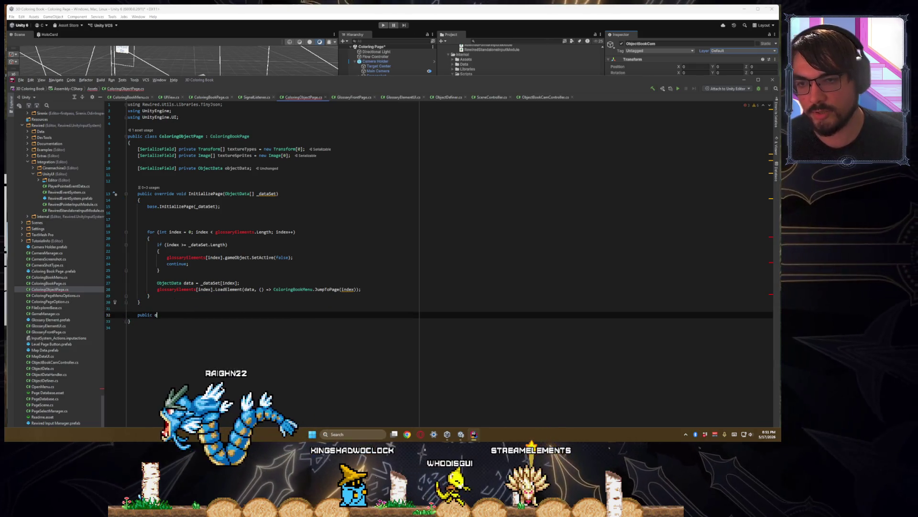
key(BackSpace)
key(BackSpace)
key(BackSpace)
text(erride voi)
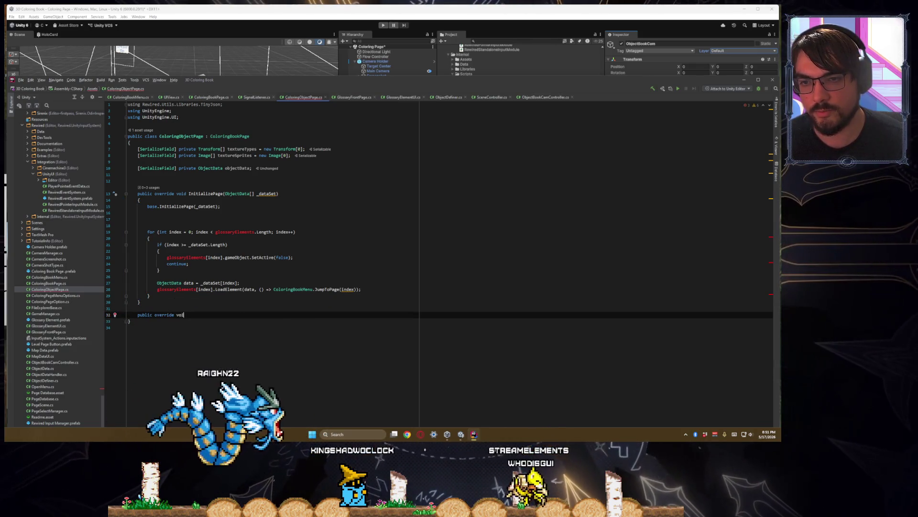
text(d Uoad)
key(Return)
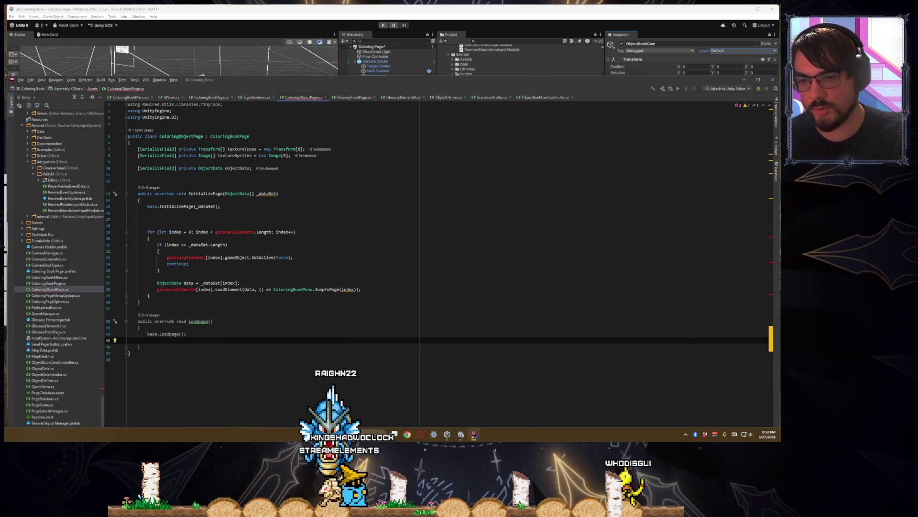
- Start an ObjectBookCamController. call in Loadpage and check that controller's members
key(Return)
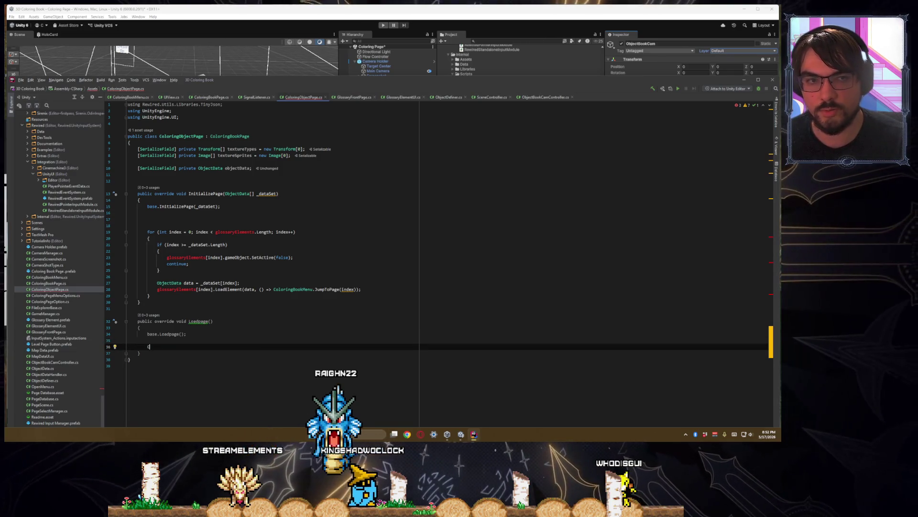
key(BackSpace)
text(ObjectBookCamController.)
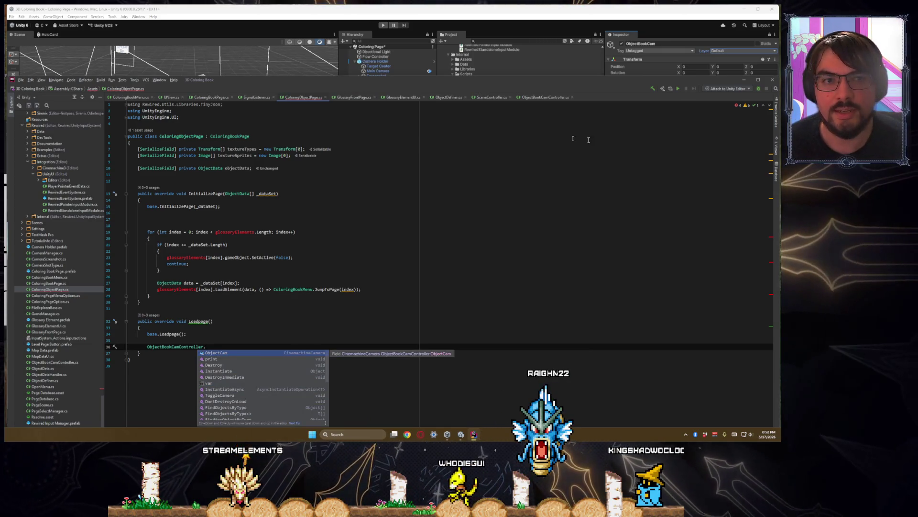
click(545, 97)
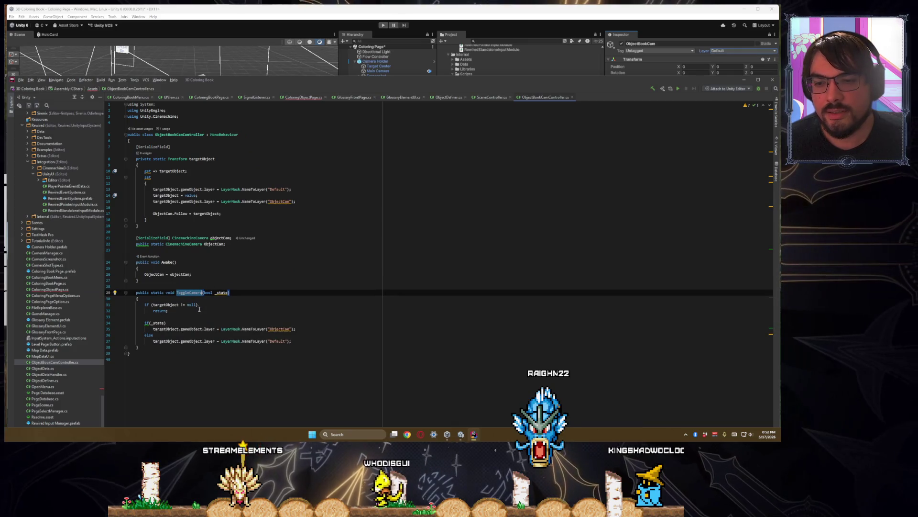
- Type a public static bool stateOfCamera declaration, then cut it back out
click(189, 247)
text(ublic static bo)
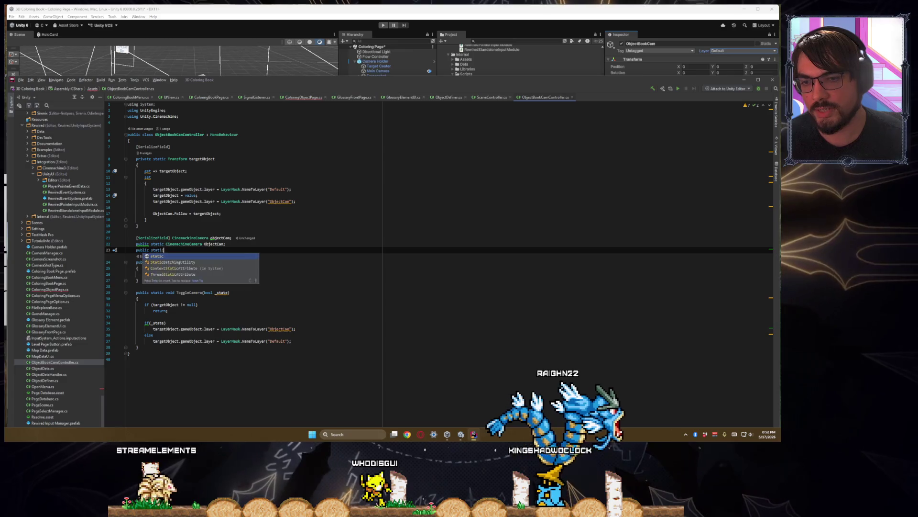
text(ol state)
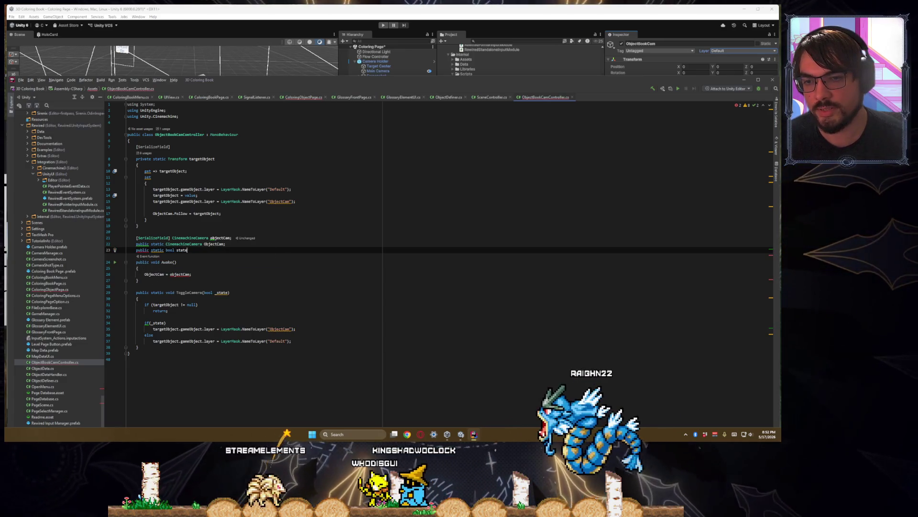
text(OfCamera;)
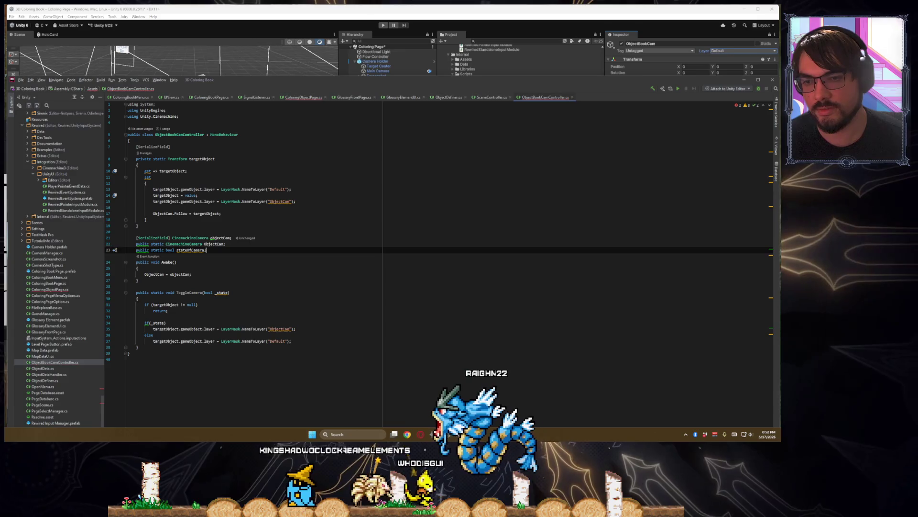
key(shift+Home)
key(ctrl+x)
key(Down)
key(Down)
key(Down)
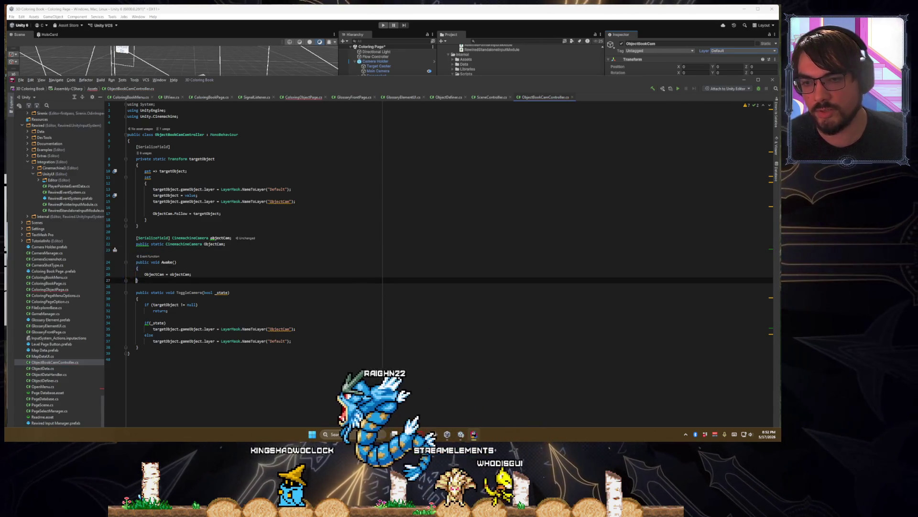
key(Up)
key(Up)
key(Up)
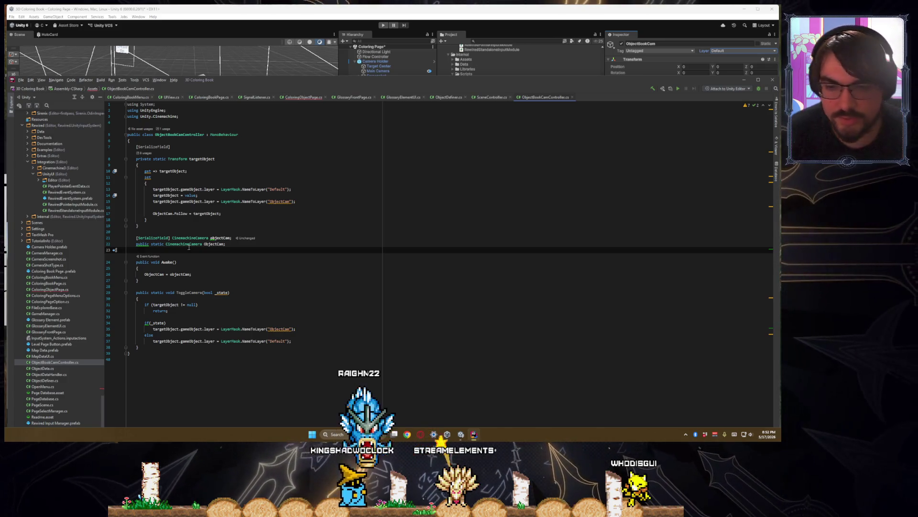
- Insert blank lines below the serialized objectCam field for new declarations
key(Down)
key(Down)
key(Down)
key(Up)
key(Up)
key(Up)
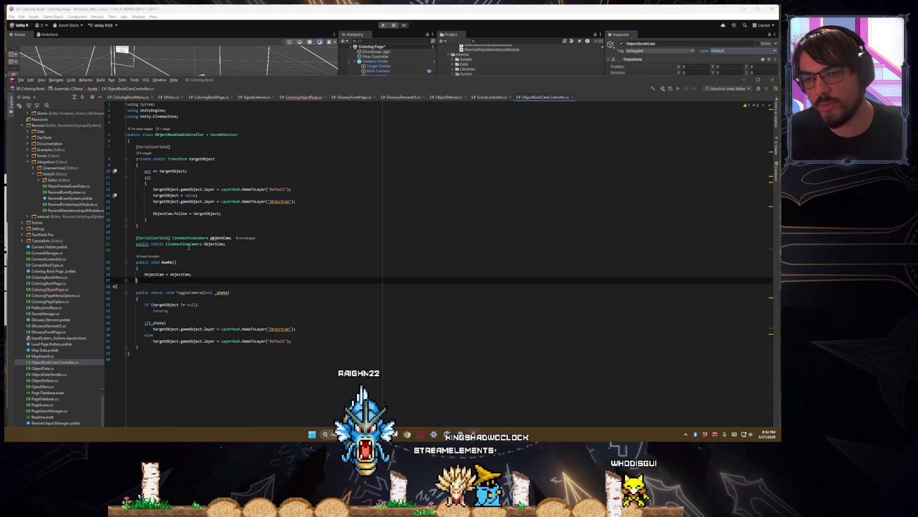
key(Up)
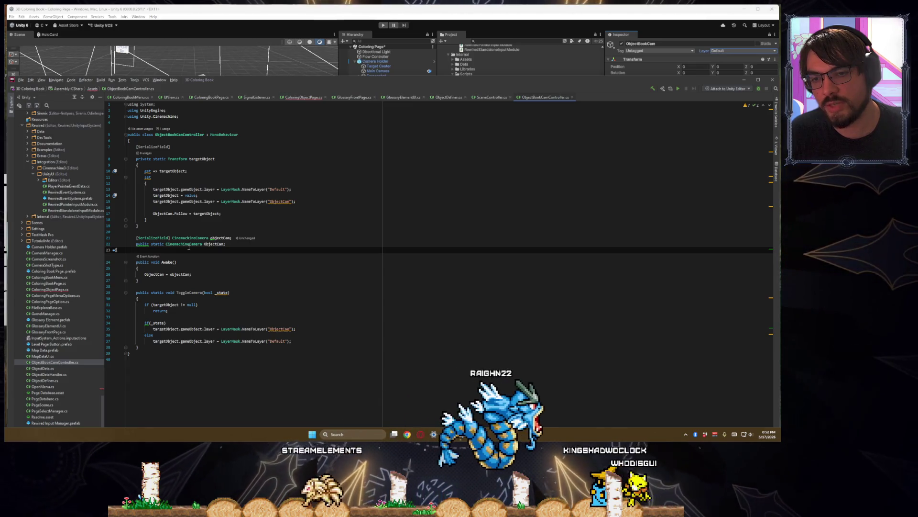
key(Up)
key(Up)
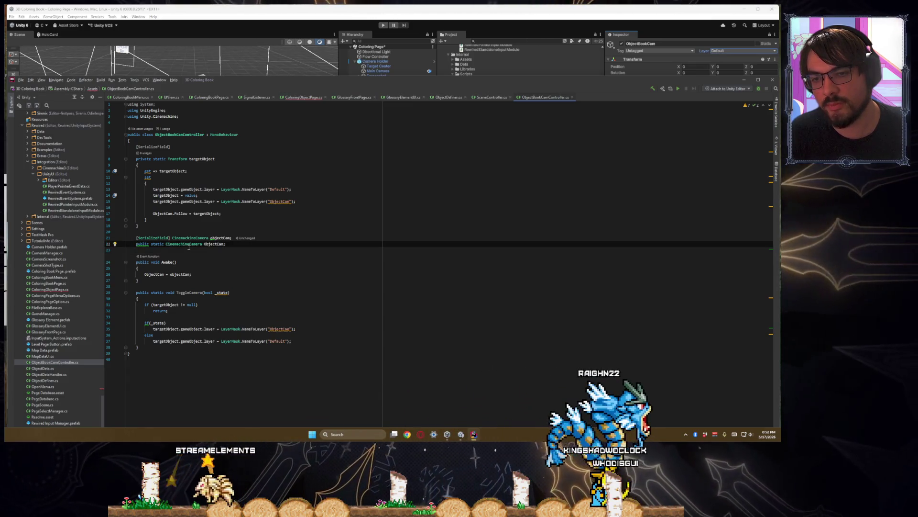
key(Down)
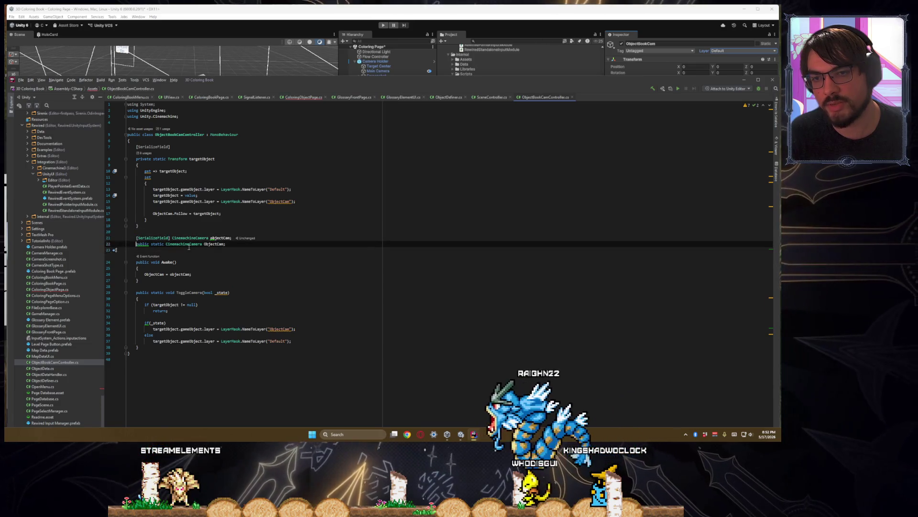
key(Down)
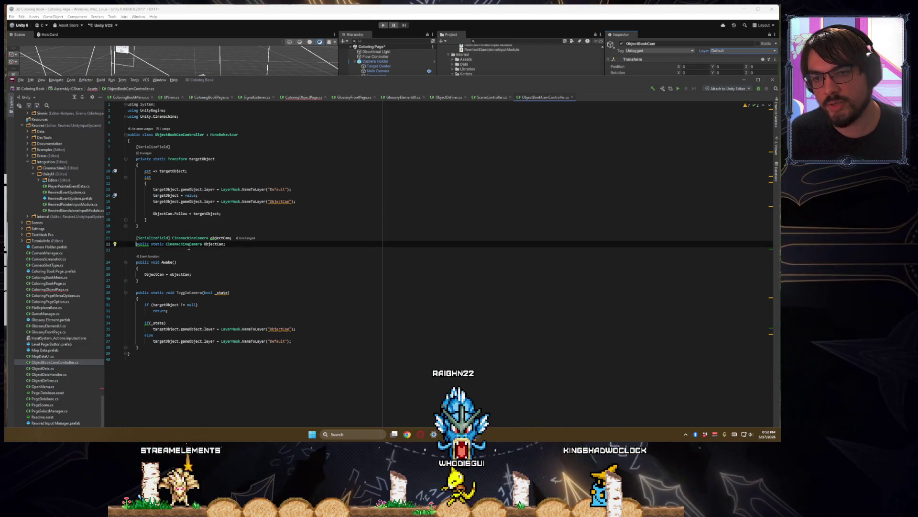
key(Up)
key(Return)
key(Return)
key(Up)
key(Up)
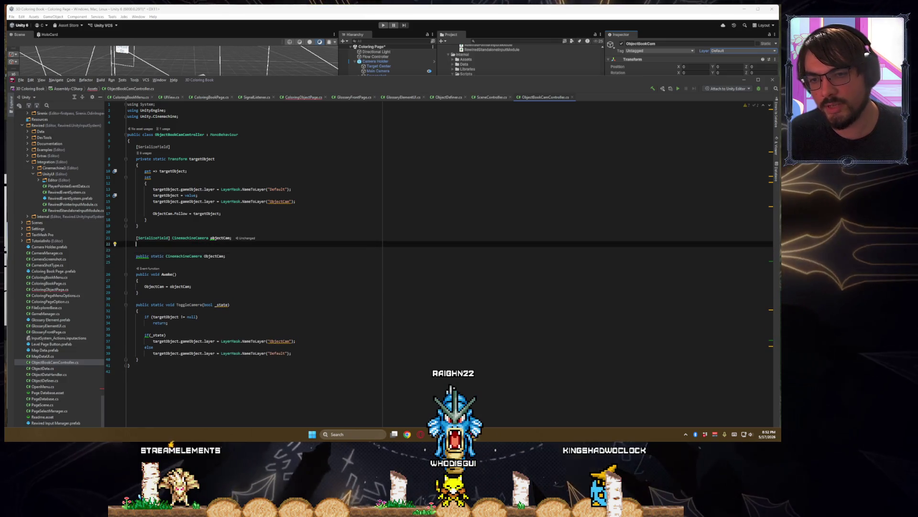
- Declare a [SerializeField] Camera cam field and a public static Camera Cam
text([SerializeField])
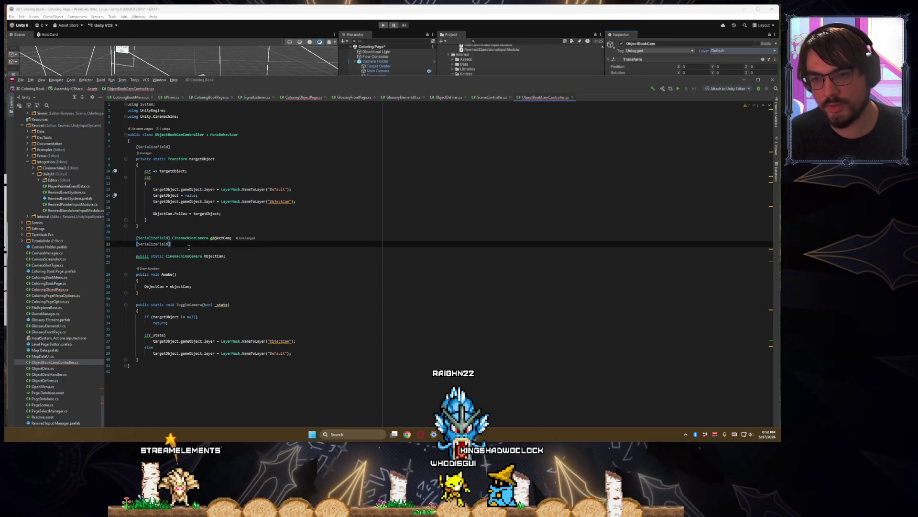
text( private Camera cam;)
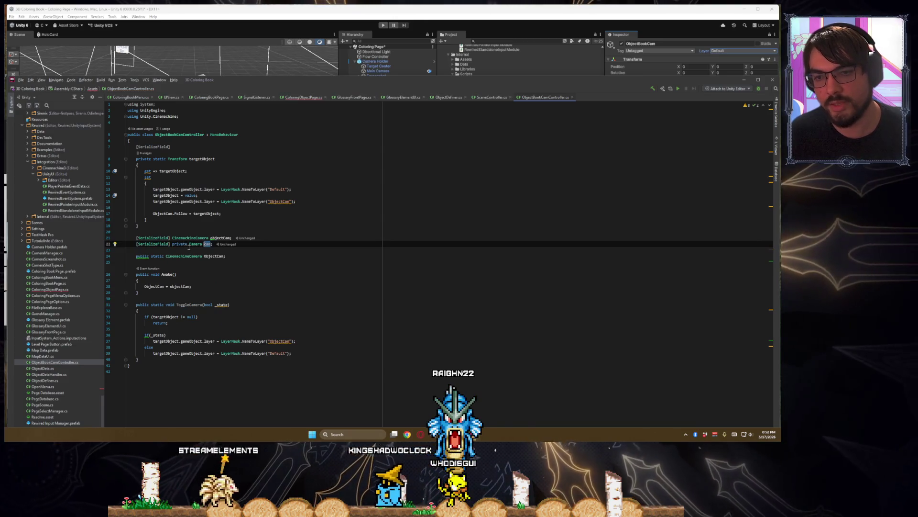
key(Down)
key(Down)
key(Down)
key(Up)
key(Up)
key(Up)
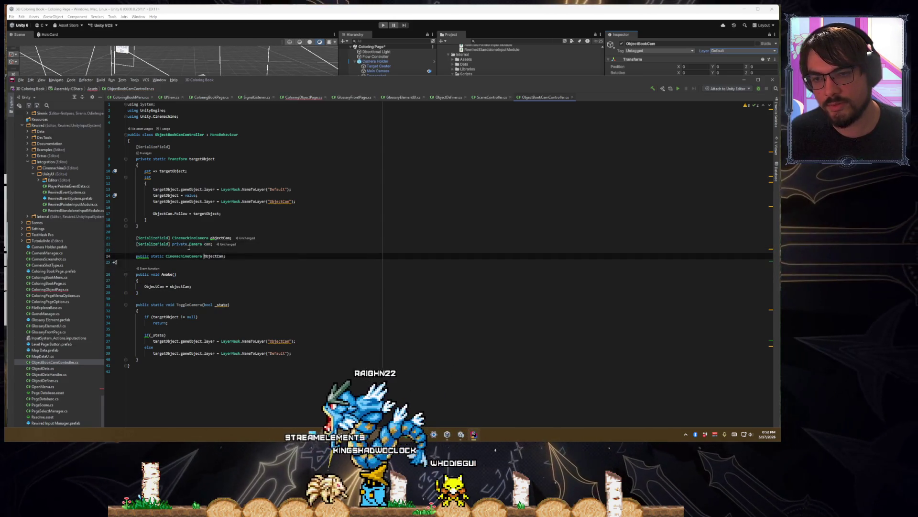
key(Up)
text(public)
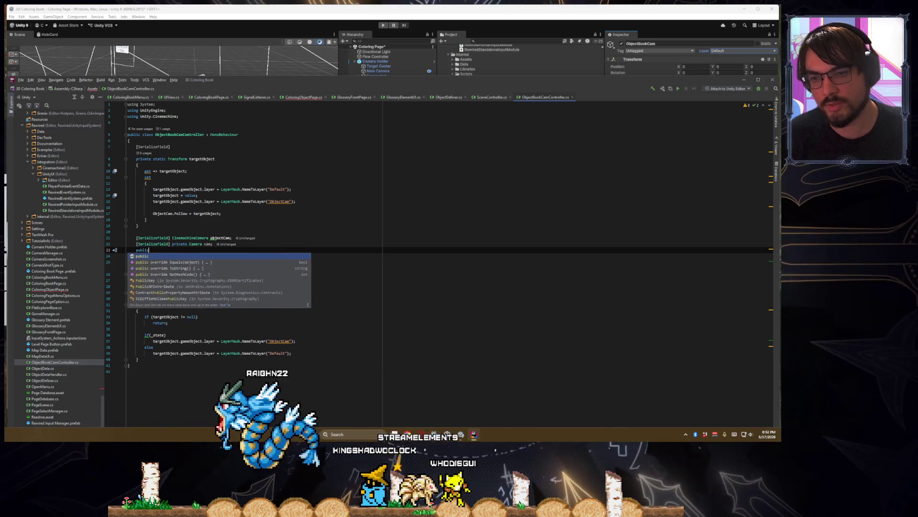
text( static Cinemachine)
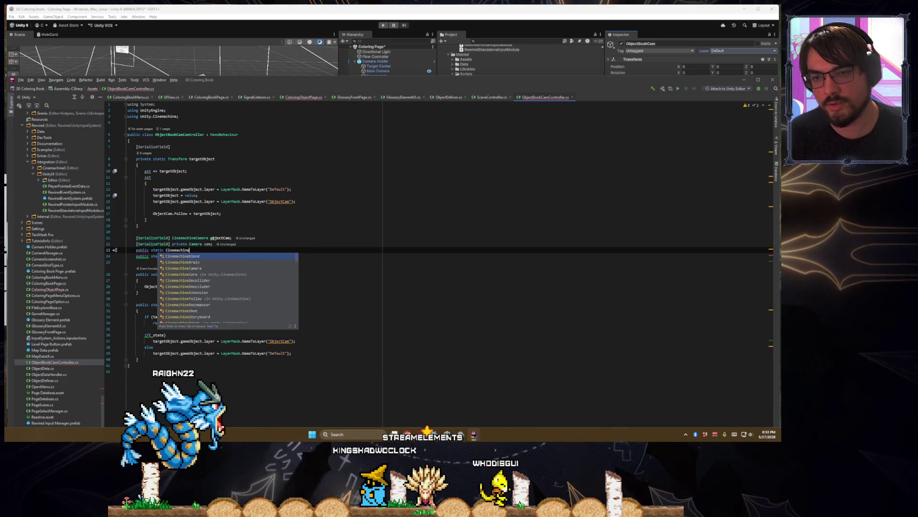
key(ctrl+BackSpace)
text(CAmera)
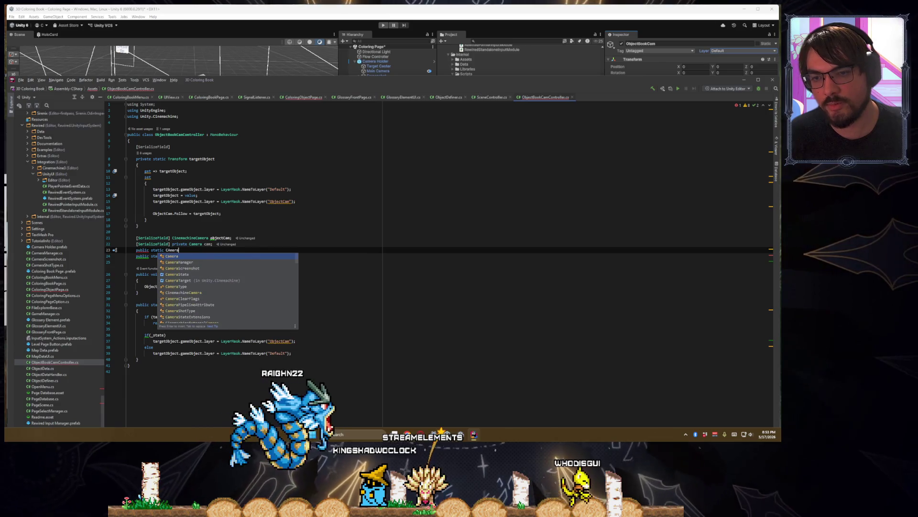
key(Return)
text(Ca)
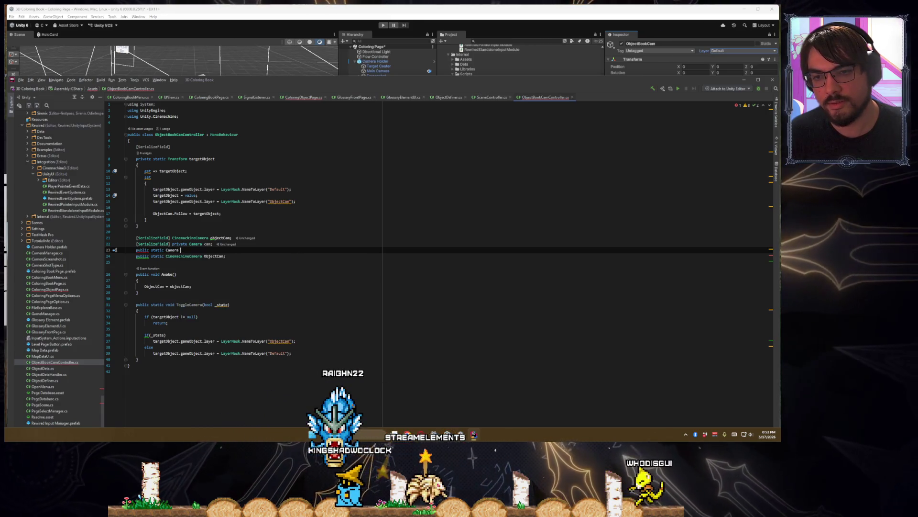
text(m;)
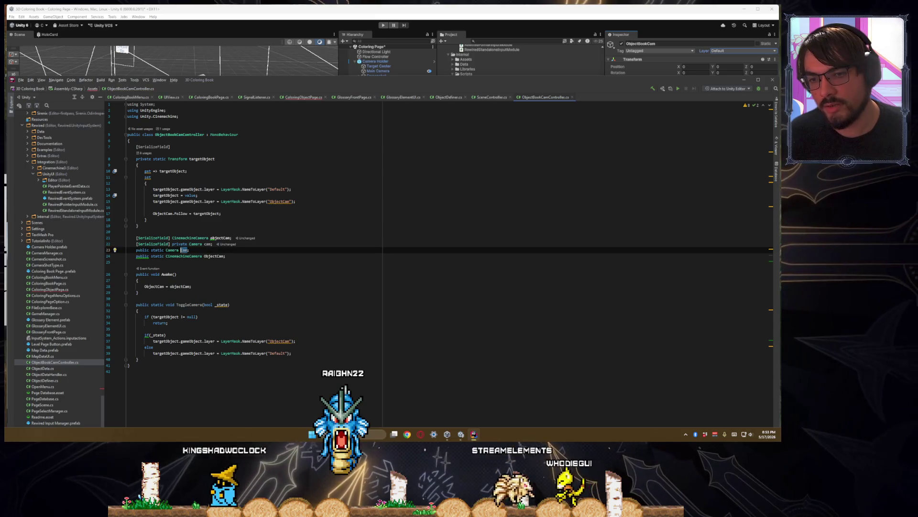
- Assign Cam = cam; inside the Awake method
key(Down)
key(Down)
key(Down)
key(Return)
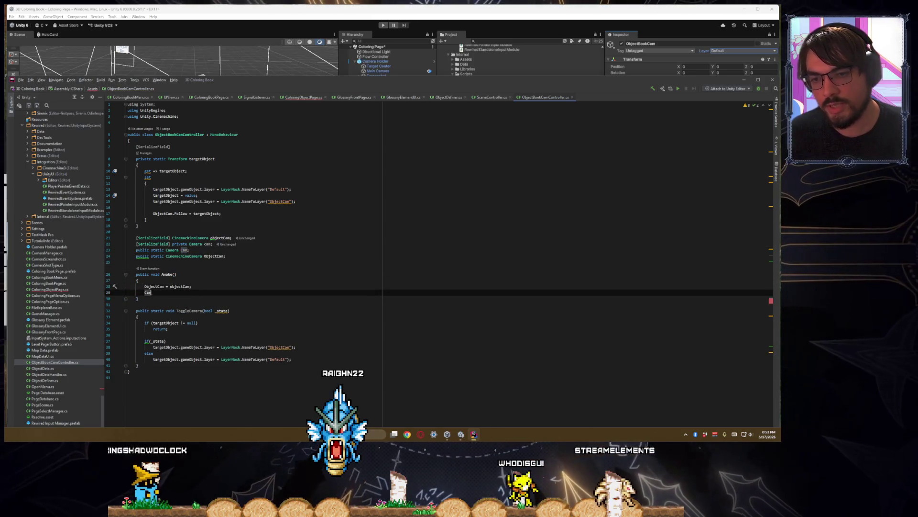
text(Cam = cam;)
key(Down)
key(Up)
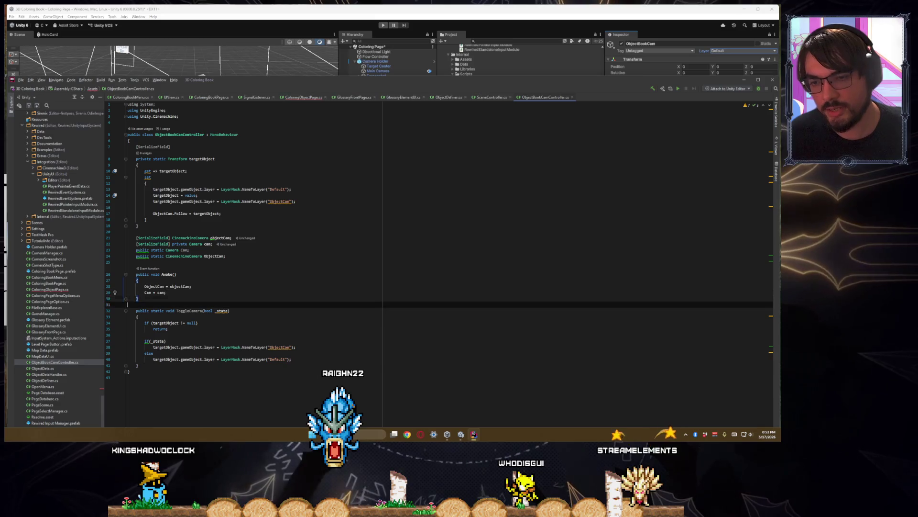
key(Down)
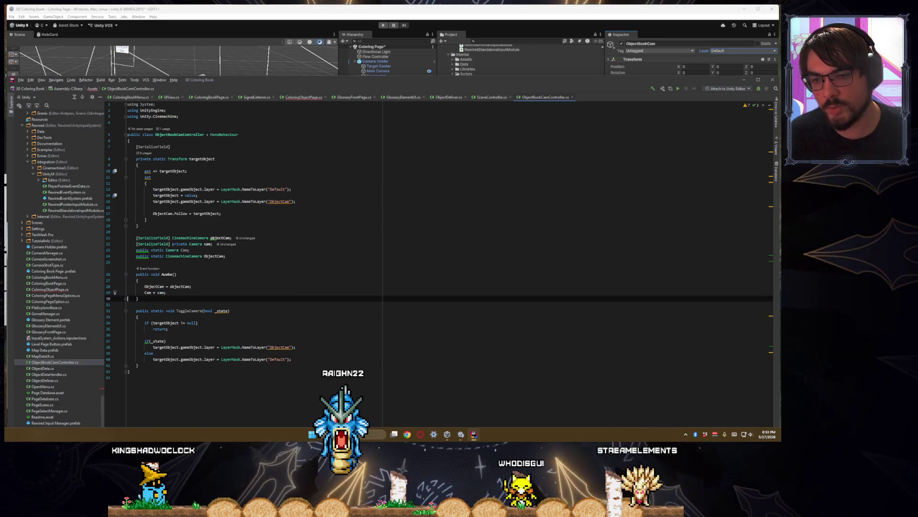
click(166, 292)
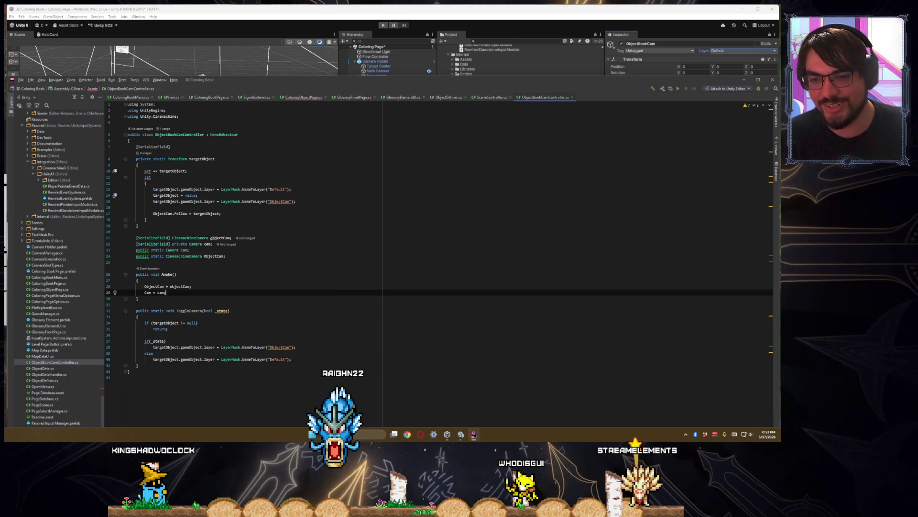
text(;)
key(Return)
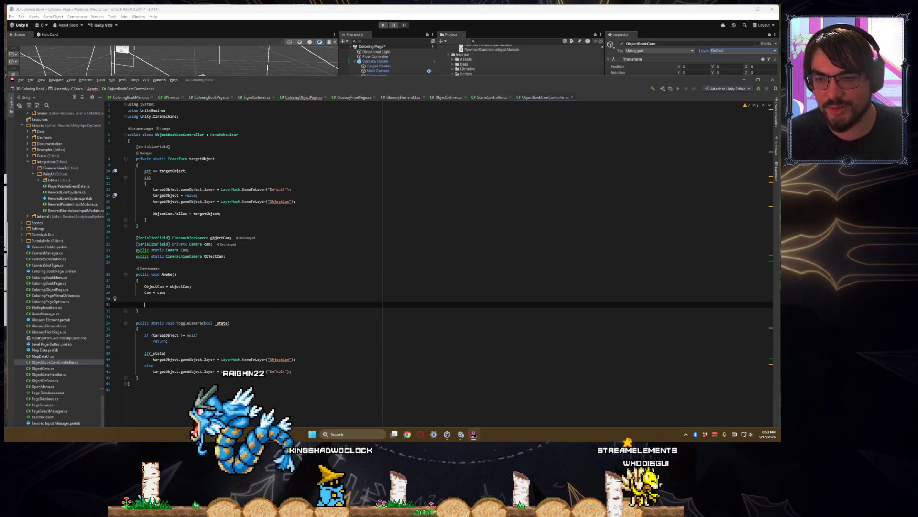
key(BackSpace)
- Extend ToggleCamera's early-return condition with || Cam.enabled == _state
click(179, 323)
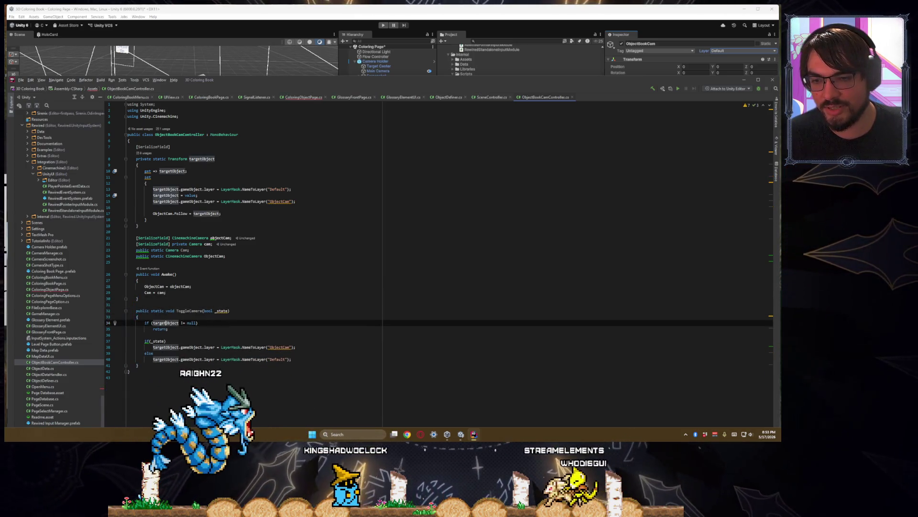
click(196, 322)
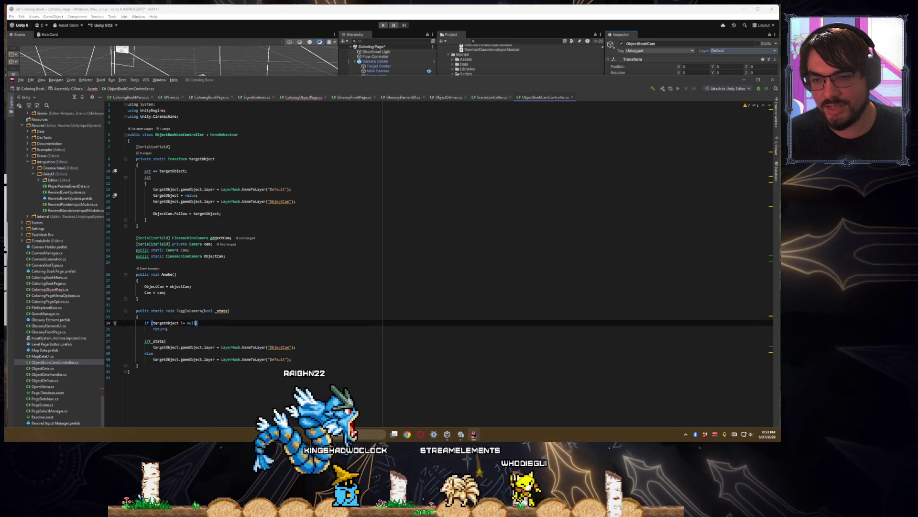
text(||)
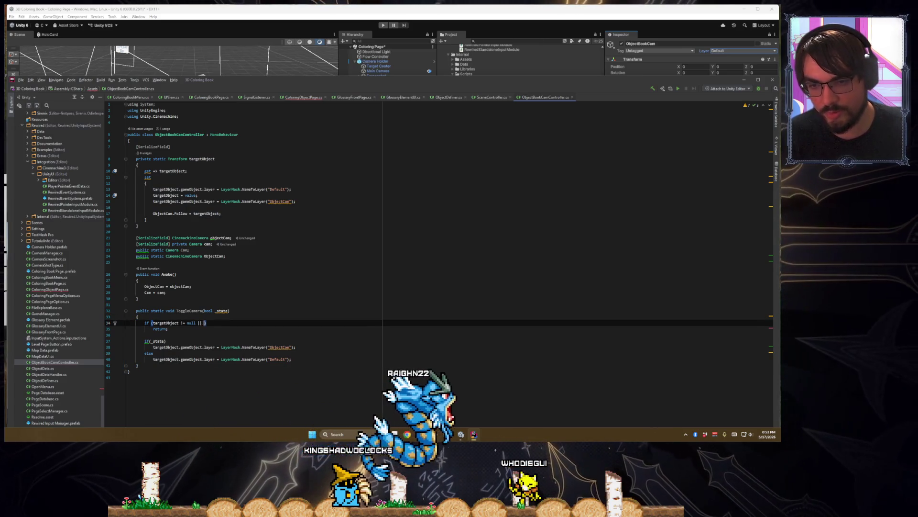
text( Cam.enabled == )
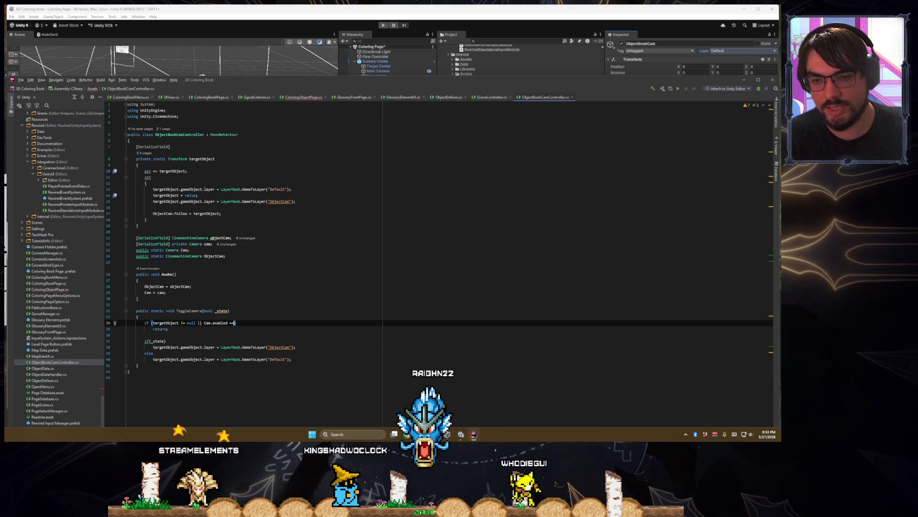
text(_state)
key(Escape)
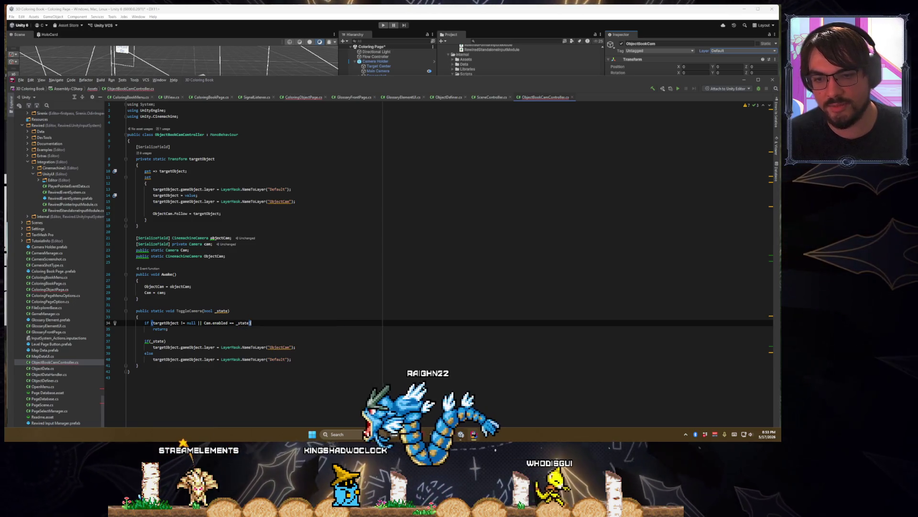
- Add Cam.enabled = _state; after the early return, before the layer switch
key(Down)
key(Down)
key(Return)
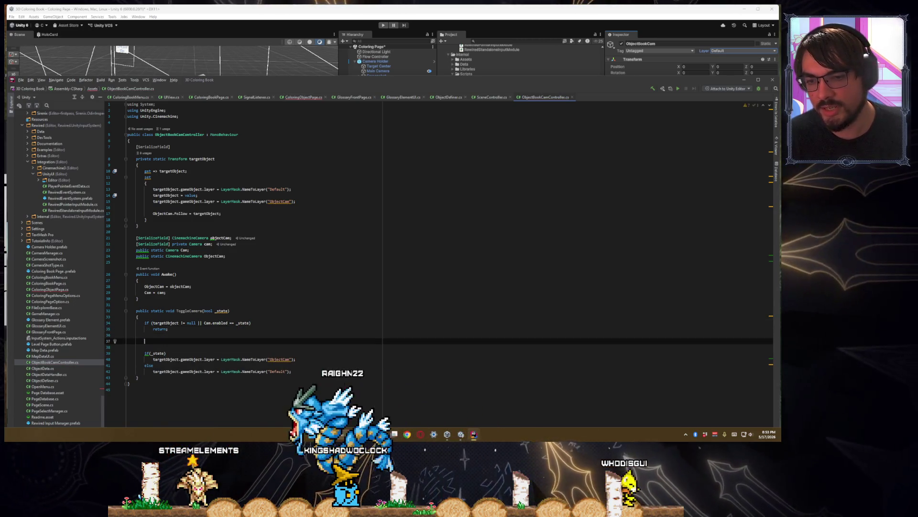
text(cam)
key(BackSpace)
key(BackSpace)
key(BackSpace)
text(CinemachineCamer)
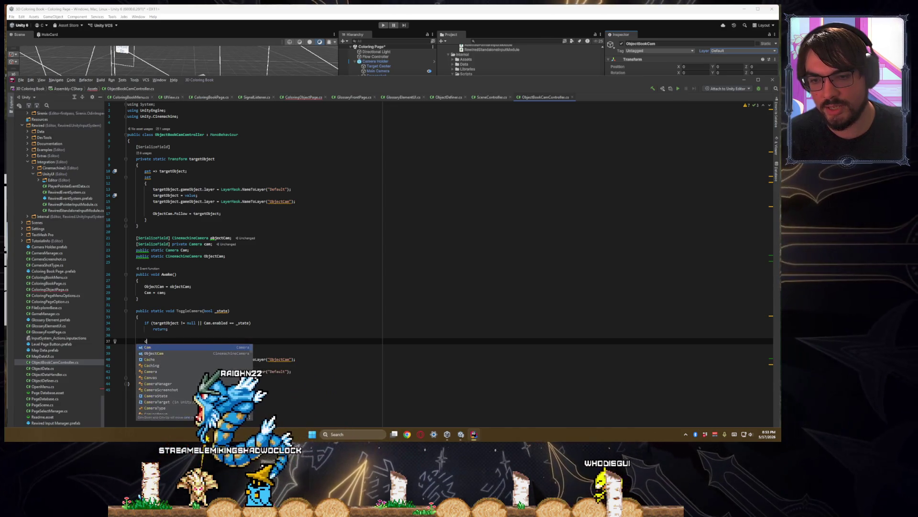
key(BackSpace)
key(BackSpace)
key(BackSpace)
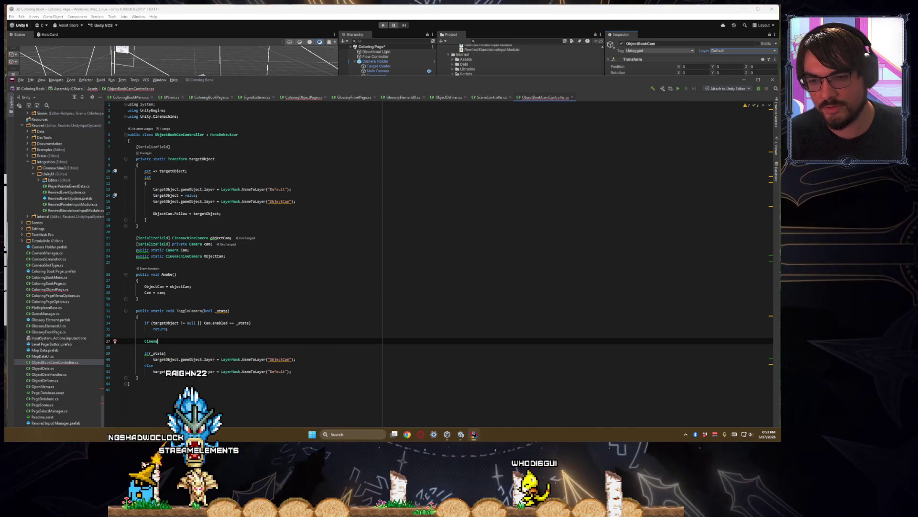
text(am.enabled = _state;)
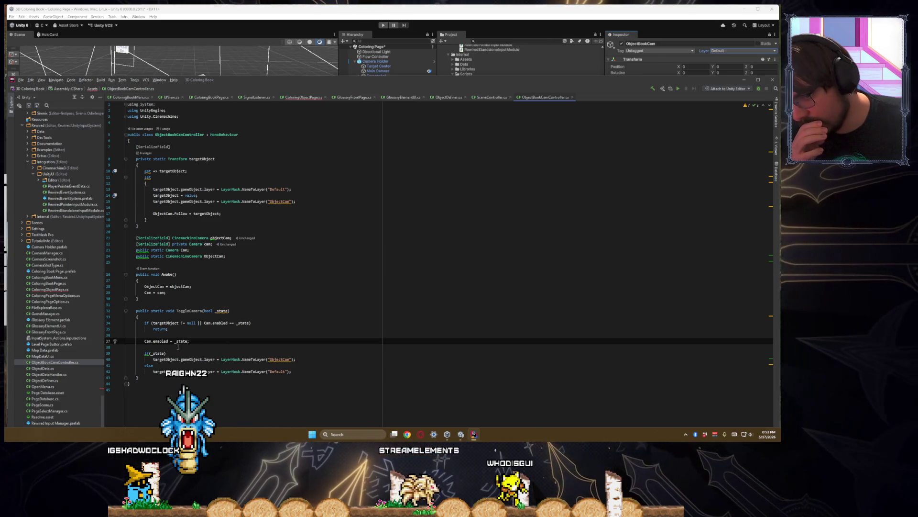
triple_click(177, 341)
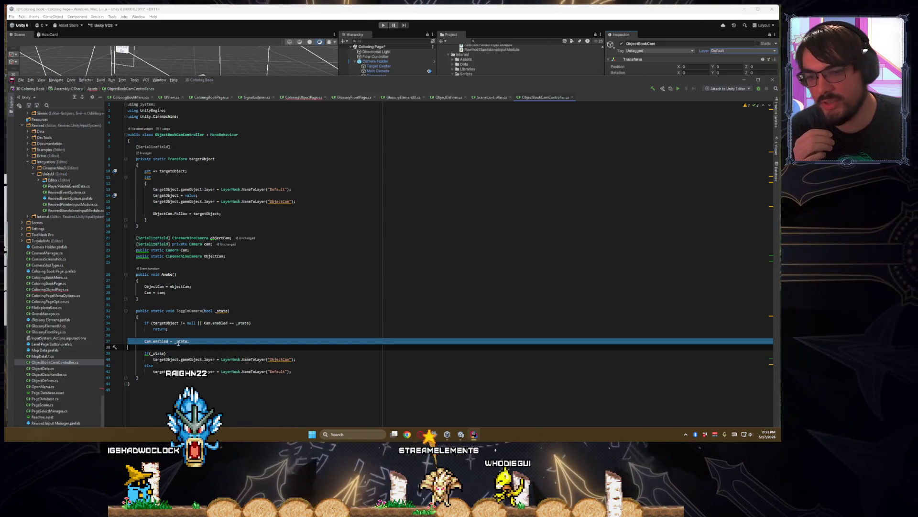
click(142, 341)
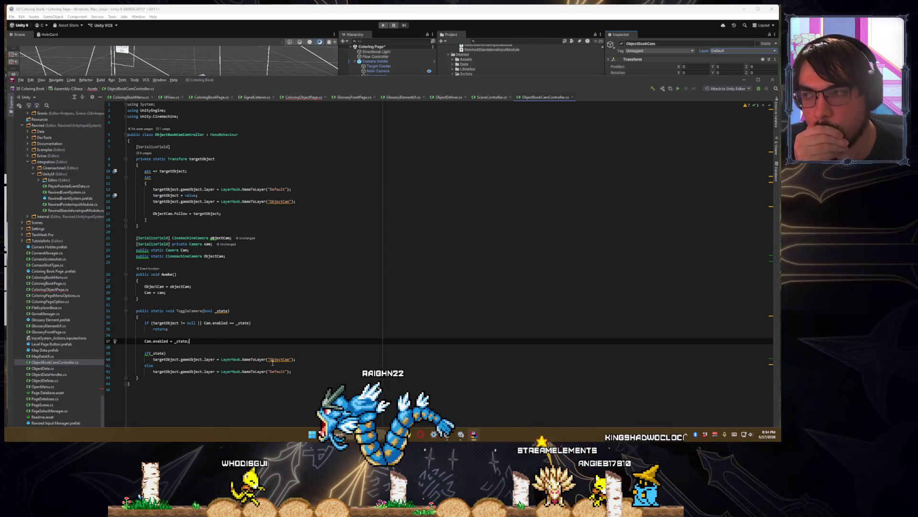
double_click(149, 365)
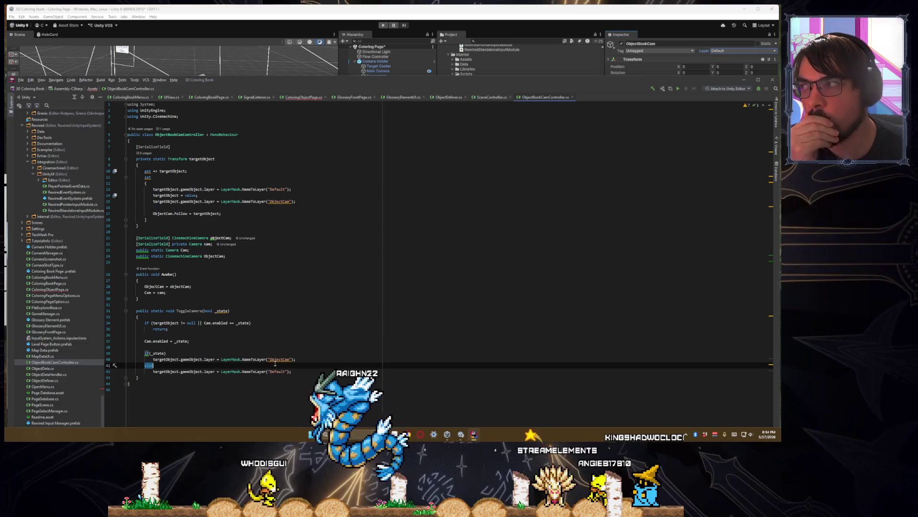
- In ColoringObjectPage's LoadPage, call ObjectBookCamController.ToggleCamera(true)
click(304, 97)
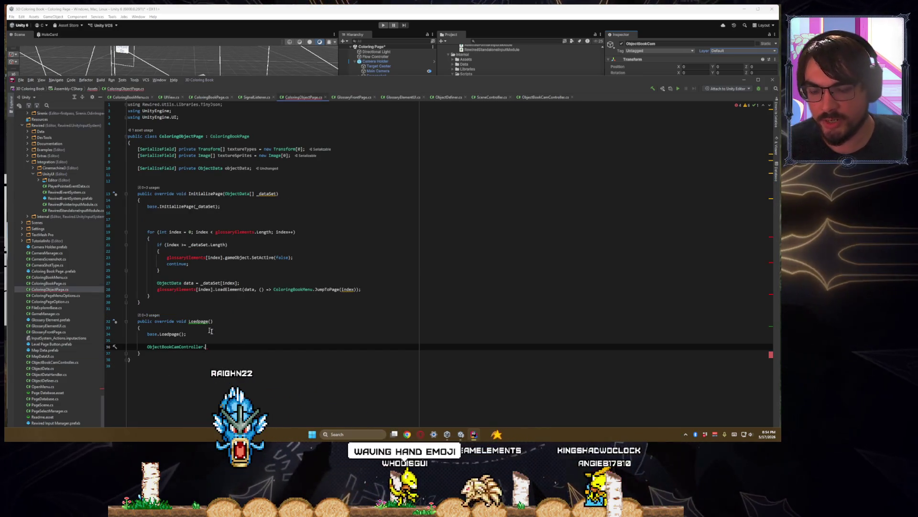
text(t)
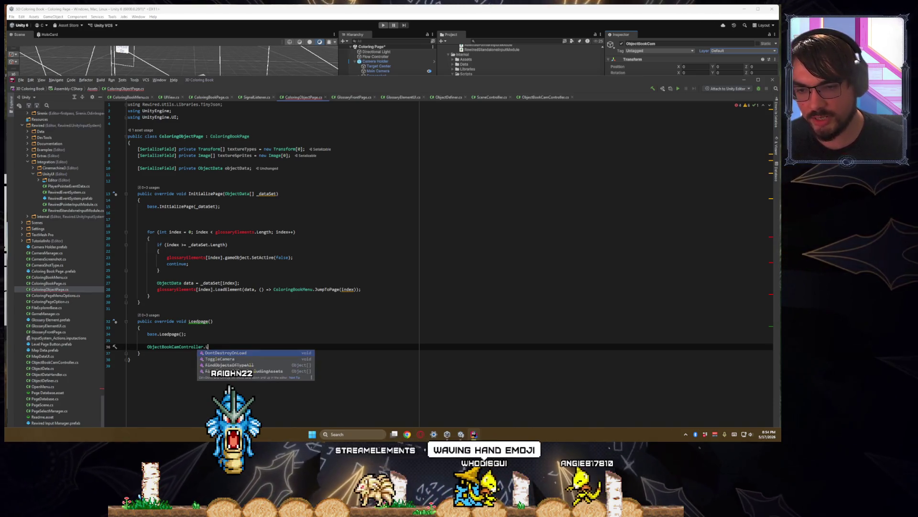
key(BackSpace)
key(Return)
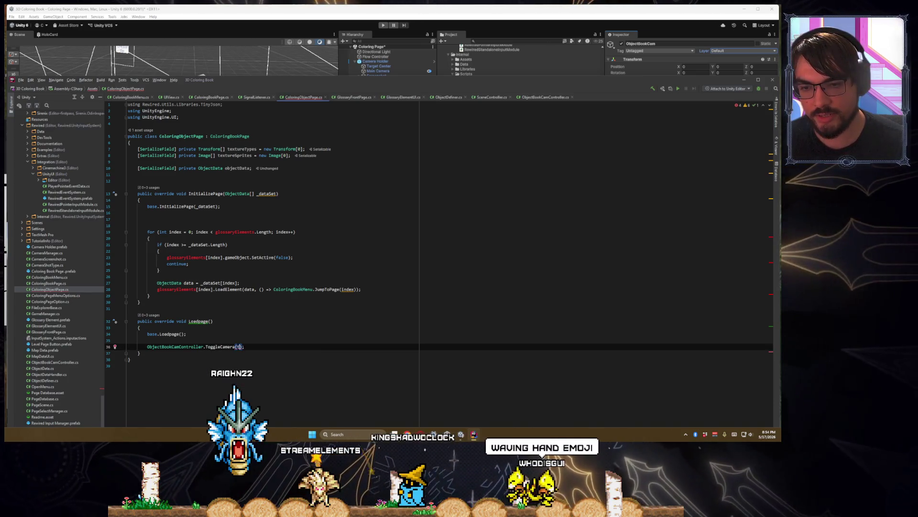
text(rue)
key(End)
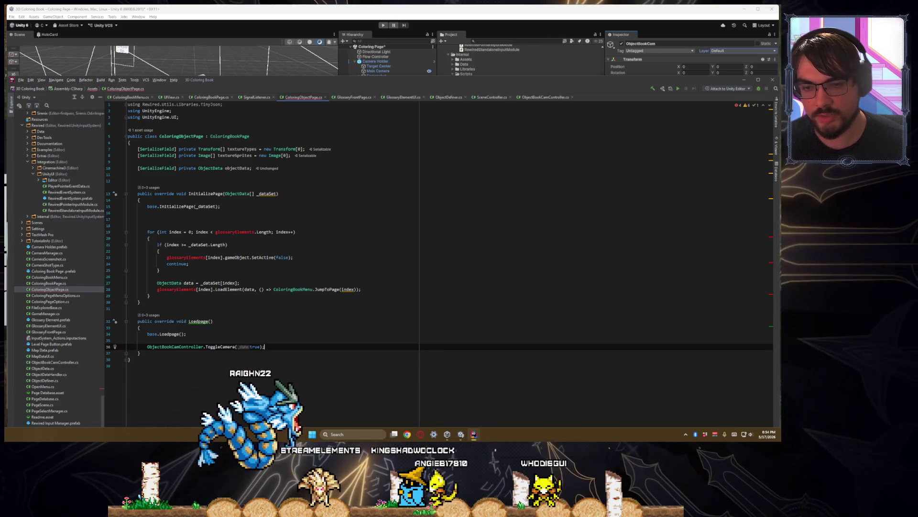
- Start a new line referencing ObjectBookCamController.Target, then switch to ObjectBookCamController.cs
key(Return)
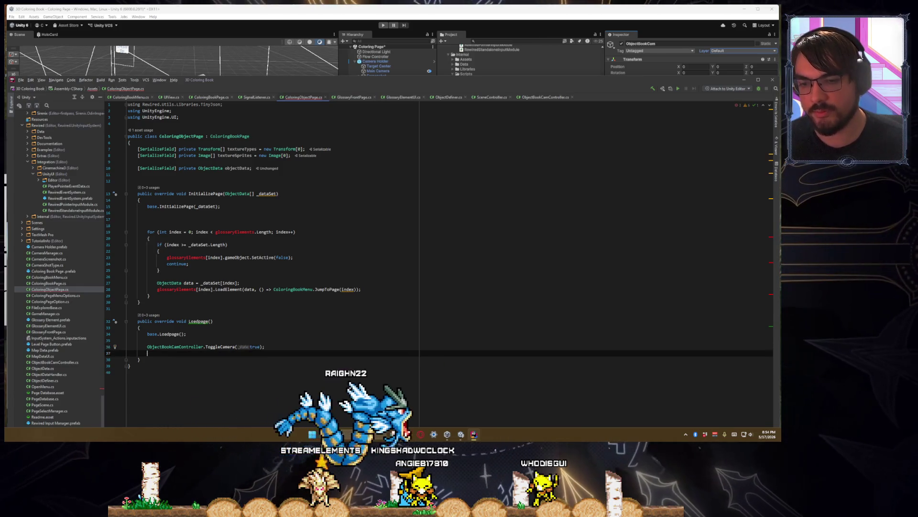
text(Object)
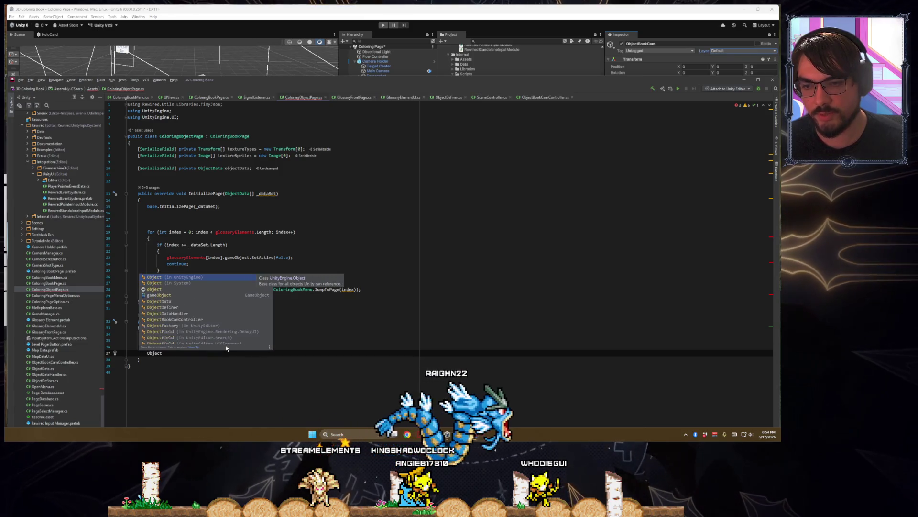
text(D)
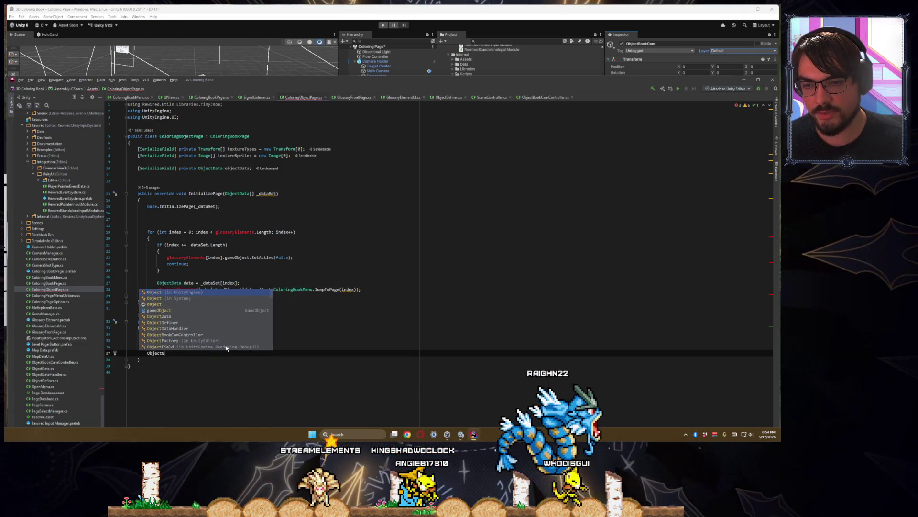
text(ook)
key(Tab)
text(.)
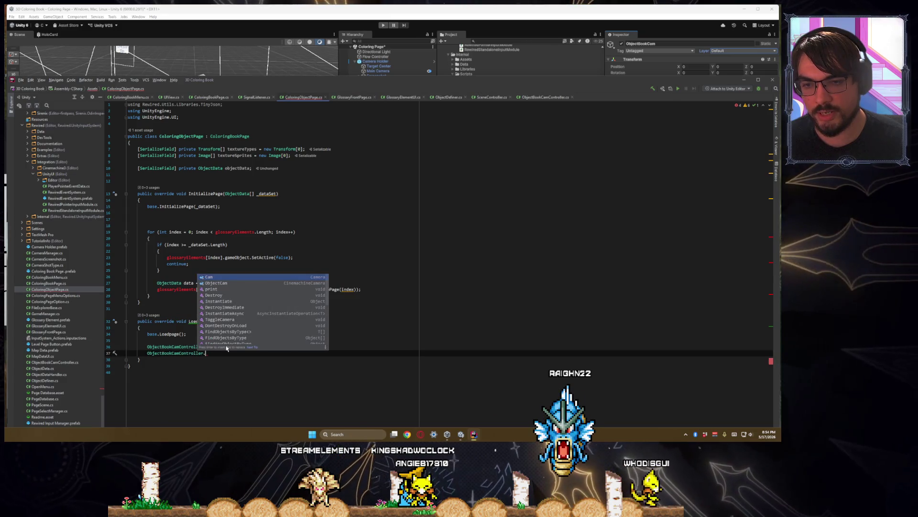
text(targe)
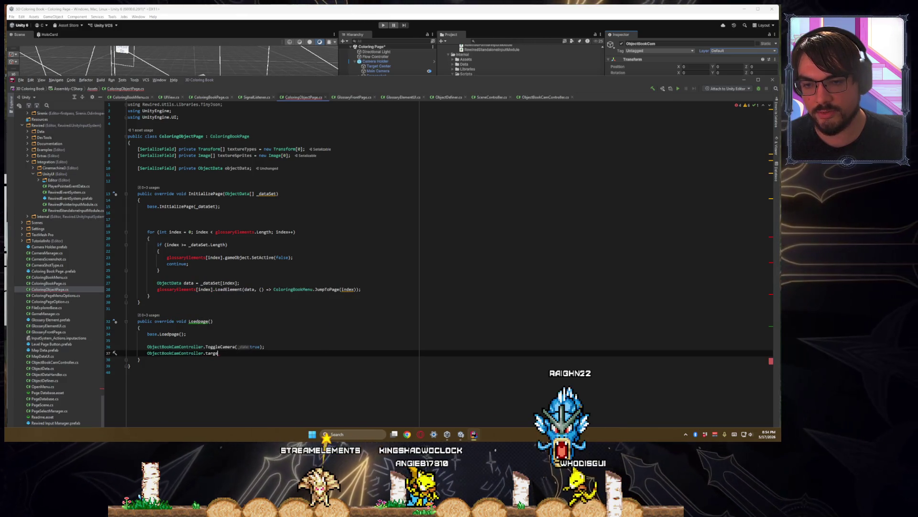
key(Tab)
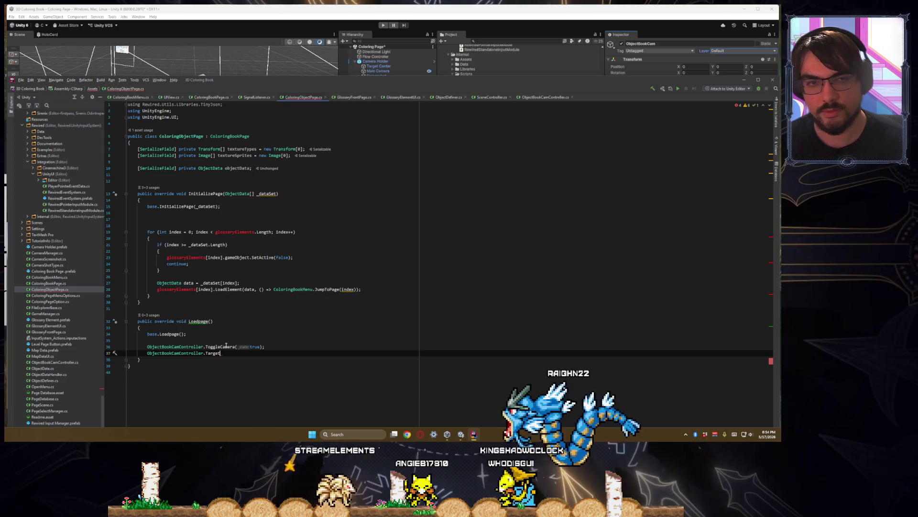
click(546, 97)
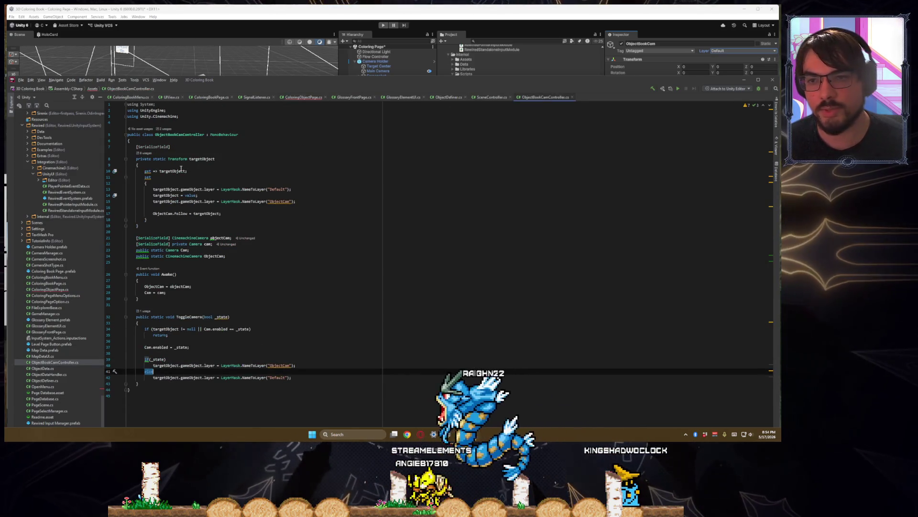
- Make the static targetObject property public and remove its [SerializeField] attribute
double_click(144, 158)
text(public)
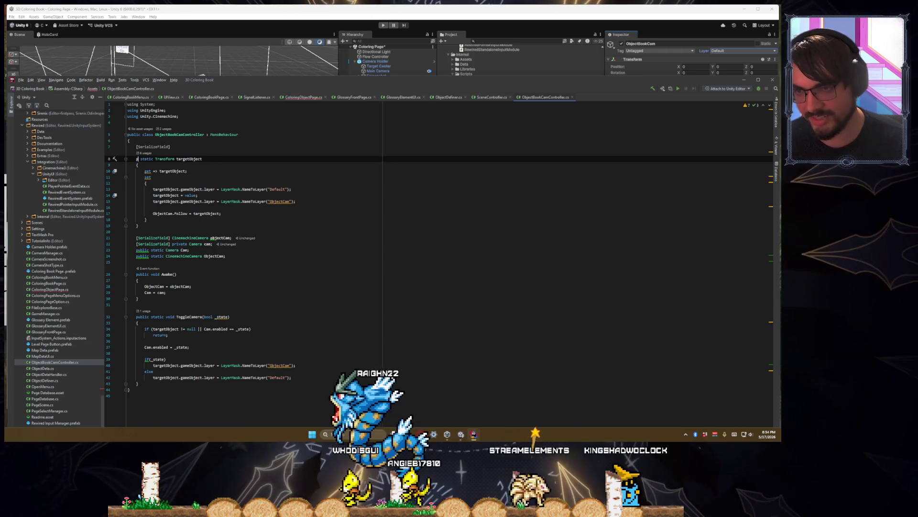
key(Escape)
key(Up)
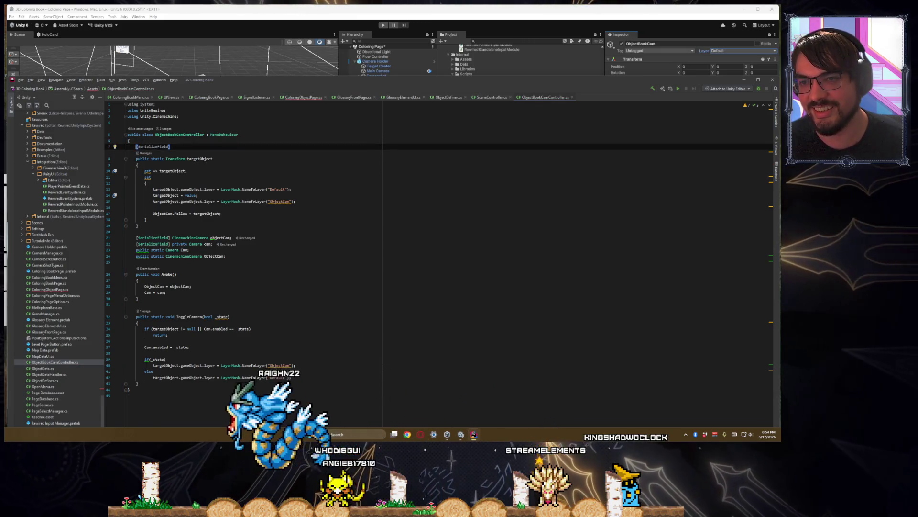
key(ctrl+w)
key(ctrl+w)
key(Delete)
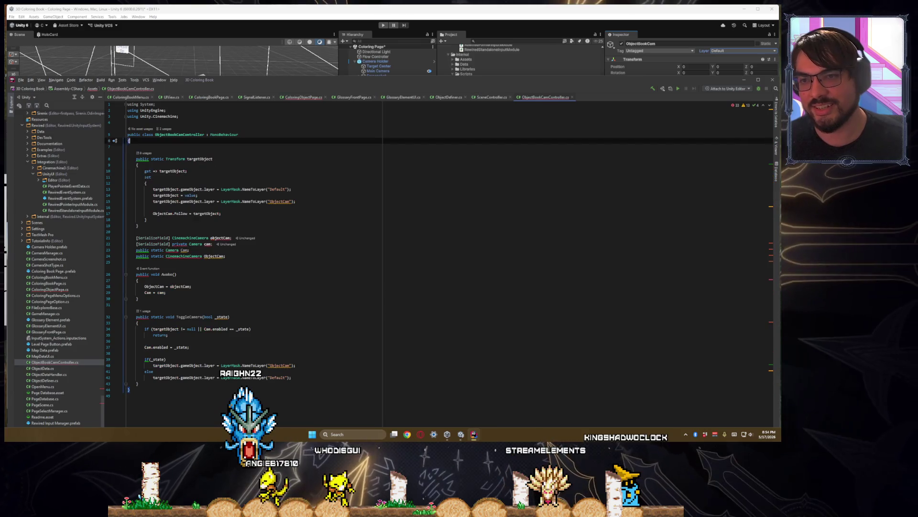
key(Delete)
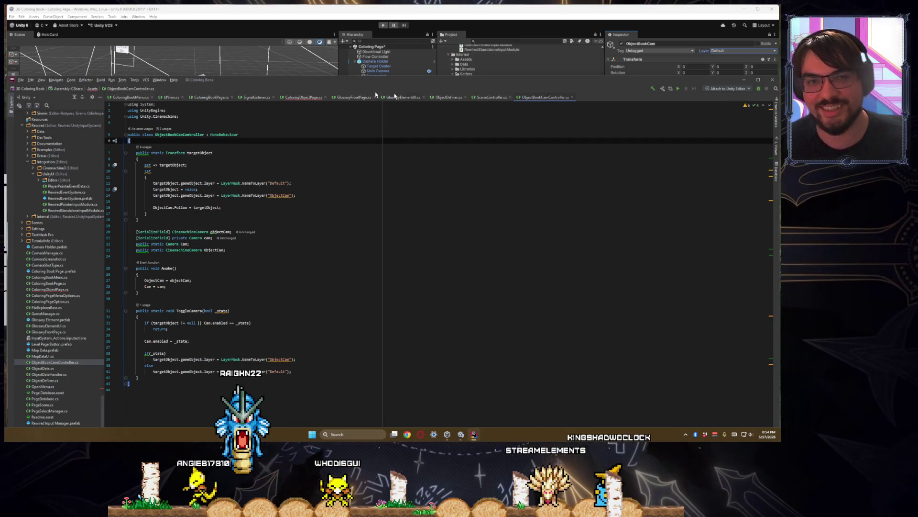
- Rename targetObject to TargetObject across all usages
double_click(205, 153)
key(ctrl+r)
key(ctrl+r)
text(Ta)
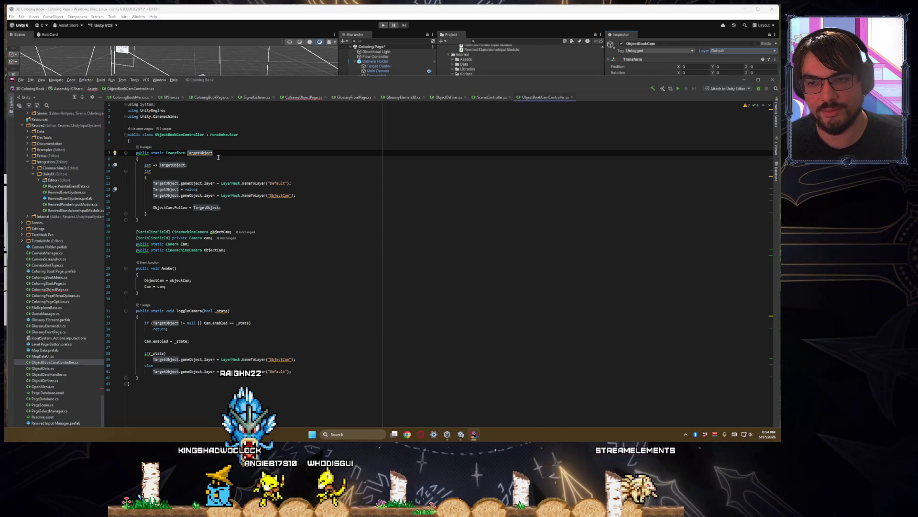
key(ctrl+Tab)
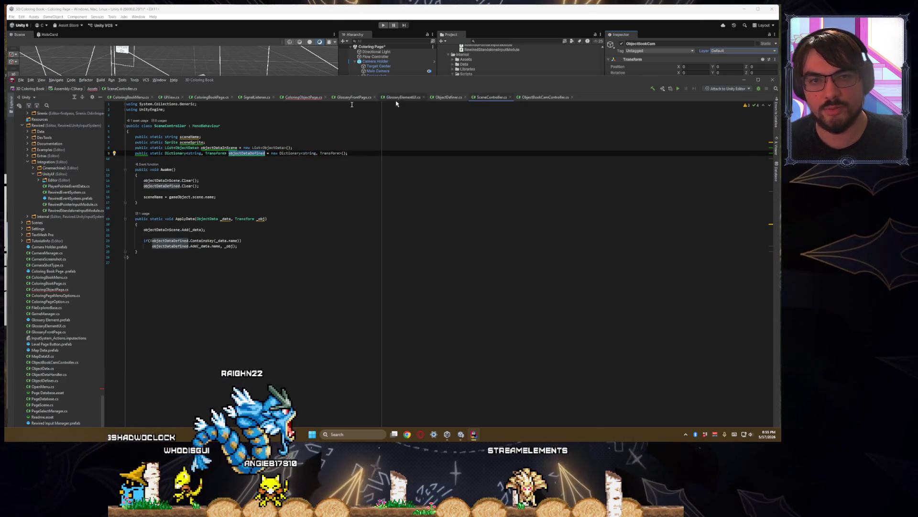
- Complete the assignment as TargetObject = SceneController.objectDataDefined[objectData.name];
click(304, 98)
text(ObjectBookCamController.)
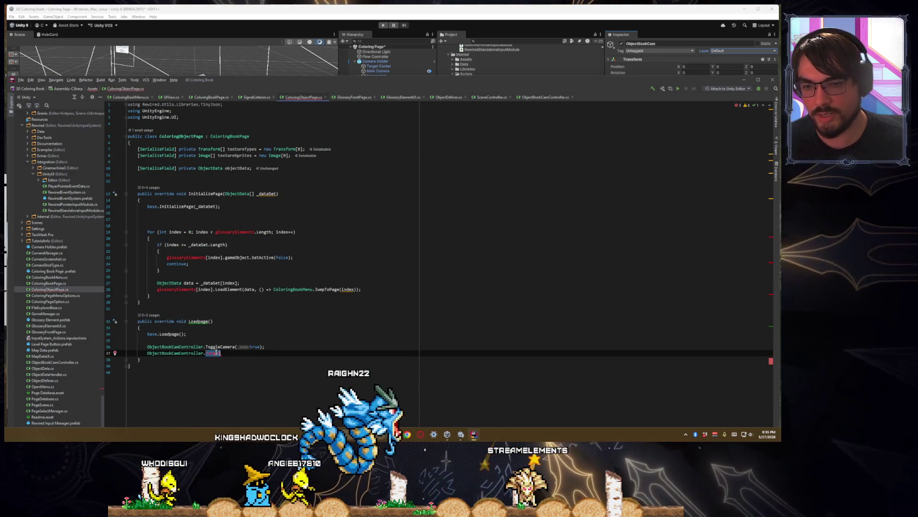
text( = )
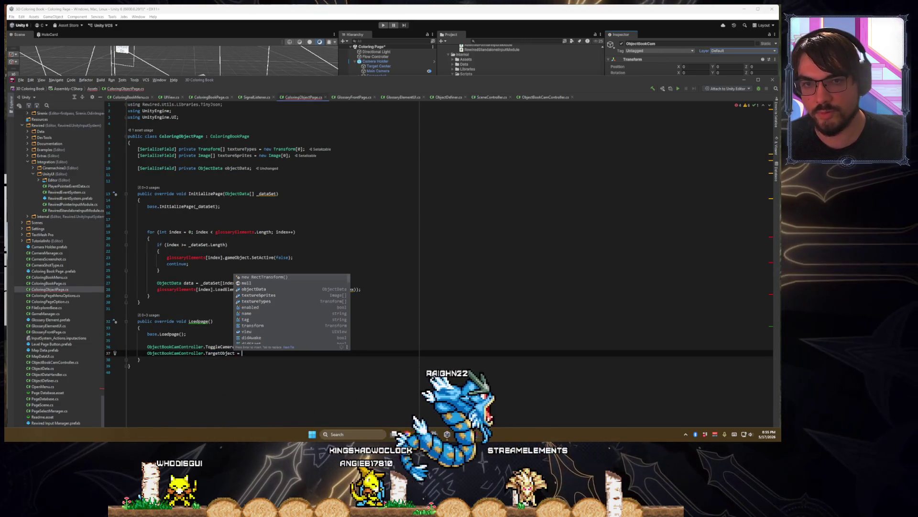
text(SceneController.)
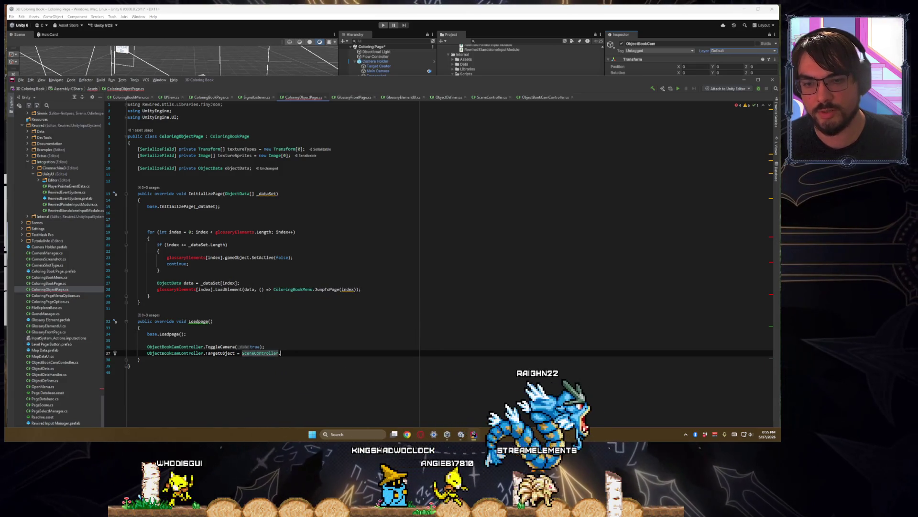
text(object)
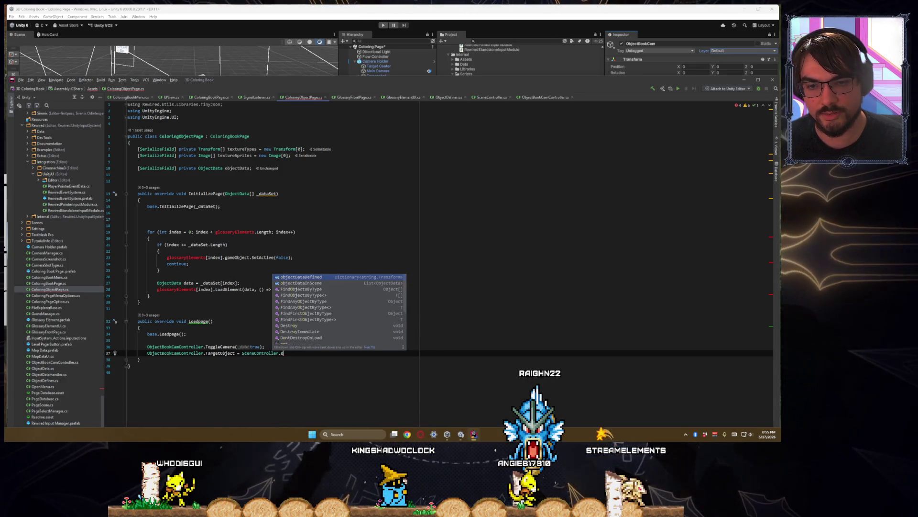
text(sIn)
key(BackSpace)
key(BackSpace)
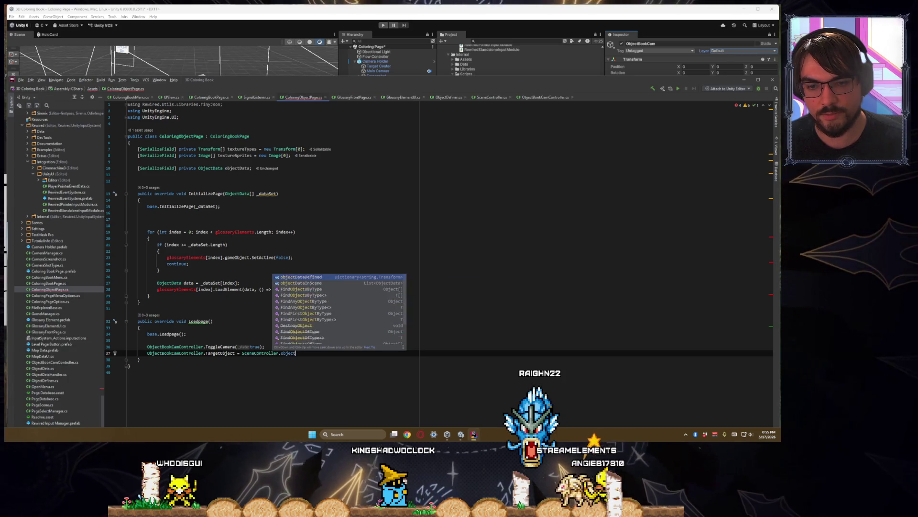
text(defi)
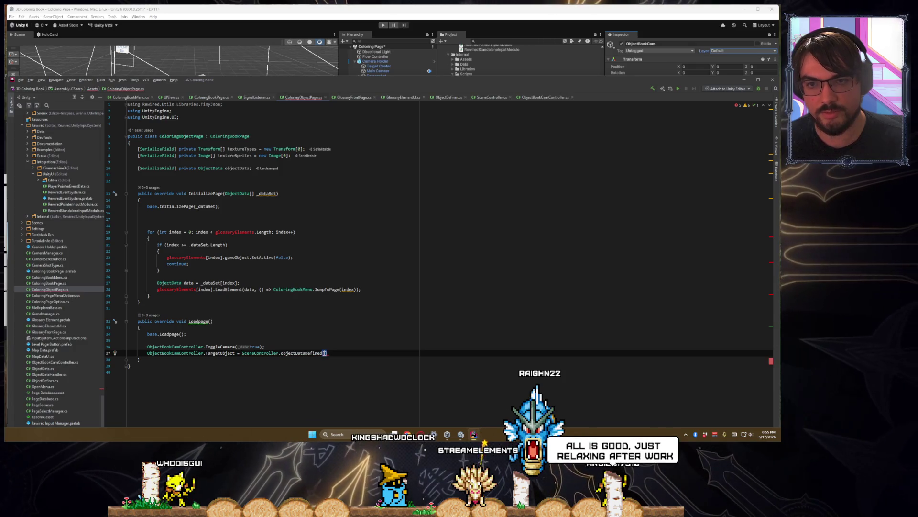
text(objectData.)
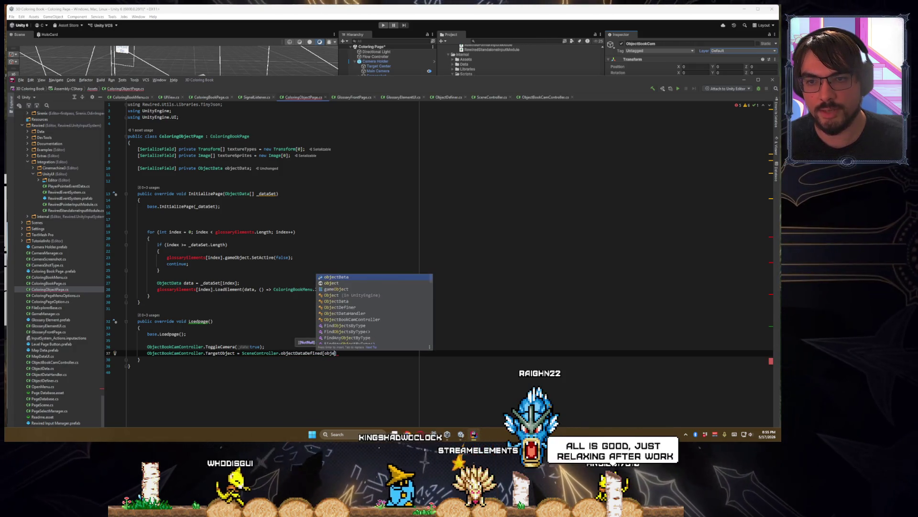
key(Return)
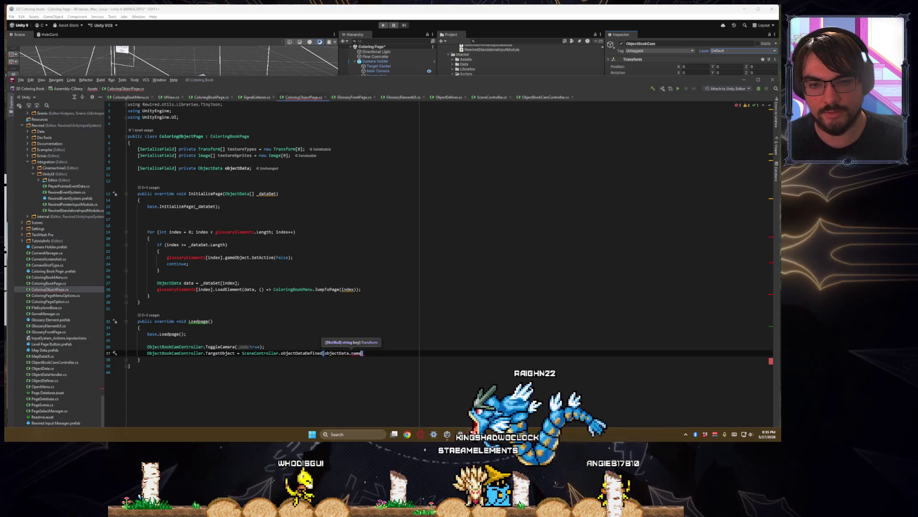
text(];)
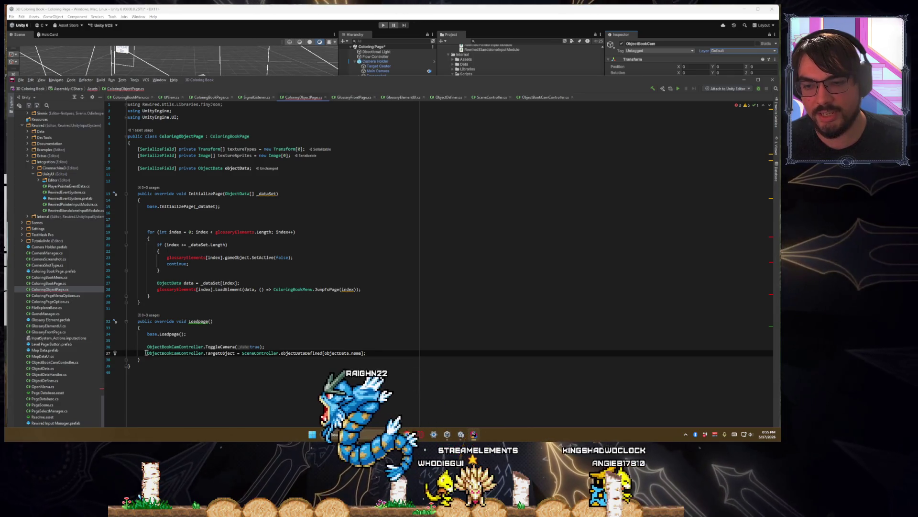
drag(146, 353, 368, 353)
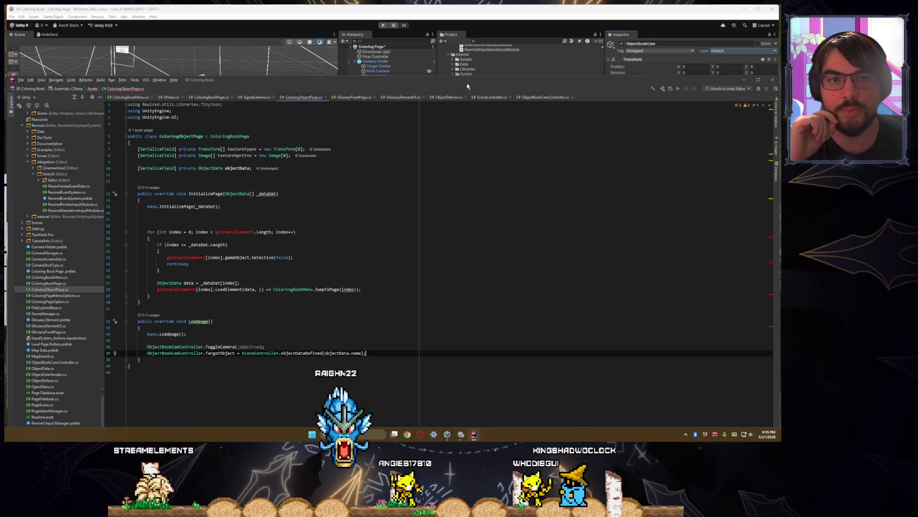
mouse_move(468, 86)
mouse_down()
mouse_move(468, 133)
mouse_move(468, 115)
mouse_up()
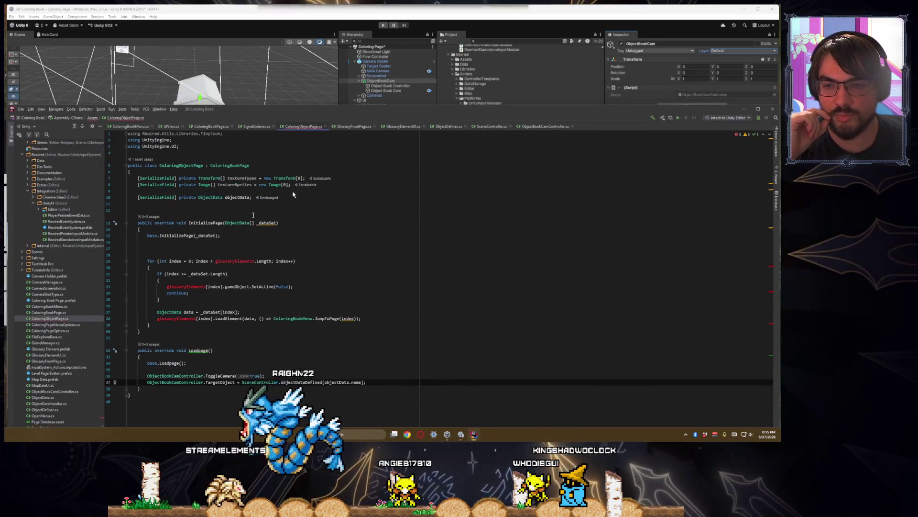
- Move the ObjectData data = _dataSet line to the top of InitializePage
click(177, 303)
key(ctrl+w)
key(ctrl+w)
key(ctrl+w)
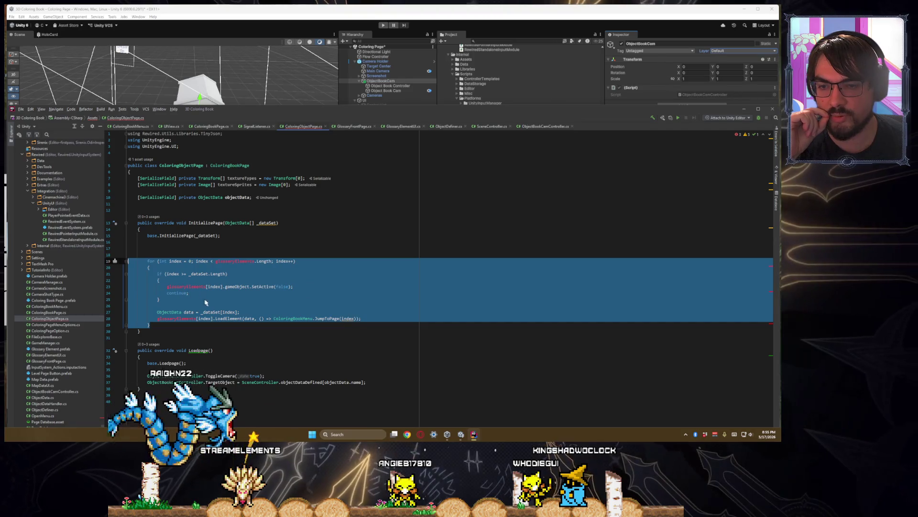
triple_click(213, 312)
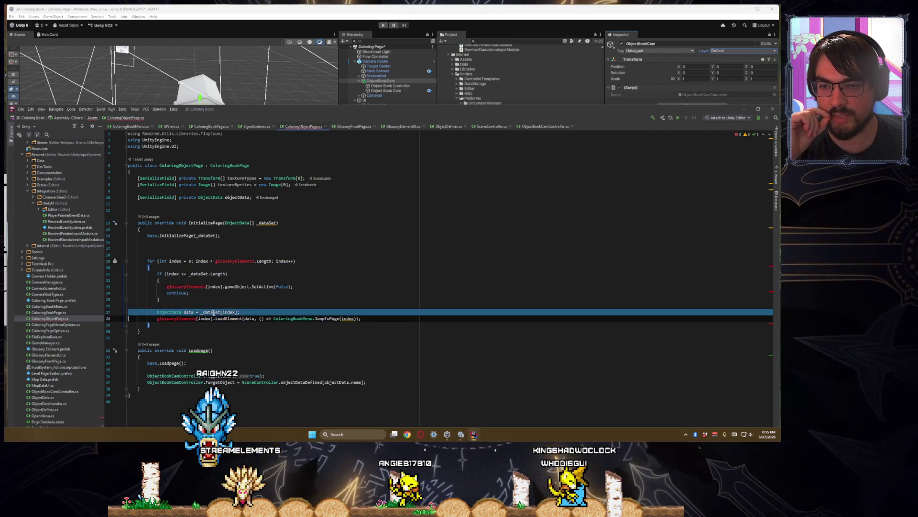
click(214, 250)
click(254, 222)
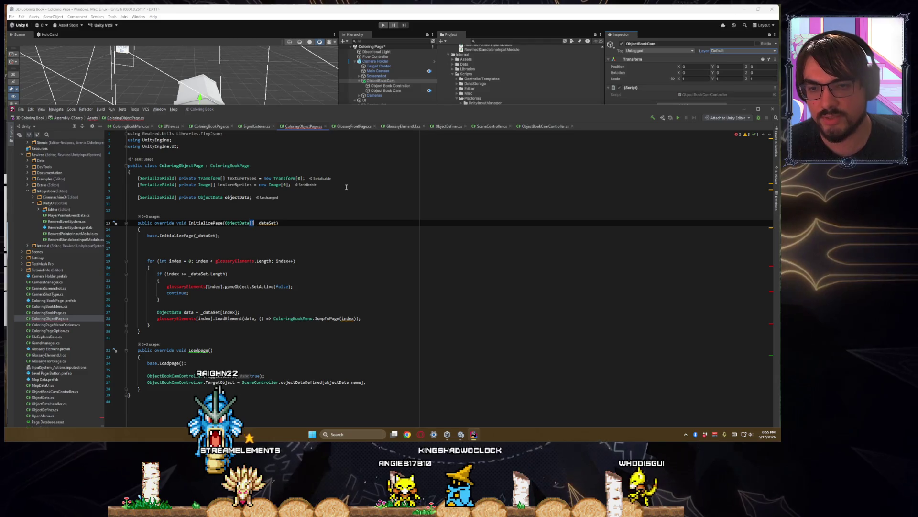
key(Down)
key(Down)
key(Down)
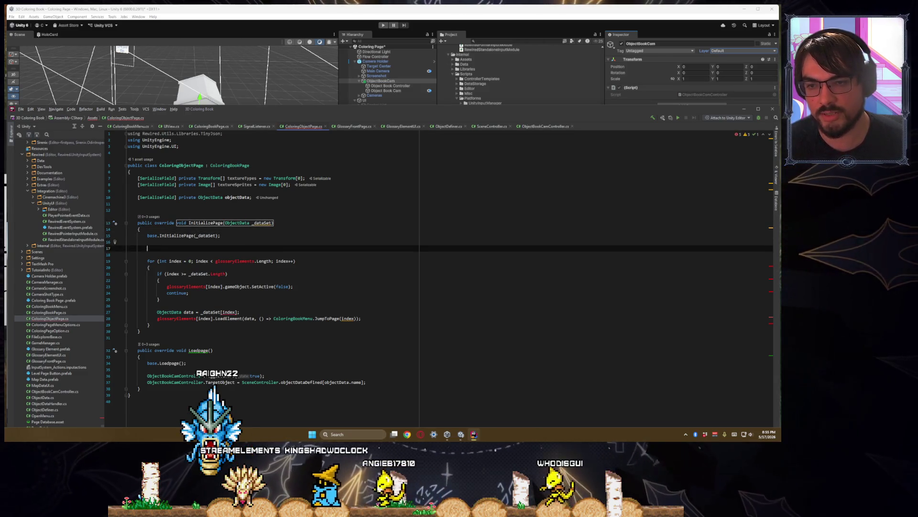
key(Down)
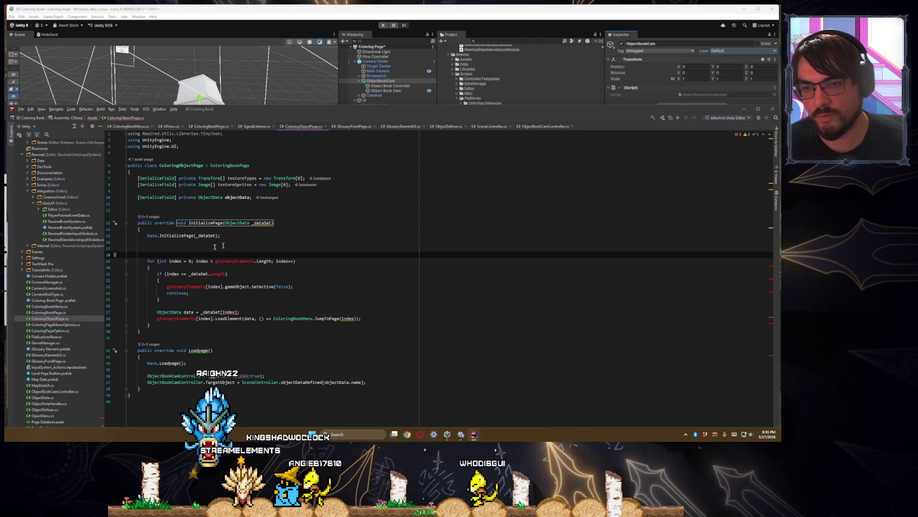
triple_click(173, 312)
key(ctrl+x)
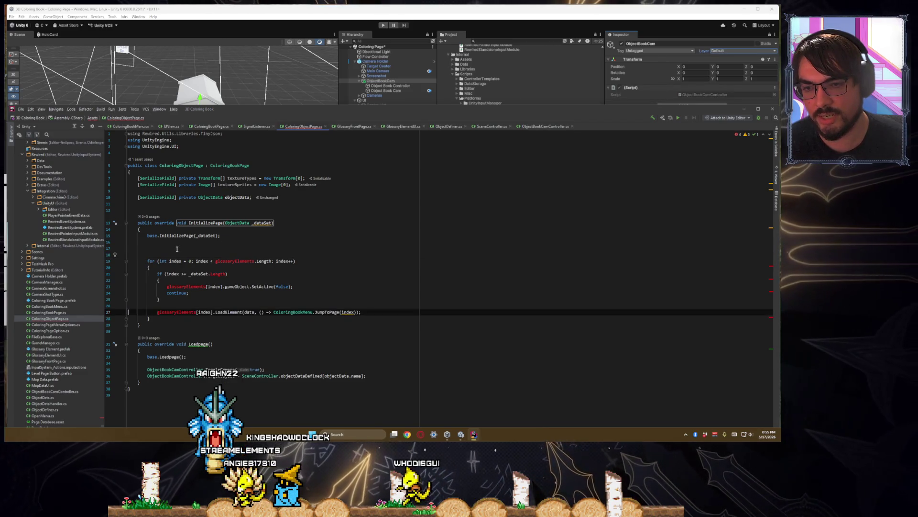
click(194, 247)
key(ctrl+v)
click(281, 249)
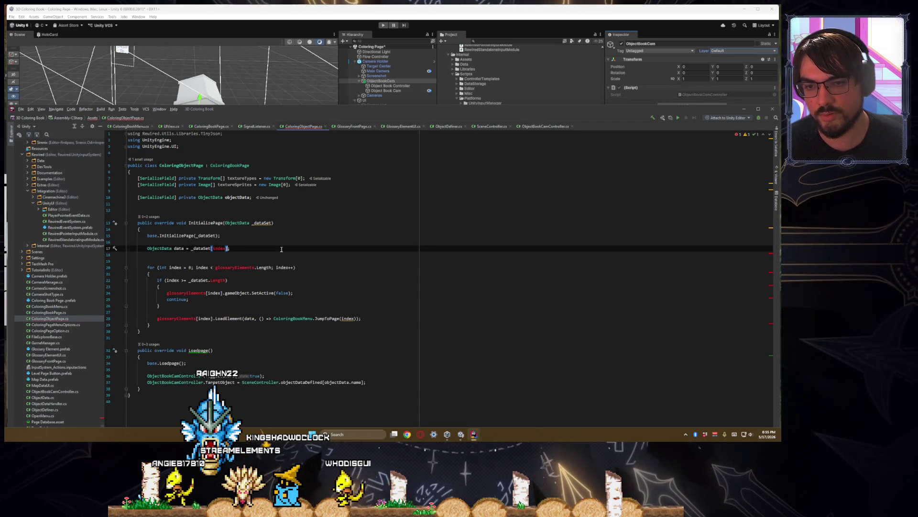
- Delete the old glossary for-loop and tidy the blank lines around the data line
key(Down)
key(Down)
key(Down)
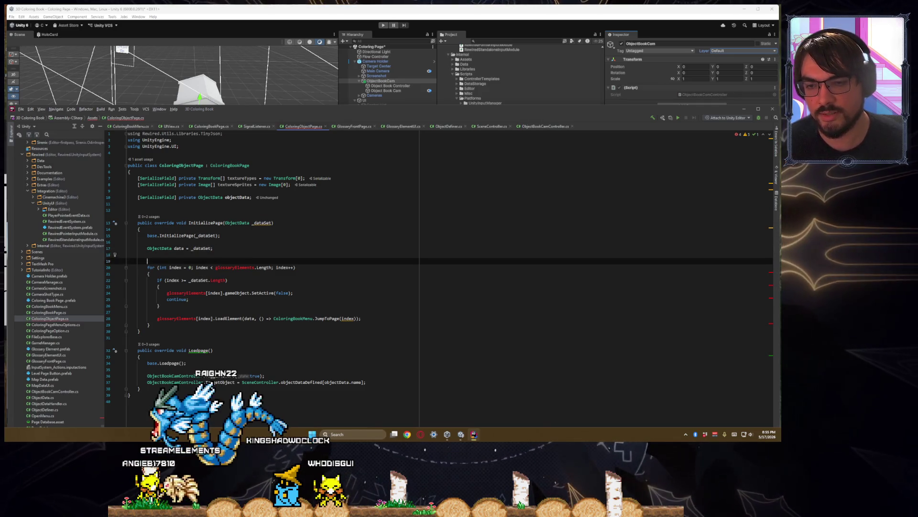
drag(158, 325, 94, 272)
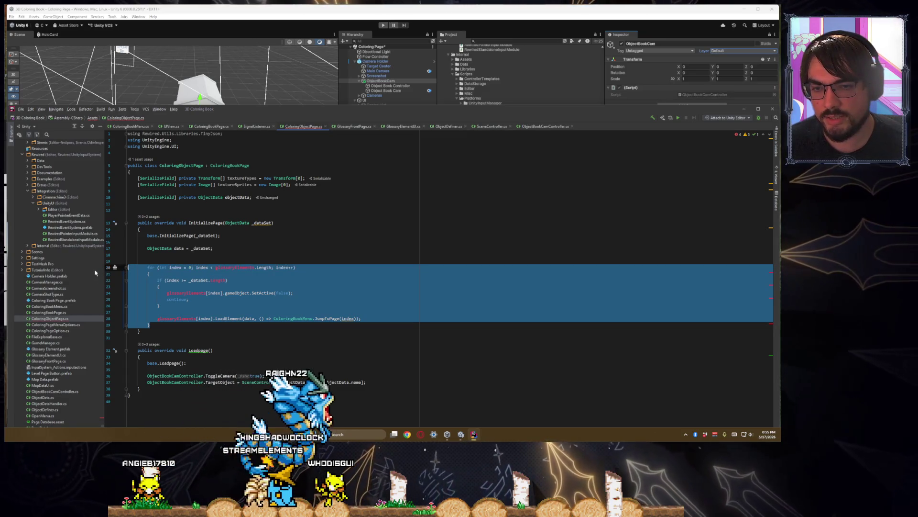
key(Delete)
key(BackSpace)
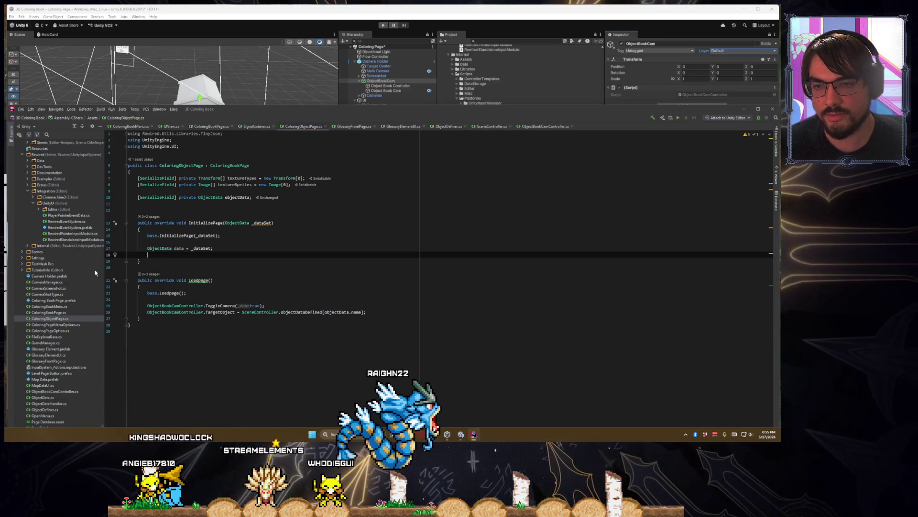
key(Up)
key(Up)
key(Up)
key(End)
key(Delete)
key(Down)
key(End)
key(Return)
key(Return)
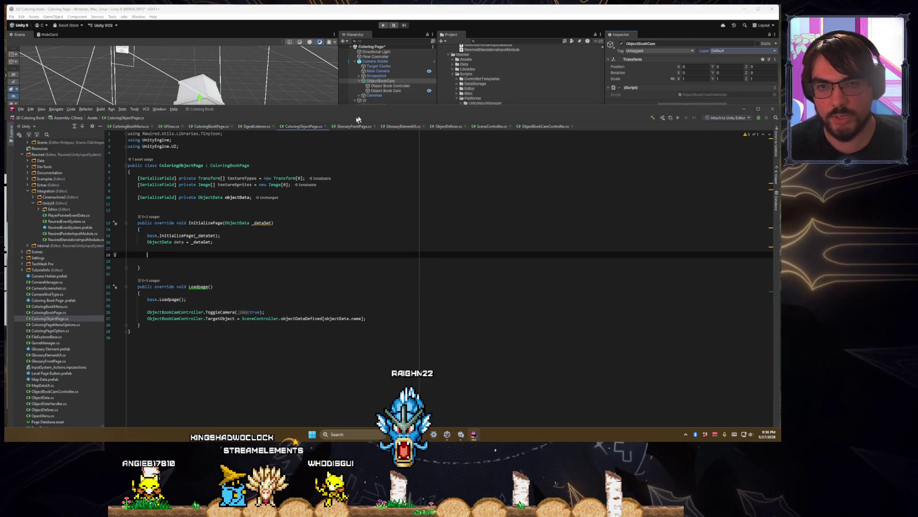
drag(357, 119, 398, 90)
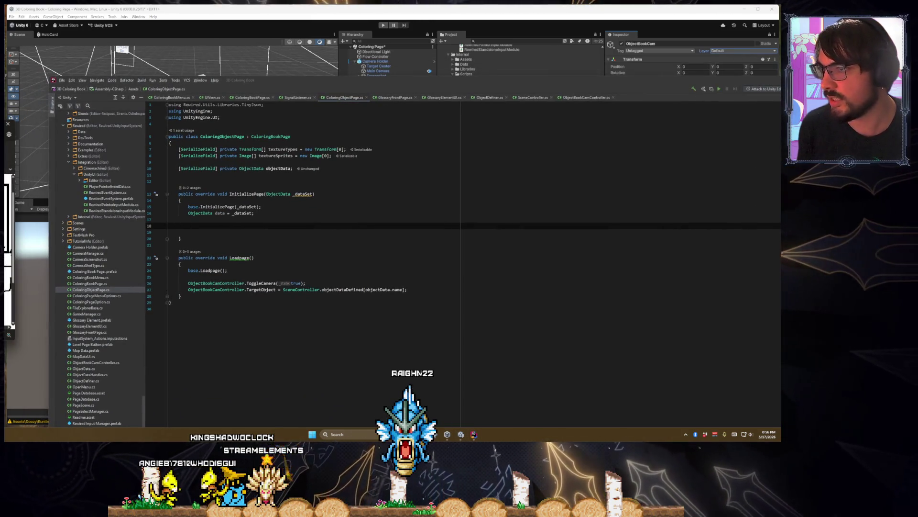
drag(315, 170, 478, 84)
scroll(444, 254, down, 2)
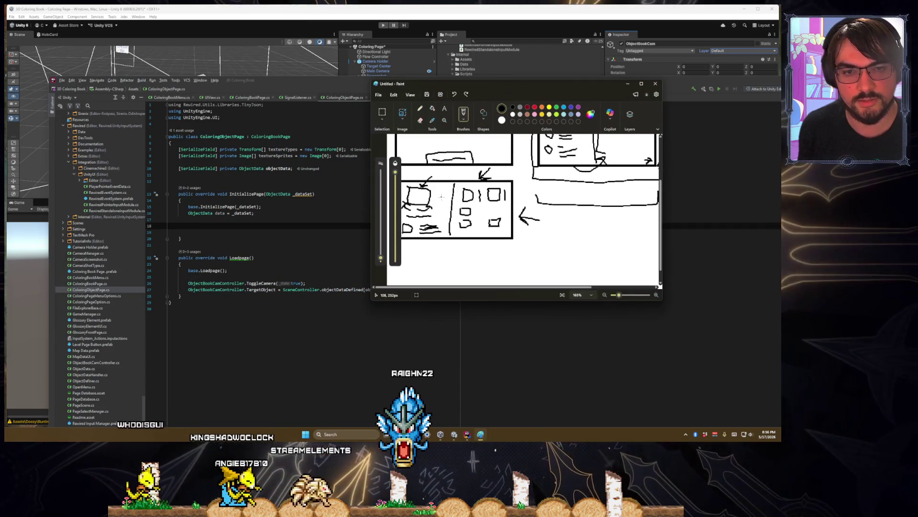
drag(478, 84, 588, 89)
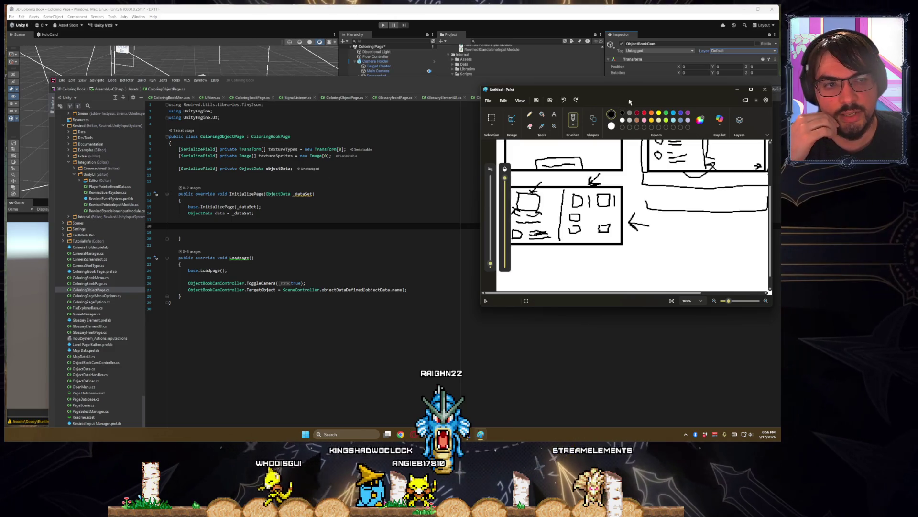
mouse_move(629, 101)
mouse_down()
mouse_move(169, 155)
mouse_move(1, 158)
mouse_up()
click(199, 175)
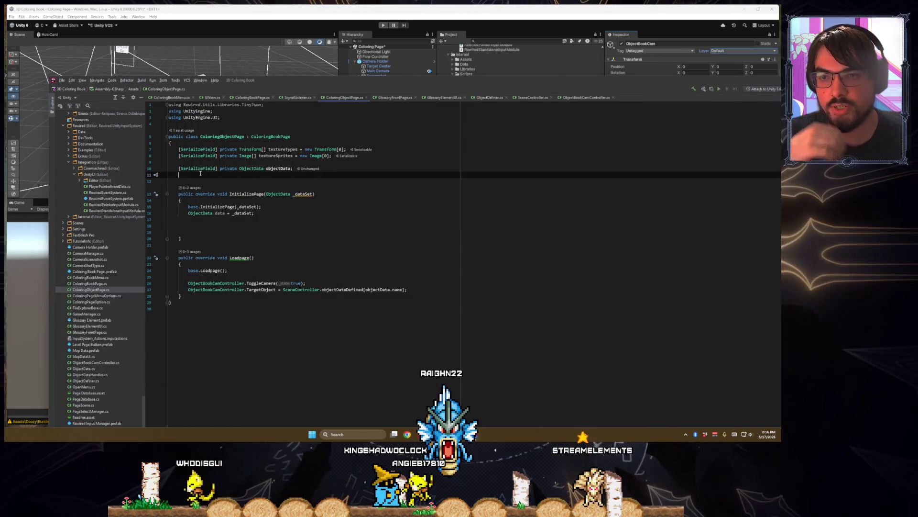
text([Serializ])
- Add a [SerializeField] private Image uvImage field below objectData
key(Return)
text([SerializeField])
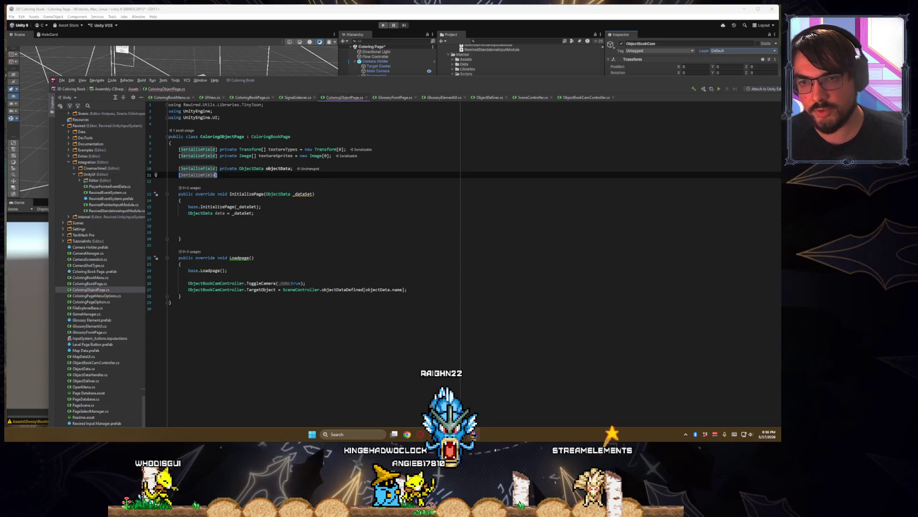
key(shift+Home)
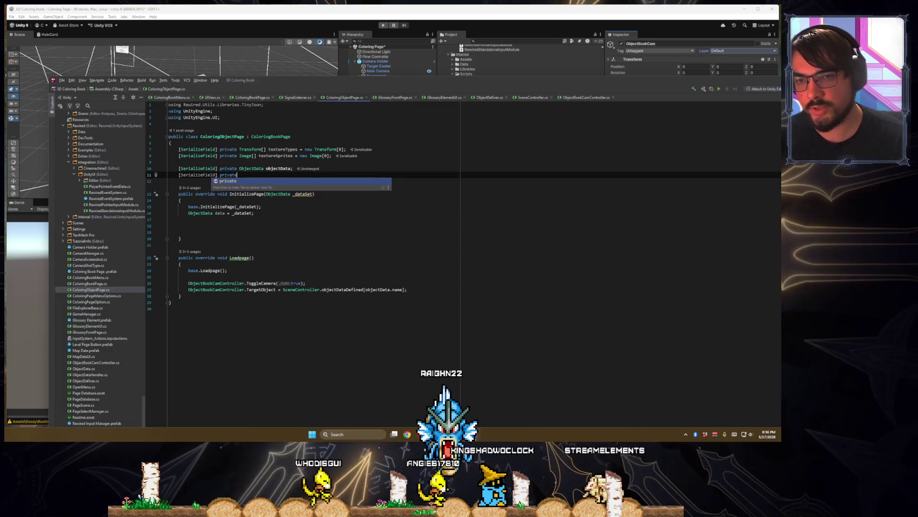
key(Return)
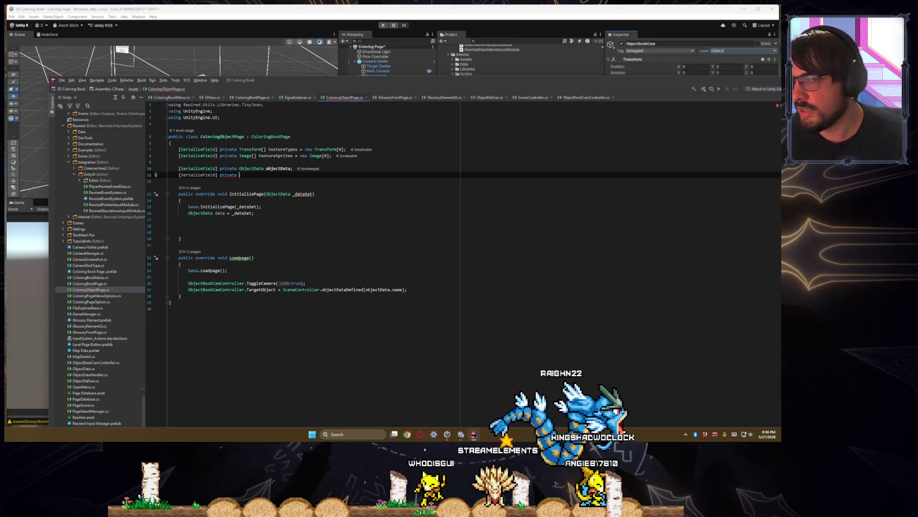
text(I)
key(Return)
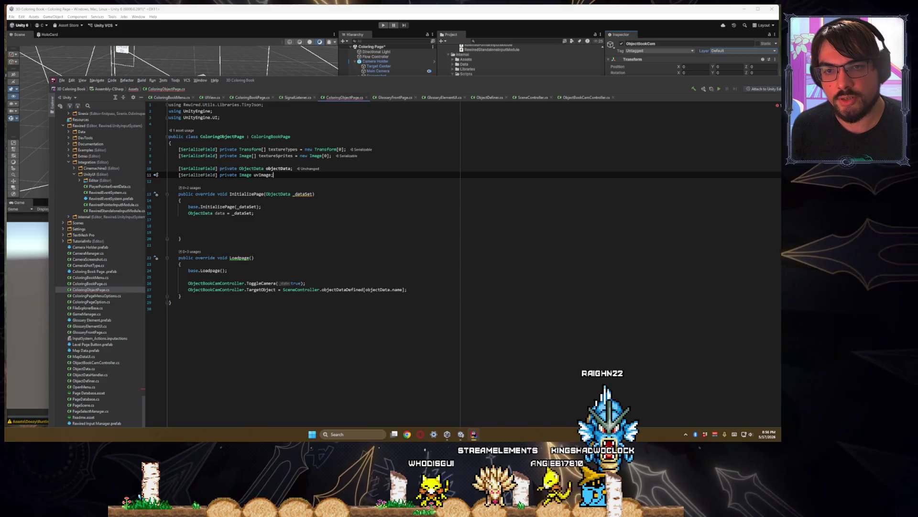
key(Return)
text([SerializeField] private)
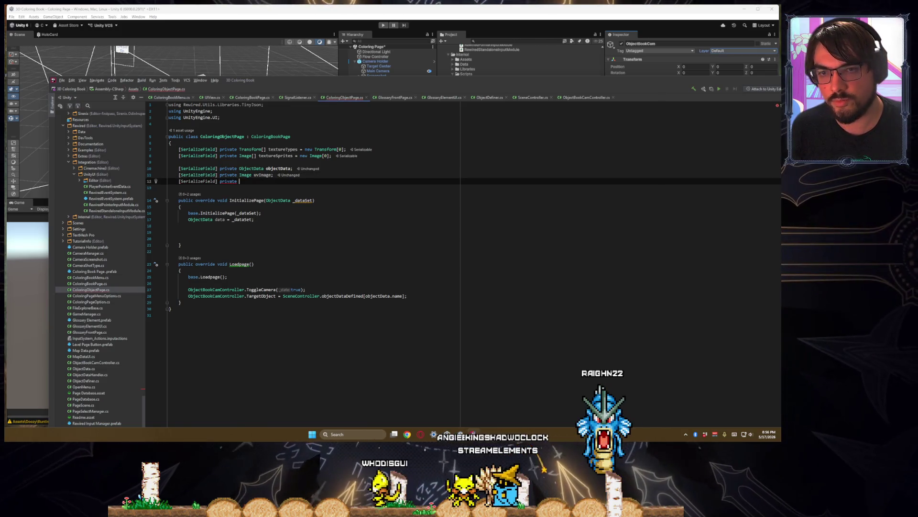
- Add serialized TextMeshProUGUI fields objTitle and objDescription, importing TMPro
text(TextMeshPr)
key(Return)
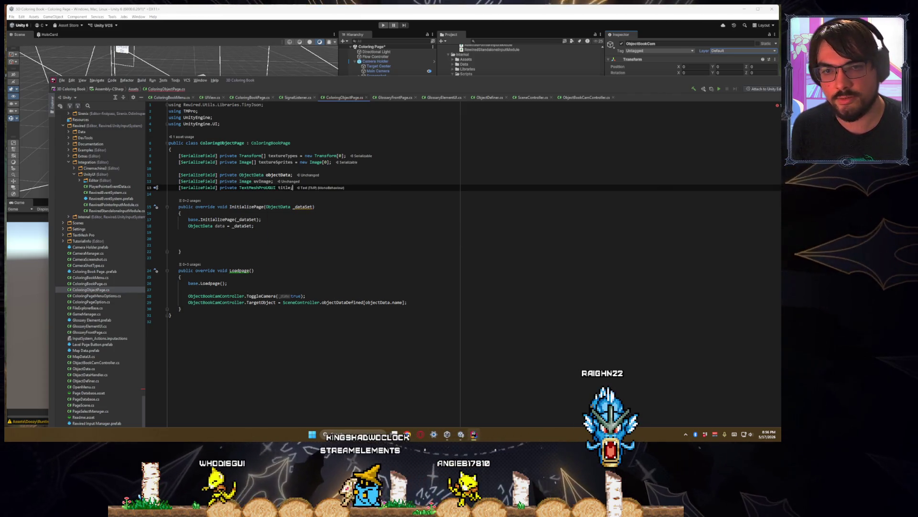
text(objTi)
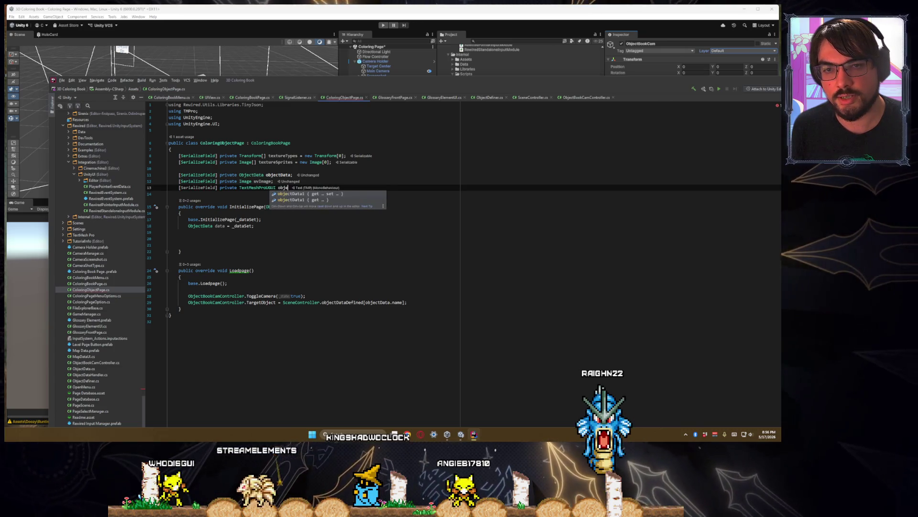
text([SerializeField] private )
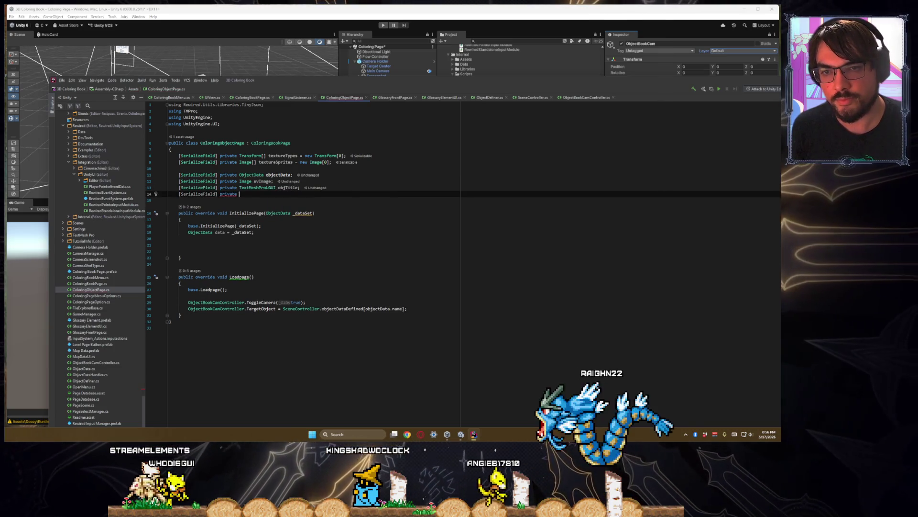
text(TextmeshPro)
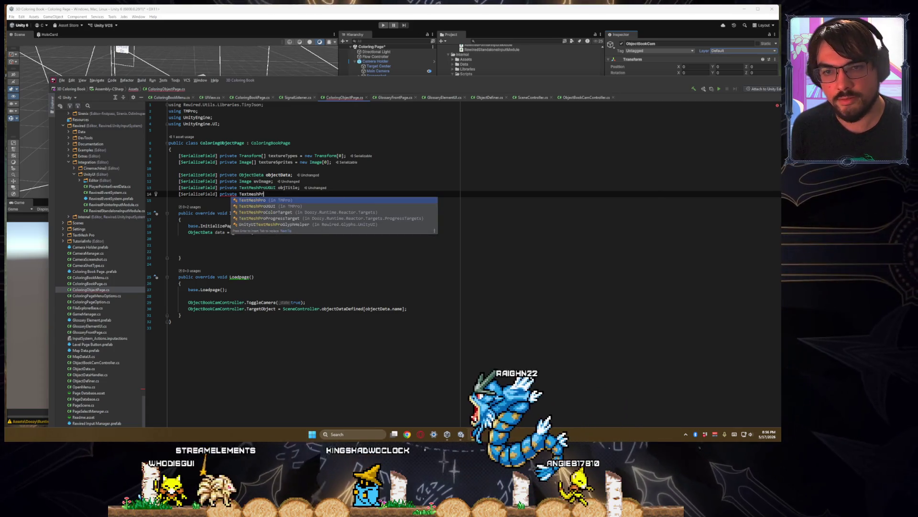
key(Return)
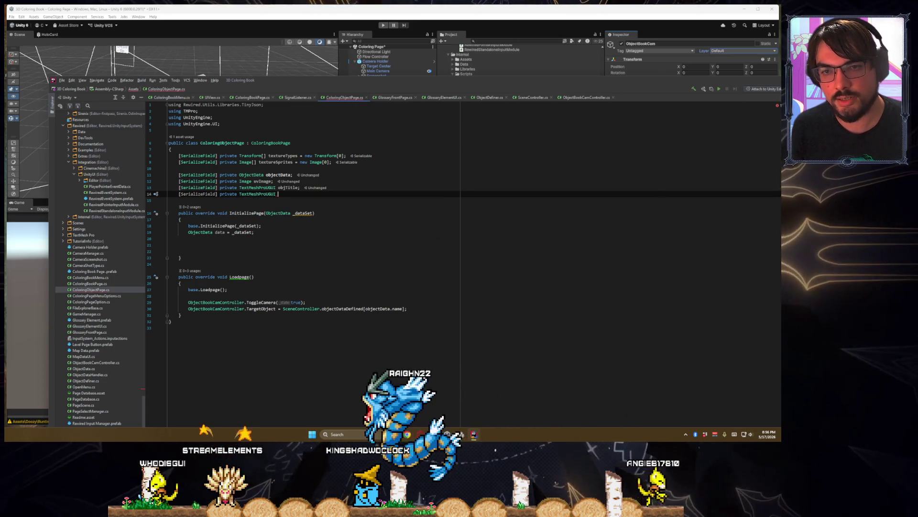
text(objDescription;)
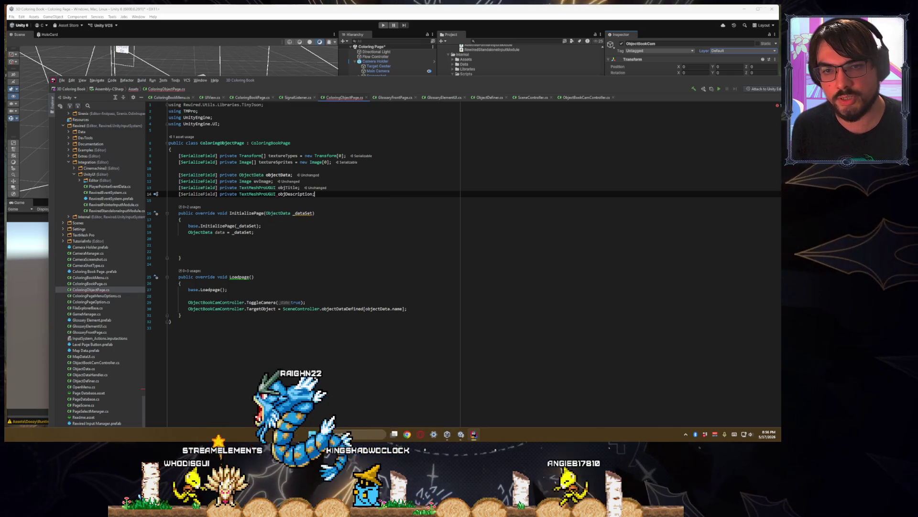
key(Return)
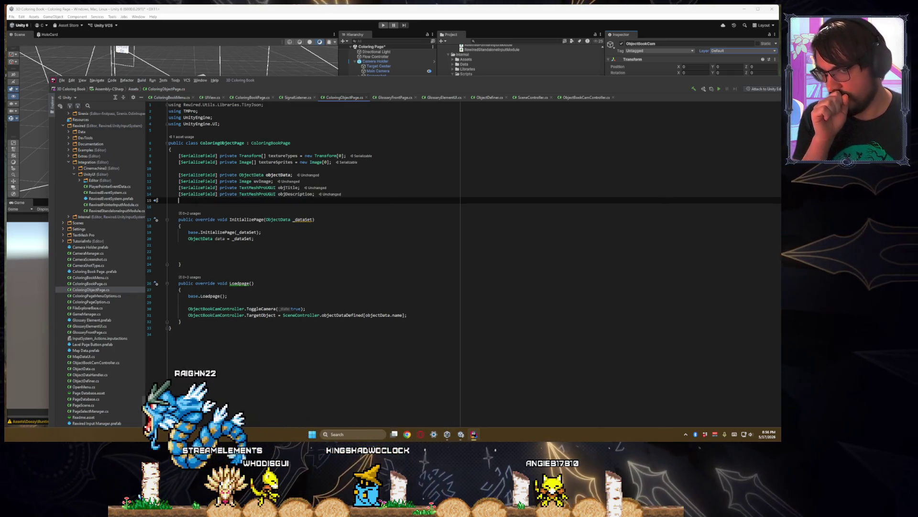
key(BackSpace)
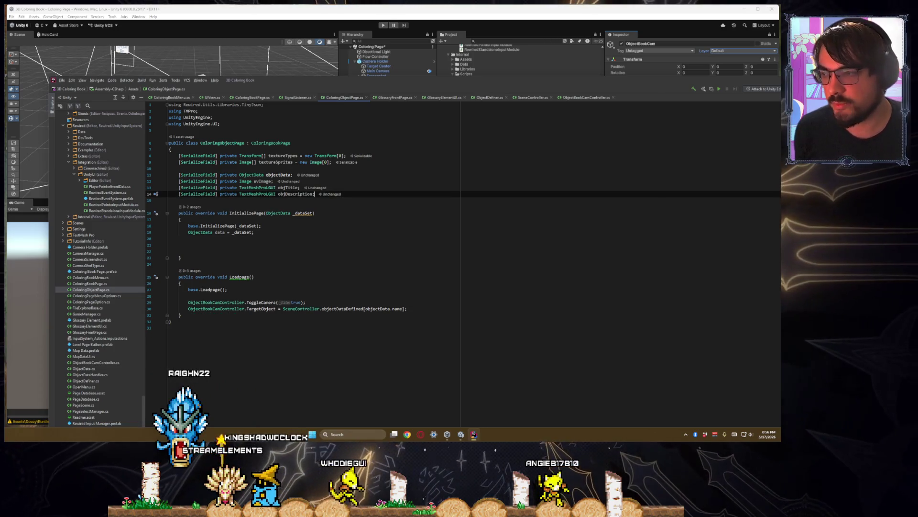
key(Return)
key(Return)
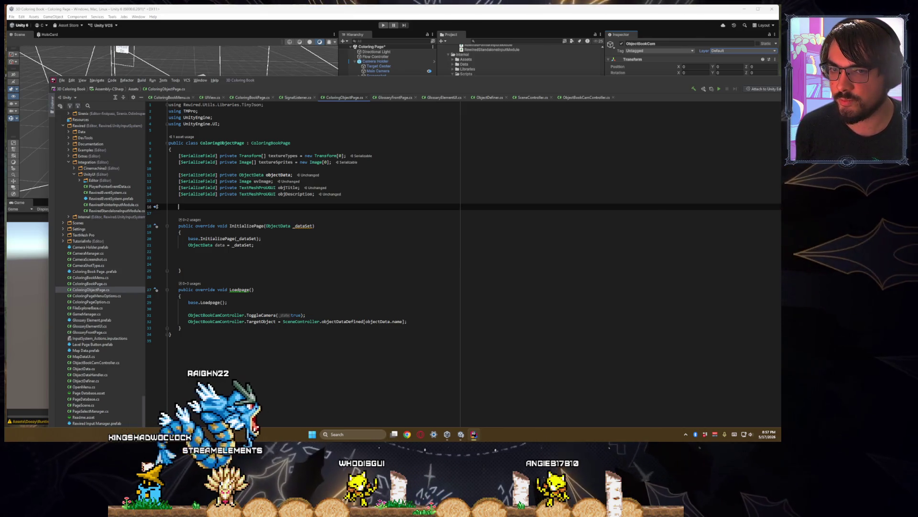
key(Up)
key(Up)
key(Up)
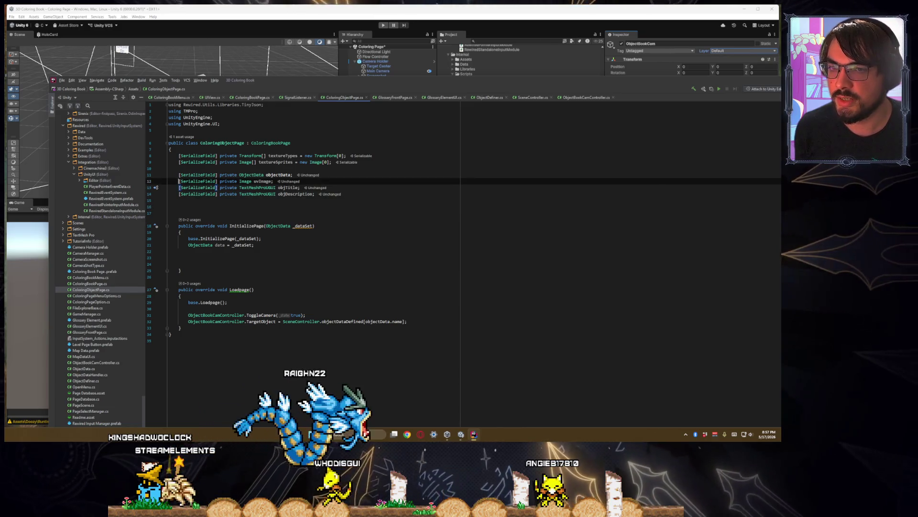
key(Return)
- Add a serialized Slider[] textureStrengths field initialised with a new Slider array
key(Up)
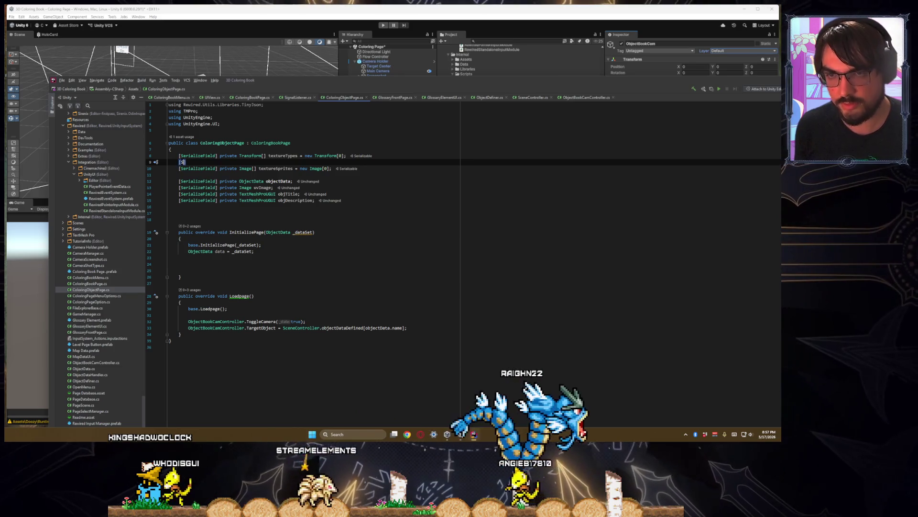
text([Serial)
key(Return)
text(private Slid)
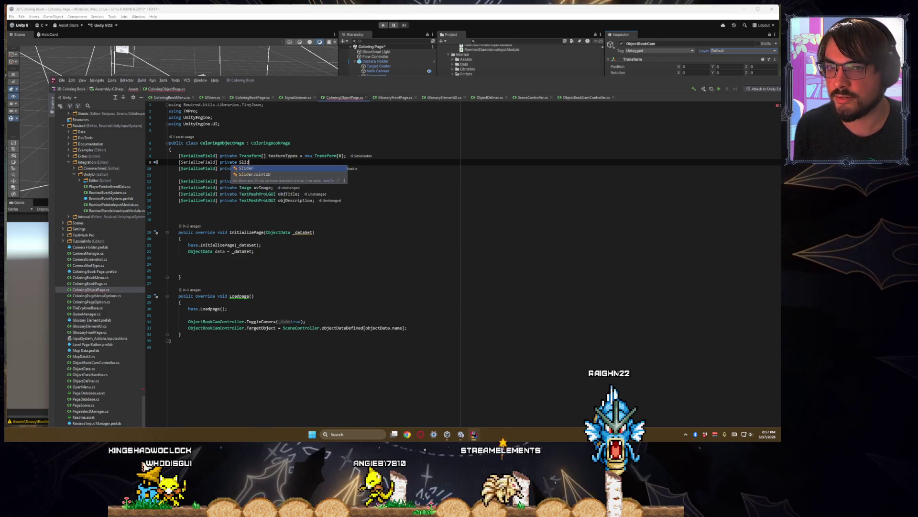
text(er[)
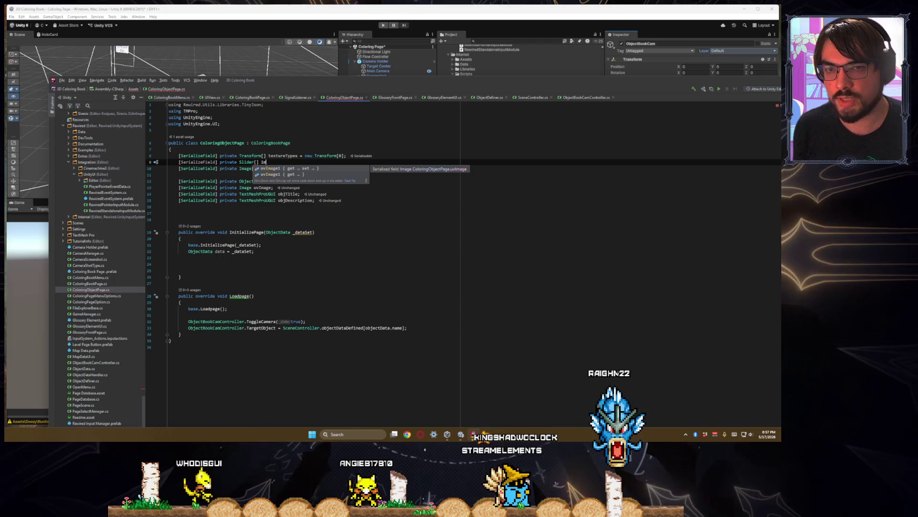
key(BackSpace)
key(BackSpace)
text(tureStrengths)
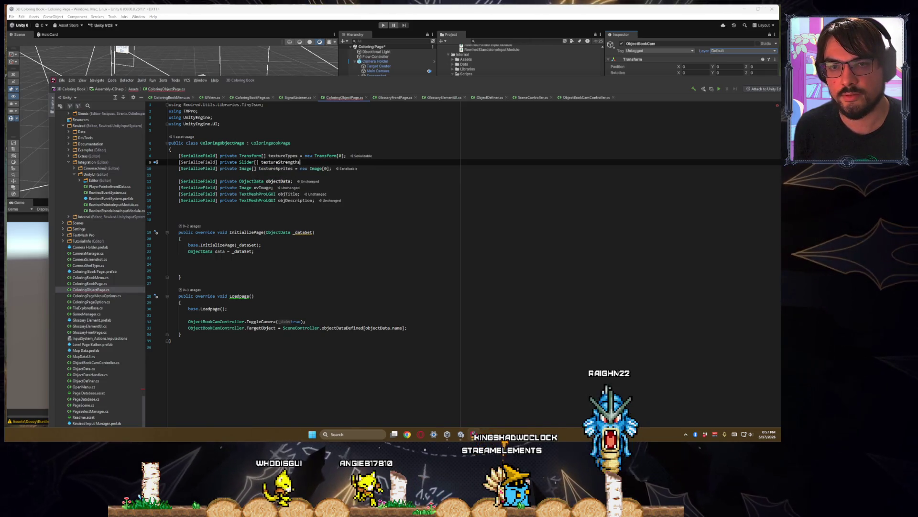
text( = new)
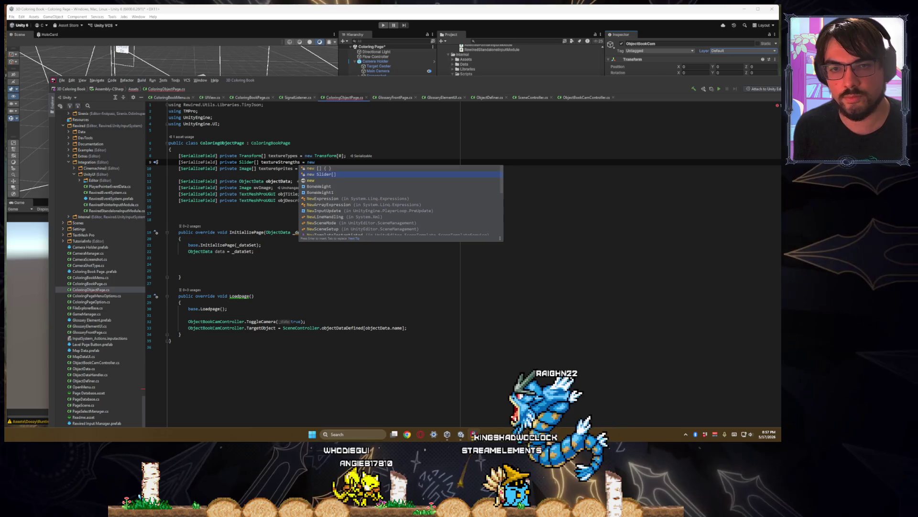
key(Return)
text(0];)
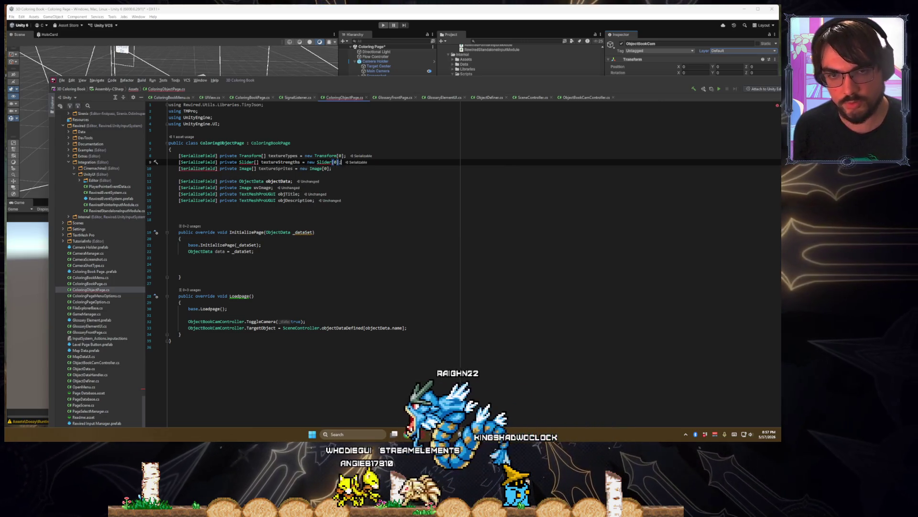
key(Down)
key(Down)
key(Down)
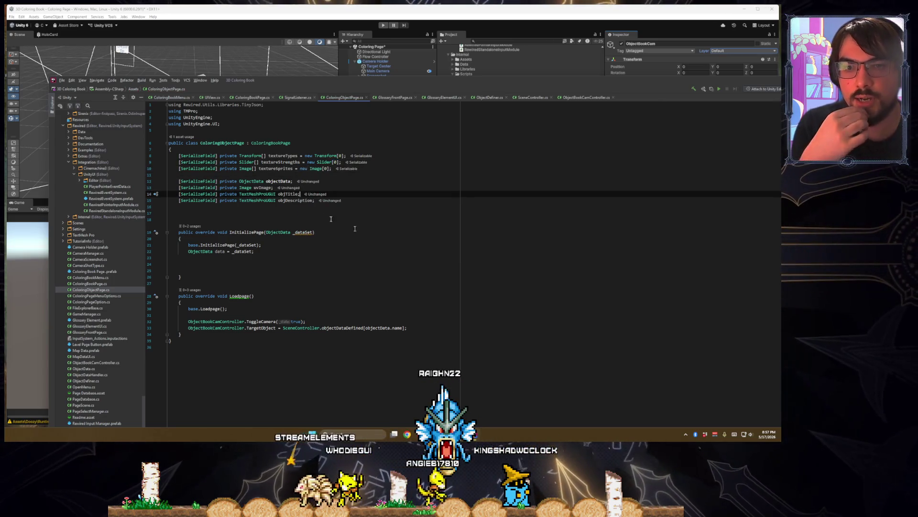
- Trim the extra blank lines above InitializePage and open a new line after it
click(263, 217)
key(ctrl+w)
key(ctrl+w)
click(263, 216)
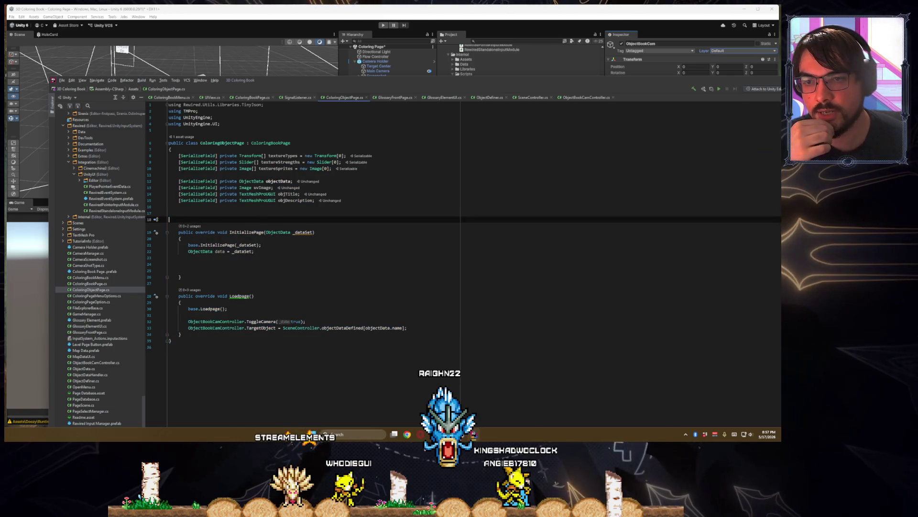
key(BackSpace)
key(BackSpace)
key(Down)
key(Down)
key(Down)
key(Down)
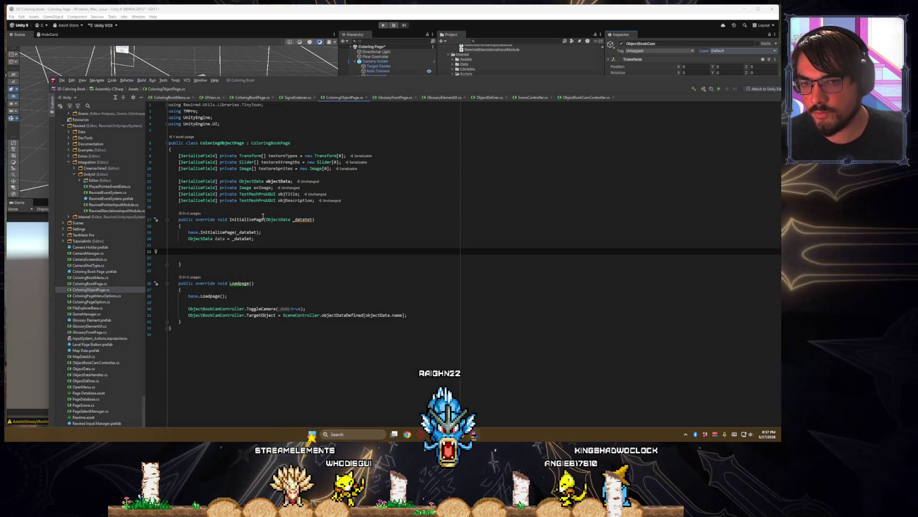
key(Up)
key(Up)
key(Up)
key(Down)
key(Down)
key(Down)
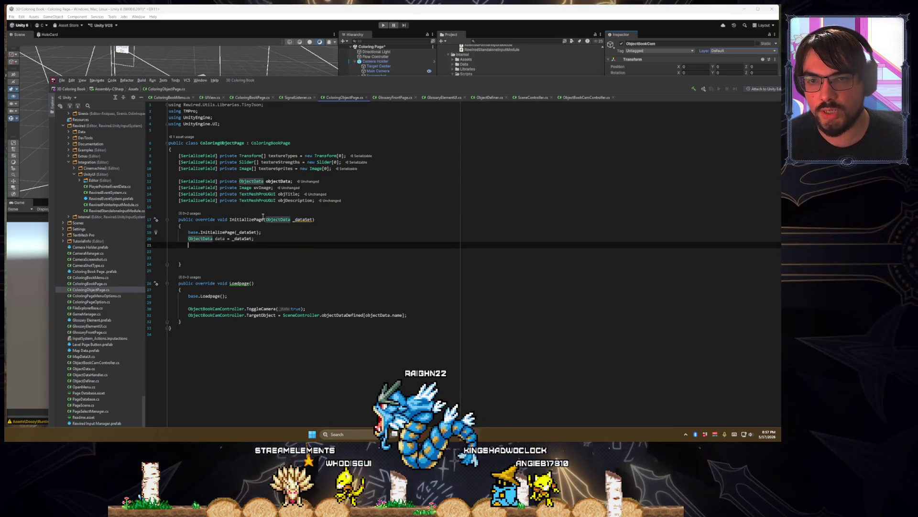
key(Down)
key(Down)
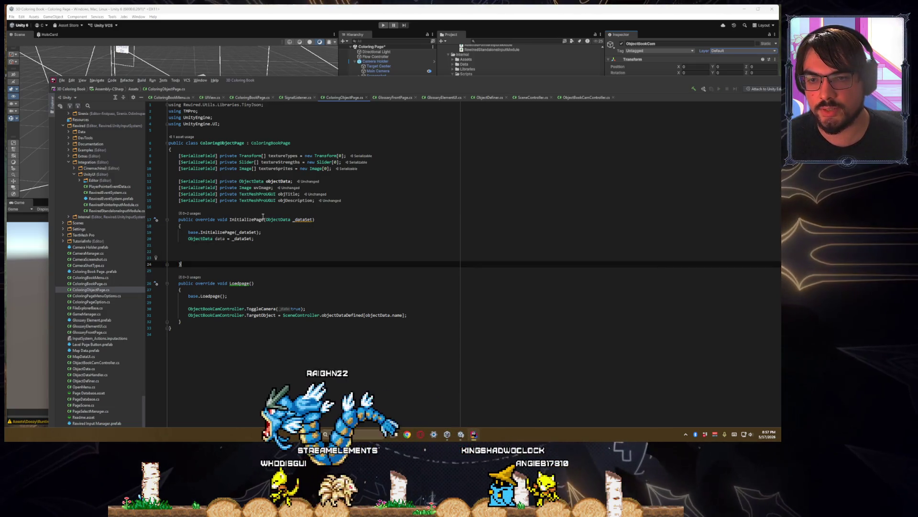
key(Return)
key(Return)
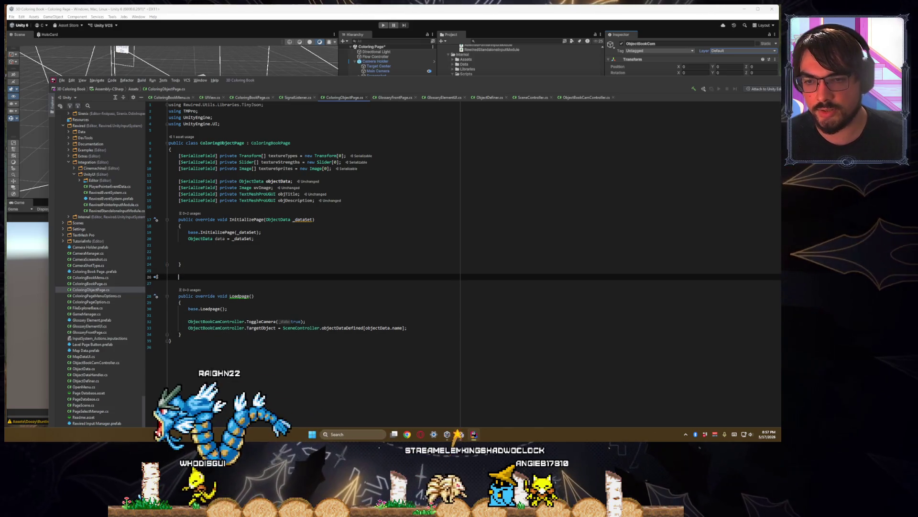
- Declare private void UpdateTextureStrength(TextureType _textureType, float _value) with an empty body
text(priv)
key(Return)
text(private v)
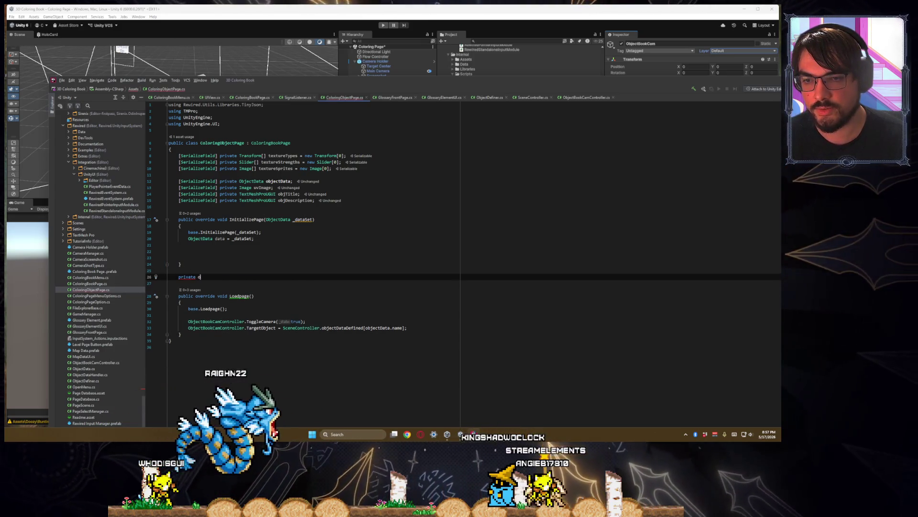
text(oid )
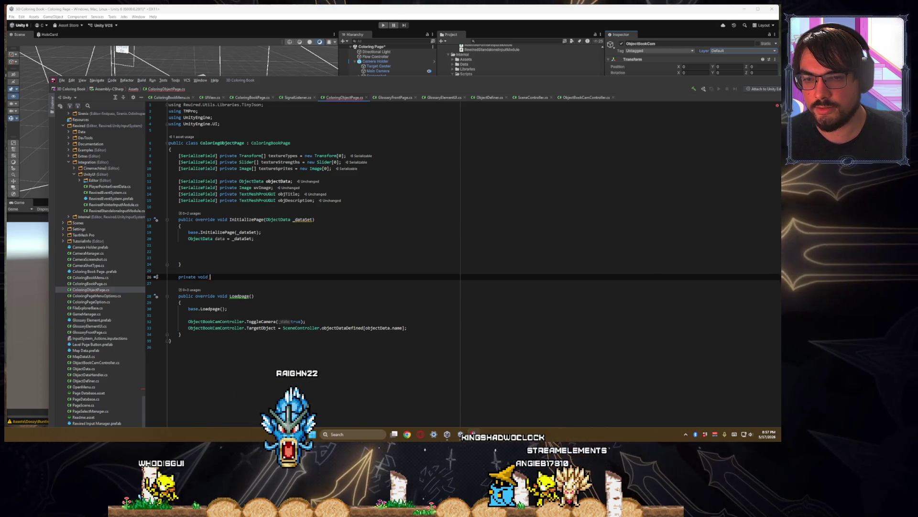
text(UpdateTextureStrength()
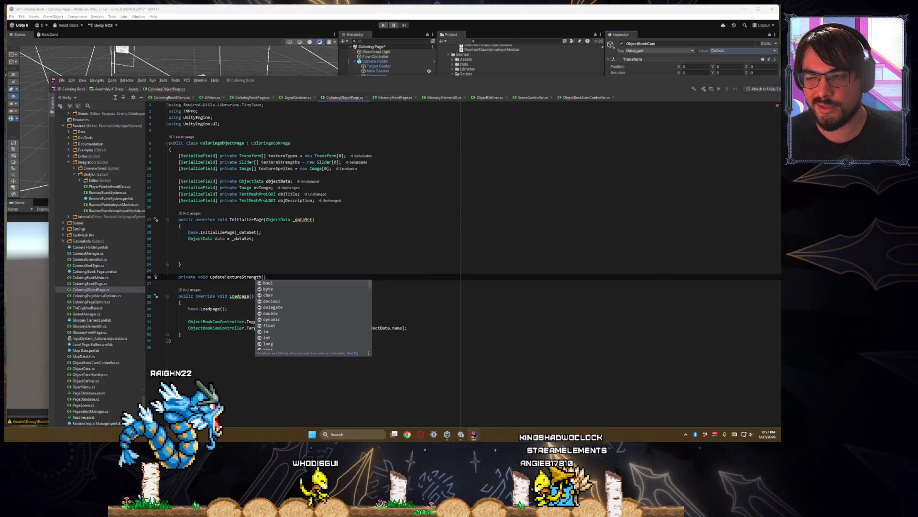
text(Te)
text(xtureType.)
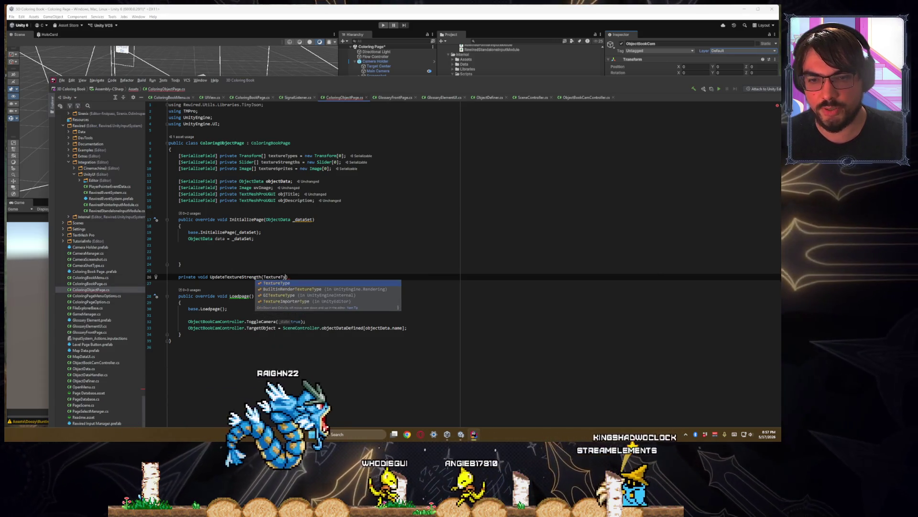
key(BackSpace)
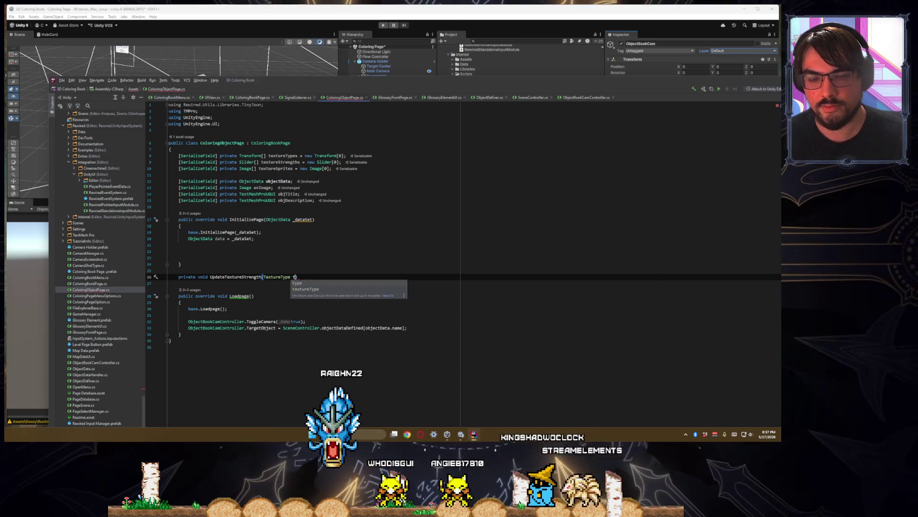
text(_textureT)
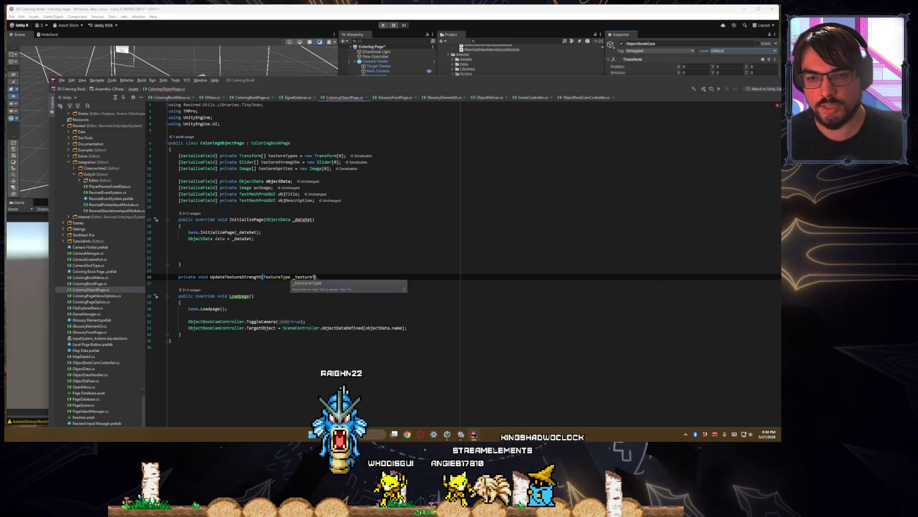
text(e,)
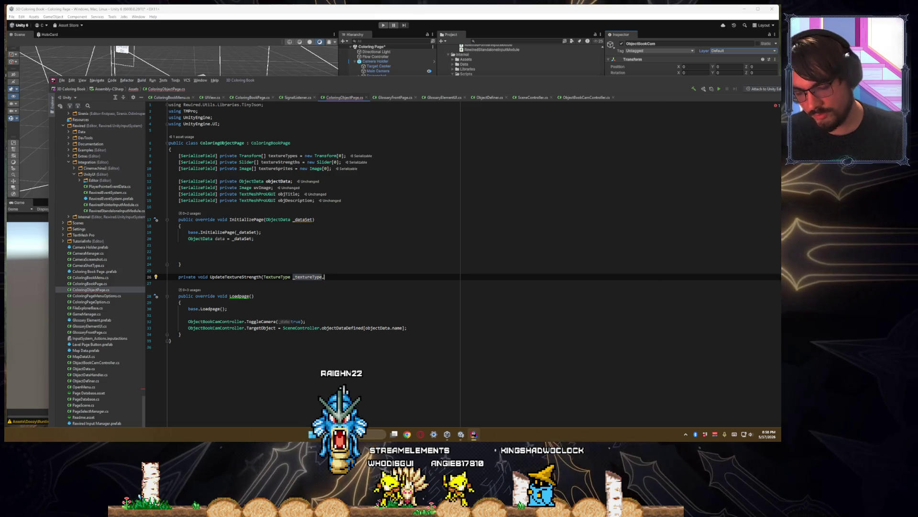
text( float _value)
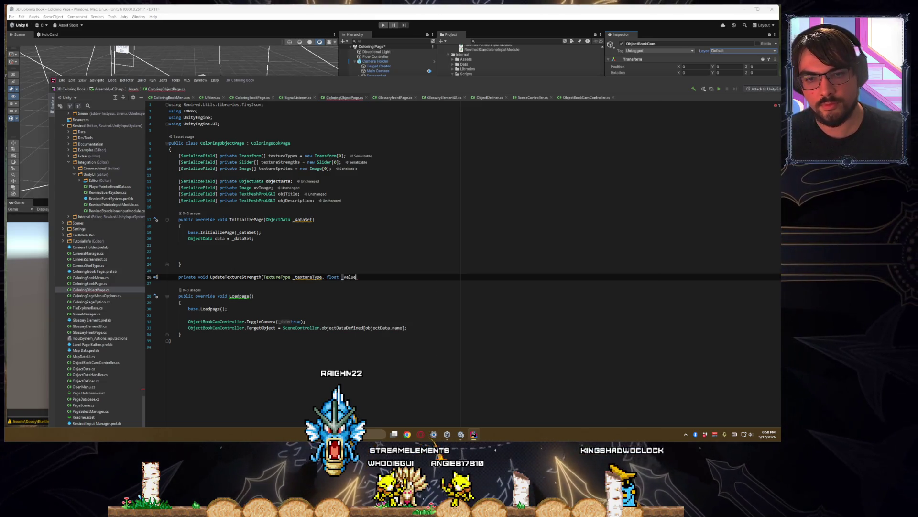
text())
key(Return)
text({)
key(Return)
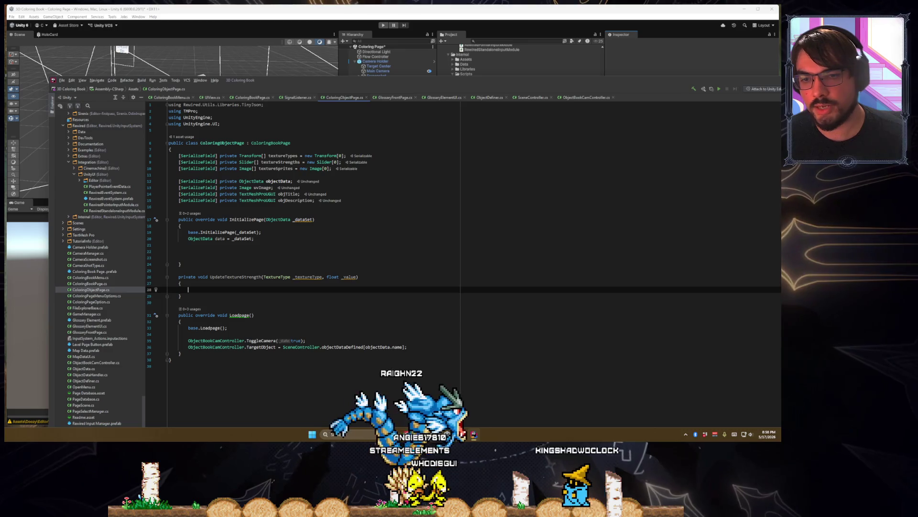
- Add a switch on _textureType with generated cases for every TextureType, removing the default throw
text(switch()
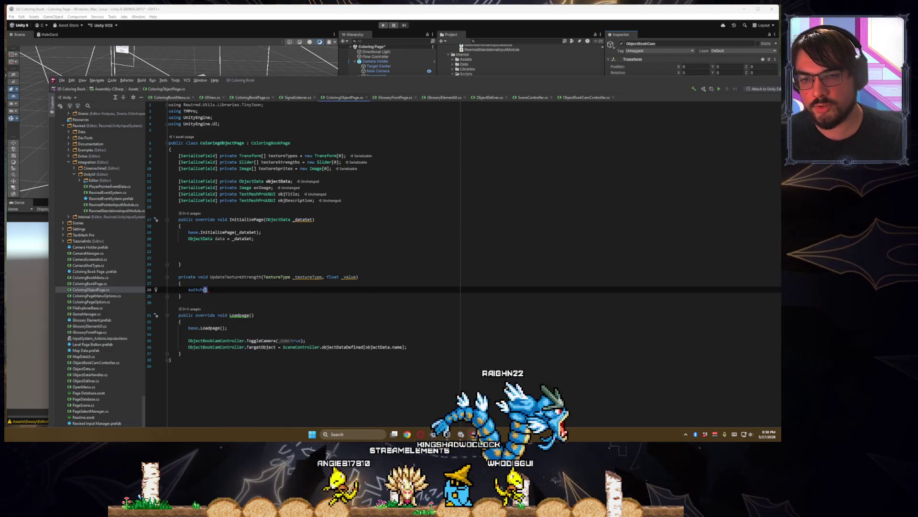
text(_text)
key(Return)
key(ctrl+shift+Return)
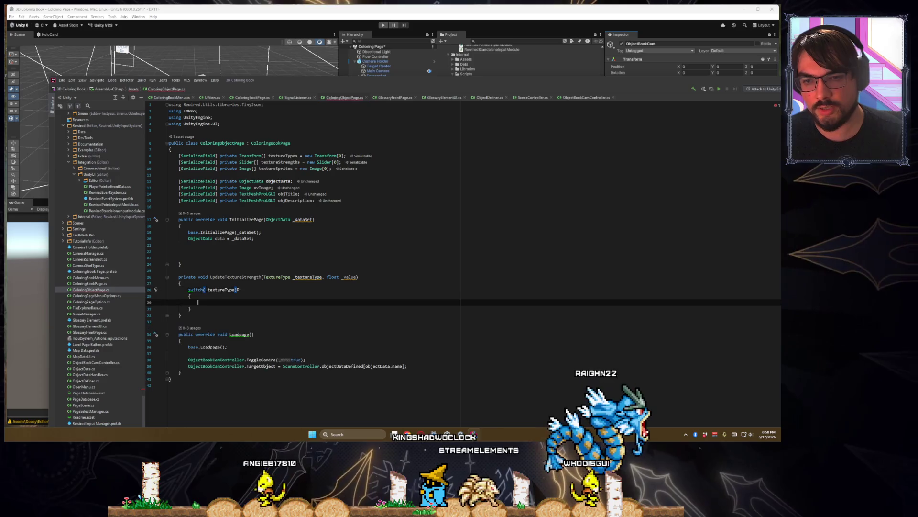
key(ctrl+z)
key(ctrl+shift+Return)
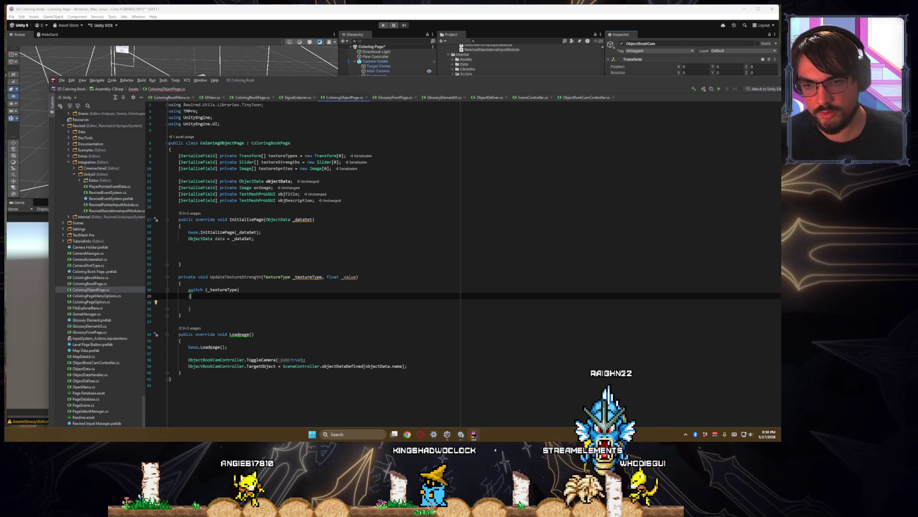
right_click(190, 293)
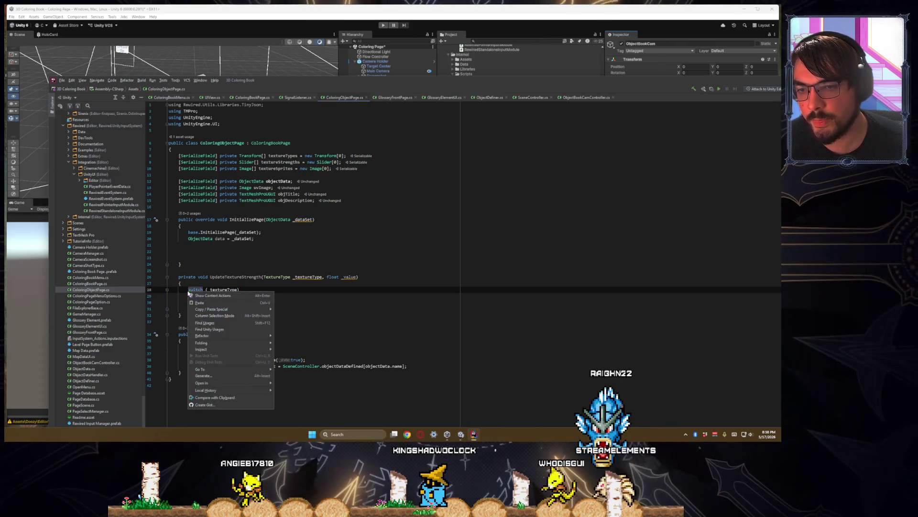
click(197, 295)
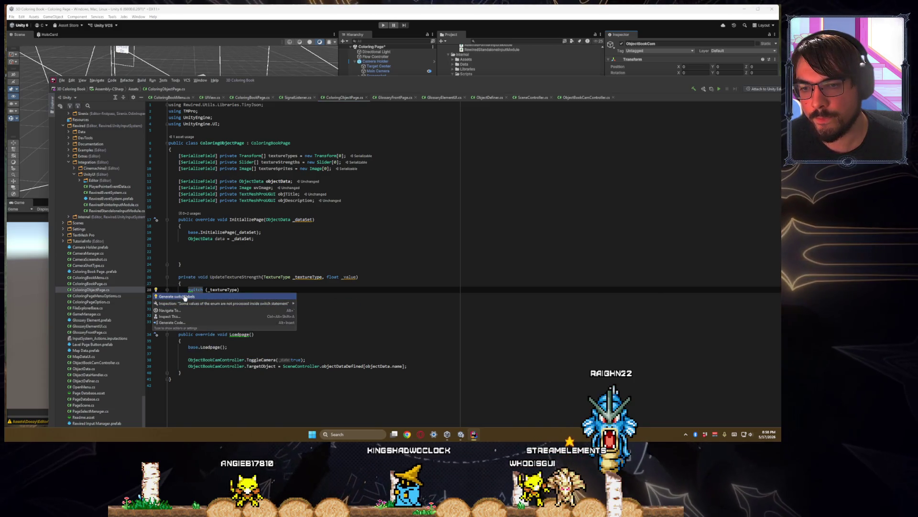
click(210, 302)
scroll(269, 338, down, 1)
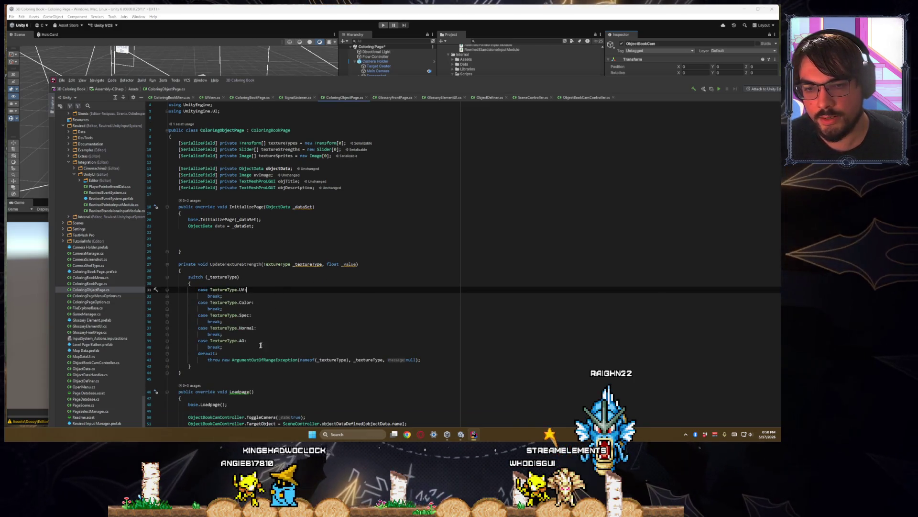
drag(426, 362, 170, 354)
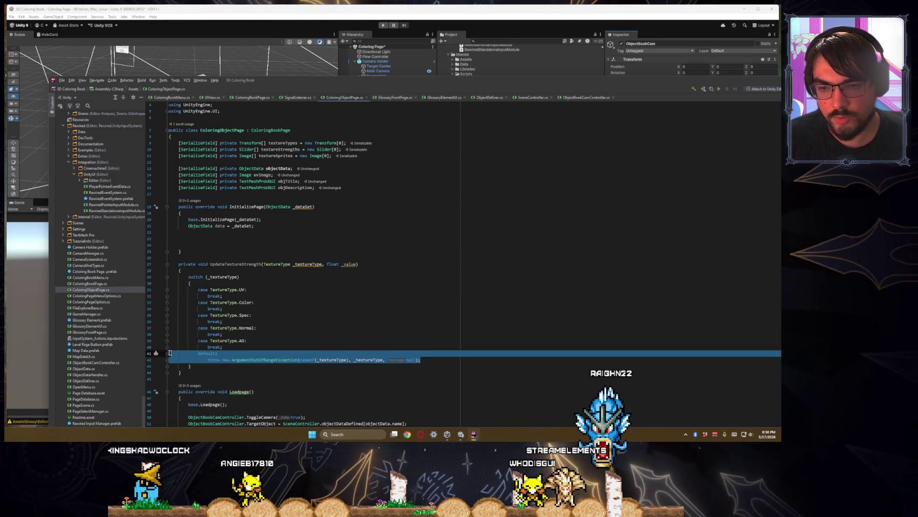
key(BackSpace)
key(BackSpace)
scroll(229, 311, up, 1)
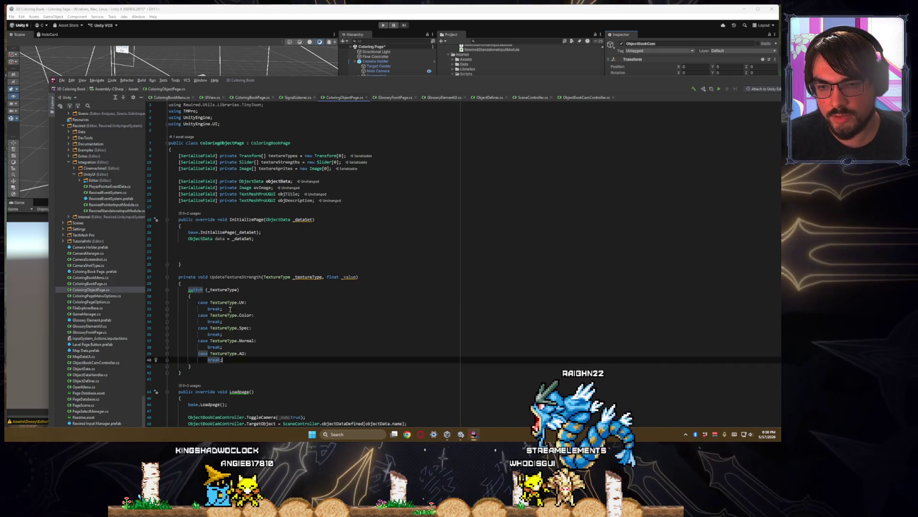
drag(223, 308, 122, 303)
key(BackSpace)
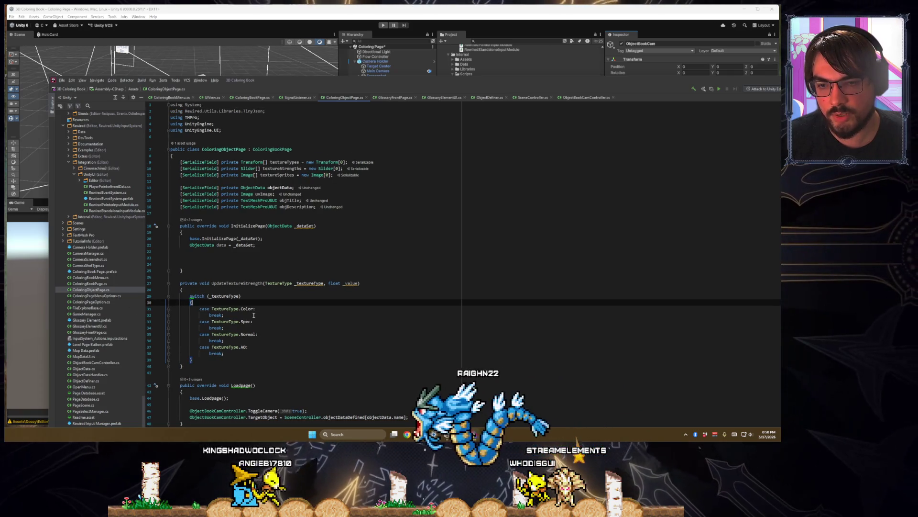
- Insert an empty line before the break of each Color, Spec and Normal case
drag(224, 315, 121, 311)
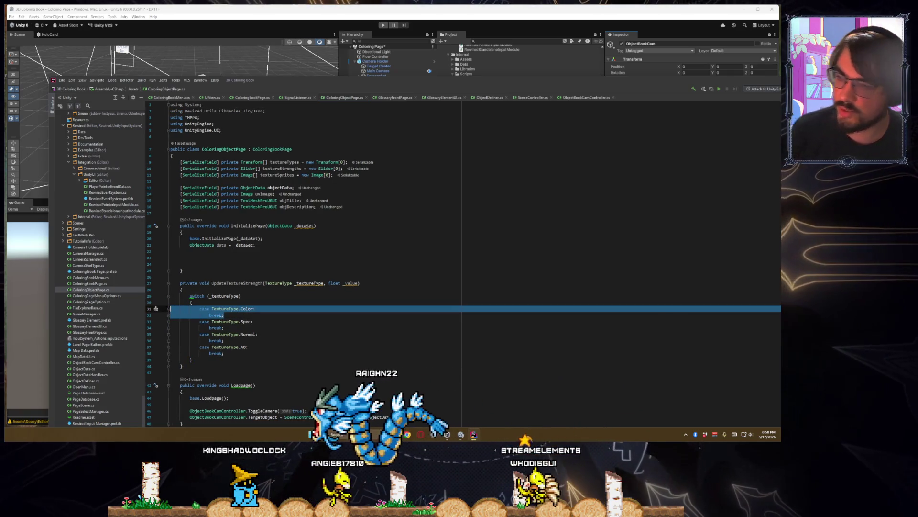
key(BackSpace)
key(BackSpace)
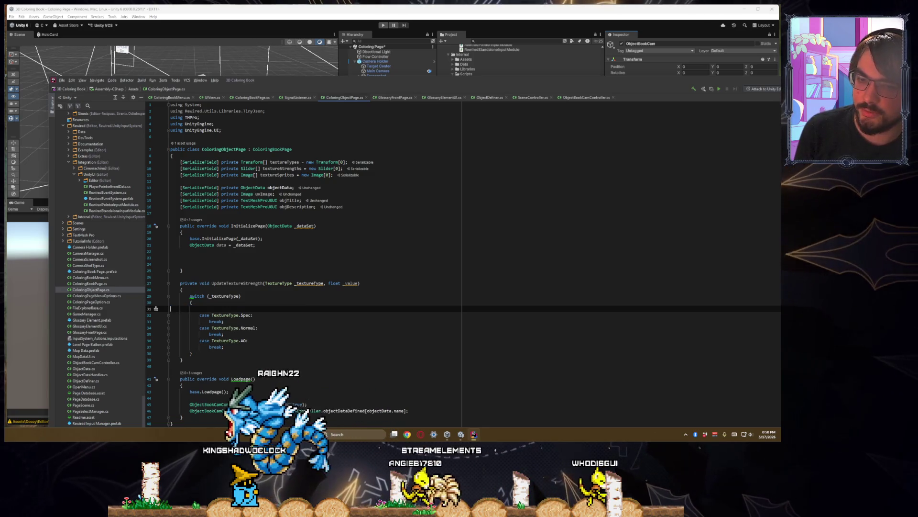
click(261, 338)
click(272, 312)
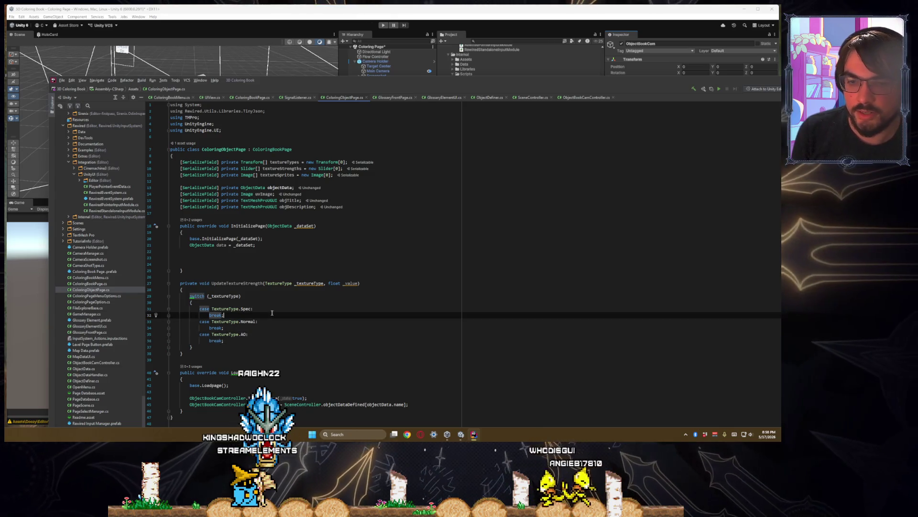
key(ctrl+z)
key(ctrl+z)
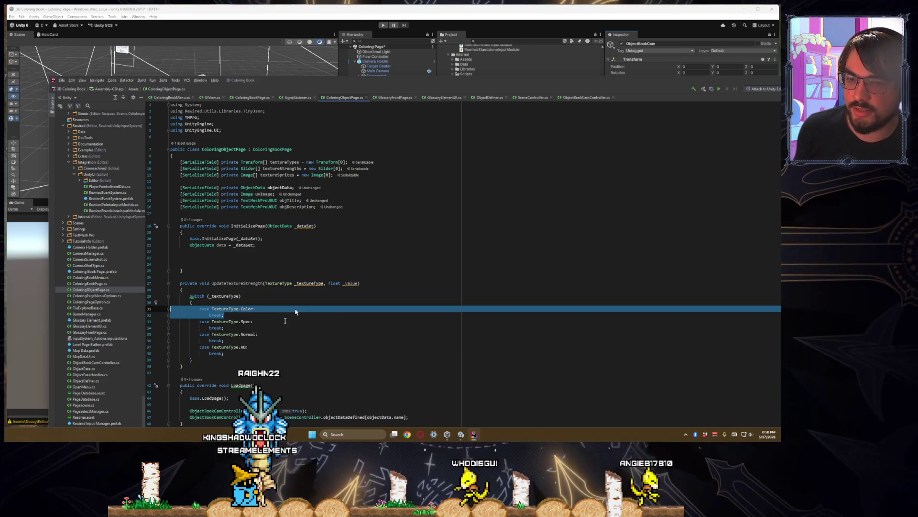
key(Up)
key(Up)
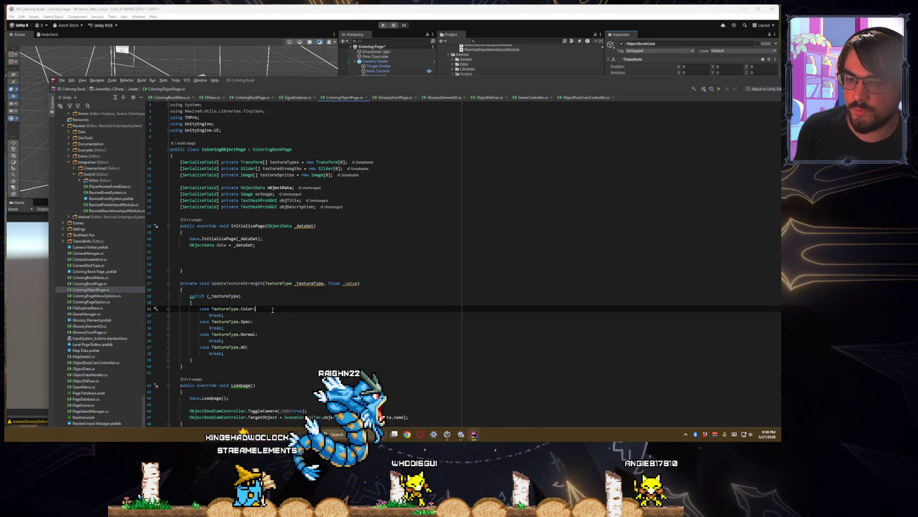
key(End)
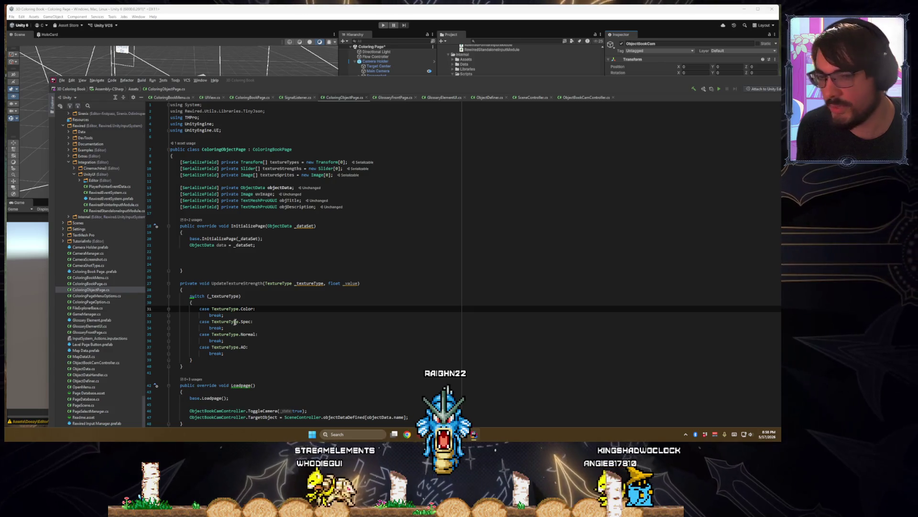
click(270, 323)
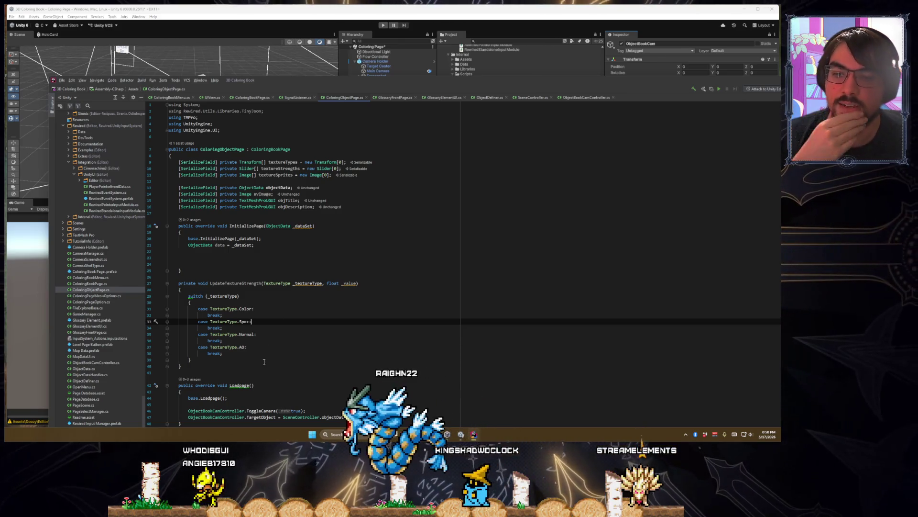
click(261, 316)
click(259, 309)
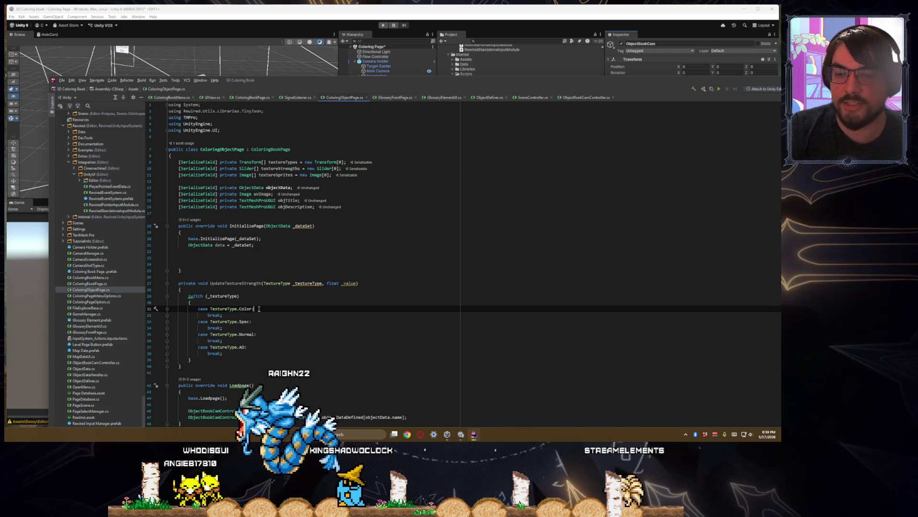
key(Return)
key(Down)
key(Down)
key(Down)
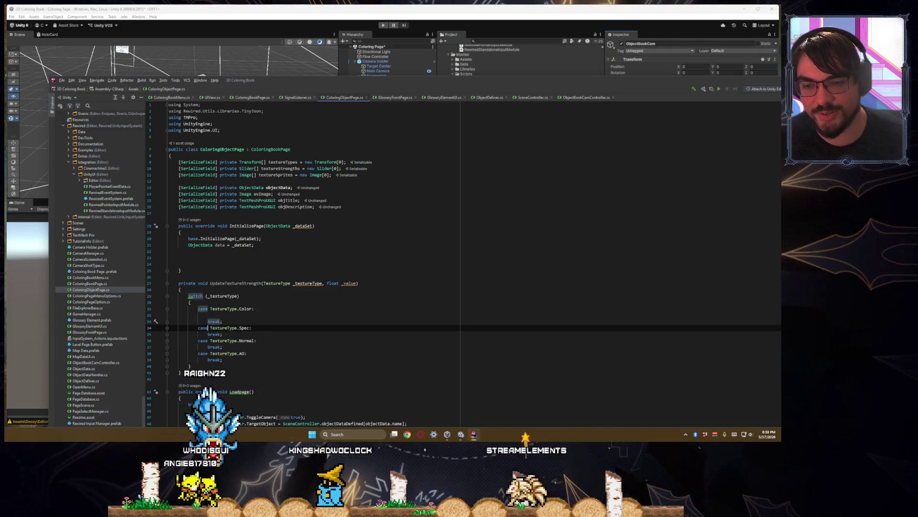
key(Return)
key(Down)
key(Down)
key(Return)
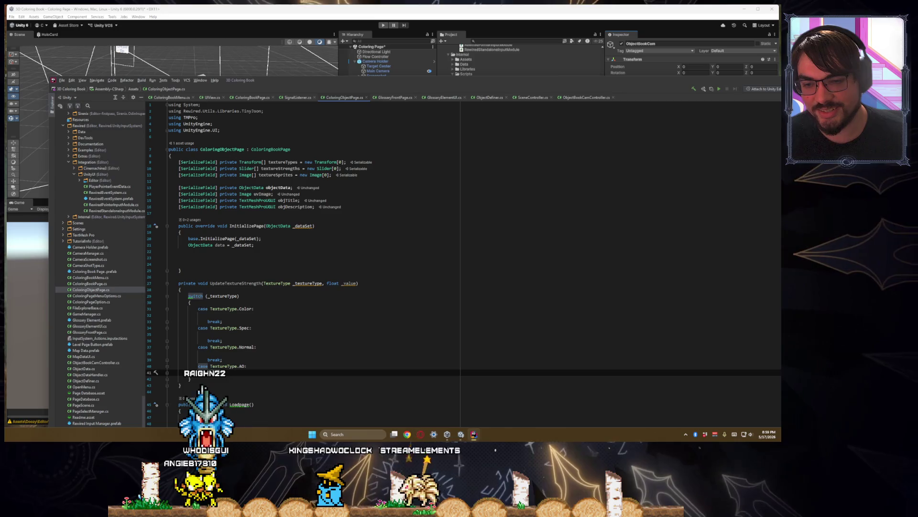
key(Up)
key(Up)
key(Up)
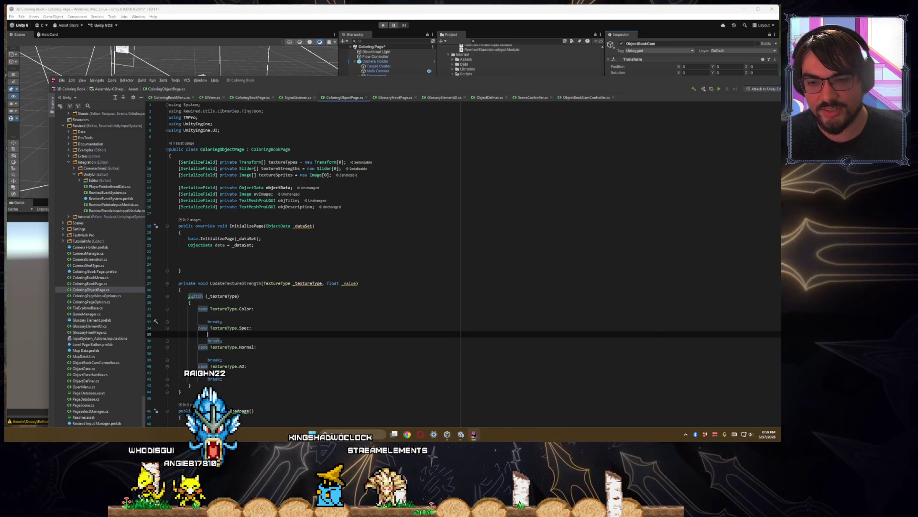
scroll(263, 337, down, 1)
click(235, 275)
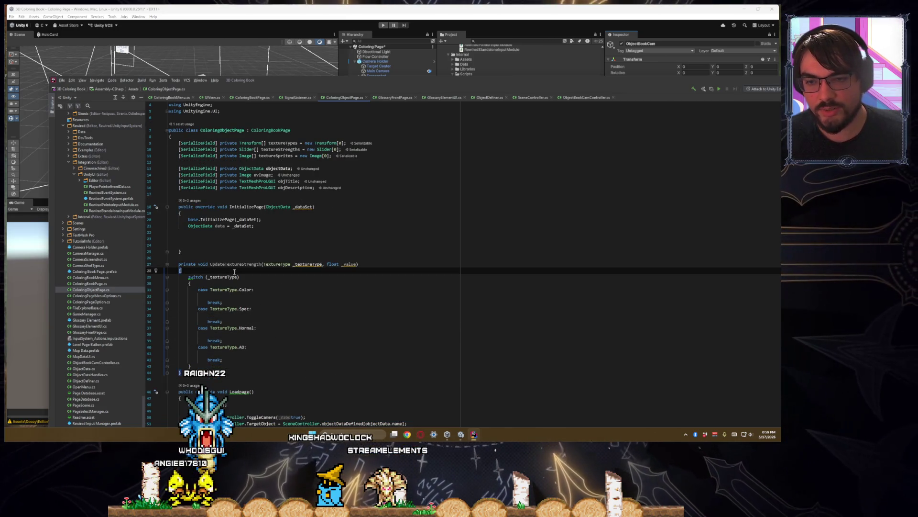
- Declare string textureKey = ""; above the switch and leave an empty line after it
key(Return)
text(string textureKey = "";)
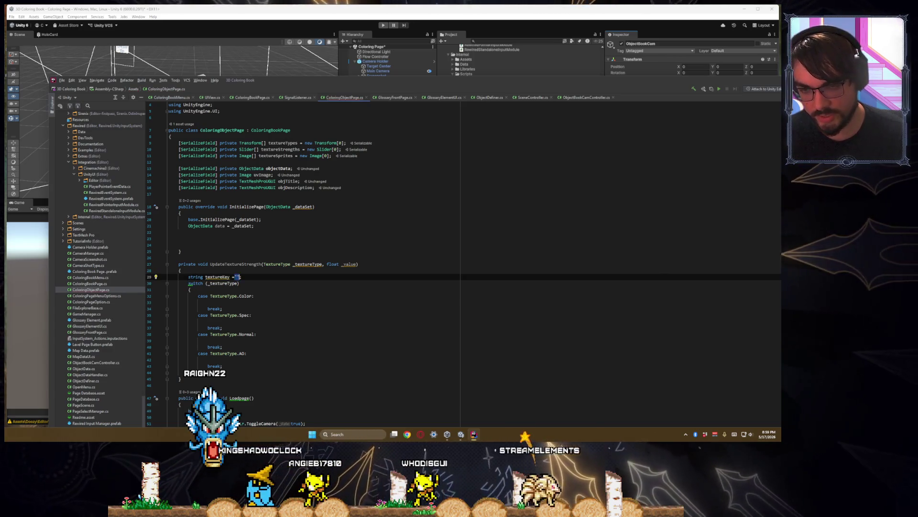
key(Left)
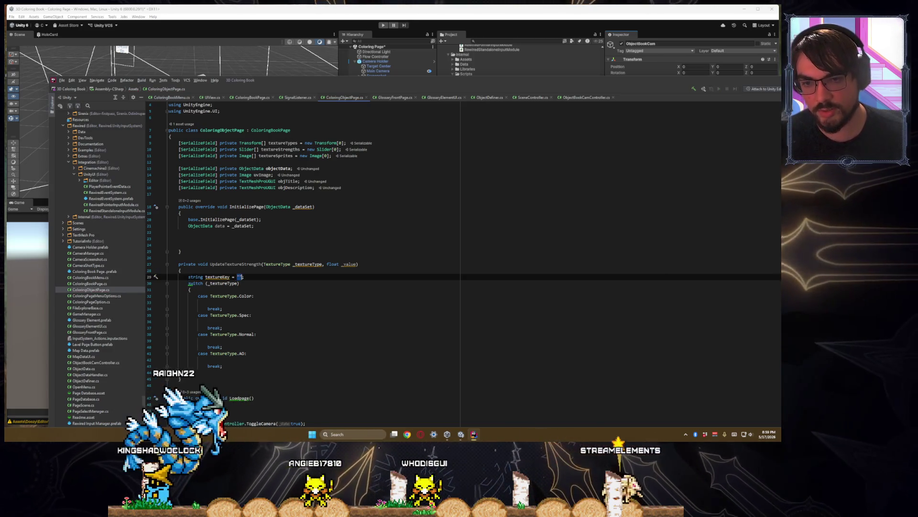
key(Down)
key(Down)
key(Down)
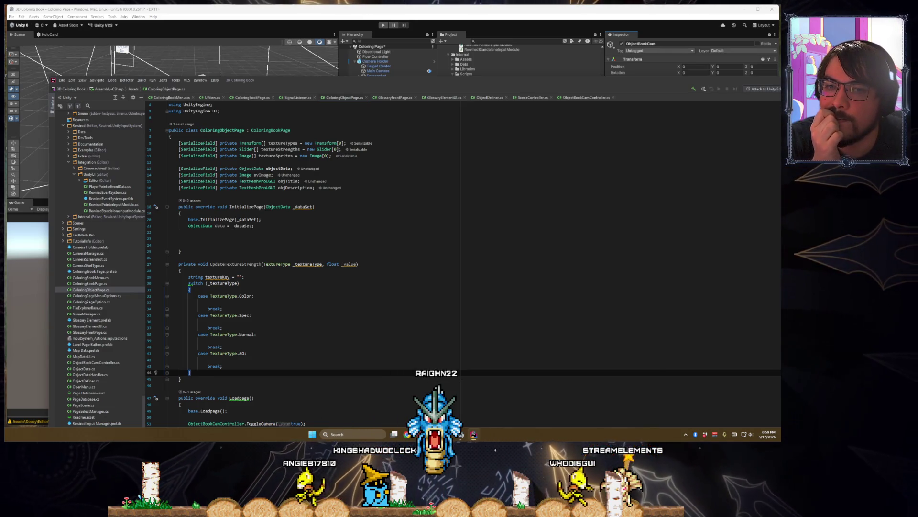
key(Return)
scroll(235, 290, down, 1)
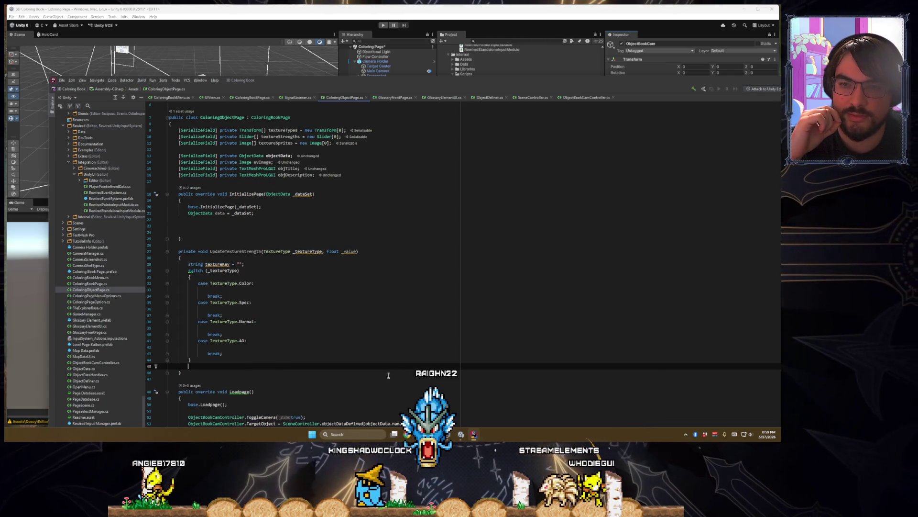
scroll(293, 193, up, 1)
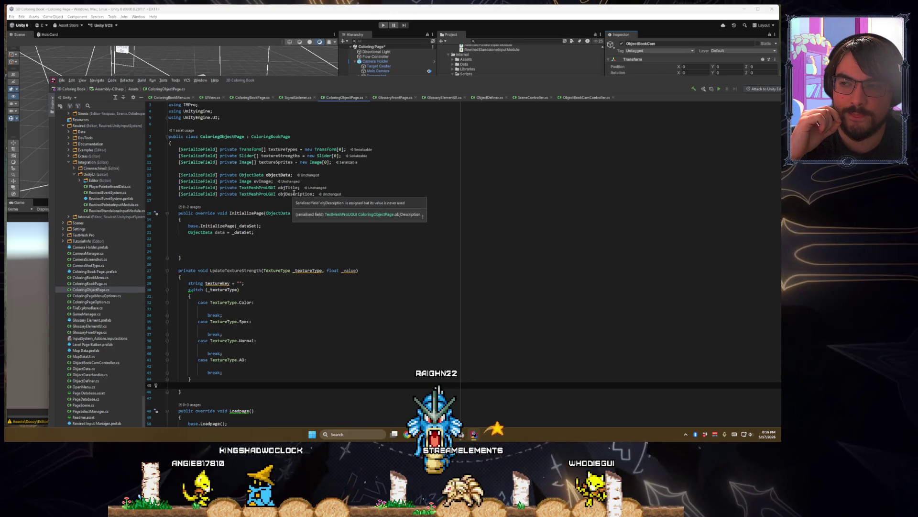
scroll(295, 194, down, 1)
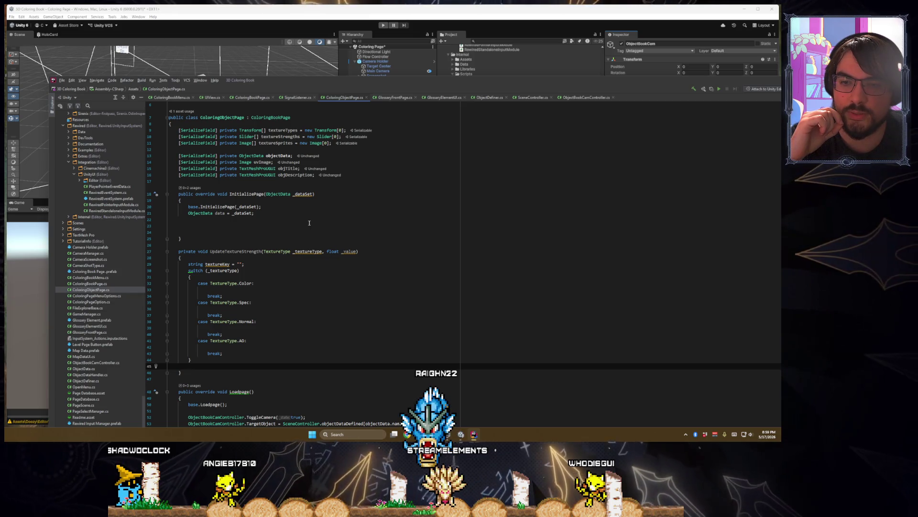
scroll(309, 223, up, 1)
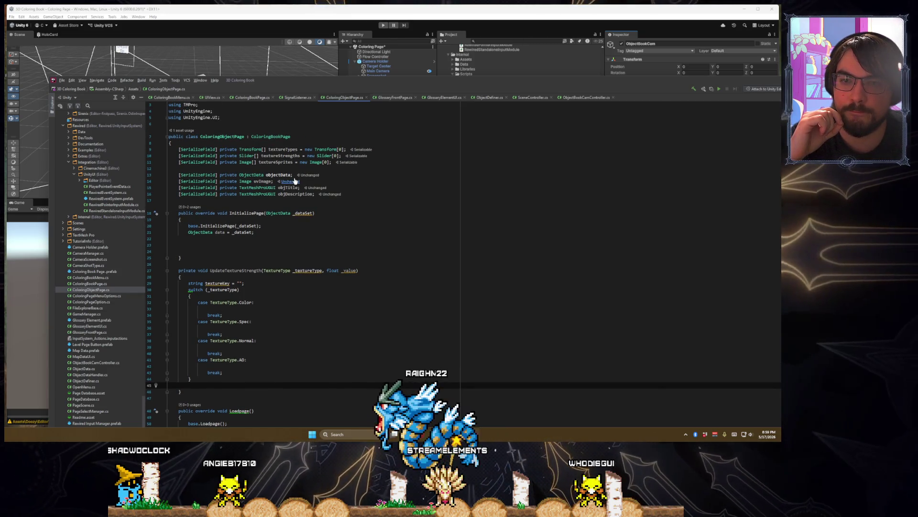
click(293, 176)
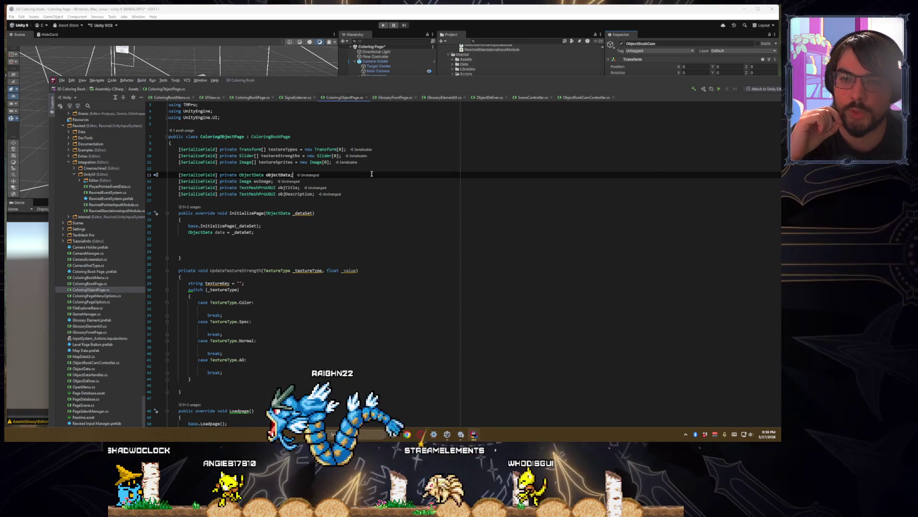
- Add [SerializeField] private Renderer renderer; below objectData and maximise the code editor
key(Return)
text([Serializ)
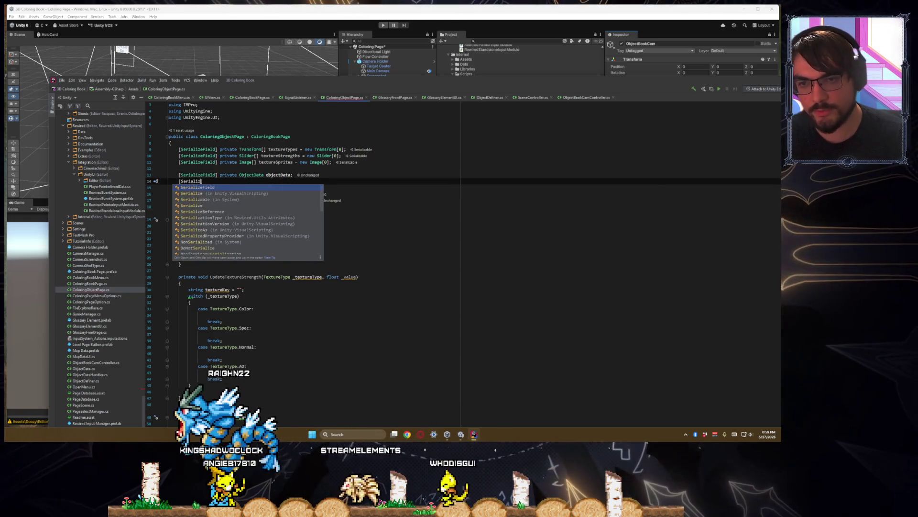
text(eField] private Transform)
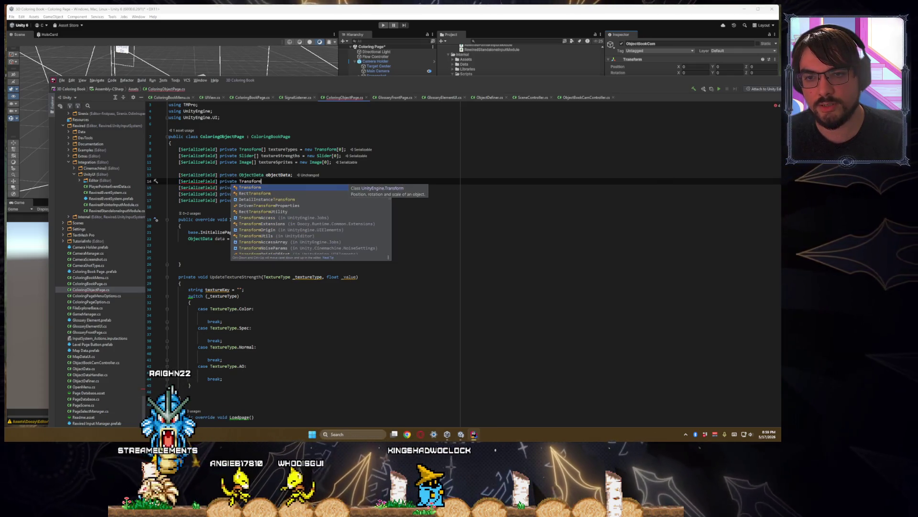
key(BackSpace)
key(BackSpace)
key(BackSpace)
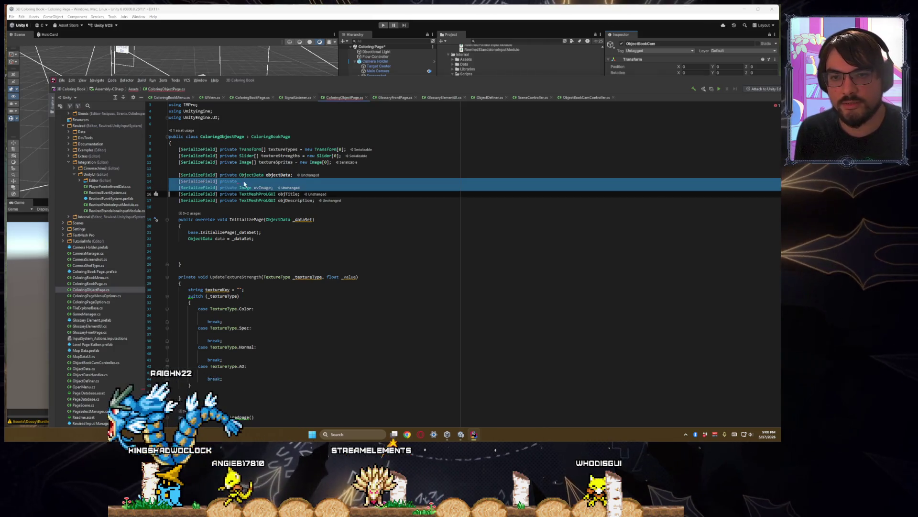
text(Renderer)
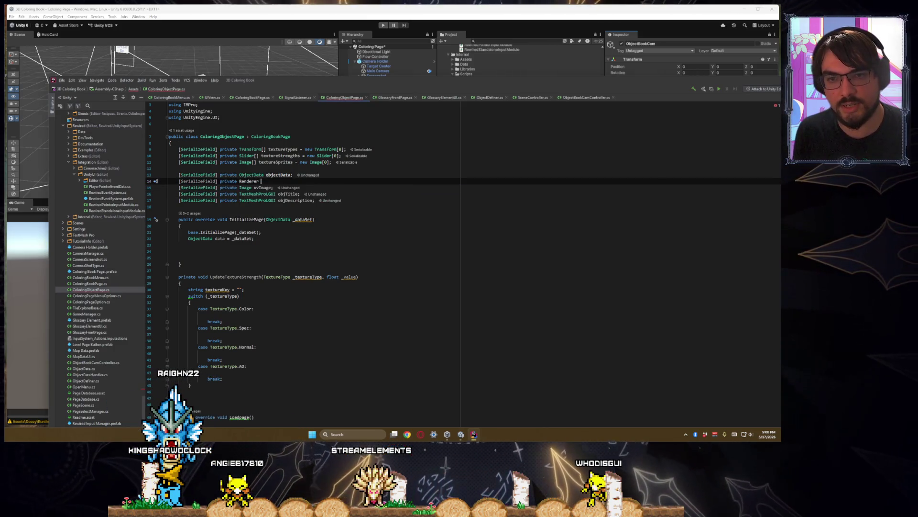
text( renderer;)
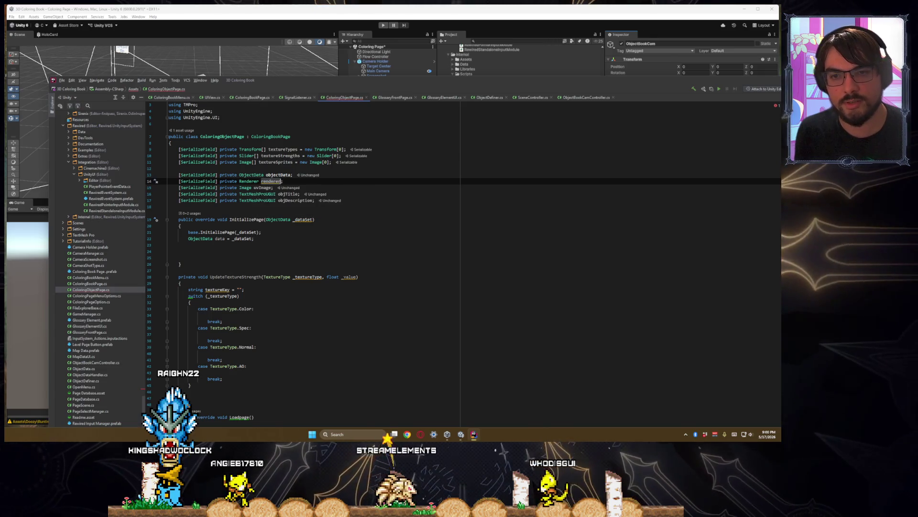
scroll(228, 260, down, 2)
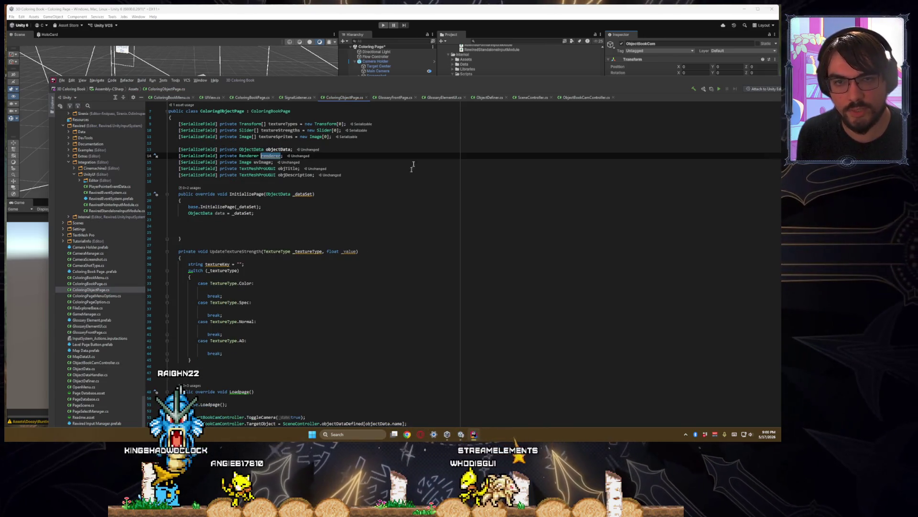
double_click(383, 91)
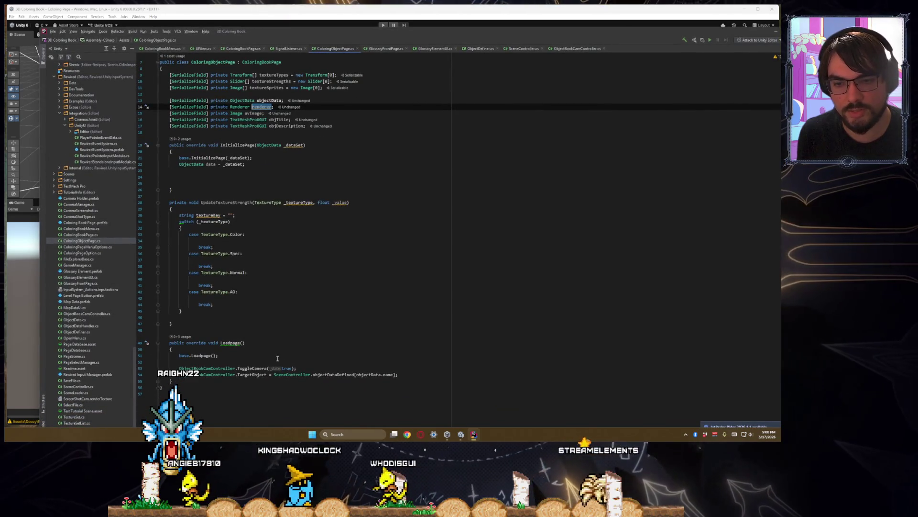
click(277, 358)
- In LoadPage, assign renderer = ObjectBookCamController.TargetObject.GetComponent<Renderer>();
click(424, 377)
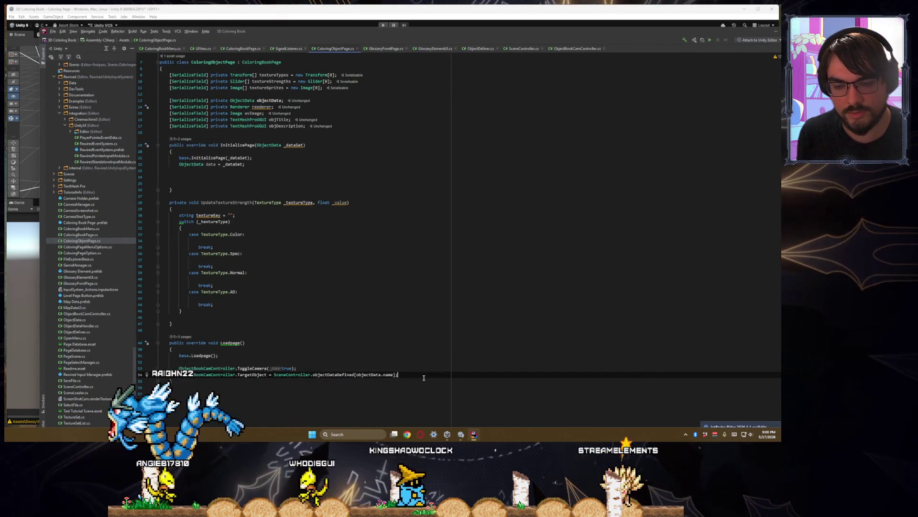
key(Return)
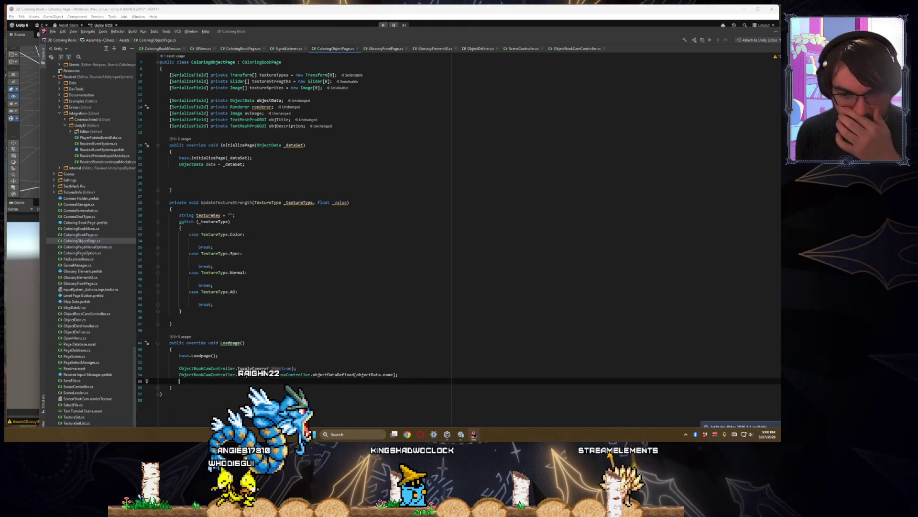
text(renderer )
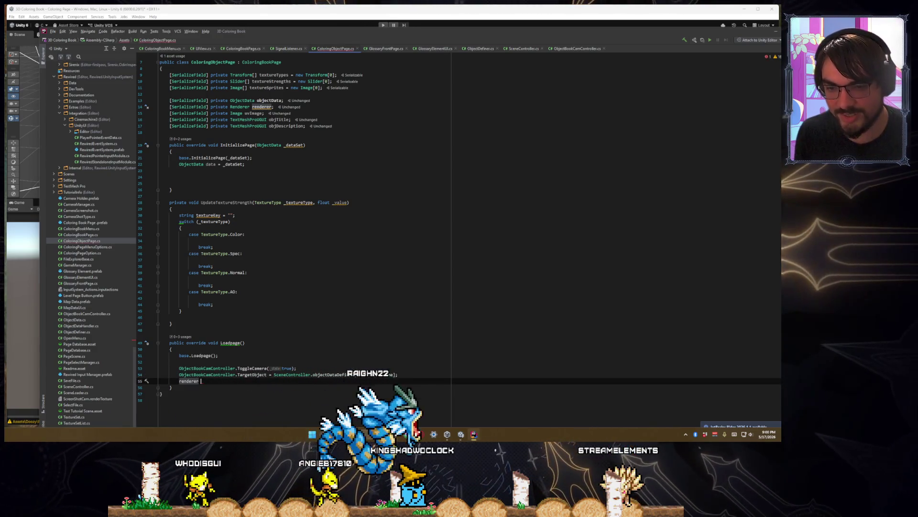
text(= ObjectBook)
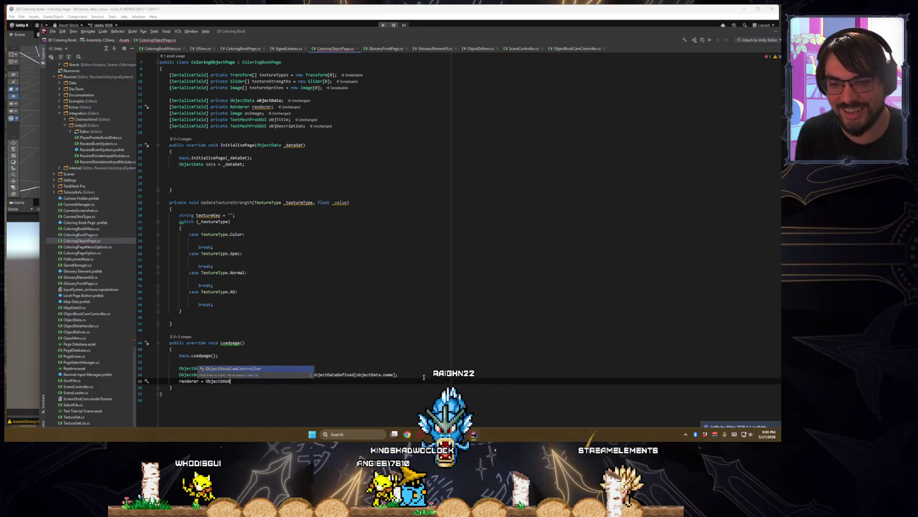
text(CamController.TargetObject)
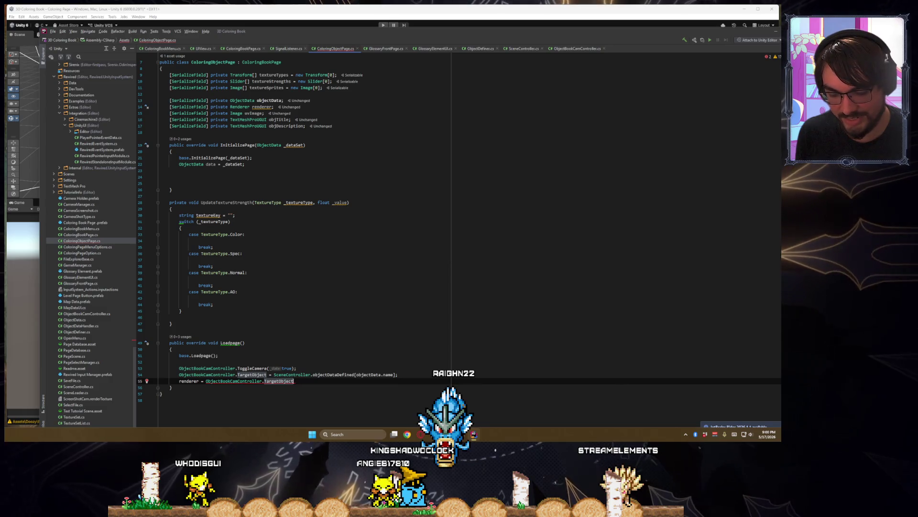
text(.GetComp)
key(Return)
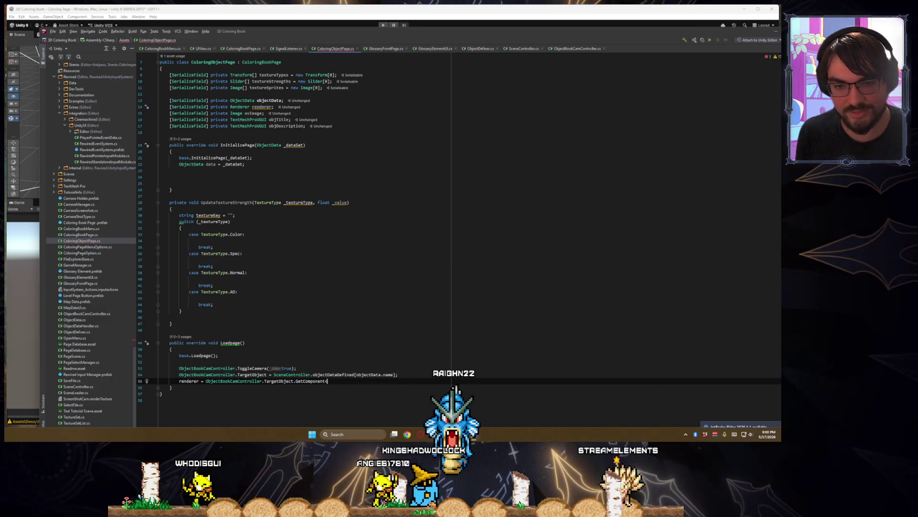
text(Renderer)
key(Return)
text(;)
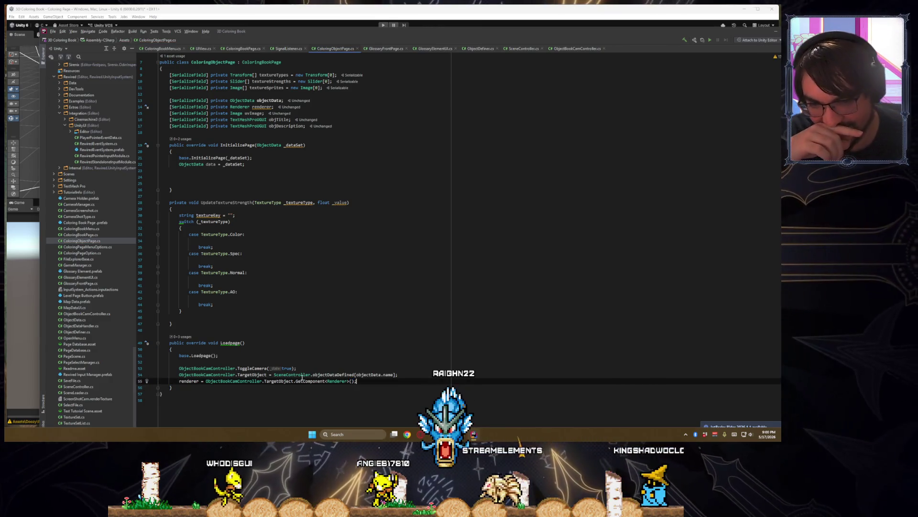
- Move to the blank line below the switch in UpdateTextureStrength
scroll(328, 383, up, 2)
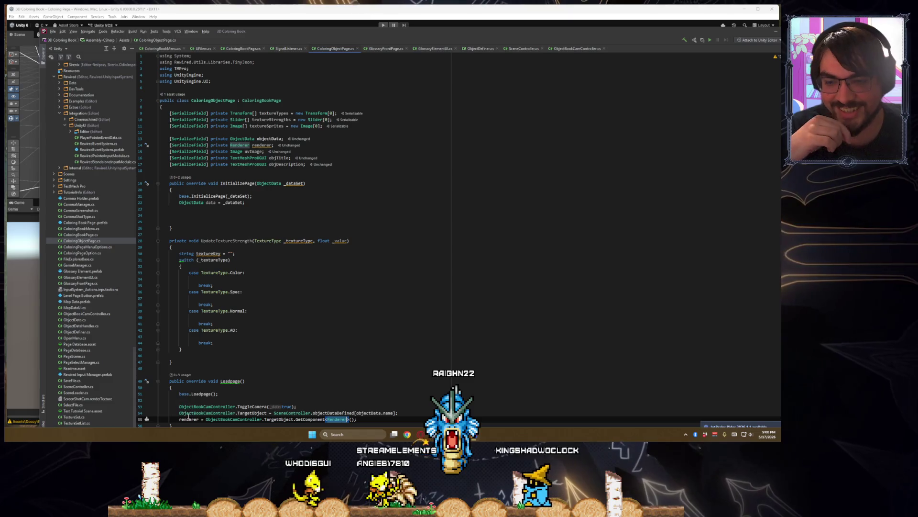
click(189, 419)
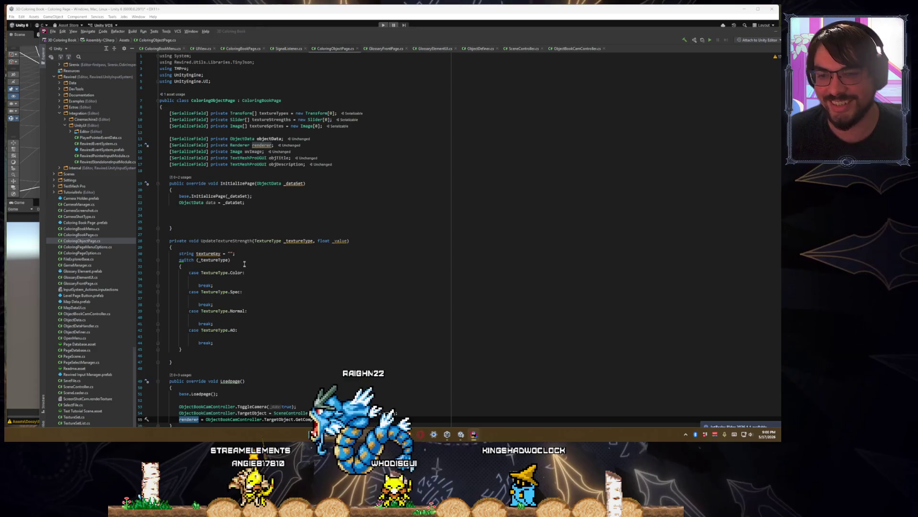
scroll(211, 287, down, 2)
click(212, 311)
click(211, 319)
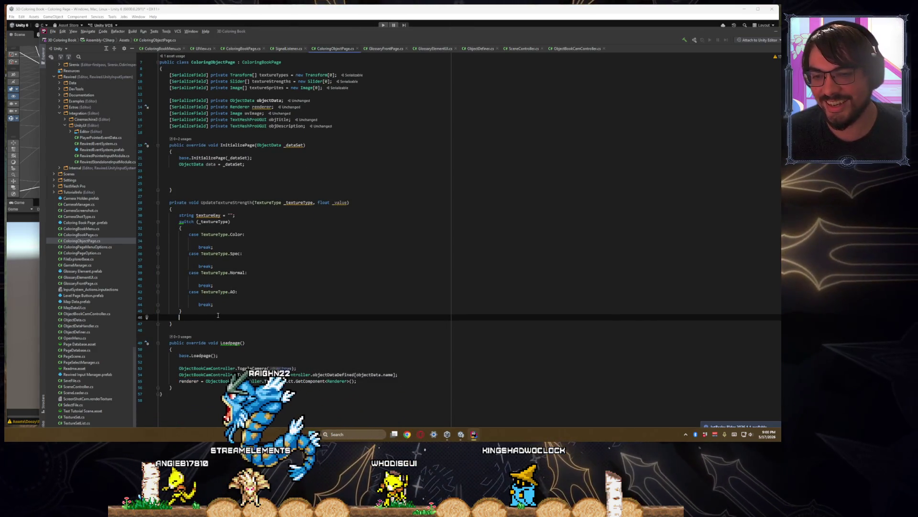
- Below the switch, add renderer.sharedMaterial.SetFloat(textureKey, _value);
key(Return)
text(renderer.shared)
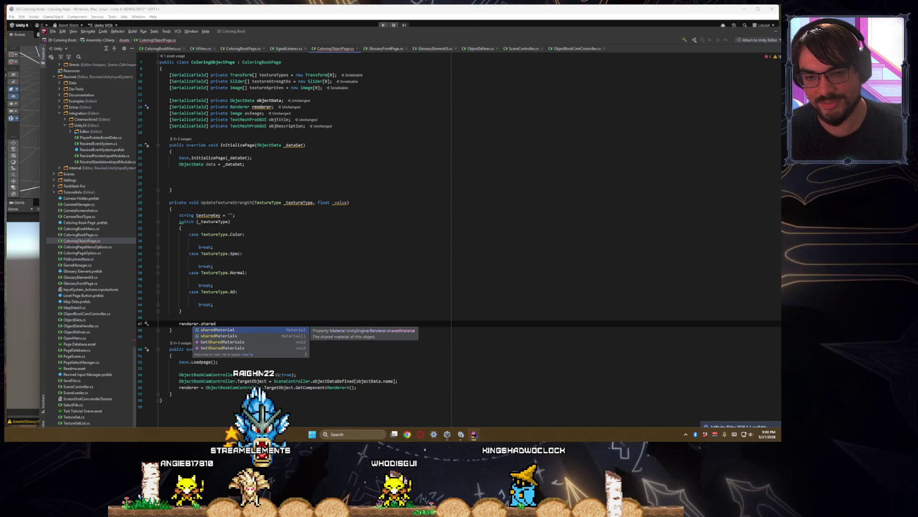
key(Return)
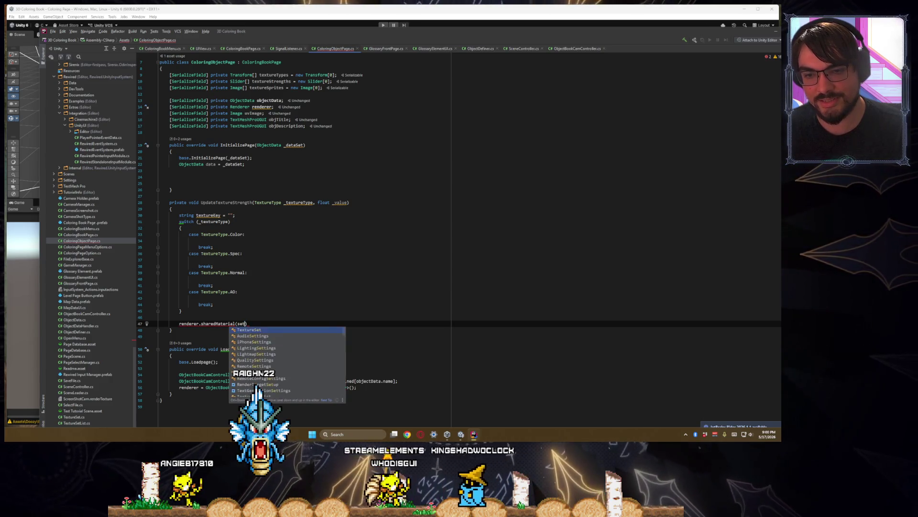
key(BackSpace)
key(BackSpace)
key(BackSpace)
text(.set)
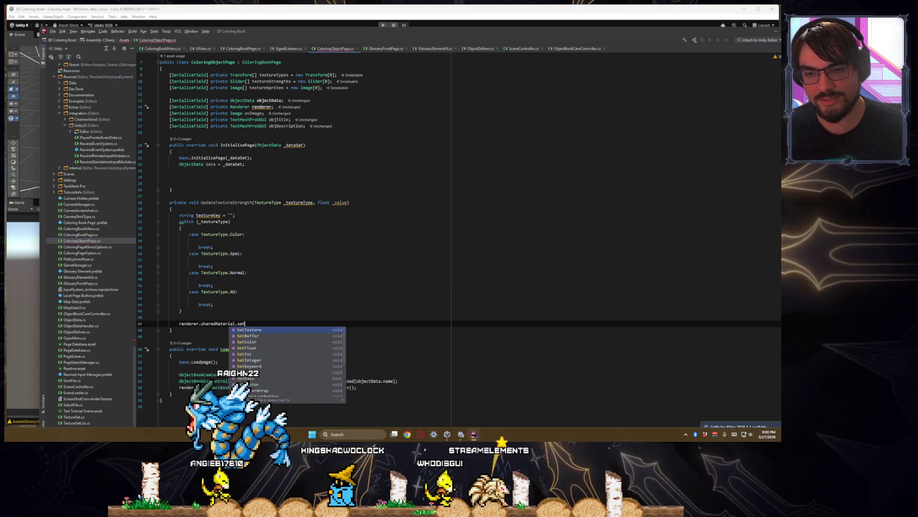
text(fl)
key(Return)
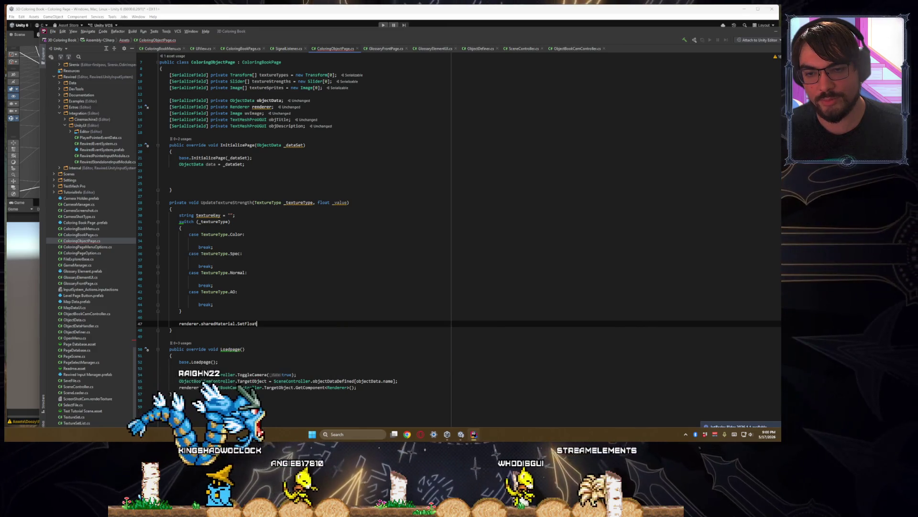
text(()
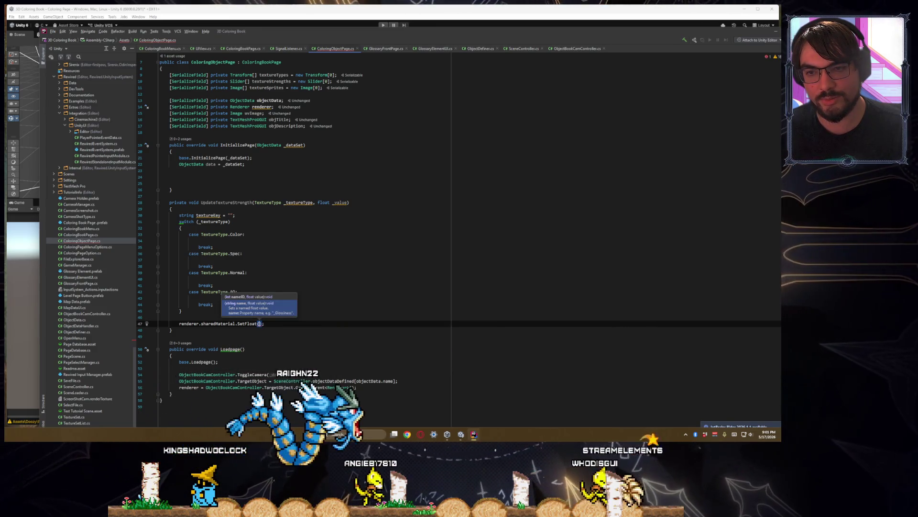
text(tex)
key(Return)
text(, _)
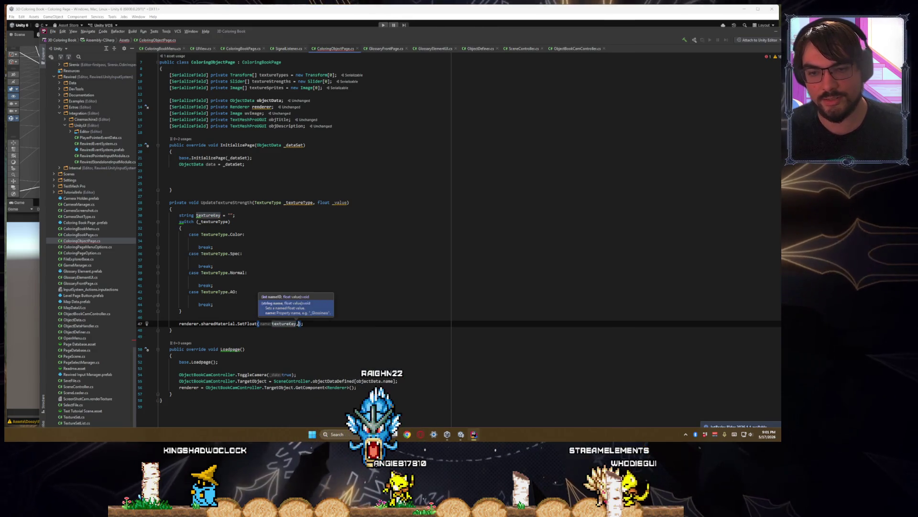
text(value)
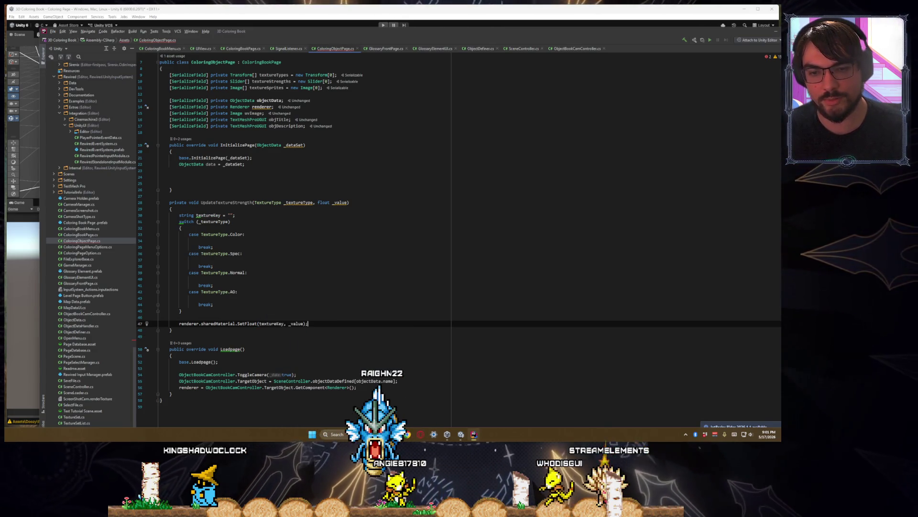
key(Up)
key(Up)
key(Up)
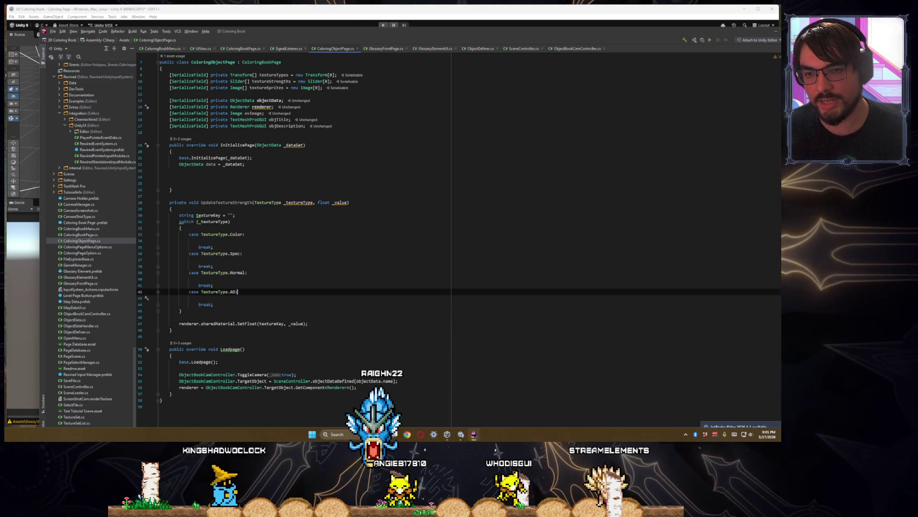
- Set textureKey to "Alpha" in the Color case and "SpecStrength" in the Spec case
key(Up)
text(tex)
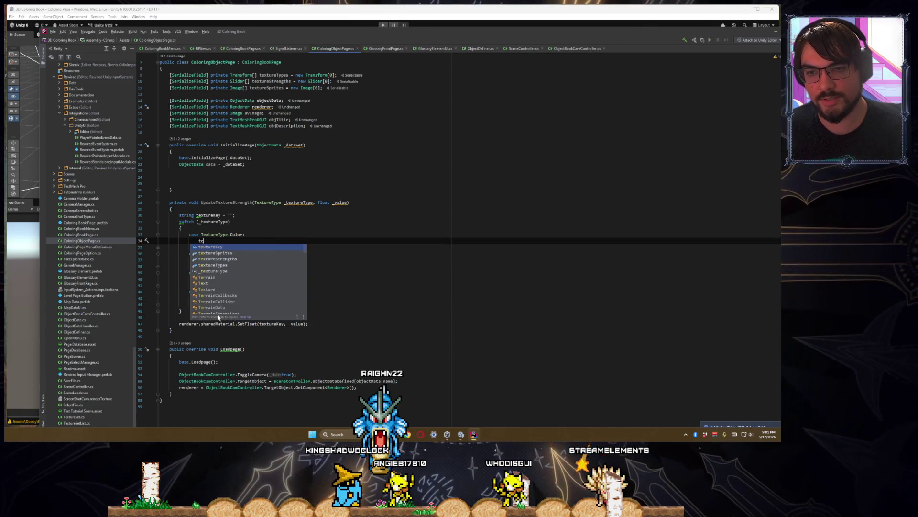
key(Return)
text(= "Alb)
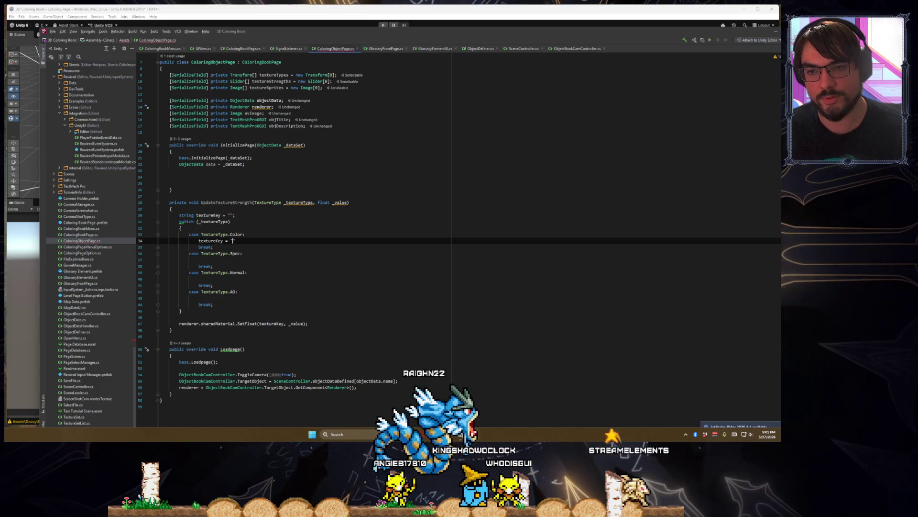
text(ha";)
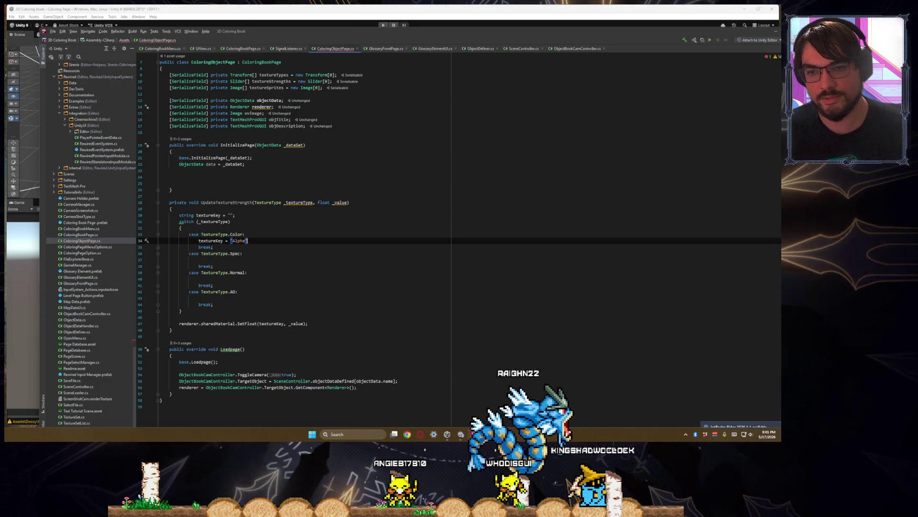
key(Down)
key(Down)
key(Down)
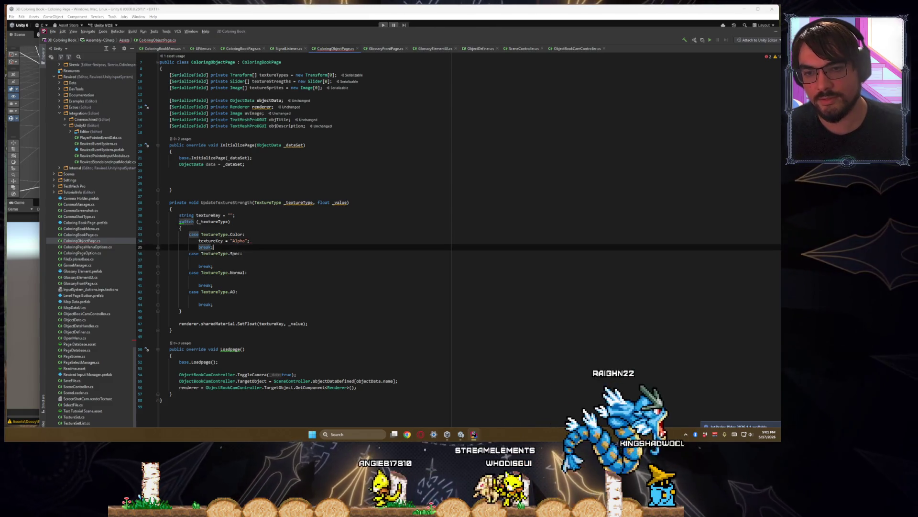
text(textur)
key(Return)
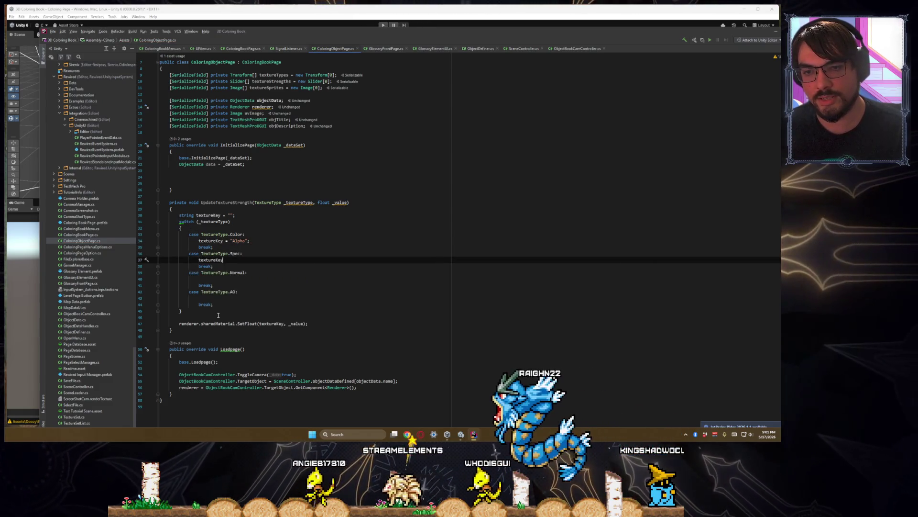
text( = )
text("SpecStrength";)
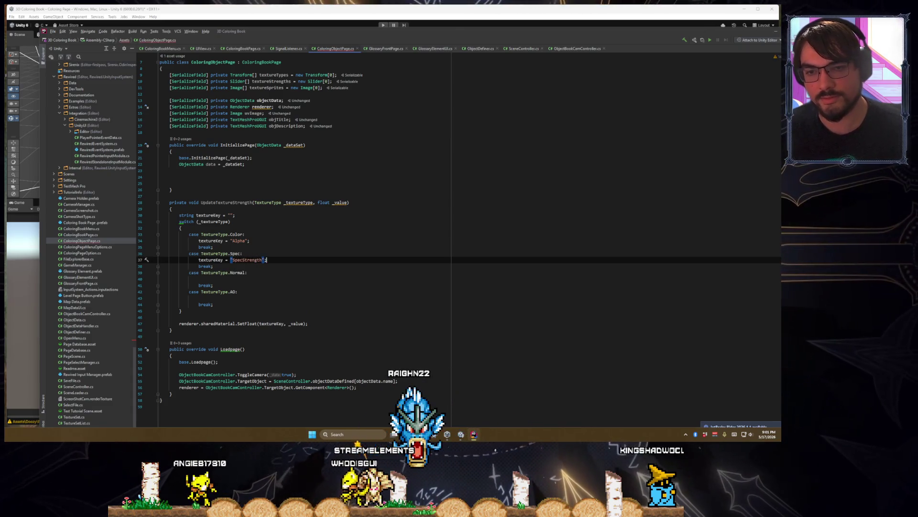
- Set textureKey to "BumpStrength" in the Normal case and "AoStrength" in the AO case
click(198, 278)
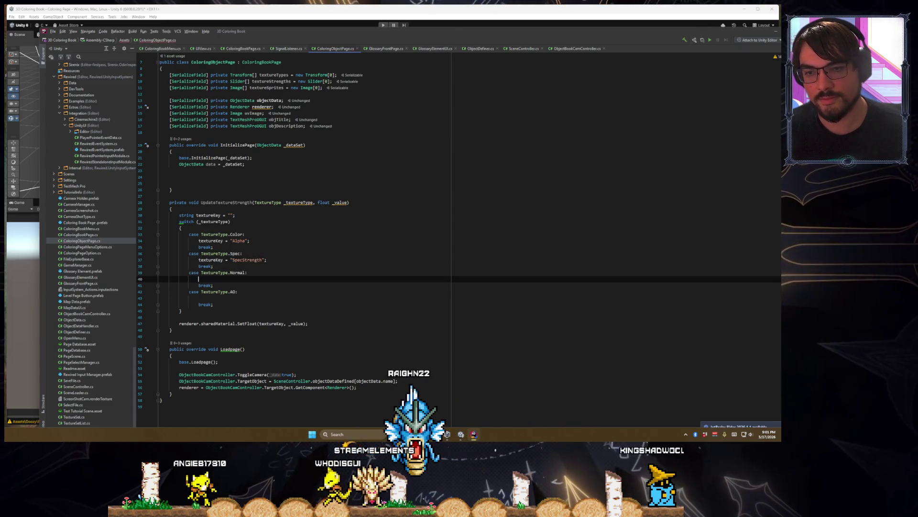
text(textureke)
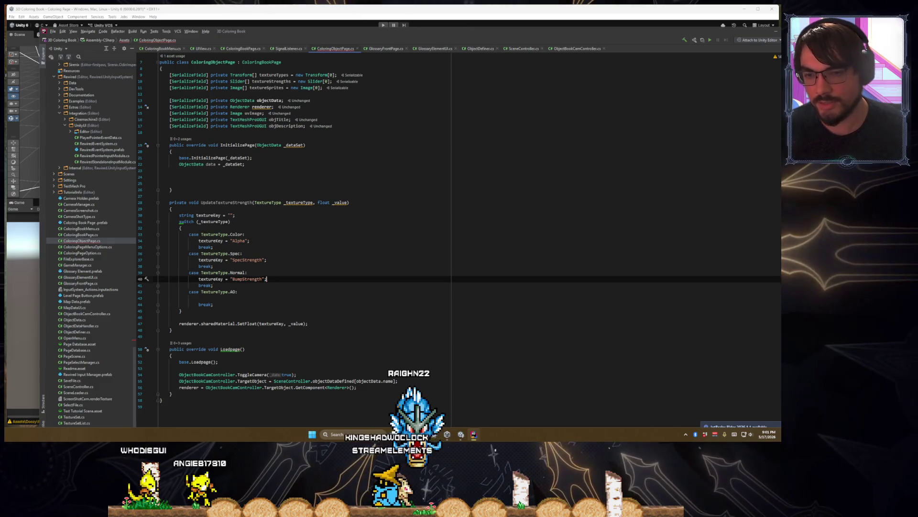
click(199, 298)
text(textureke)
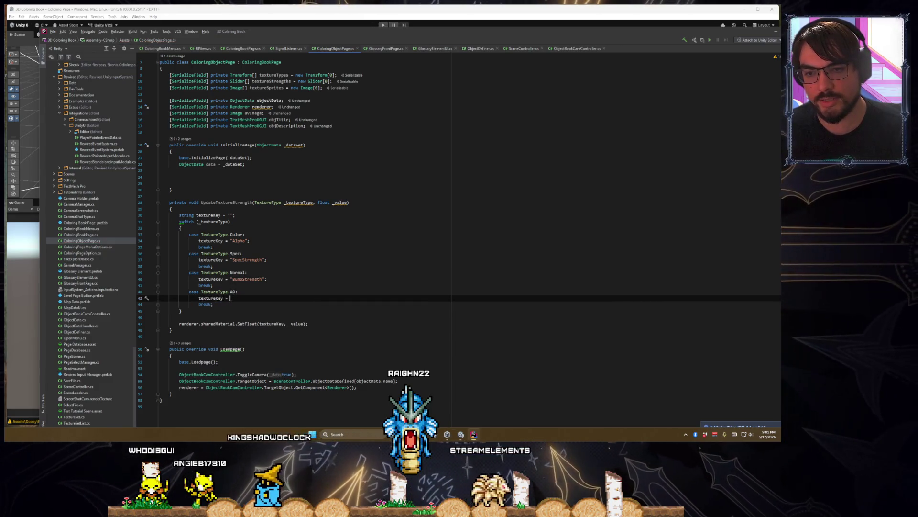
text("AoStrength";)
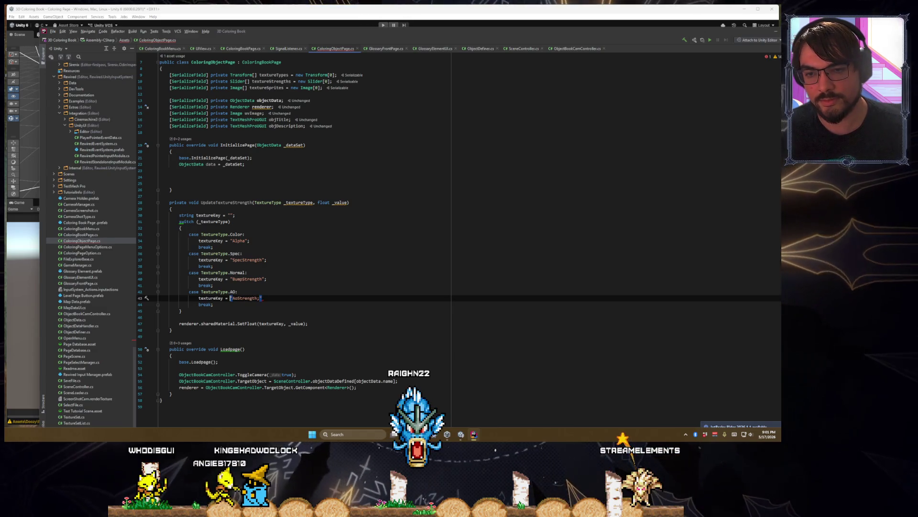
key(BackSpace)
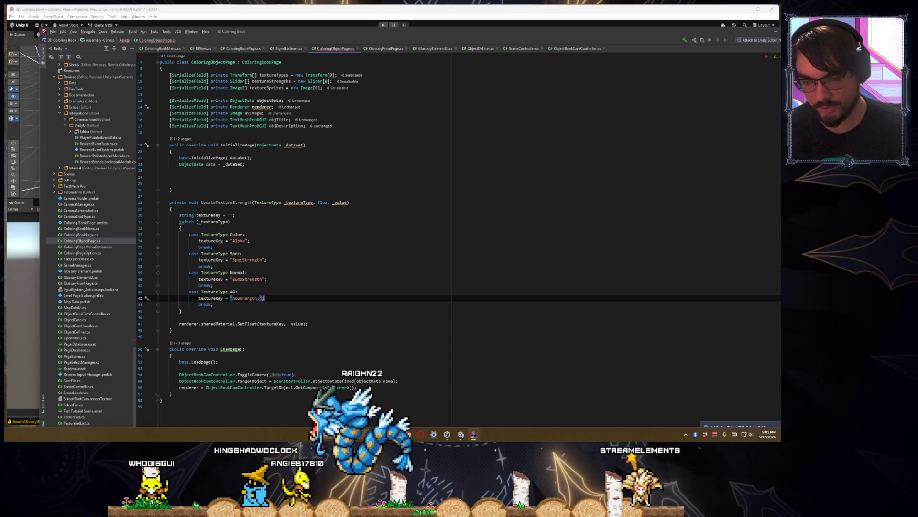
text(";)
key(Down)
key(Down)
key(Down)
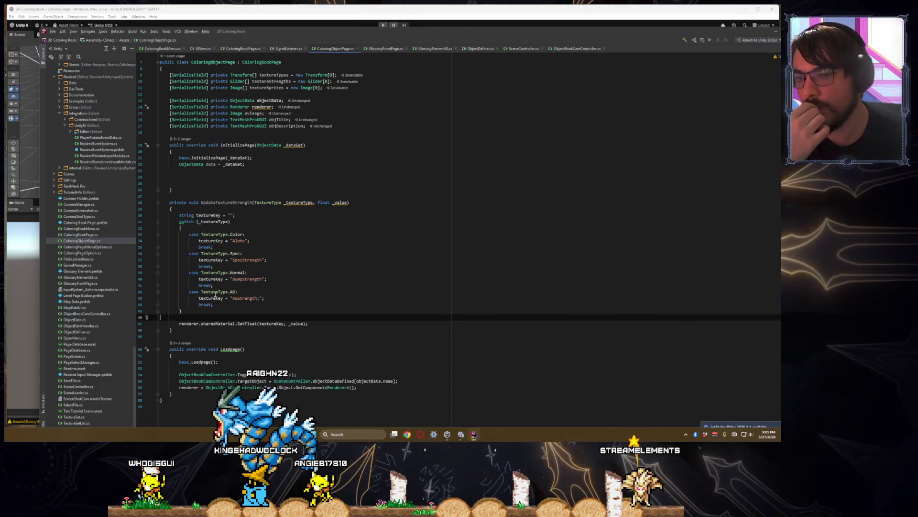
- Review the switch's textureKey assignments and the SetFloat call in UpdateTextureStrength
scroll(291, 267, down, 1)
drag(264, 285, 160, 228)
drag(264, 285, 153, 243)
click(250, 291)
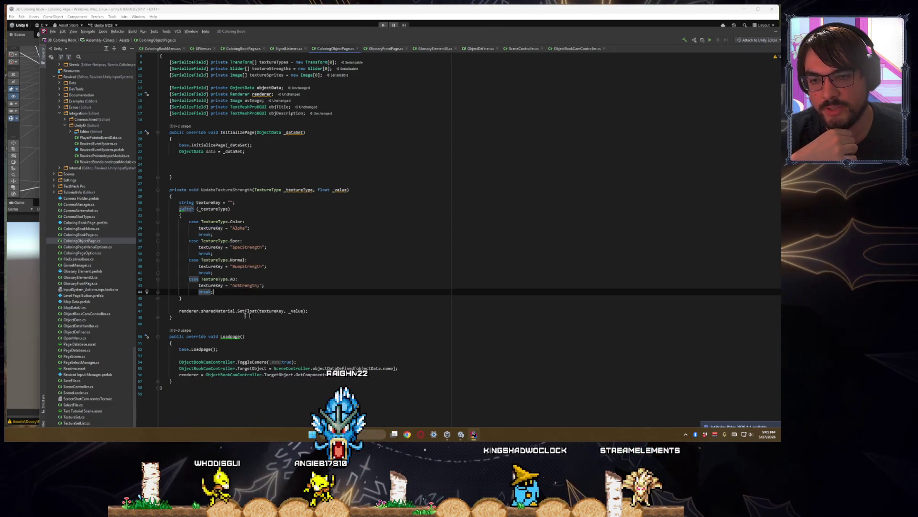
drag(178, 310, 308, 310)
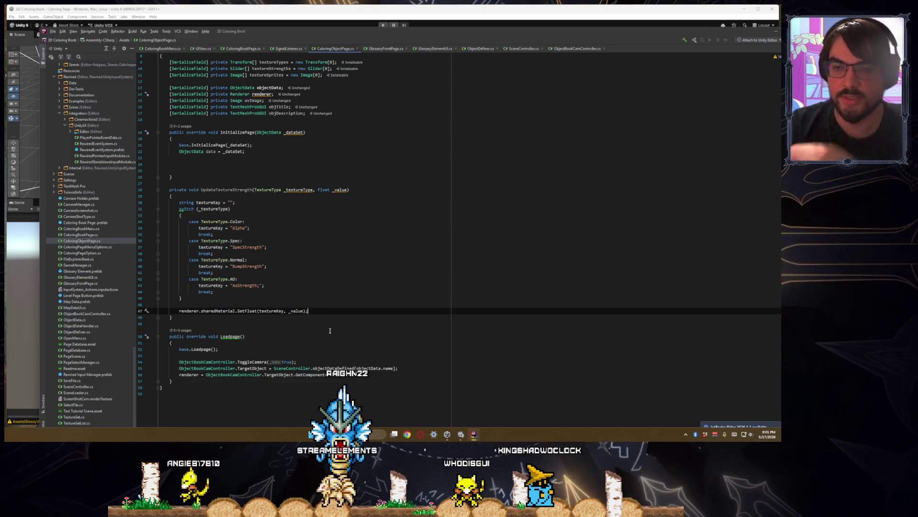
scroll(271, 291, up, 3)
click(224, 240)
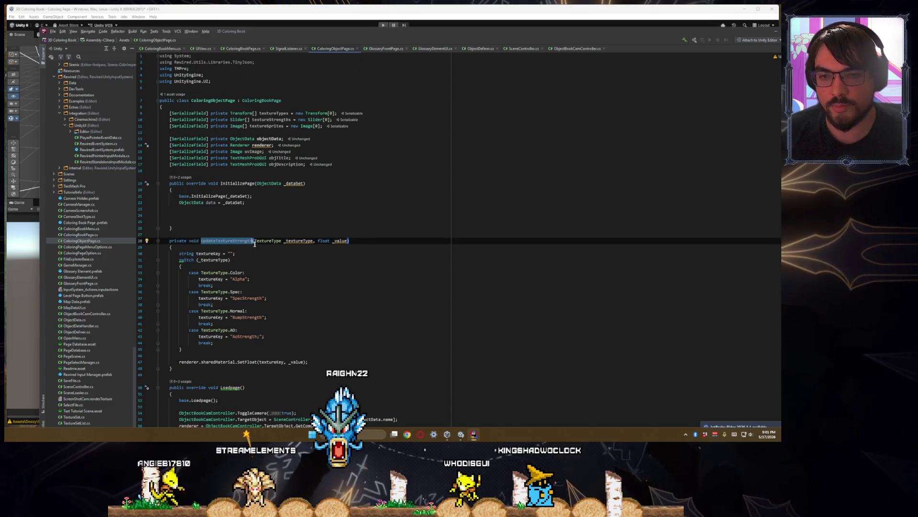
scroll(256, 235, down, 3)
scroll(260, 201, up, 2)
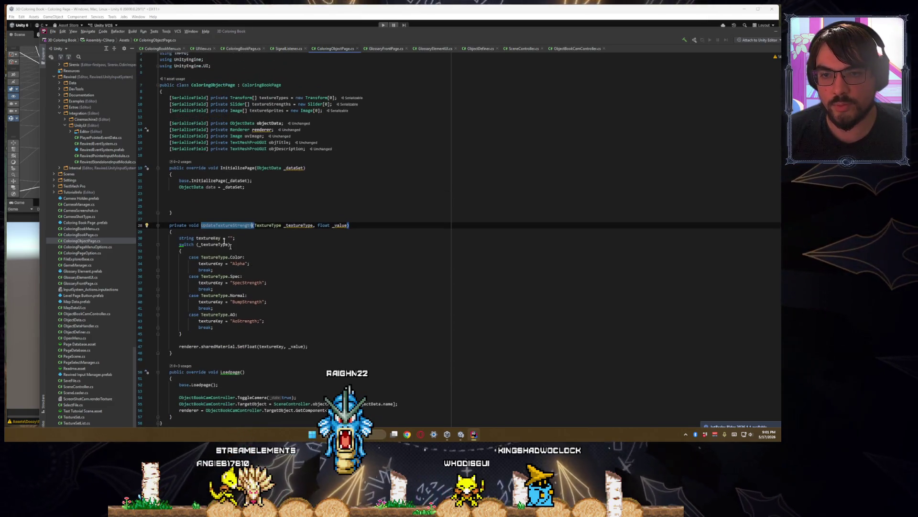
- In InitializePage, add a foreach (Slider slider in textureStrengths) loop header
click(261, 202)
key(BackSpace)
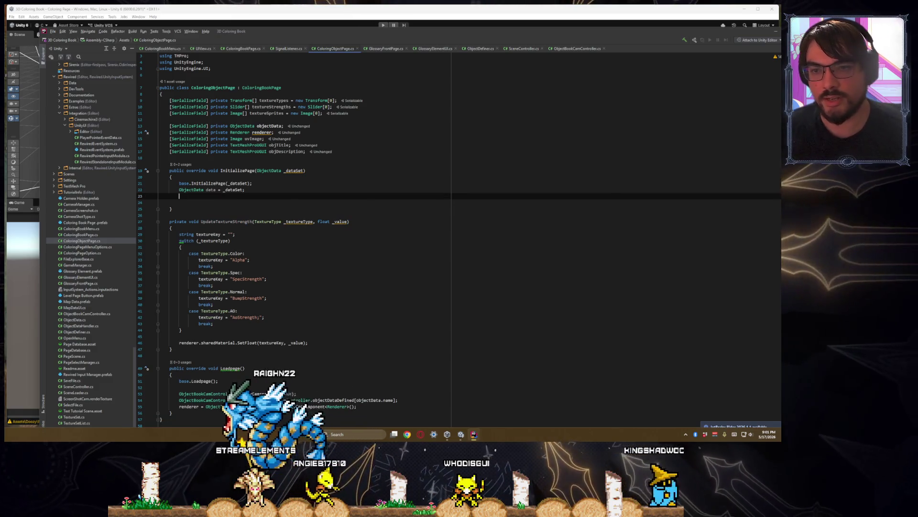
key(Return)
text(forea)
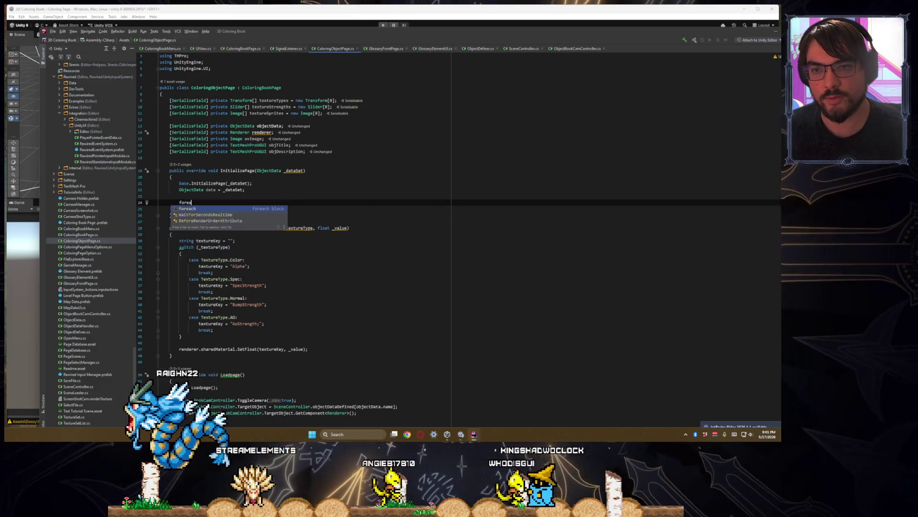
text(ch(textureStre)
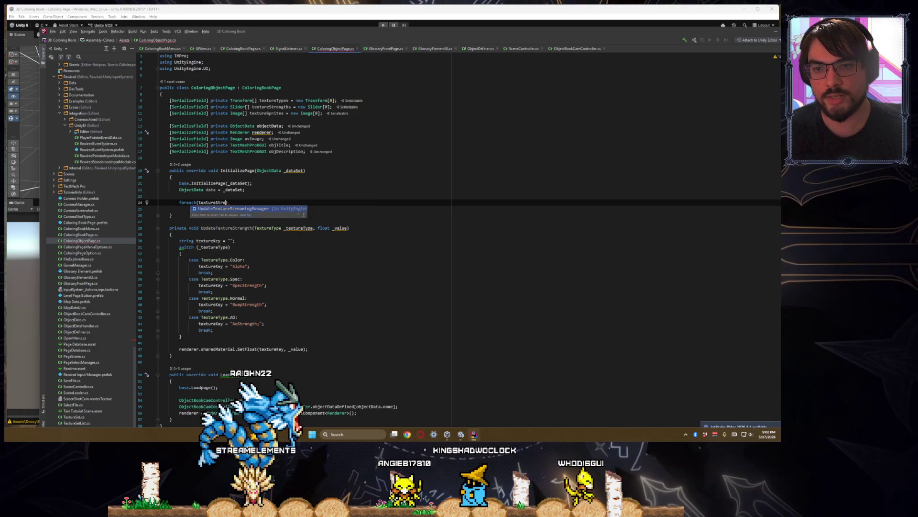
text(ngt)
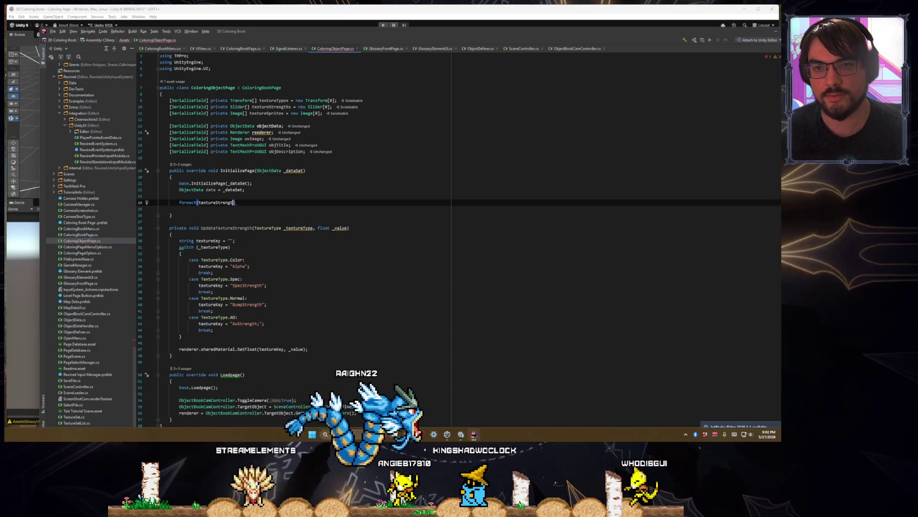
key(ctrl+BackSpace)
text(tex)
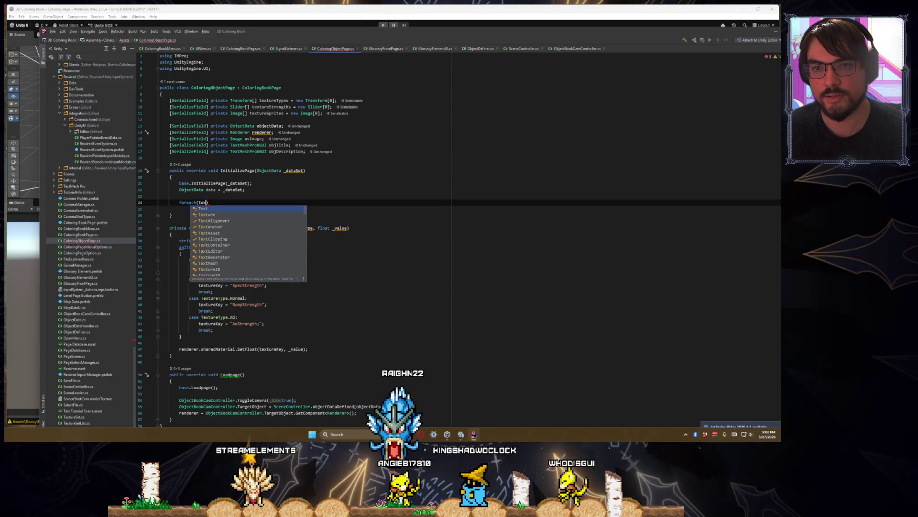
key(ctrl+BackSpace)
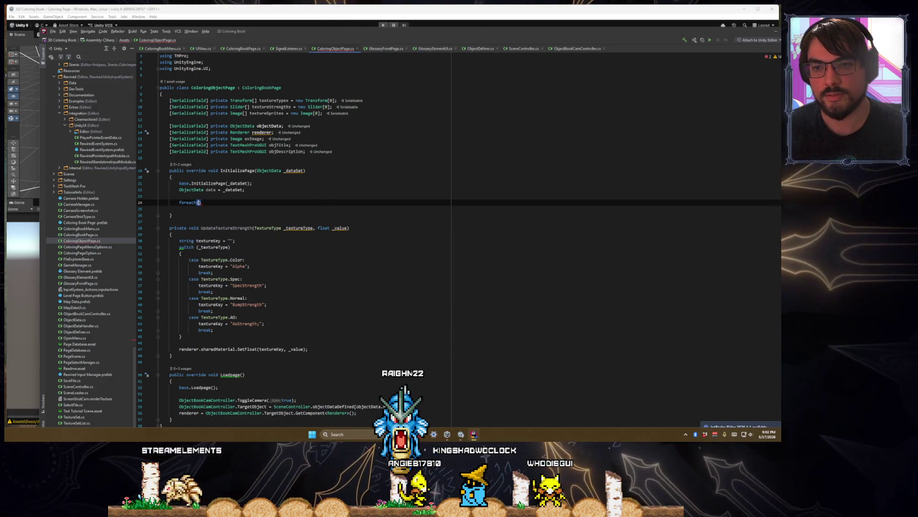
text(Slider slider in te)
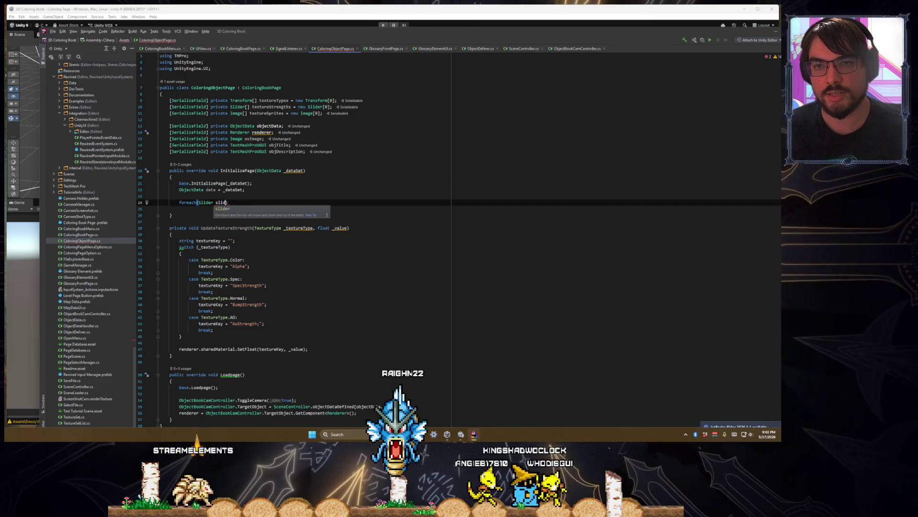
text(xtureSt)
key(Return)
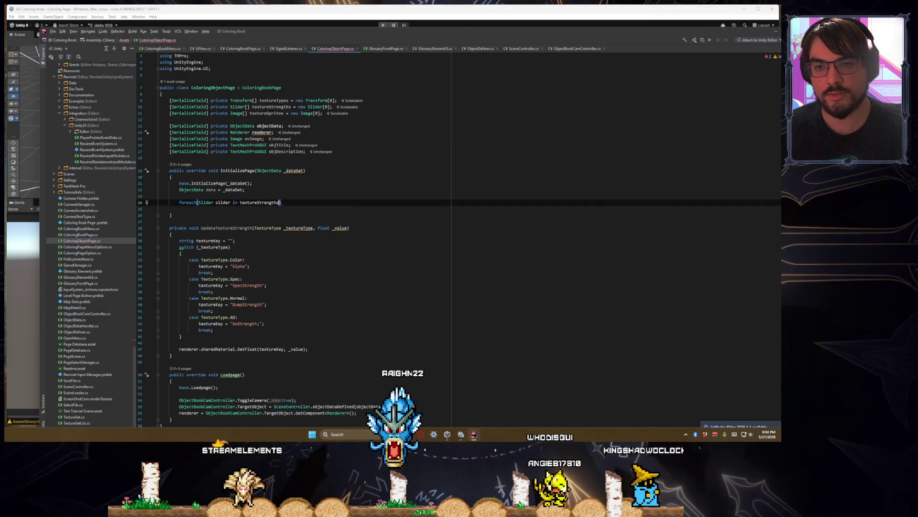
- Open the loop body and start a slider.onValueChanged line inside it
key(Return)
text({)
text(slid)
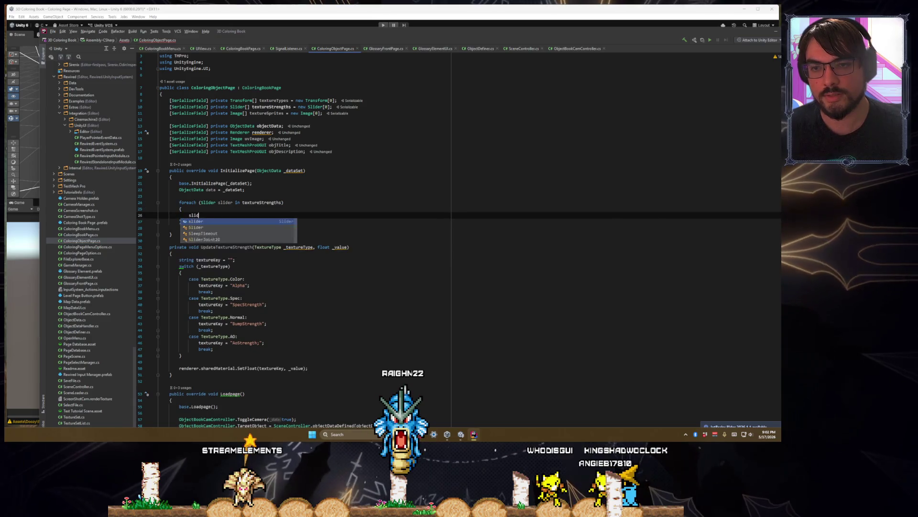
key(Return)
text(slider.d)
text(val)
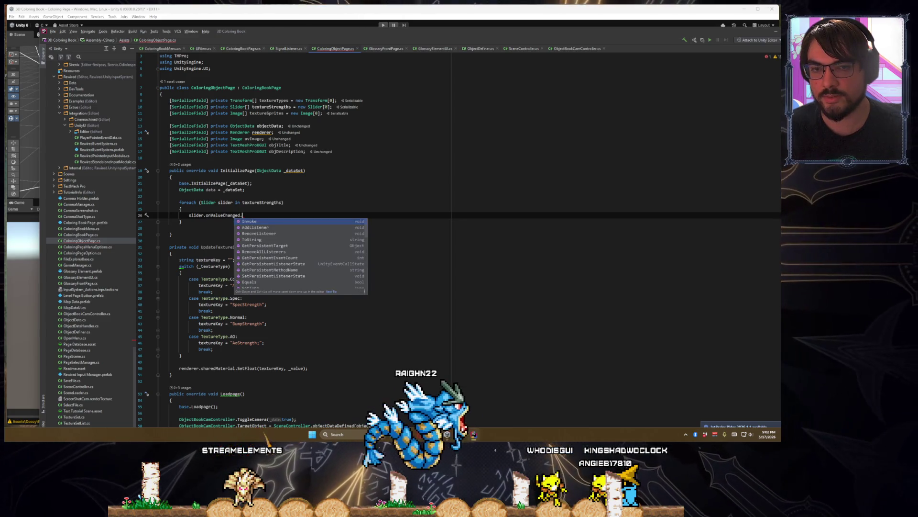
key(BackSpace)
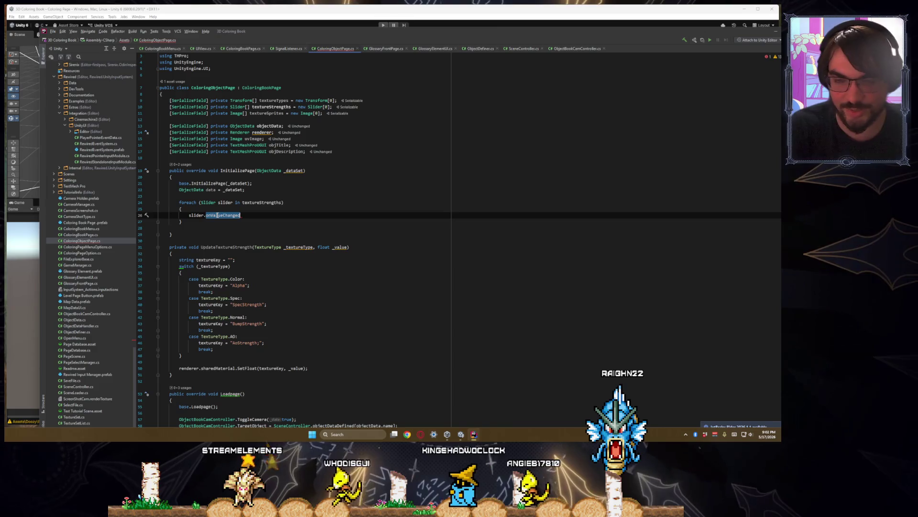
ctrl+click(217, 215)
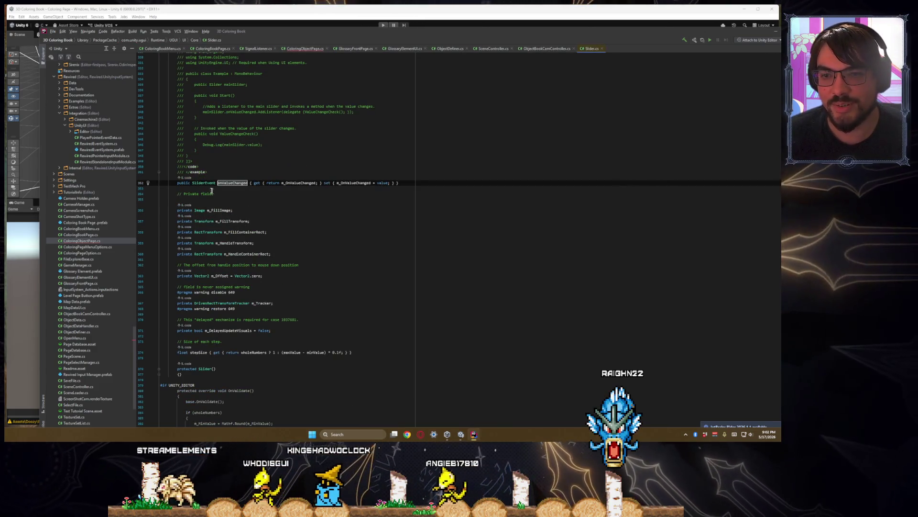
scroll(309, 272, down, 1)
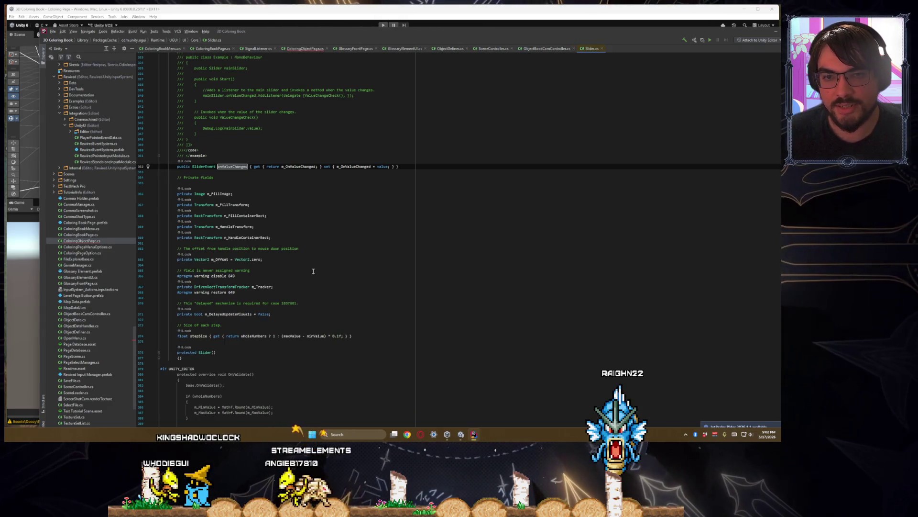
ctrl+click(199, 166)
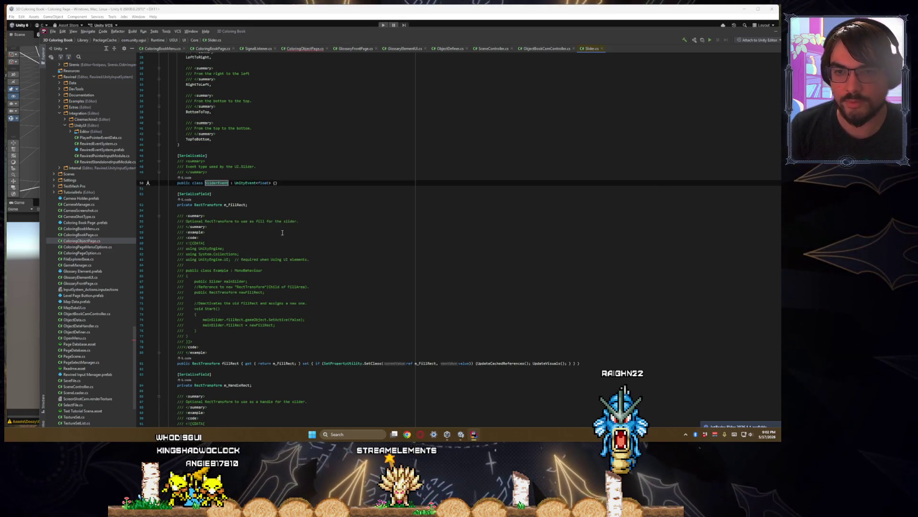
key(ctrl+minus)
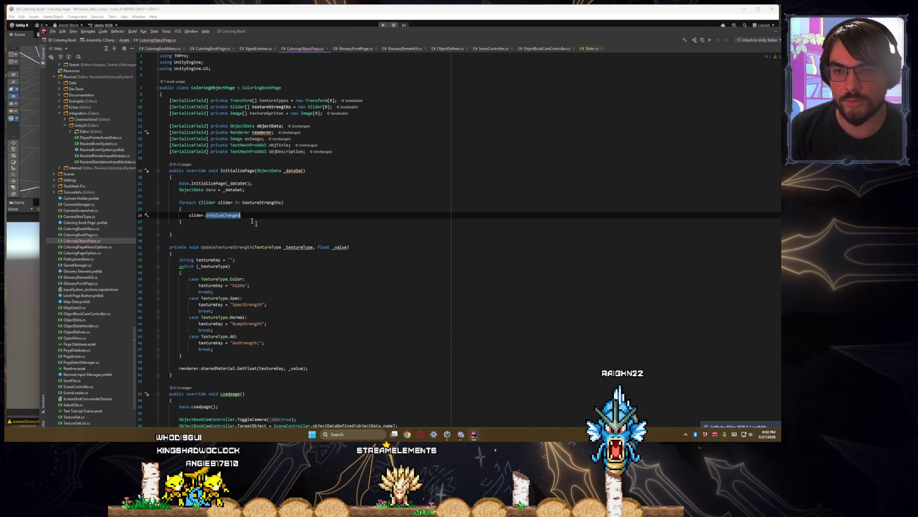
- Extend onValueChanged with AddListener((float _value) => UpdateTextureStrength)
text(.l)
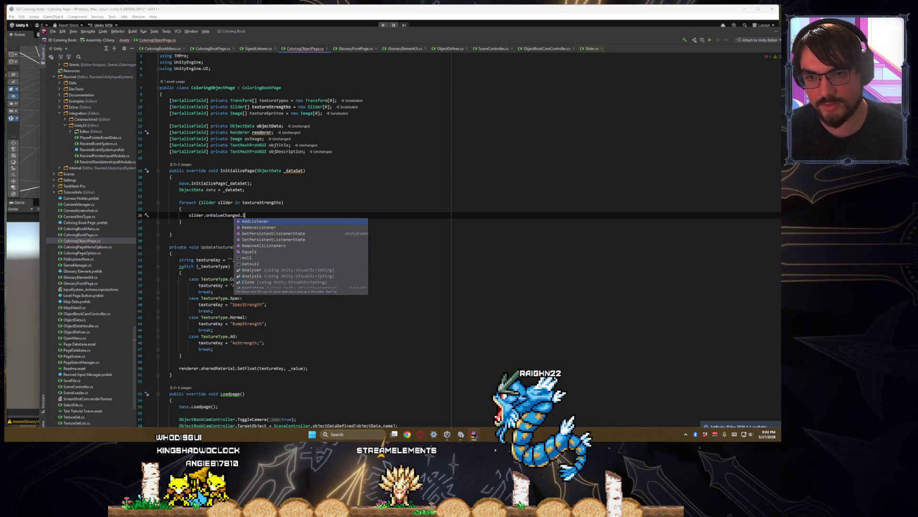
key(Return)
text(())
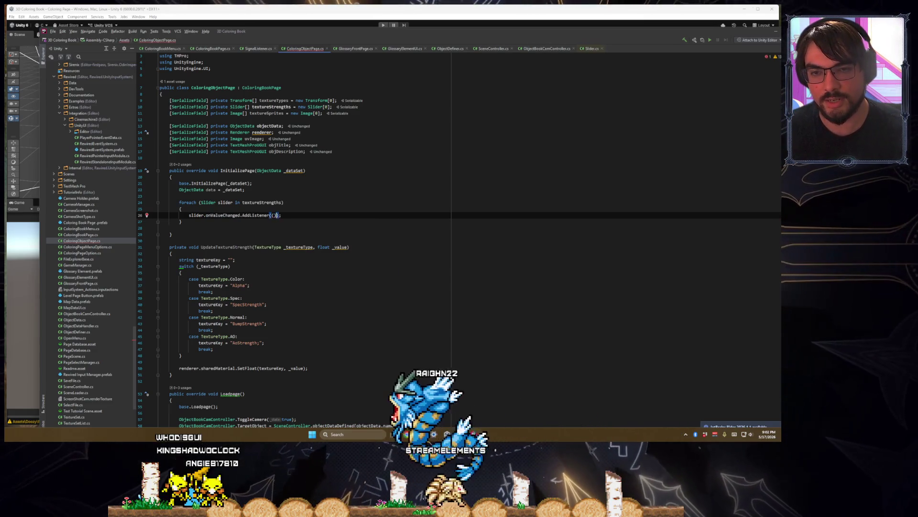
text( =>)
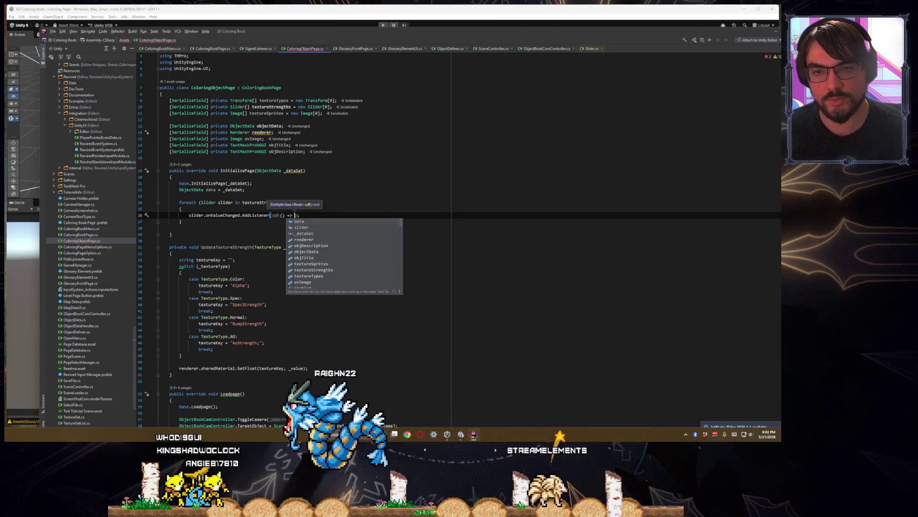
key(Escape)
text(UpdateT)
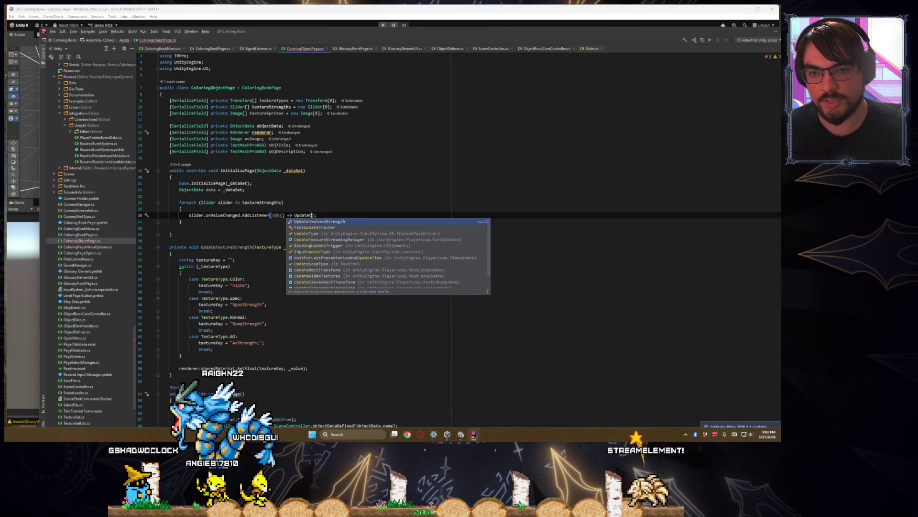
key(BackSpace)
key(Escape)
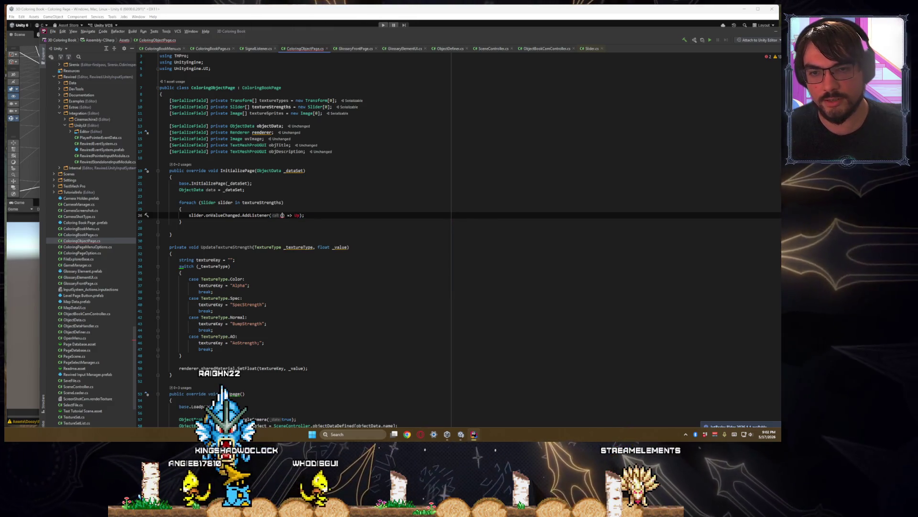
text(float _value) => U)
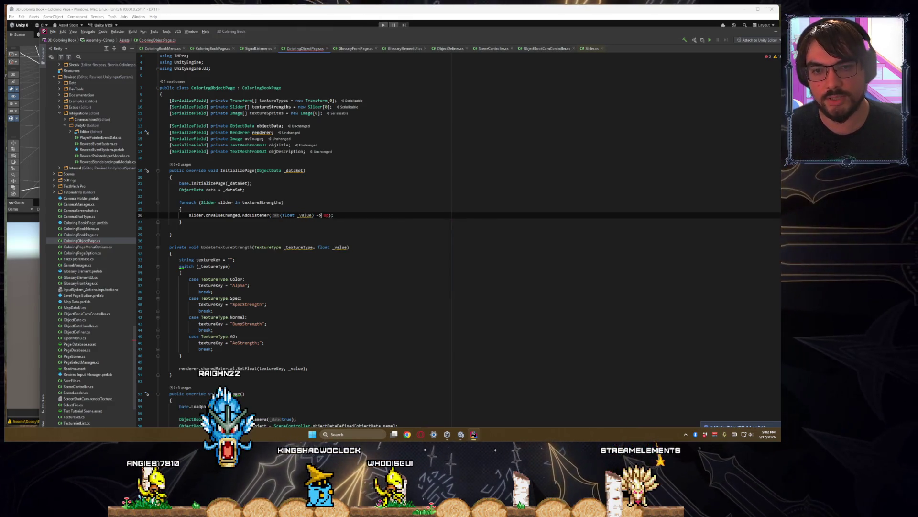
text(pdate)
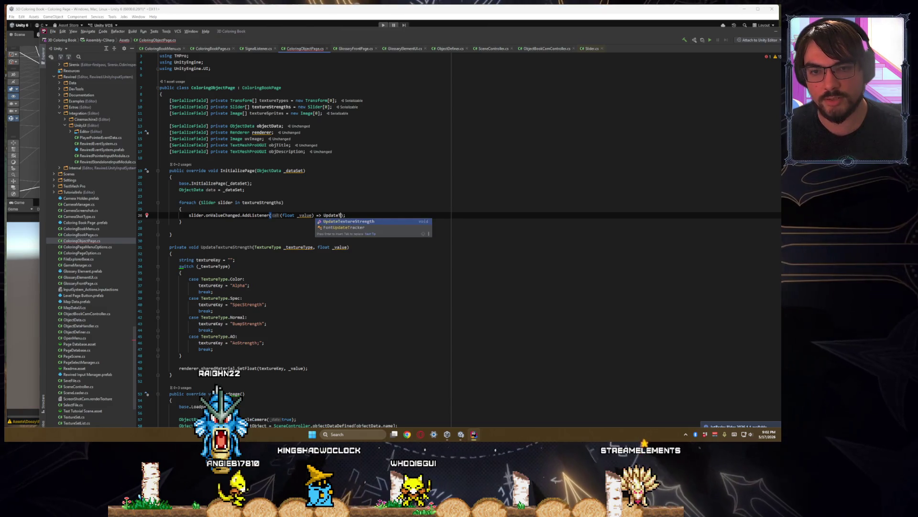
key(Return)
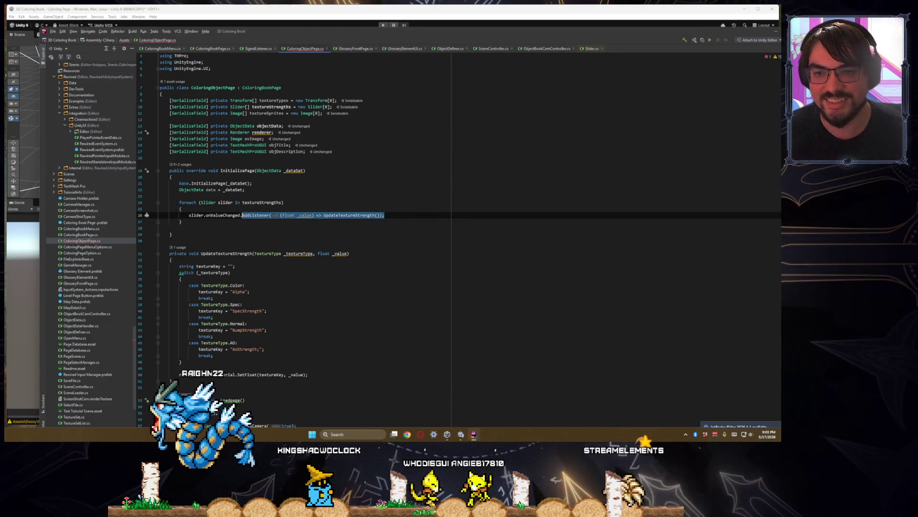
- Delete the foreach loop, leaving the listener statement in its place
key(shift+Home)
key(BackSpace)
key(ctrl+w)
key(ctrl+w)
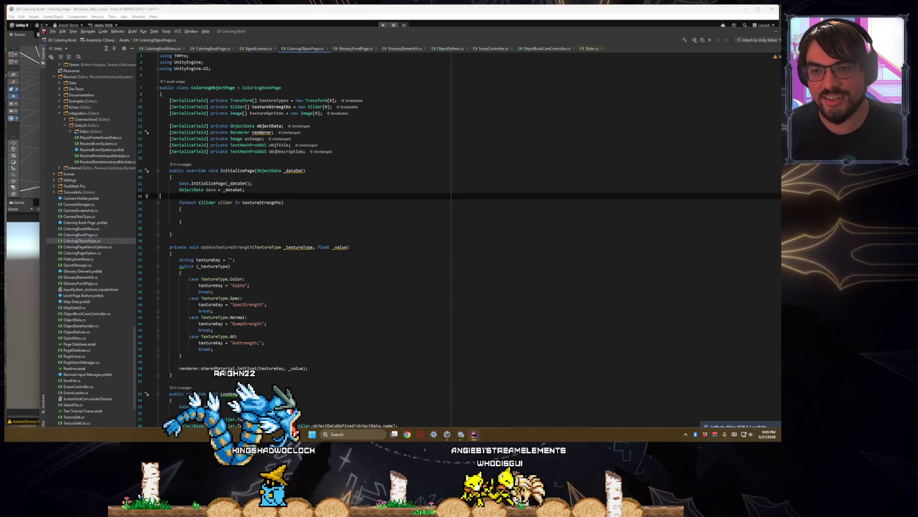
key(ctrl+w)
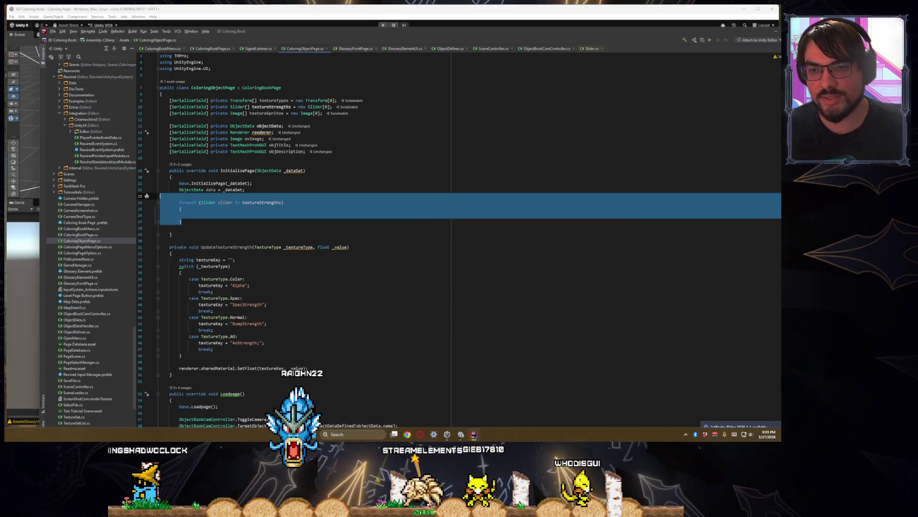
key(Delete)
key(Return)
- Pass TextureType.Color and _value as UpdateTextureStrength's arguments
click(358, 203)
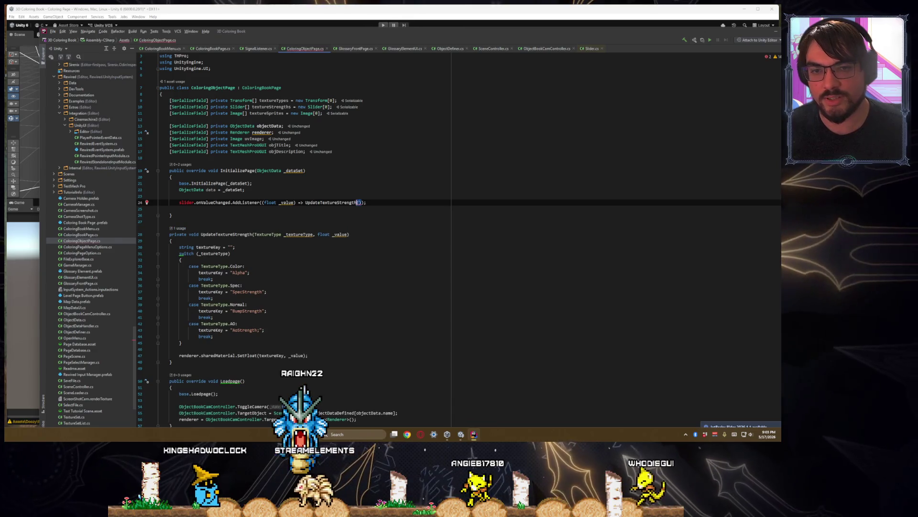
text(Texture)
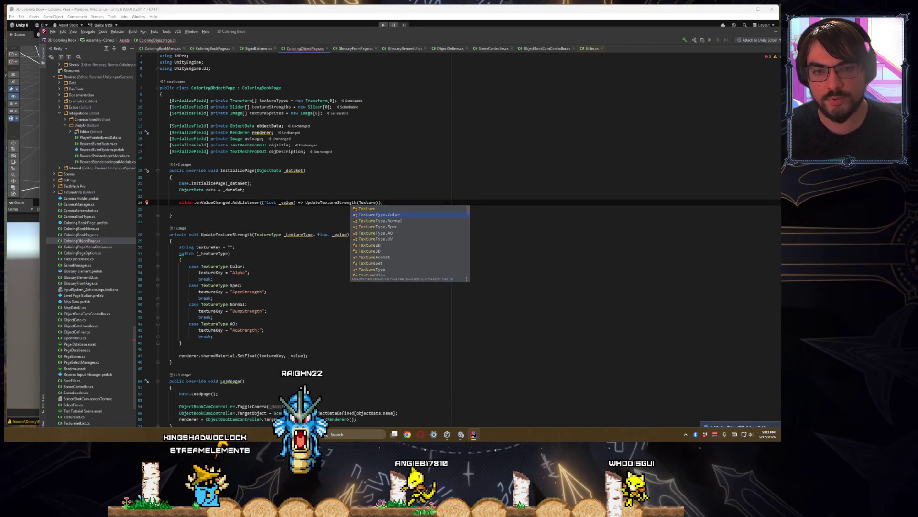
key(Return)
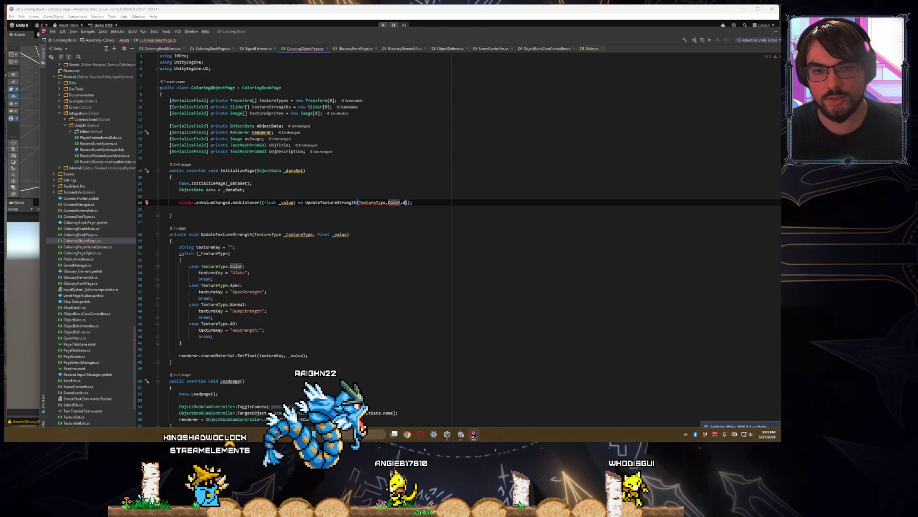
text(, _val)
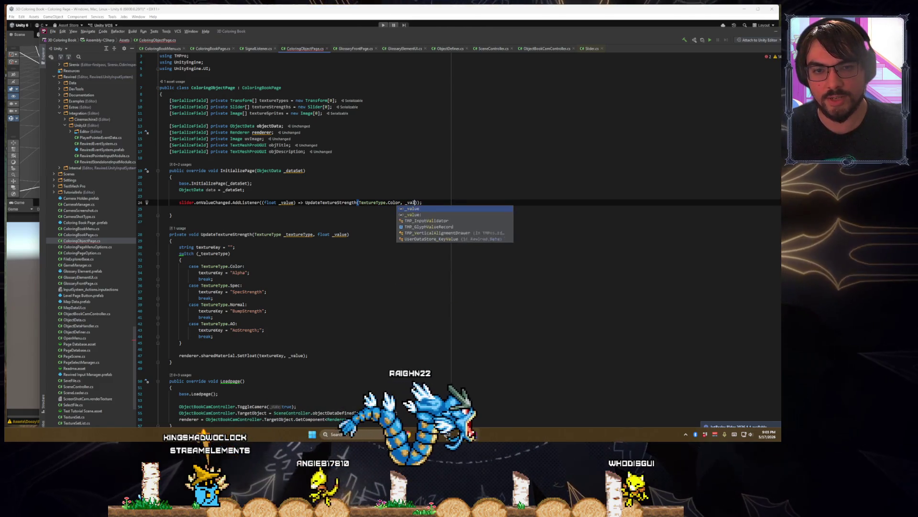
key(Return)
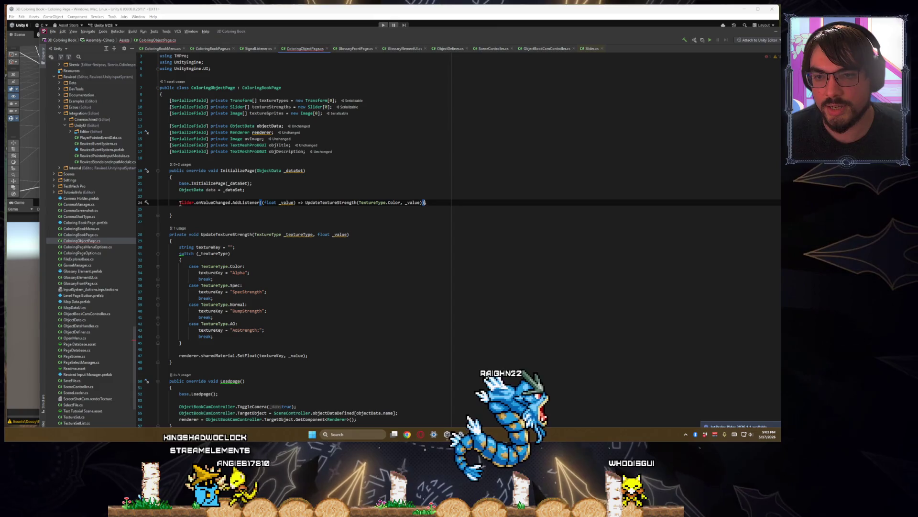
- Change the listener target from slider to textureStrengths[0] and copy the line
key(Home)
key(ctrl+shift+Right)
text(textureS)
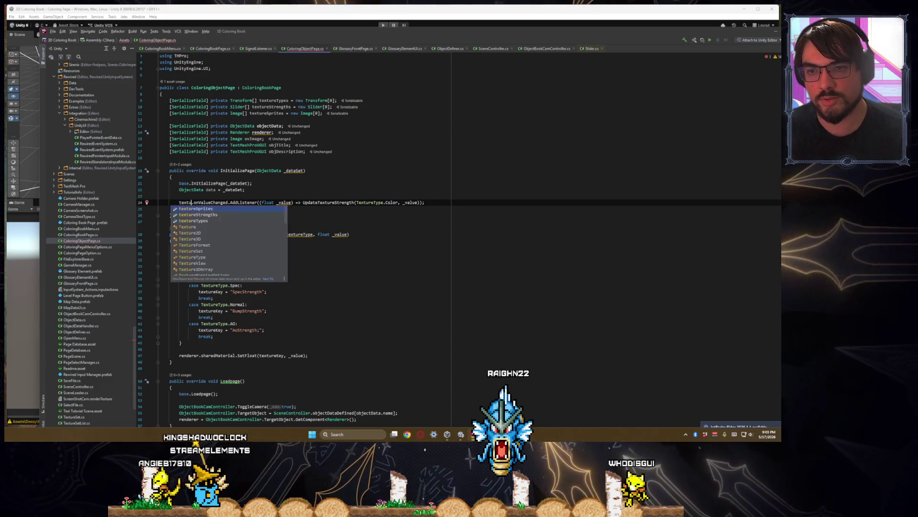
key(Return)
text([0)
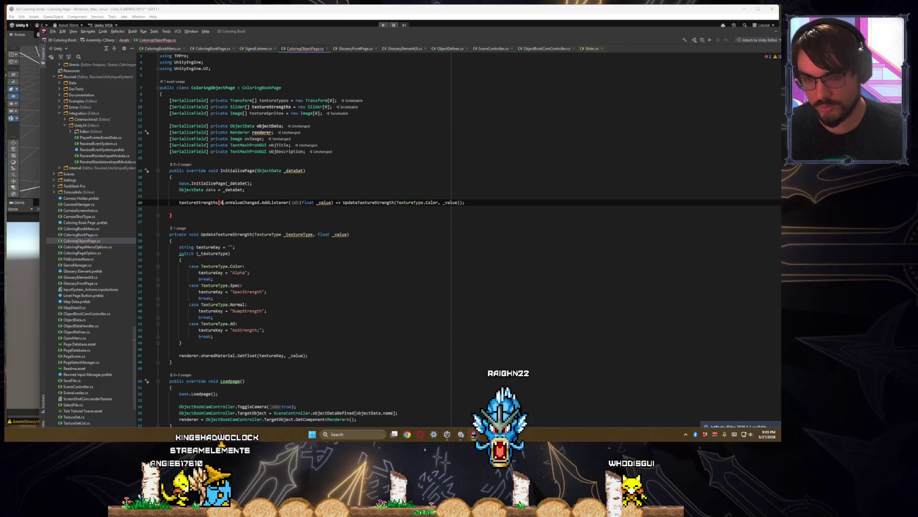
key(Home)
key(Home)
key(shift+Down)
key(ctrl+c)
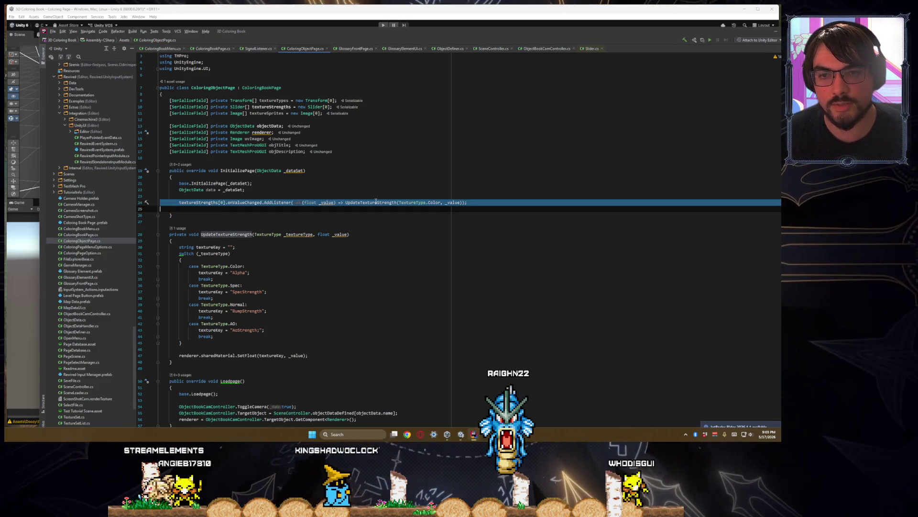
- Paste duplicate listener lines and renumber their textureStrengths indices 1, 2, 3 and 4
key(ctrl+v)
key(ctrl+v)
key(ctrl+v)
double_click(222, 209)
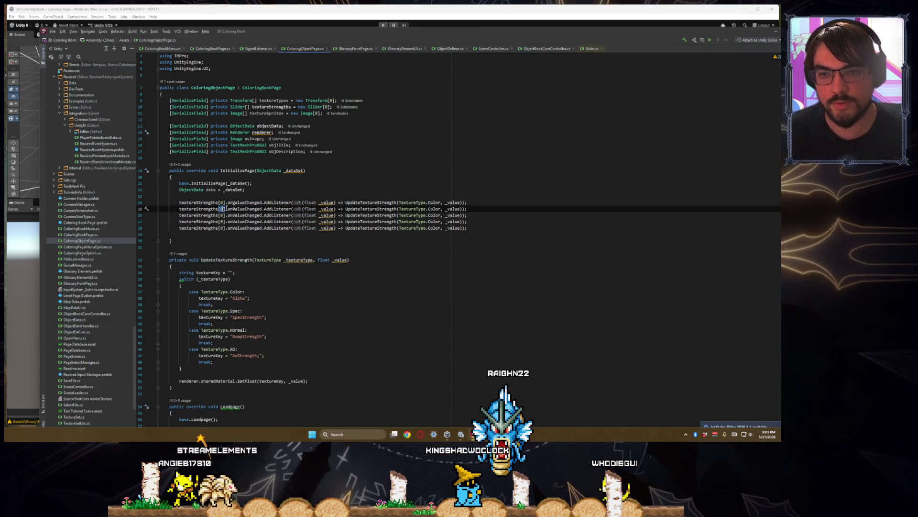
text(1)
double_click(221, 215)
text(2)
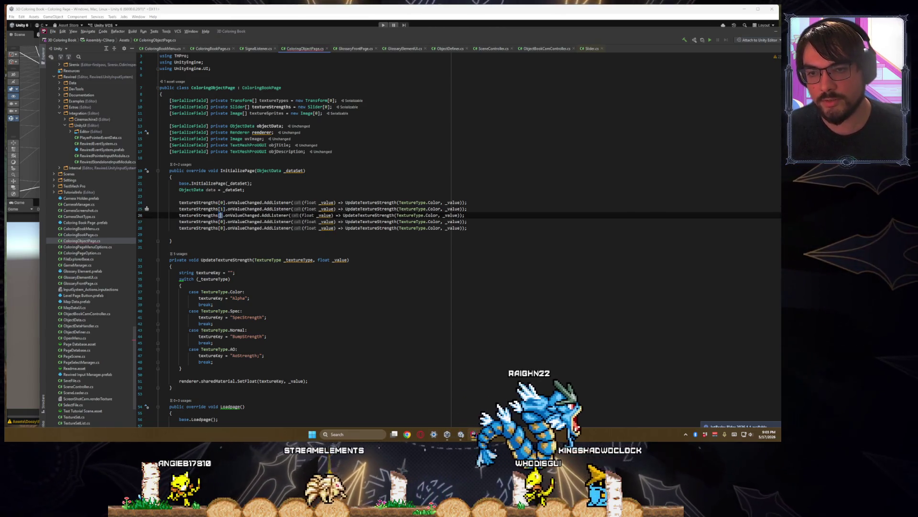
double_click(221, 221)
text(3)
double_click(221, 228)
text(4)
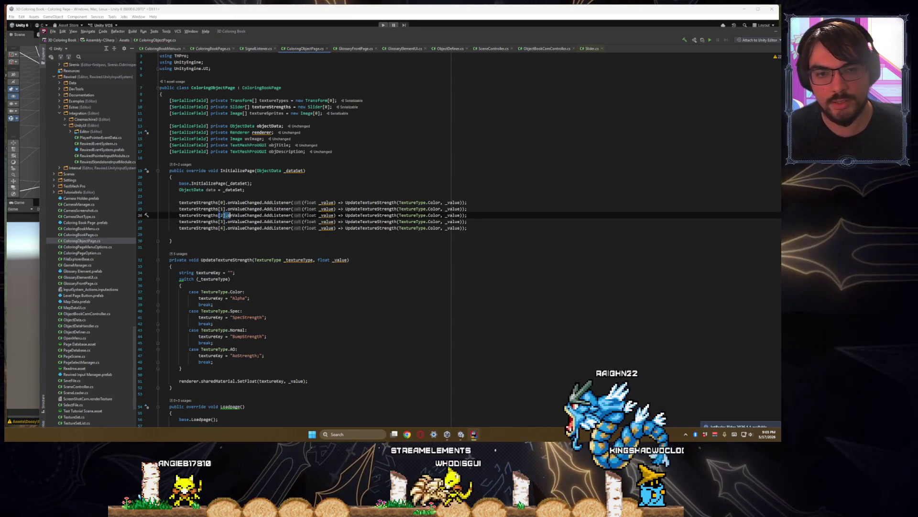
- Change the second and third listeners to TextureType.Spec and Normal, and delete the fifth listener
drag(220, 215, 284, 215)
key(ctrl+Right)
key(ctrl+Right)
key(ctrl+Right)
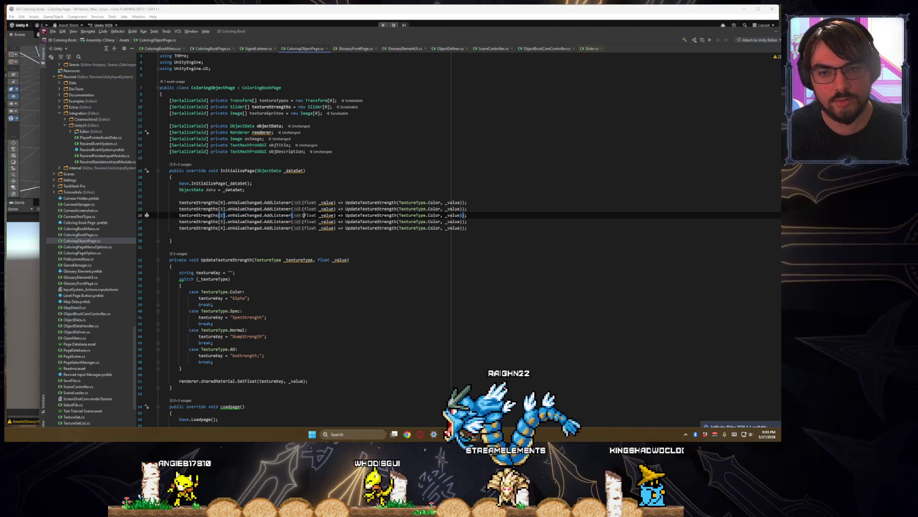
key(Up)
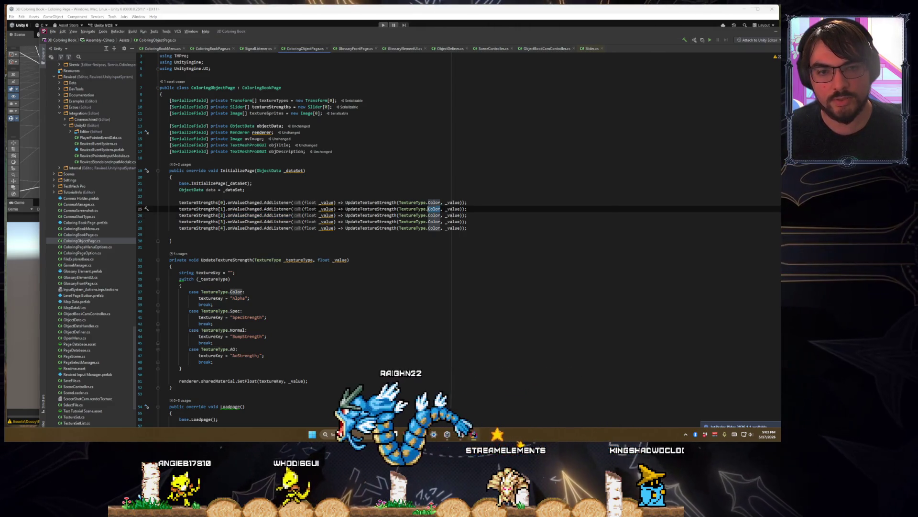
key(ctrl+BackSpace)
text(Spec)
key(Down)
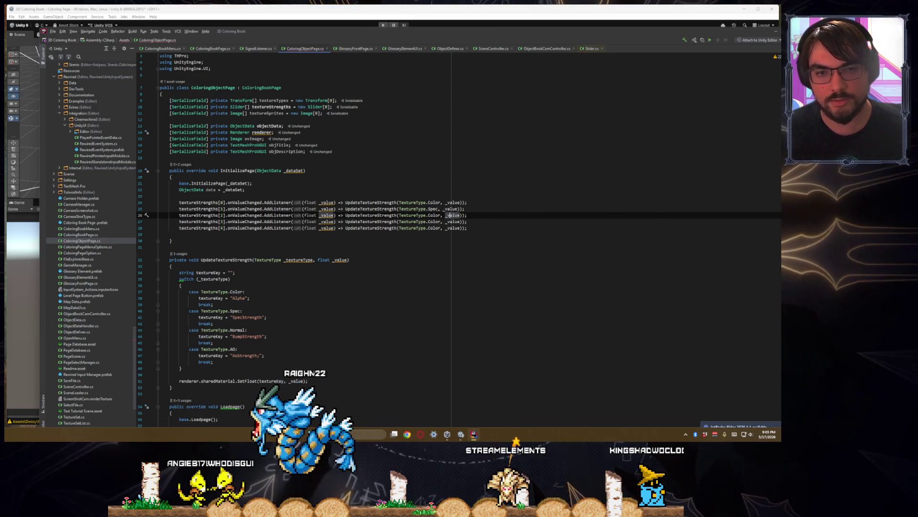
text(Normal)
key(Down)
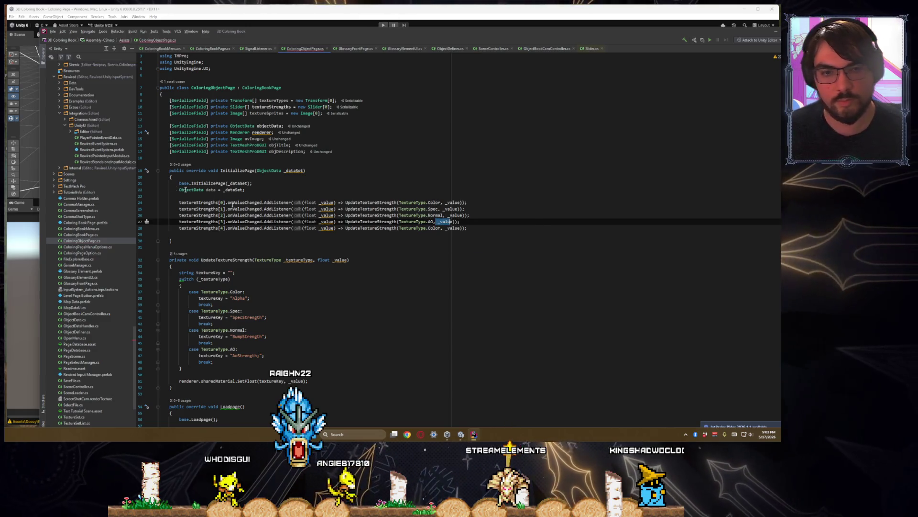
key(Down)
key(ctrl+y)
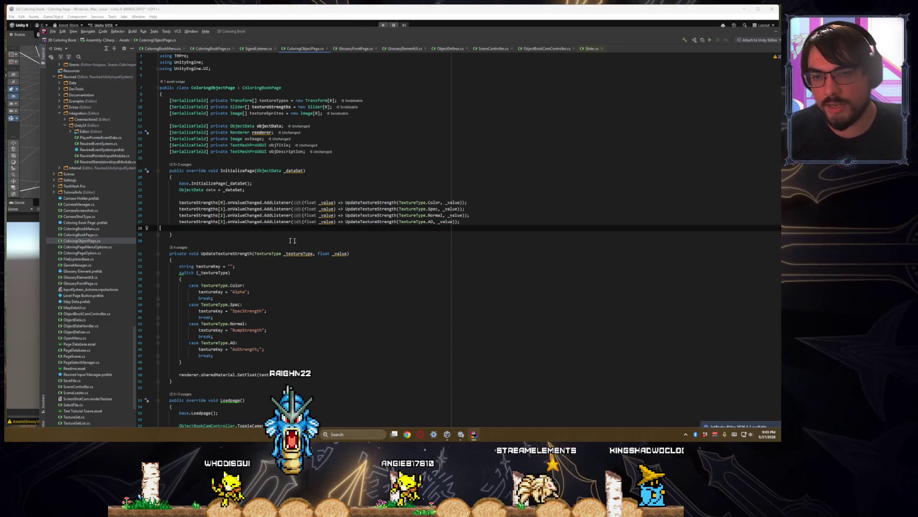
drag(461, 222, 206, 204)
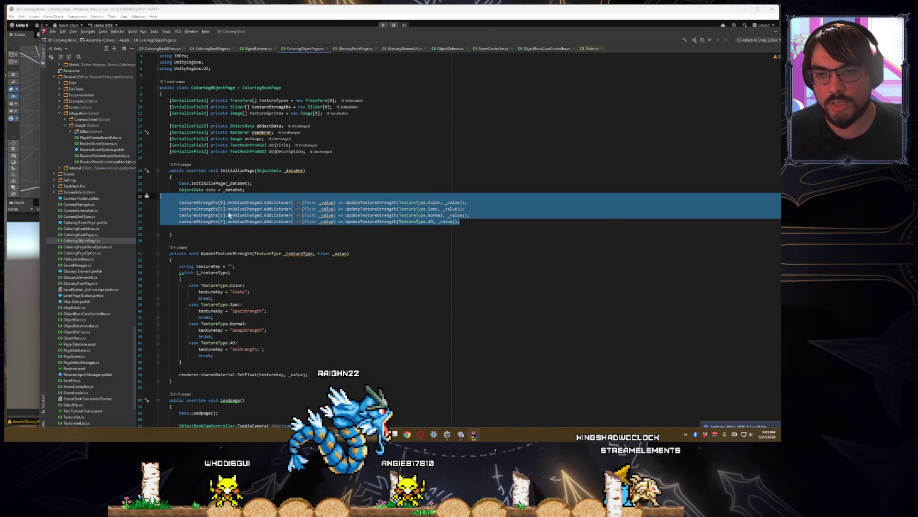
- Inspect the first listener's parts and the switch cases down to the AoStrength key
click(205, 204)
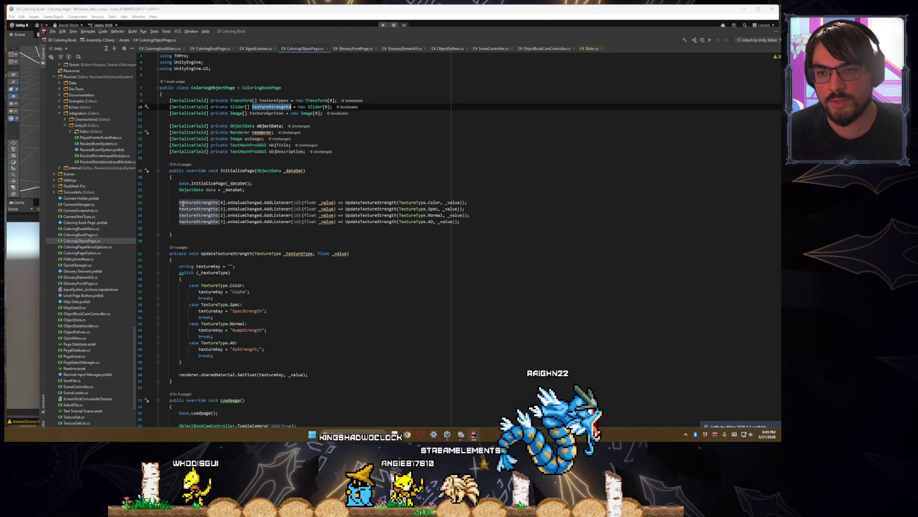
key(ctrl+w)
key(ctrl+w)
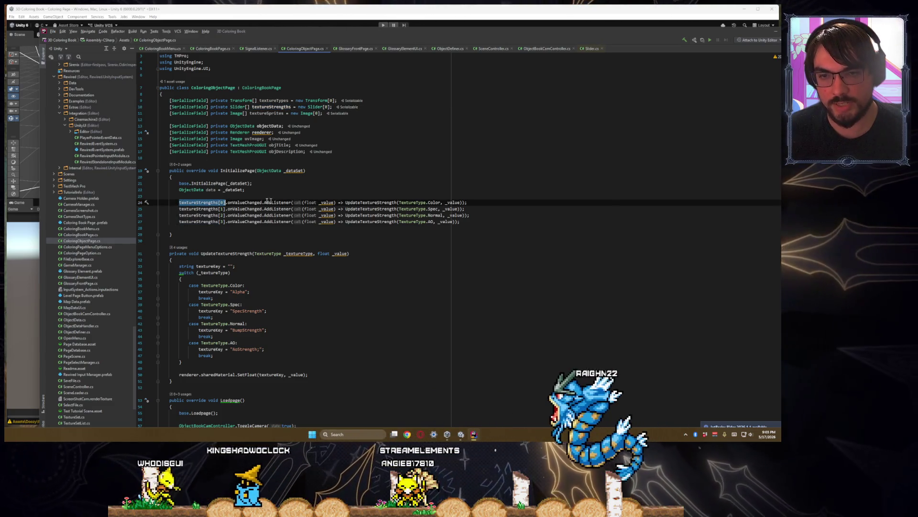
double_click(245, 203)
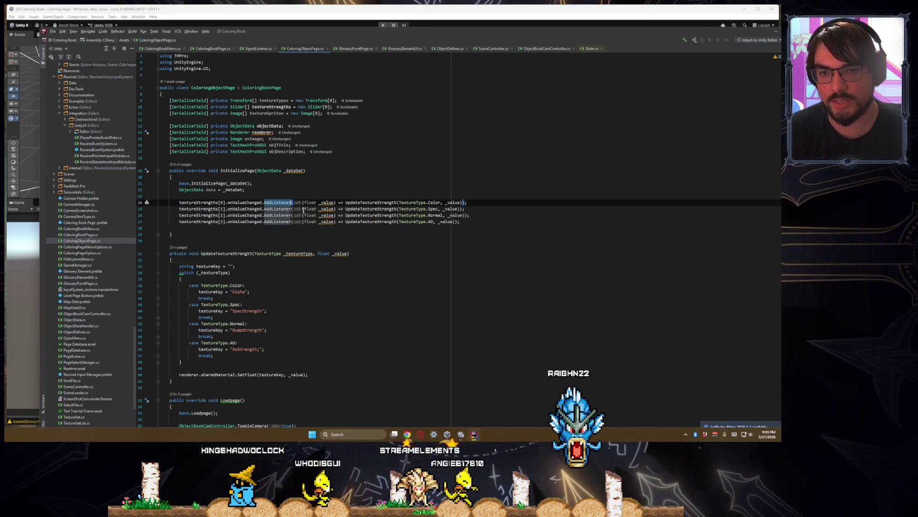
drag(302, 203, 336, 202)
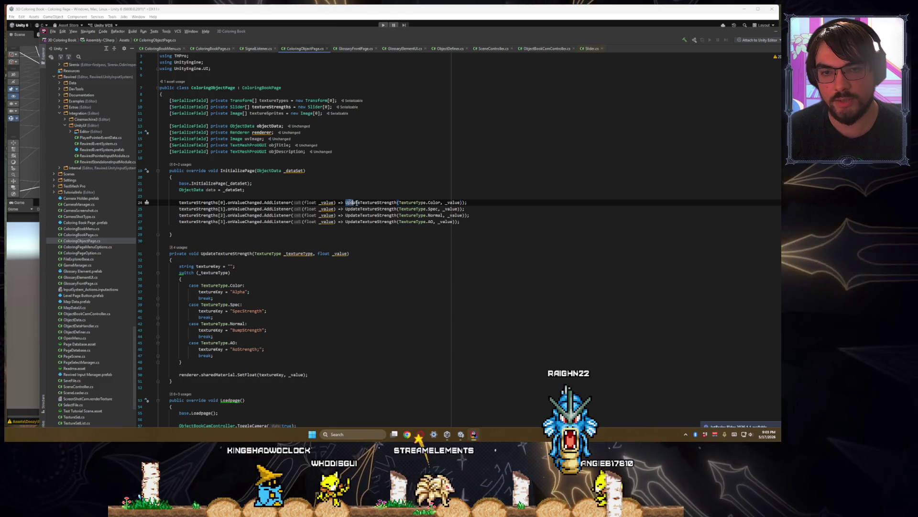
drag(356, 203, 467, 203)
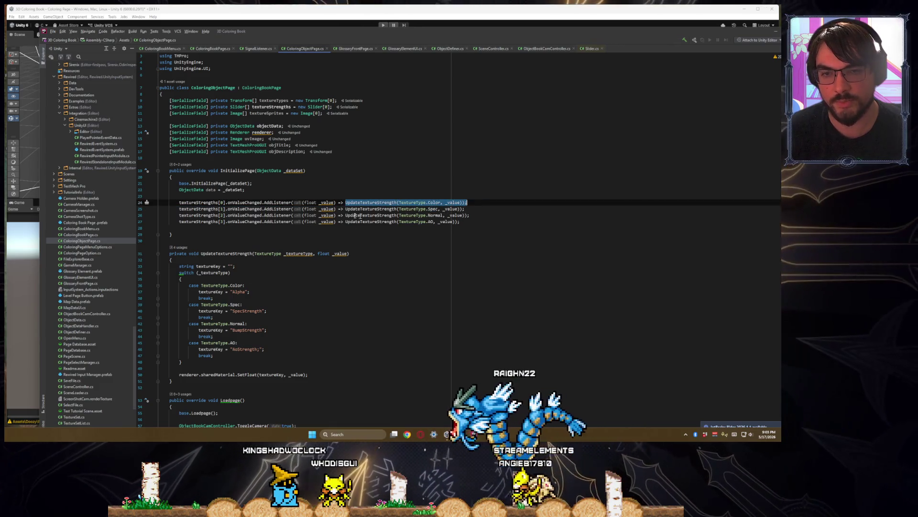
click(262, 291)
click(253, 311)
click(244, 336)
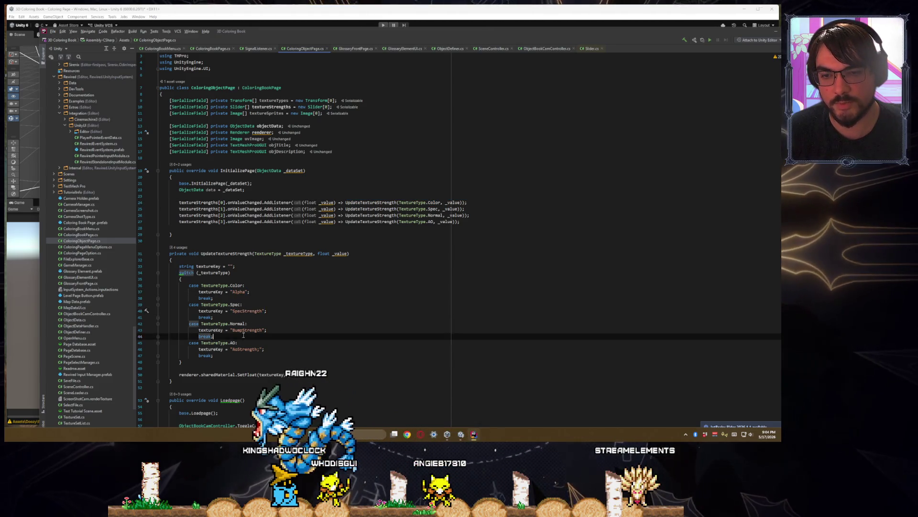
double_click(244, 348)
- Discard a draft textureTypes line and open an empty line above the slider listeners
click(329, 241)
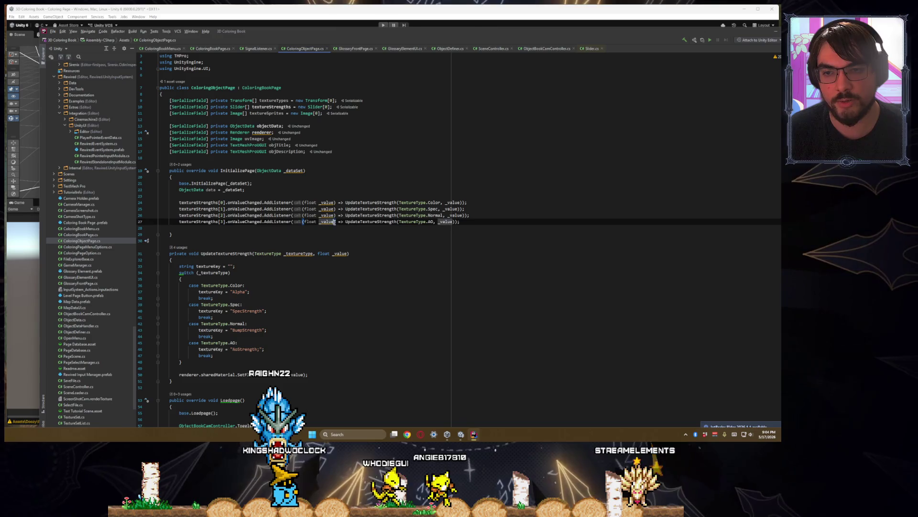
click(332, 228)
key(Return)
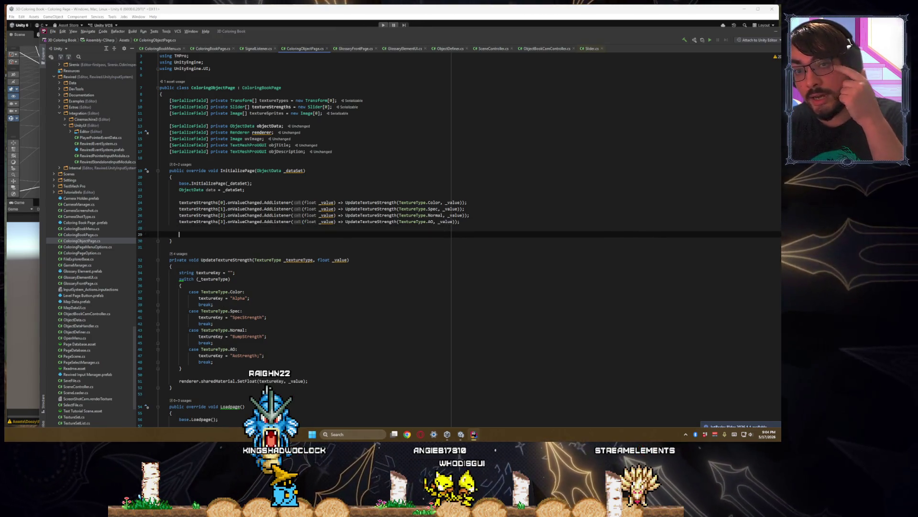
text(textureTypes)
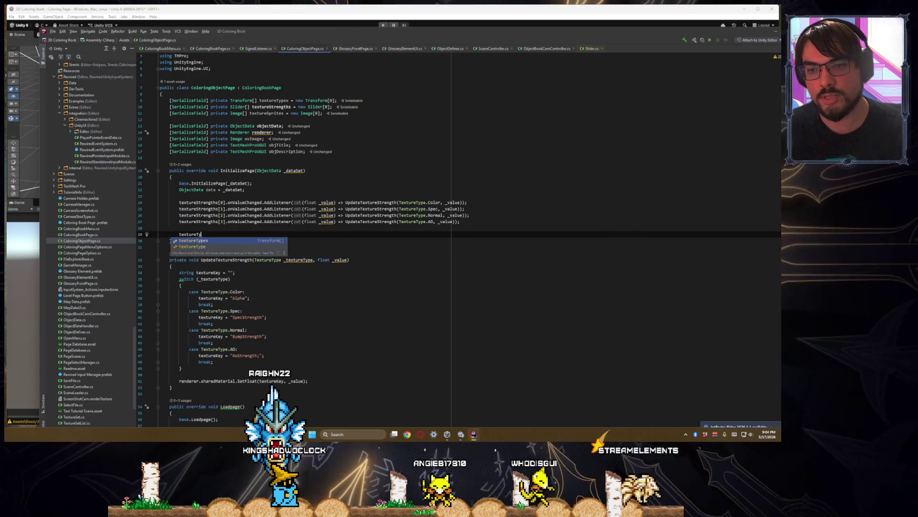
key(BackSpace)
key(BackSpace)
key(BackSpace)
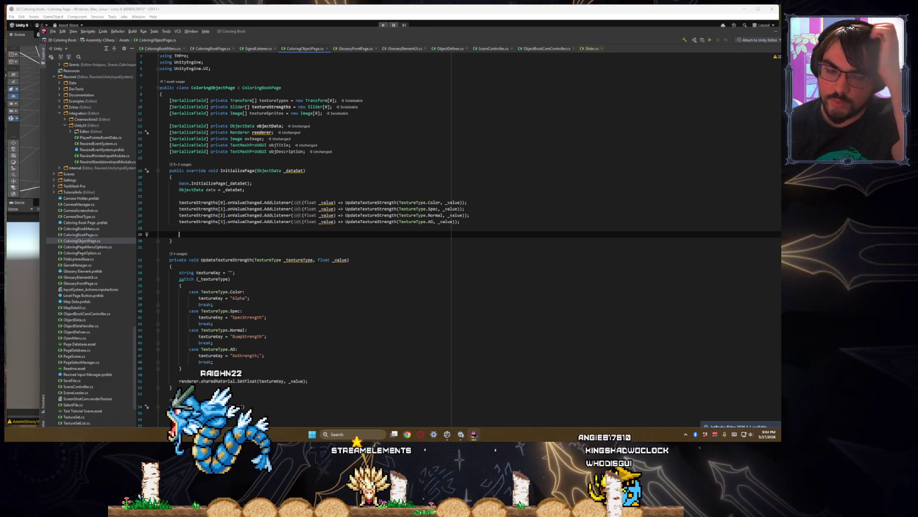
key(ctrl+z)
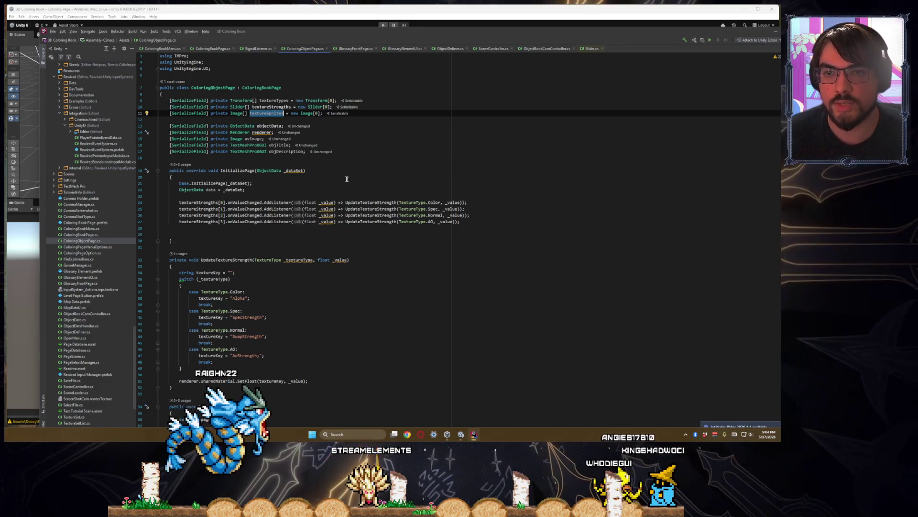
click(268, 233)
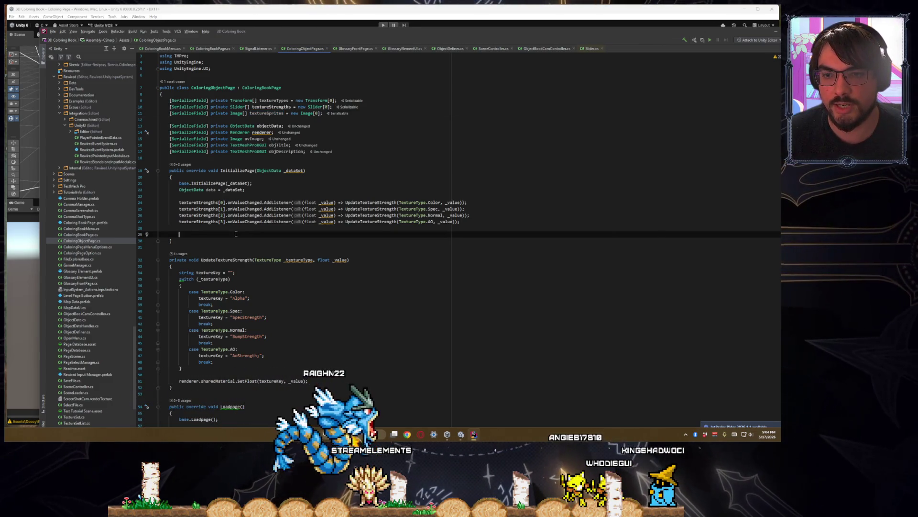
click(267, 198)
key(Return)
key(Return)
key(Up)
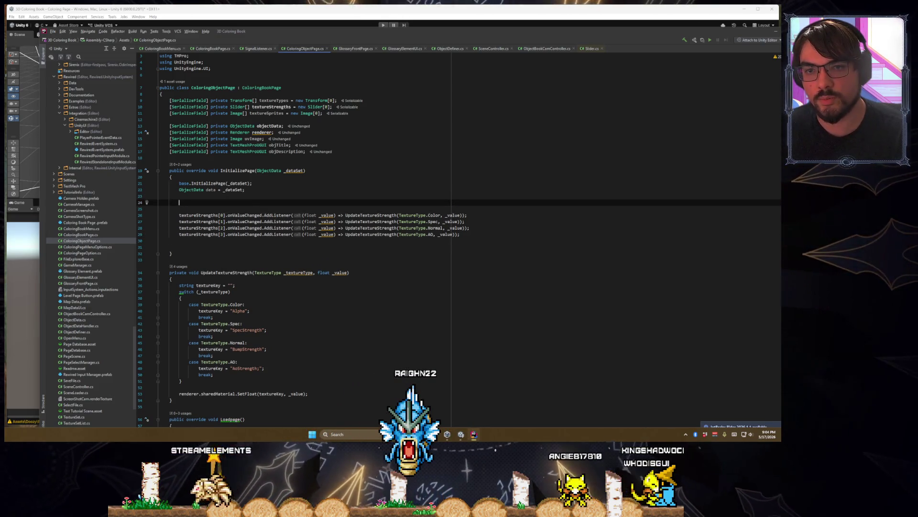
text(uvImage.)
- Write uvImage.sprite = objectData.referenceUV and open the ObjectData class definition
key(Return)
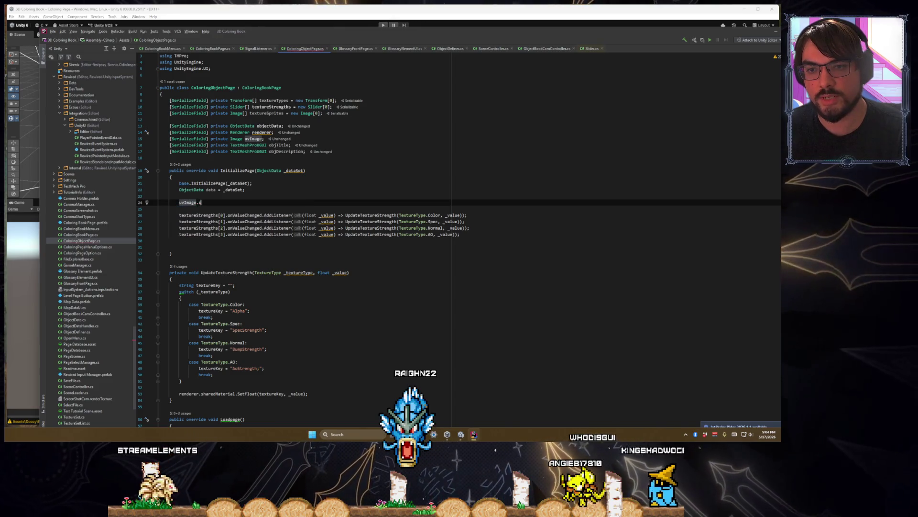
text(prite = )
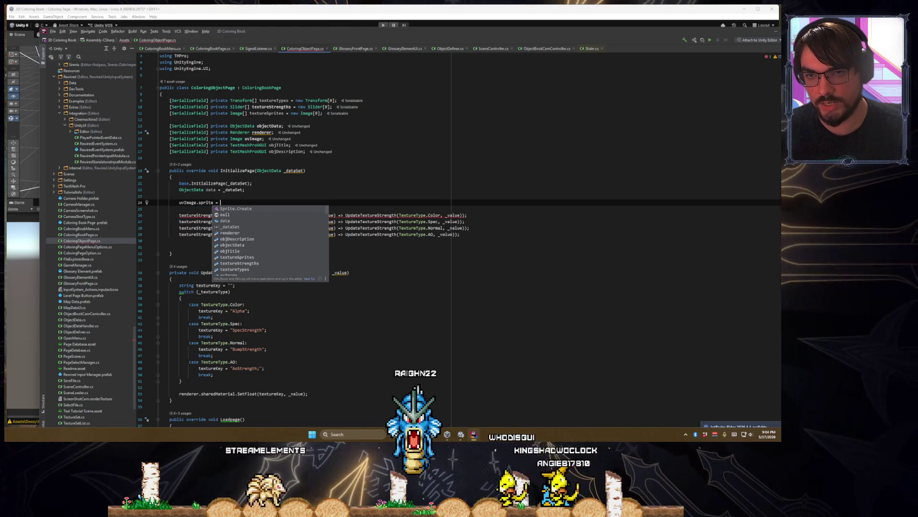
text(objectData.)
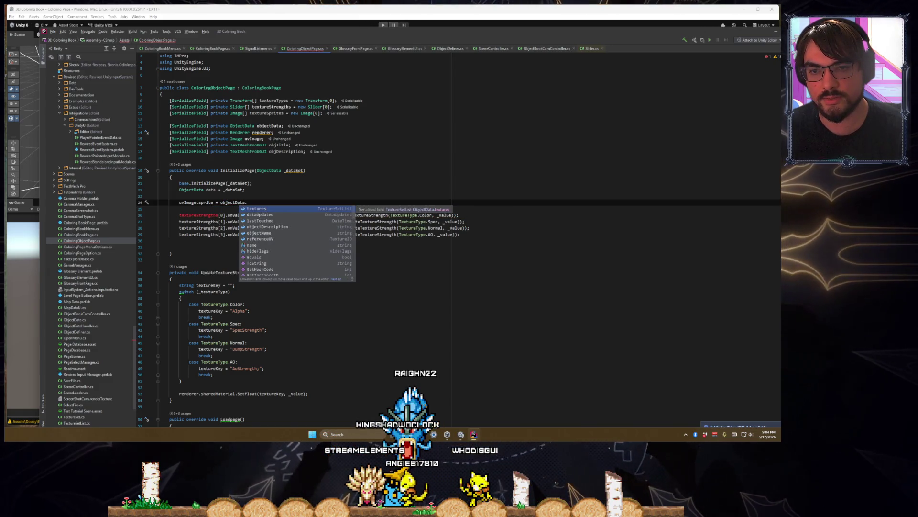
text(ref)
key(Return)
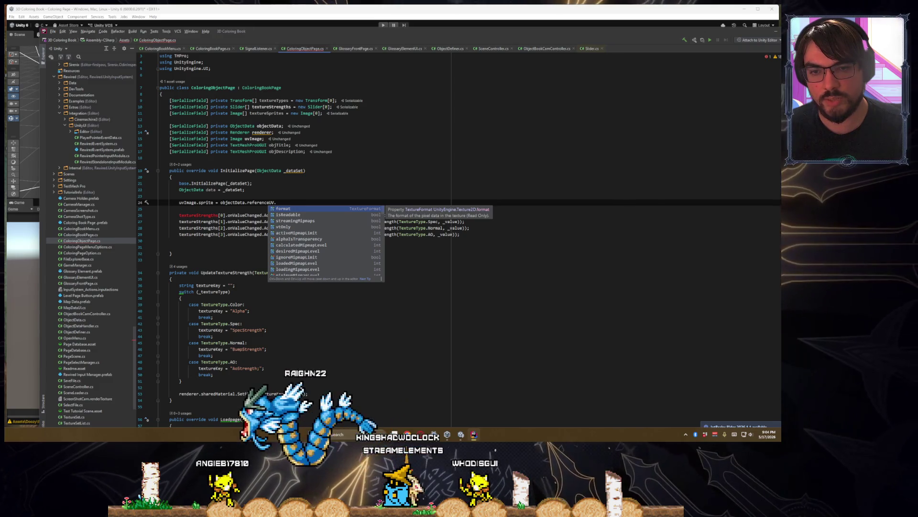
key(BackSpace)
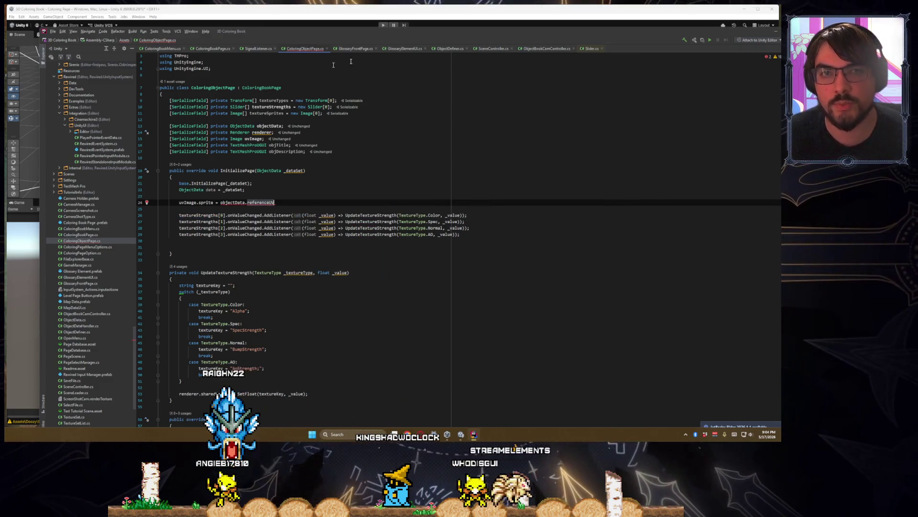
ctrl+click(271, 171)
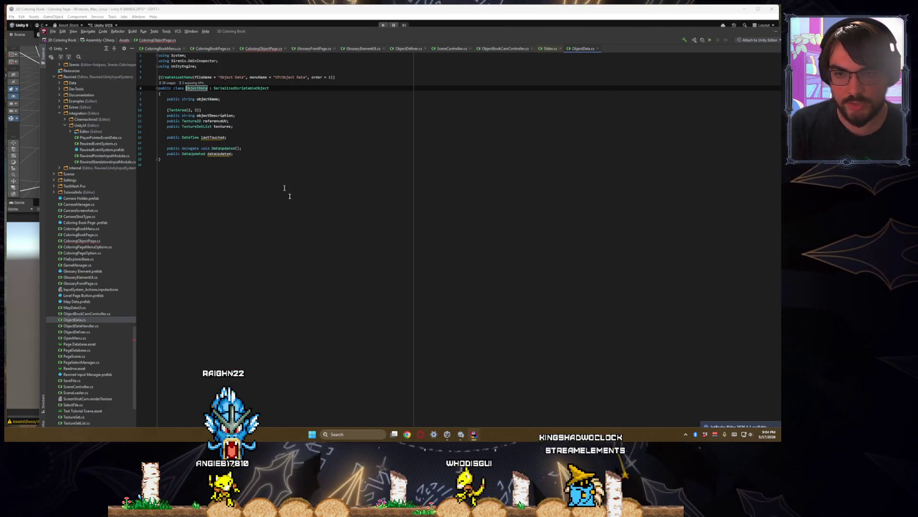